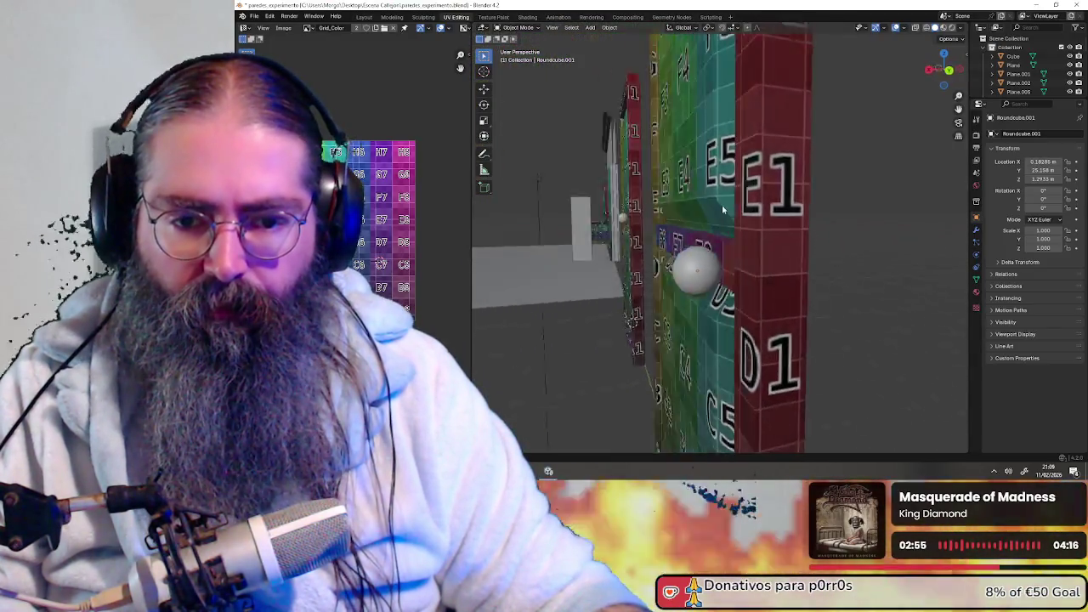
- Zoom out, then orbit in to look along the door's red edge
{"action": "scroll", "coordinate": [695, 237], "scroll_direction": "down", "scroll_amount": 2}
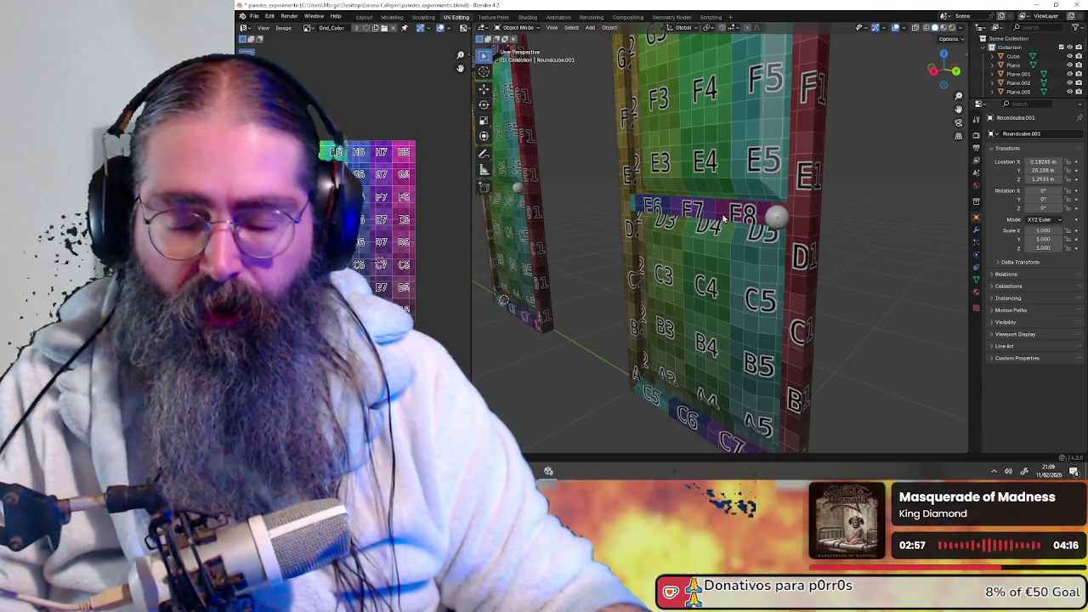
{"action": "mouse_move", "coordinate": [695, 237]}
{"action": "middle_mouse_down"}
{"action": "mouse_move", "coordinate": [646, 258]}
{"action": "mouse_move", "coordinate": [674, 324]}
{"action": "mouse_move", "coordinate": [604, 262]}
{"action": "middle_mouse_up"}
{"action": "scroll", "coordinate": [646, 294], "scroll_direction": "up", "scroll_amount": 3}
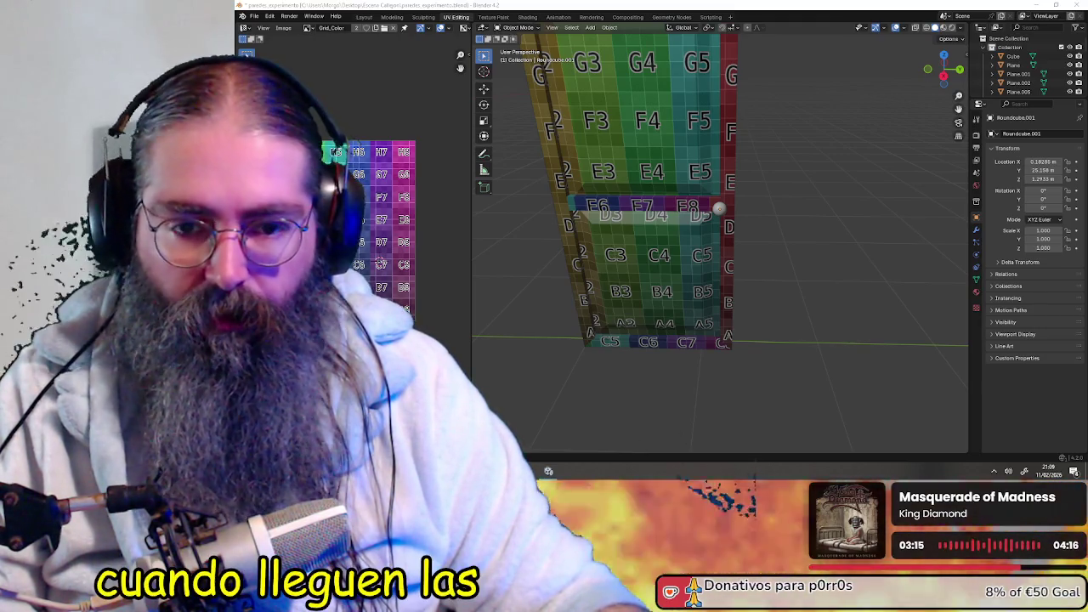
{"action": "scroll", "coordinate": [796, 192], "scroll_direction": "up", "scroll_amount": 1}
{"action": "scroll", "coordinate": [796, 192], "scroll_direction": "up", "scroll_amount": 3}
{"action": "scroll", "coordinate": [797, 192], "scroll_direction": "up", "scroll_amount": 1}
{"action": "mouse_move", "coordinate": [796, 193]}
{"action": "middle_mouse_down"}
{"action": "mouse_move", "coordinate": [784, 267]}
{"action": "mouse_move", "coordinate": [729, 267]}
{"action": "mouse_move", "coordinate": [889, 258]}
{"action": "mouse_move", "coordinate": [739, 260]}
{"action": "middle_mouse_up"}
{"action": "scroll", "coordinate": [772, 266], "scroll_direction": "up", "scroll_amount": 2}
{"action": "scroll", "coordinate": [846, 265], "scroll_direction": "down", "scroll_amount": 2}
{"action": "scroll", "coordinate": [772, 261], "scroll_direction": "up", "scroll_amount": 1}
{"action": "scroll", "coordinate": [771, 261], "scroll_direction": "up", "scroll_amount": 2}
{"action": "scroll", "coordinate": [819, 257], "scroll_direction": "down", "scroll_amount": 1}
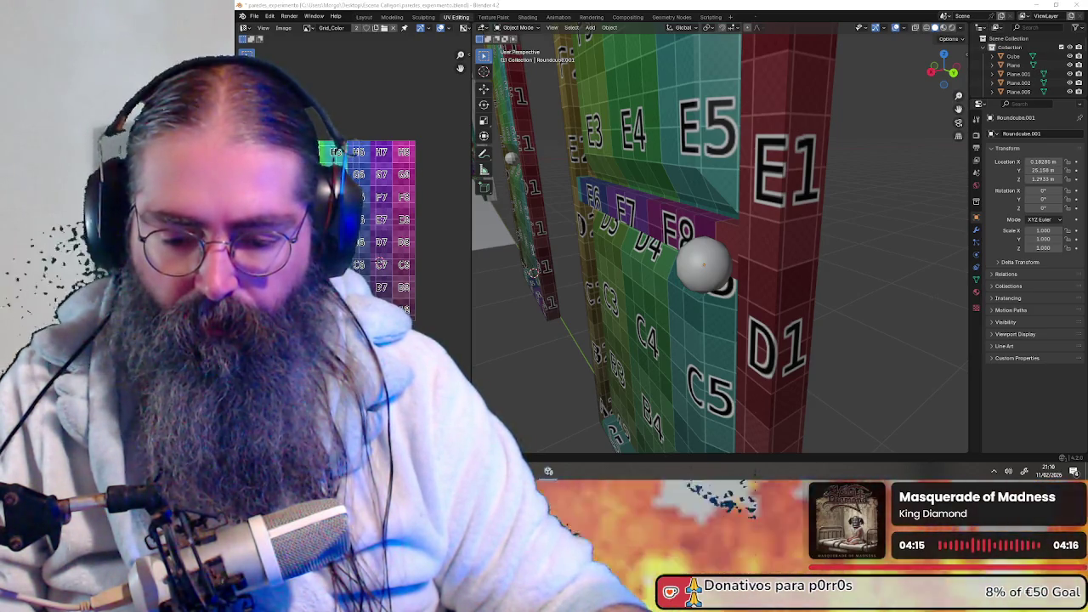
- Check the knob against the door edge in Wireframe, then restore Material Preview shading
{"action": "key", "text": "alt+Tab"}
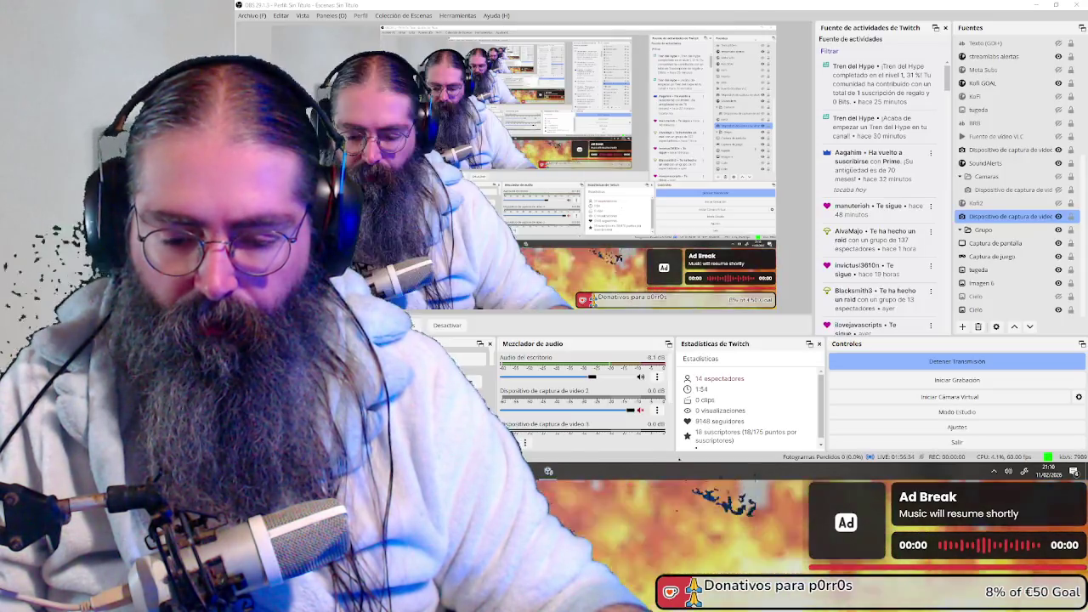
{"action": "key", "text": "alt+Tab"}
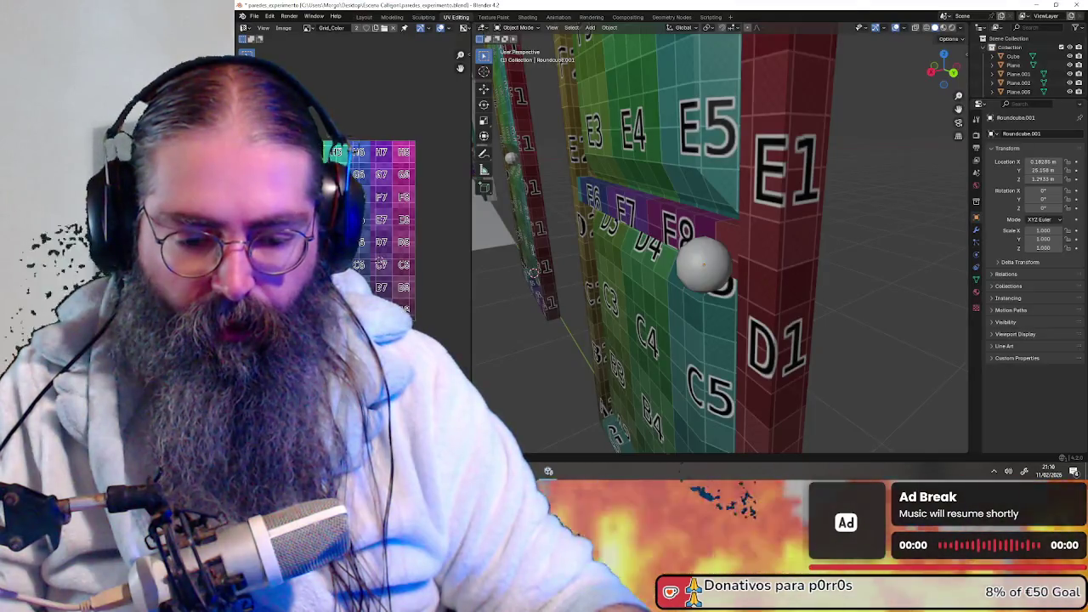
{"action": "scroll", "coordinate": [816, 156], "scroll_direction": "up", "scroll_amount": 3}
{"action": "middle_click_drag", "start_coordinate": [817, 155], "coordinate": [897, 154]}
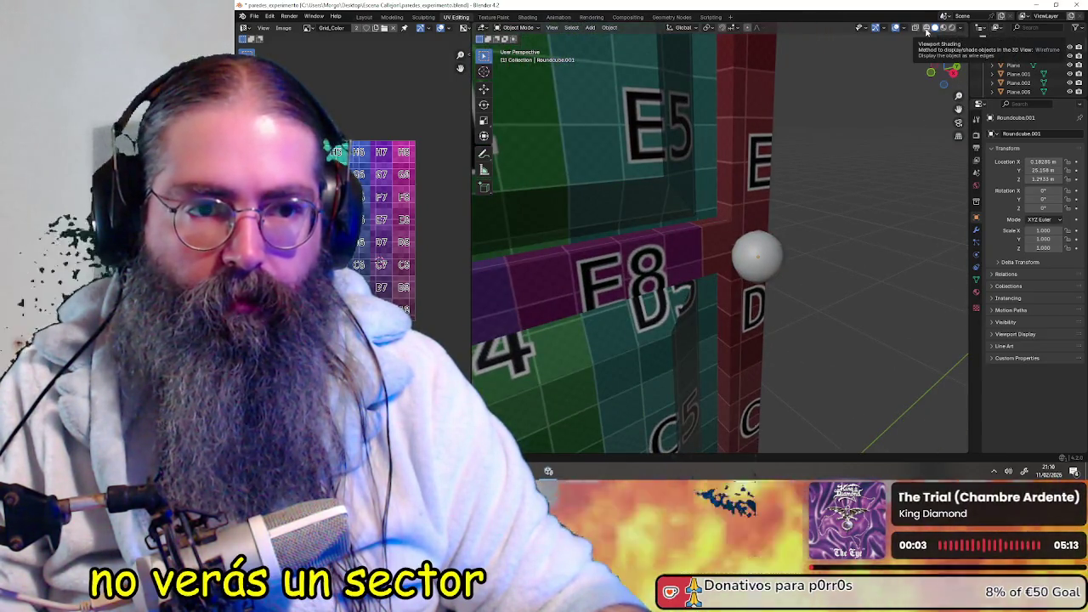
{"action": "left_click", "coordinate": [926, 28]}
{"action": "middle_click_drag", "start_coordinate": [901, 80], "coordinate": [851, 126]}
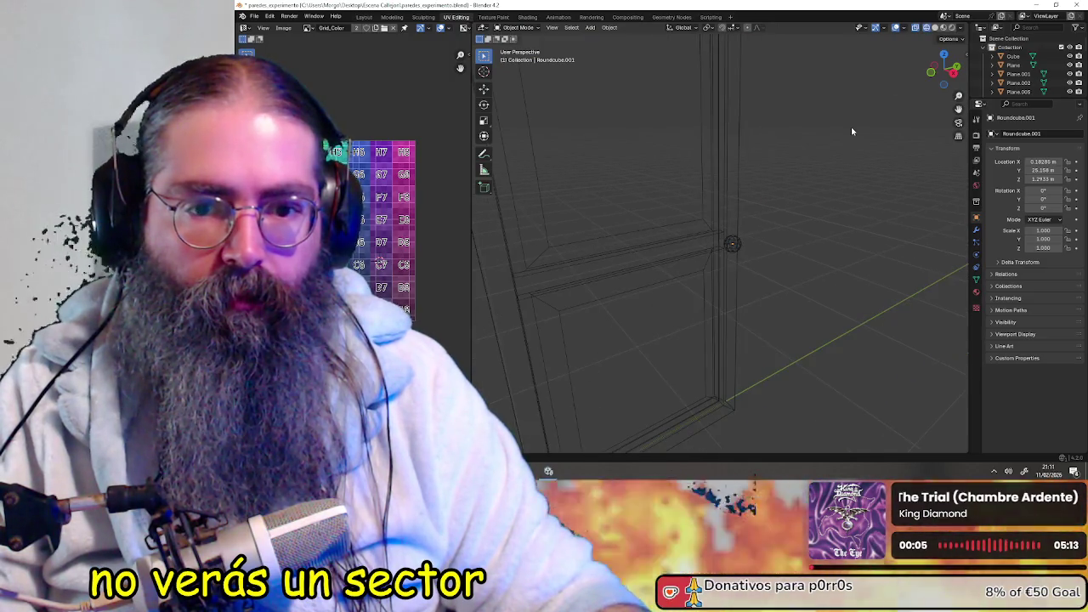
{"action": "left_click", "coordinate": [935, 28]}
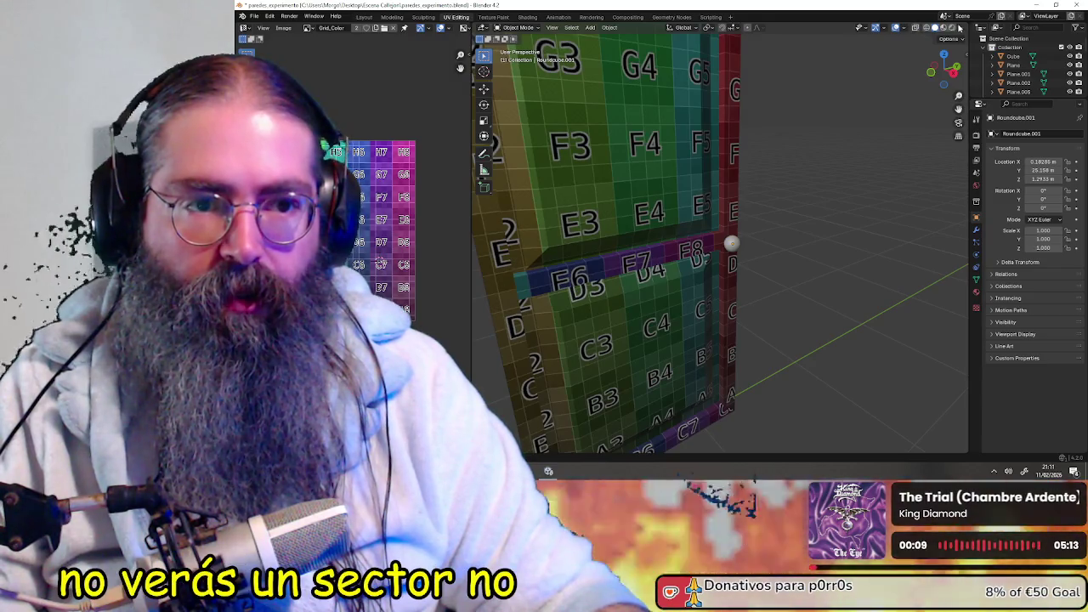
{"action": "left_click", "coordinate": [960, 28]}
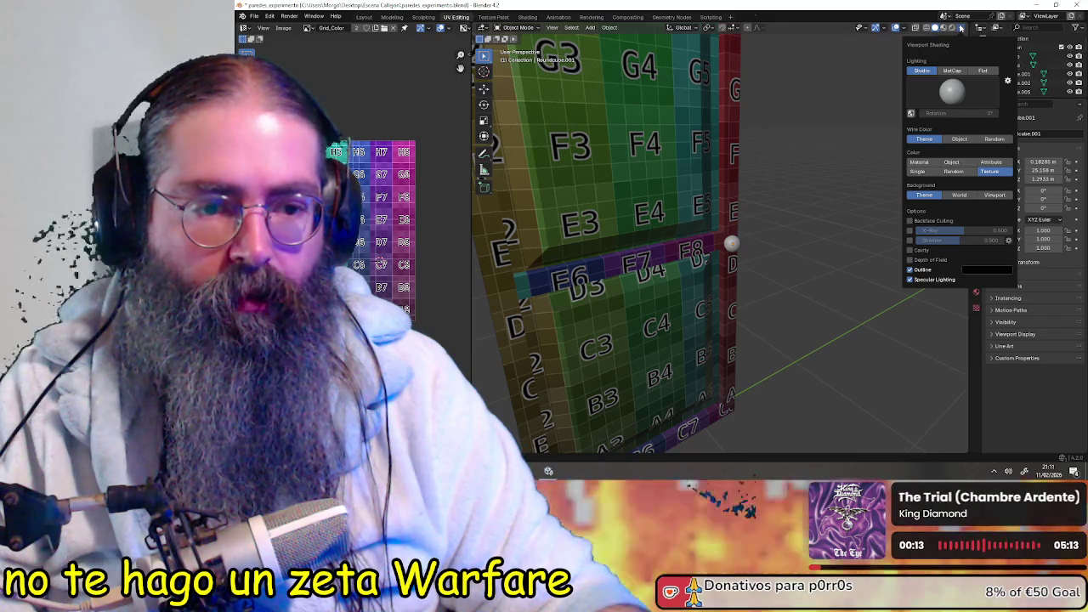
{"action": "scroll", "coordinate": [865, 171], "scroll_direction": "down", "scroll_amount": 5}
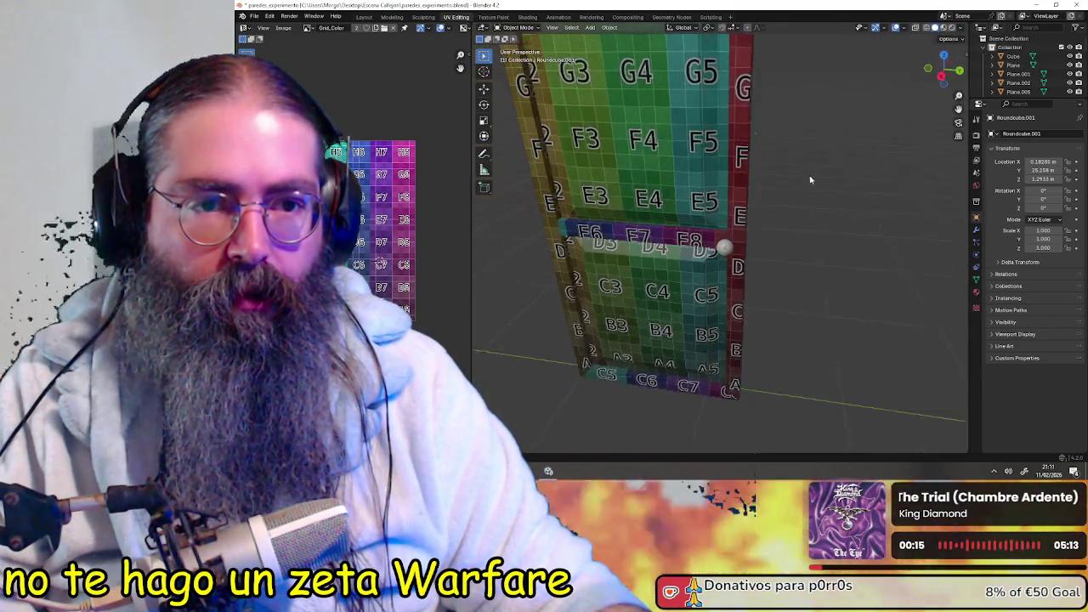
{"action": "mouse_move", "coordinate": [802, 177]}
{"action": "middle_mouse_down"}
{"action": "mouse_move", "coordinate": [834, 259]}
{"action": "mouse_move", "coordinate": [784, 277]}
{"action": "mouse_move", "coordinate": [811, 266]}
{"action": "middle_mouse_up"}
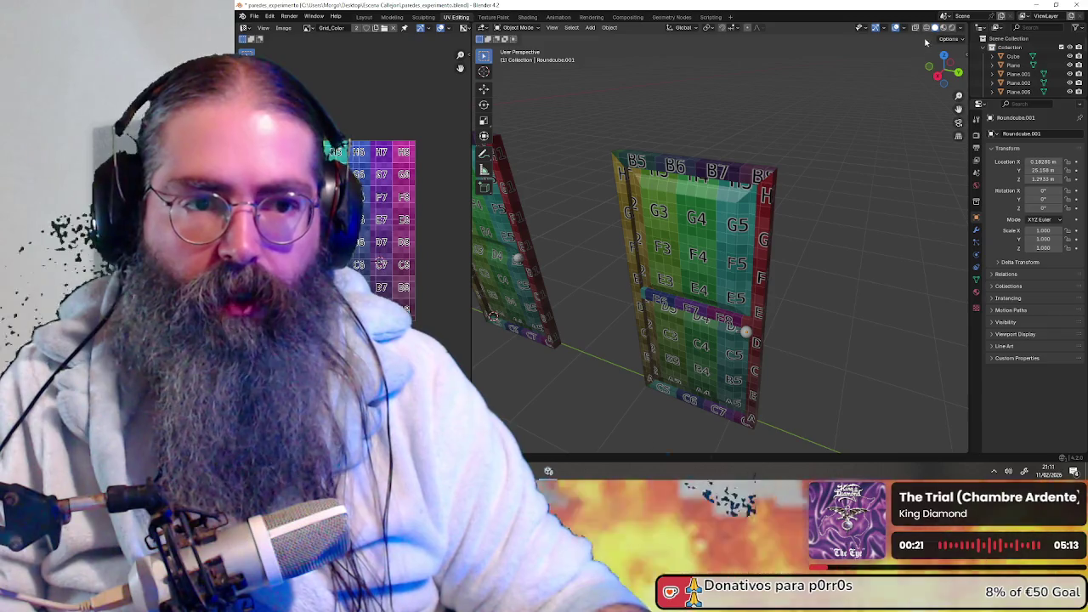
- Toggle X-ray on and off, then settle on Wireframe shading via the Z pie menu
{"action": "left_click", "coordinate": [915, 28]}
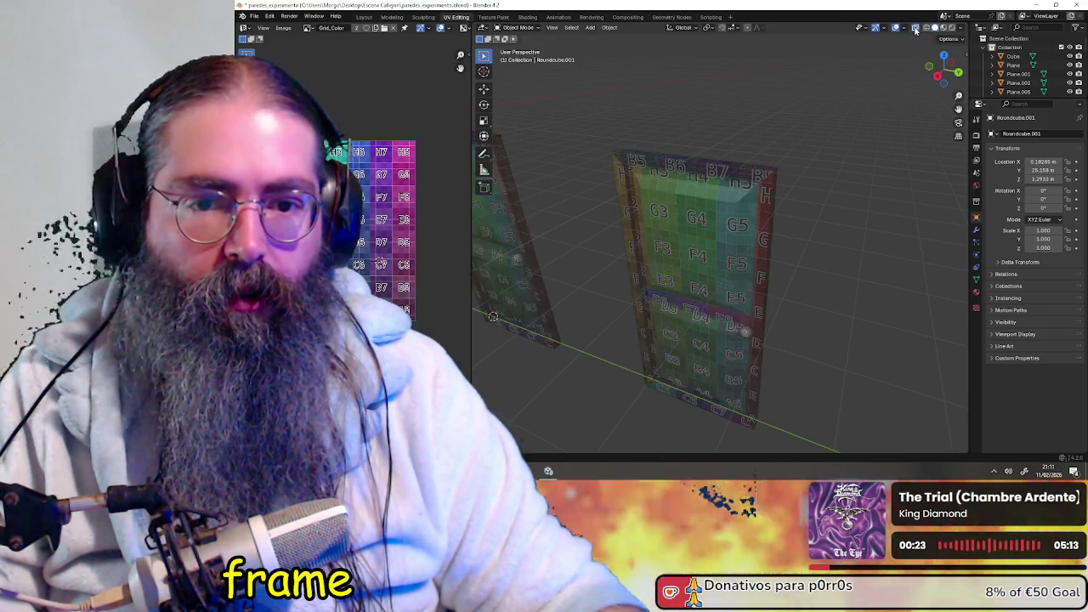
{"action": "left_click", "coordinate": [915, 29]}
{"action": "left_click", "coordinate": [925, 29]}
{"action": "mouse_move", "coordinate": [815, 168]}
{"action": "middle_mouse_down"}
{"action": "mouse_move", "coordinate": [746, 194]}
{"action": "mouse_move", "coordinate": [756, 194]}
{"action": "mouse_move", "coordinate": [729, 244]}
{"action": "mouse_move", "coordinate": [668, 247]}
{"action": "mouse_move", "coordinate": [871, 236]}
{"action": "mouse_move", "coordinate": [651, 230]}
{"action": "mouse_move", "coordinate": [672, 224]}
{"action": "middle_mouse_up"}
{"action": "scroll", "coordinate": [755, 195], "scroll_direction": "down", "scroll_amount": 3}
{"action": "scroll", "coordinate": [673, 224], "scroll_direction": "up", "scroll_amount": 3}
{"action": "mouse_move", "coordinate": [753, 250]}
{"action": "middle_mouse_down"}
{"action": "mouse_move", "coordinate": [753, 227]}
{"action": "mouse_move", "coordinate": [772, 247]}
{"action": "mouse_move", "coordinate": [740, 258]}
{"action": "mouse_move", "coordinate": [756, 247]}
{"action": "middle_mouse_up"}
{"action": "scroll", "coordinate": [754, 227], "scroll_direction": "up", "scroll_amount": 2}
{"action": "left_click", "coordinate": [934, 28]}
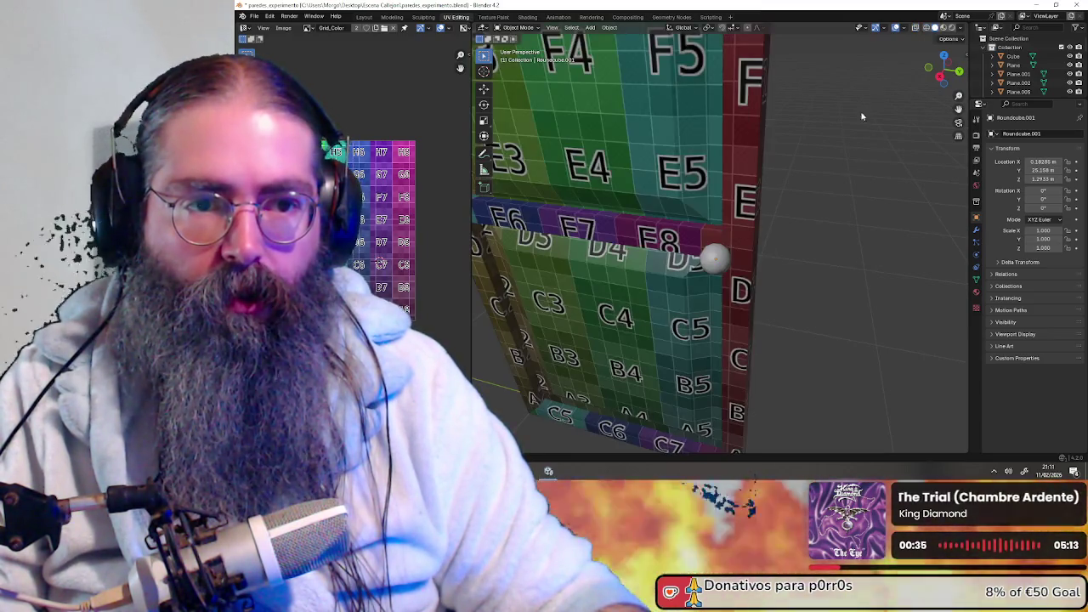
{"action": "key", "text": "z"}
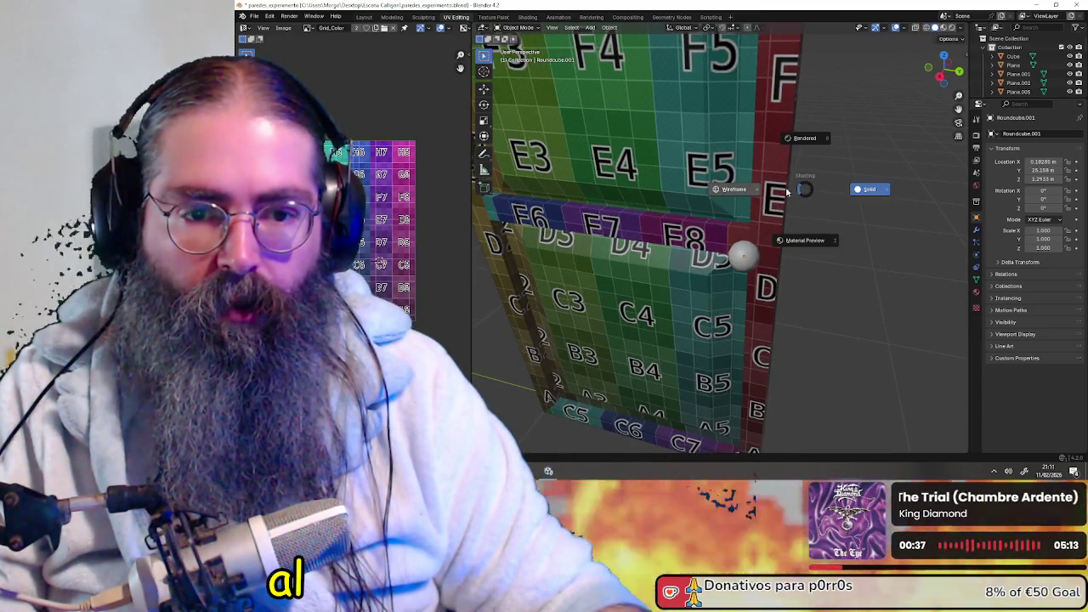
{"action": "left_click", "coordinate": [726, 188]}
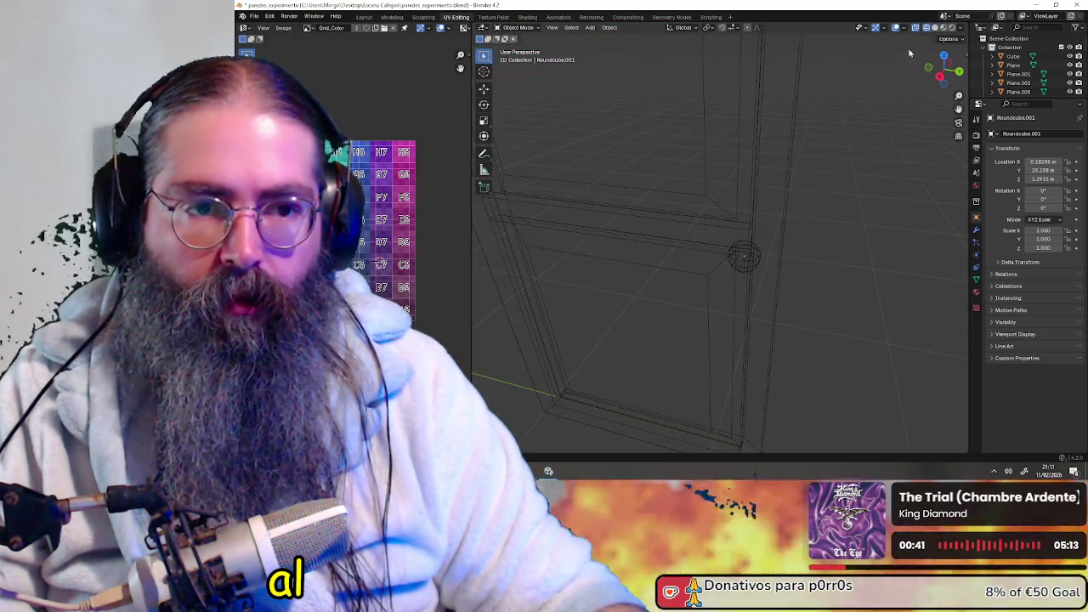
- Briefly preview the texture, return to Wireframe, and orbit around the knob and both door frames
{"action": "left_click", "coordinate": [942, 29]}
{"action": "left_click", "coordinate": [926, 29]}
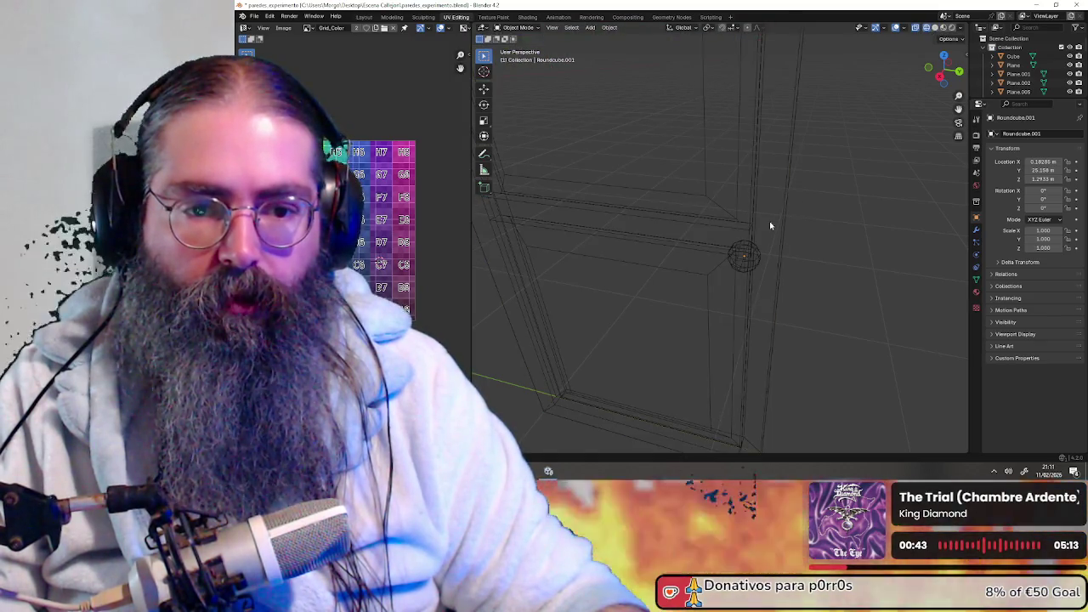
{"action": "mouse_move", "coordinate": [772, 223]}
{"action": "middle_mouse_down"}
{"action": "mouse_move", "coordinate": [688, 243]}
{"action": "mouse_move", "coordinate": [748, 255]}
{"action": "middle_mouse_up"}
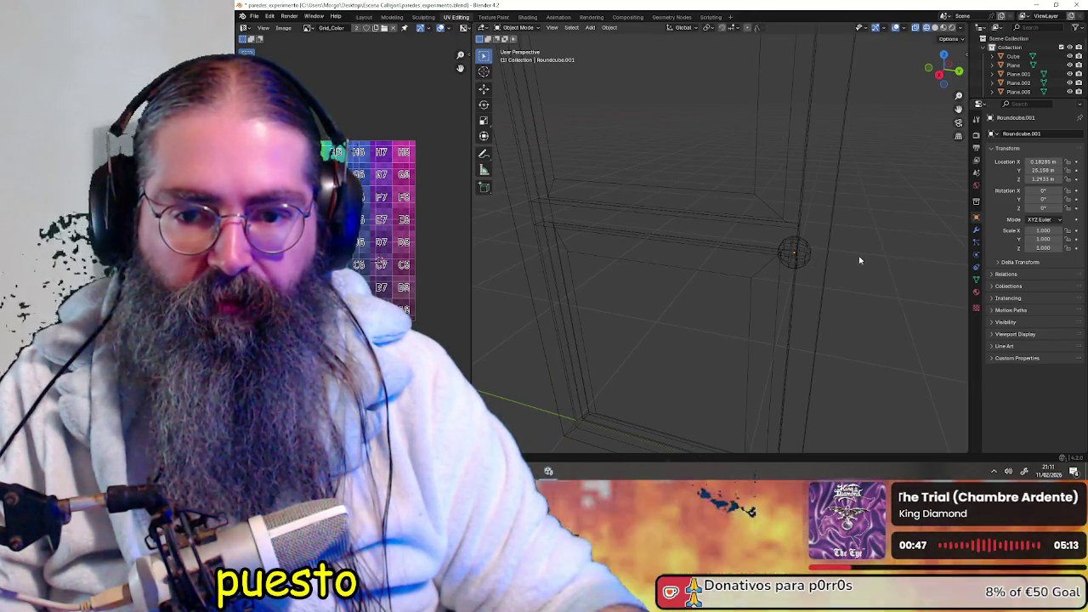
{"action": "scroll", "coordinate": [731, 271], "scroll_direction": "down", "scroll_amount": 5}
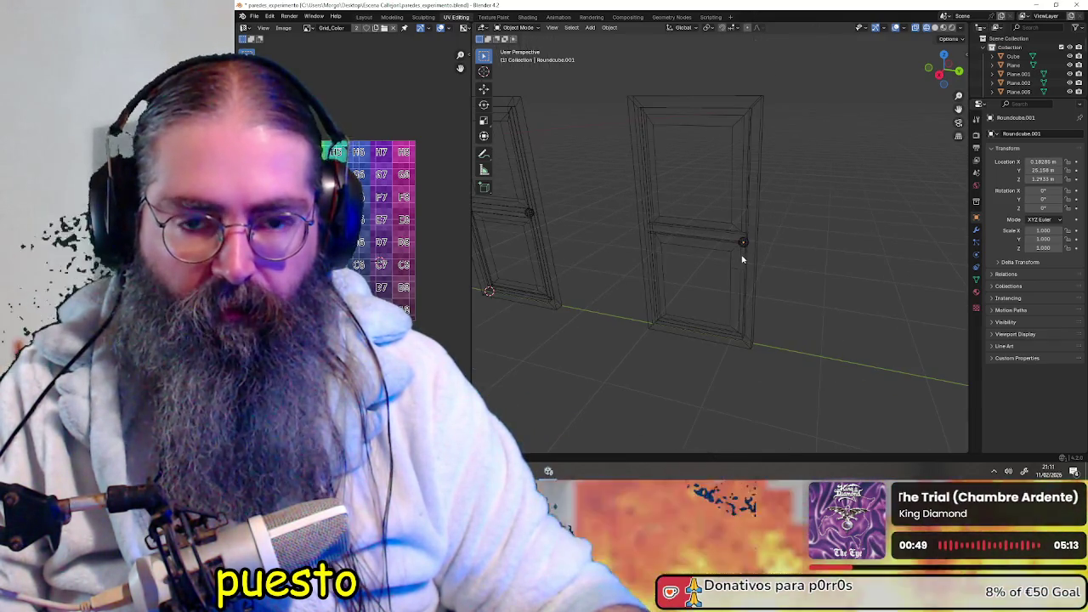
{"action": "scroll", "coordinate": [729, 275], "scroll_direction": "down", "scroll_amount": 3}
{"action": "mouse_move", "coordinate": [728, 274]}
{"action": "middle_mouse_down"}
{"action": "mouse_move", "coordinate": [706, 317]}
{"action": "mouse_move", "coordinate": [654, 306]}
{"action": "mouse_move", "coordinate": [786, 272]}
{"action": "mouse_move", "coordinate": [794, 304]}
{"action": "middle_mouse_up"}
{"action": "scroll", "coordinate": [711, 306], "scroll_direction": "up", "scroll_amount": 3}
{"action": "scroll", "coordinate": [743, 306], "scroll_direction": "down", "scroll_amount": 4}
{"action": "scroll", "coordinate": [743, 306], "scroll_direction": "down", "scroll_amount": 3}
{"action": "scroll", "coordinate": [692, 289], "scroll_direction": "up", "scroll_amount": 5}
{"action": "mouse_move", "coordinate": [705, 292]}
{"action": "middle_mouse_down"}
{"action": "mouse_move", "coordinate": [722, 301]}
{"action": "mouse_move", "coordinate": [756, 209]}
{"action": "mouse_move", "coordinate": [900, 212]}
{"action": "mouse_move", "coordinate": [843, 219]}
{"action": "mouse_move", "coordinate": [853, 231]}
{"action": "mouse_move", "coordinate": [852, 213]}
{"action": "mouse_move", "coordinate": [671, 216]}
{"action": "mouse_move", "coordinate": [688, 222]}
{"action": "middle_mouse_up"}
{"action": "scroll", "coordinate": [729, 241], "scroll_direction": "up", "scroll_amount": 1}
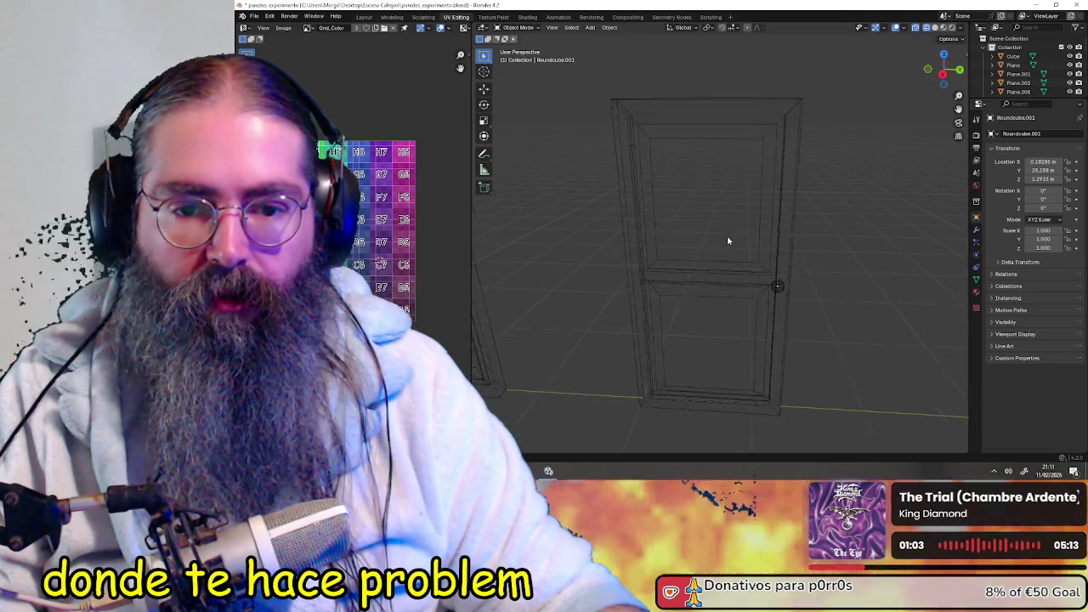
{"action": "scroll", "coordinate": [728, 250], "scroll_direction": "up", "scroll_amount": 3}
{"action": "scroll", "coordinate": [680, 276], "scroll_direction": "down", "scroll_amount": 2}
{"action": "mouse_move", "coordinate": [680, 275]}
{"action": "middle_mouse_down"}
{"action": "mouse_move", "coordinate": [794, 257]}
{"action": "mouse_move", "coordinate": [670, 259]}
{"action": "mouse_move", "coordinate": [824, 264]}
{"action": "mouse_move", "coordinate": [777, 272]}
{"action": "mouse_move", "coordinate": [840, 249]}
{"action": "mouse_move", "coordinate": [810, 226]}
{"action": "mouse_move", "coordinate": [811, 243]}
{"action": "mouse_move", "coordinate": [689, 252]}
{"action": "middle_mouse_up"}
- Select everything, switch to opaque textured shading, deselect, and pick the door Plane.002
{"action": "key", "text": "a"}
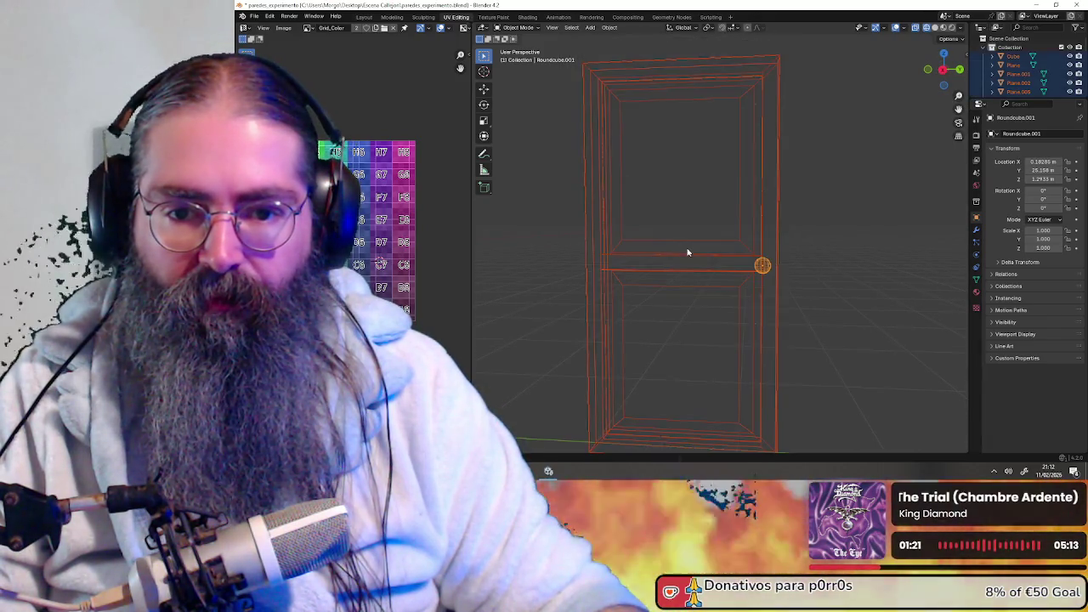
{"action": "middle_click_drag", "start_coordinate": [811, 170], "coordinate": [817, 184]}
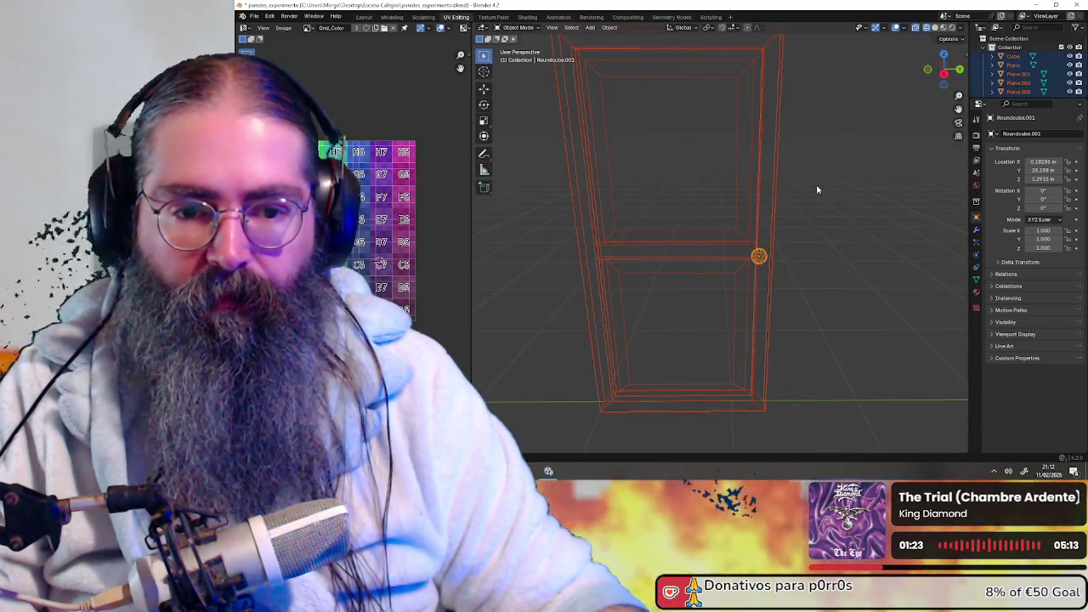
{"action": "mouse_move", "coordinate": [879, 156]}
{"action": "middle_mouse_down"}
{"action": "mouse_move", "coordinate": [824, 203]}
{"action": "mouse_move", "coordinate": [780, 202]}
{"action": "mouse_move", "coordinate": [780, 255]}
{"action": "mouse_move", "coordinate": [743, 326]}
{"action": "mouse_move", "coordinate": [831, 313]}
{"action": "mouse_move", "coordinate": [814, 168]}
{"action": "middle_mouse_up"}
{"action": "scroll", "coordinate": [780, 202], "scroll_direction": "down", "scroll_amount": 1}
{"action": "scroll", "coordinate": [778, 203], "scroll_direction": "down", "scroll_amount": 1}
{"action": "scroll", "coordinate": [840, 311], "scroll_direction": "up", "scroll_amount": 3}
{"action": "scroll", "coordinate": [852, 326], "scroll_direction": "up", "scroll_amount": 2}
{"action": "scroll", "coordinate": [816, 174], "scroll_direction": "down", "scroll_amount": 3}
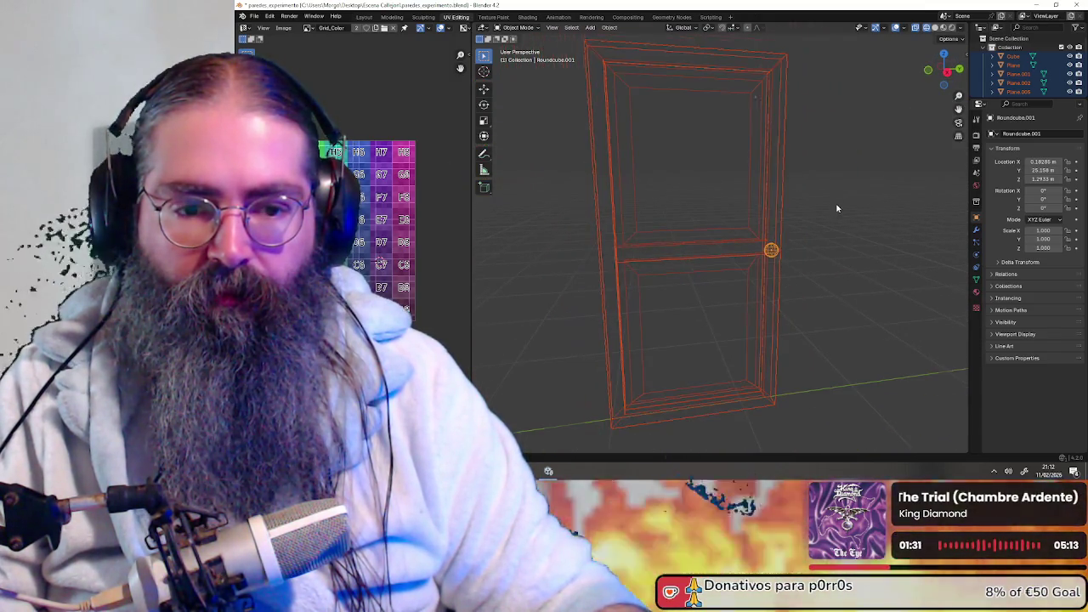
{"action": "scroll", "coordinate": [836, 208], "scroll_direction": "down", "scroll_amount": 2}
{"action": "middle_click_drag", "start_coordinate": [870, 218], "coordinate": [860, 225]}
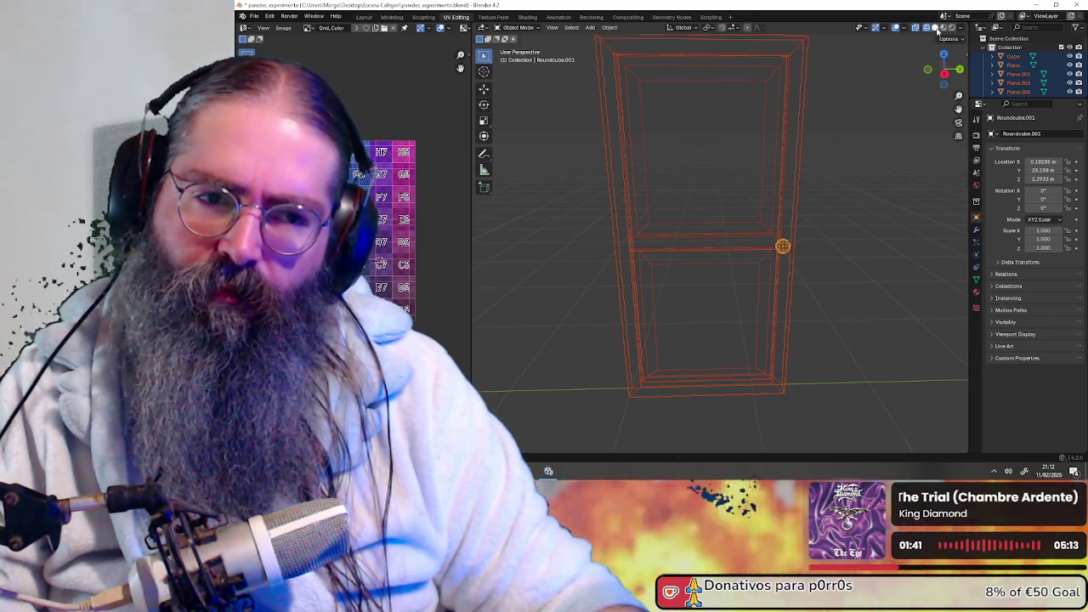
{"action": "left_click", "coordinate": [936, 28]}
{"action": "left_click", "coordinate": [871, 217]}
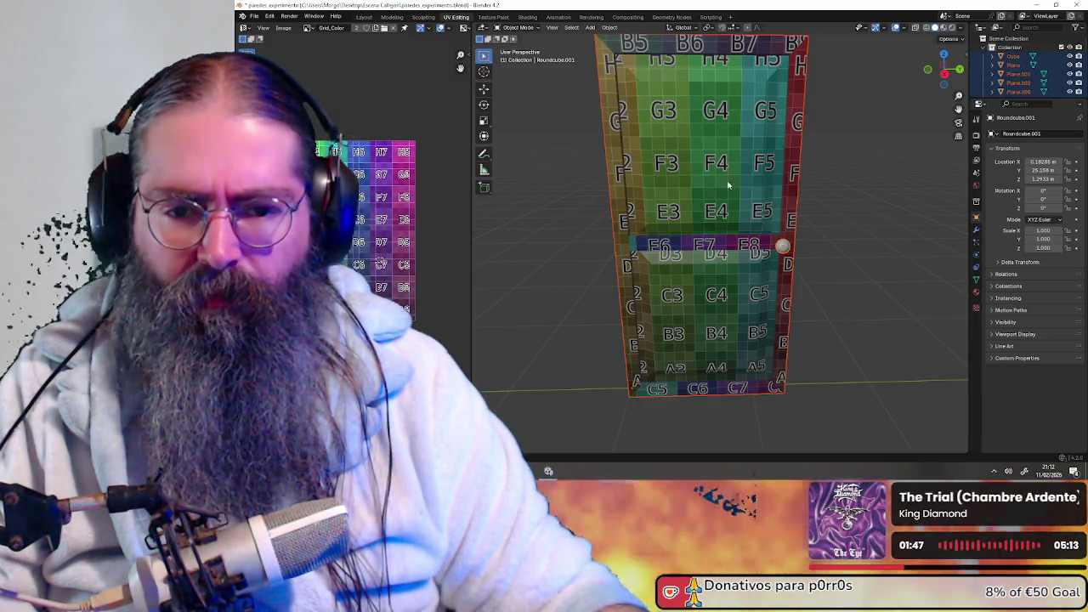
{"action": "left_click", "coordinate": [671, 117]}
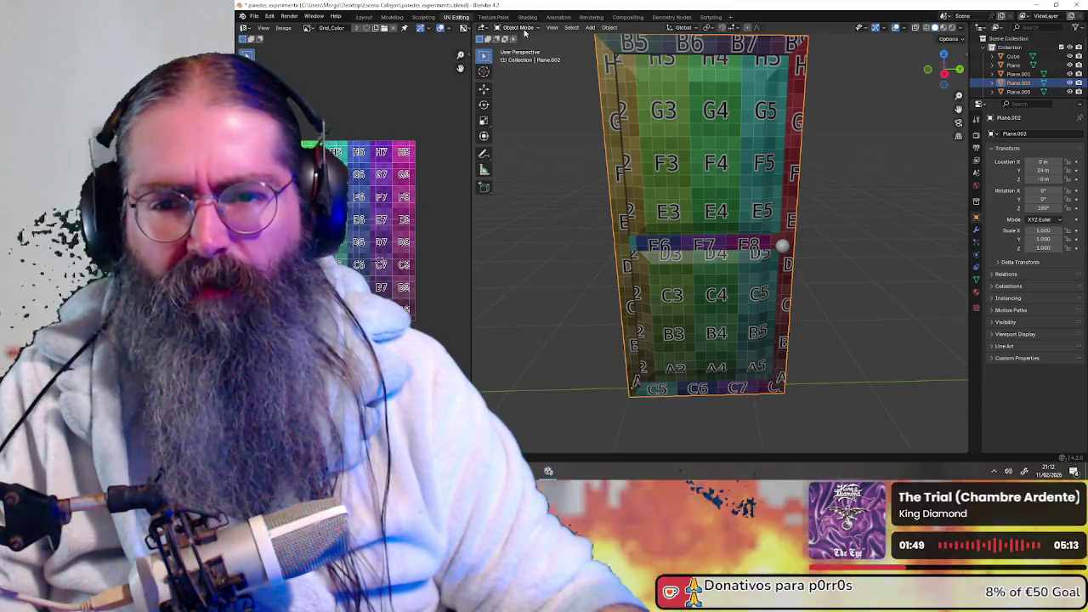
{"action": "left_click", "coordinate": [518, 27]}
{"action": "left_click", "coordinate": [522, 47]}
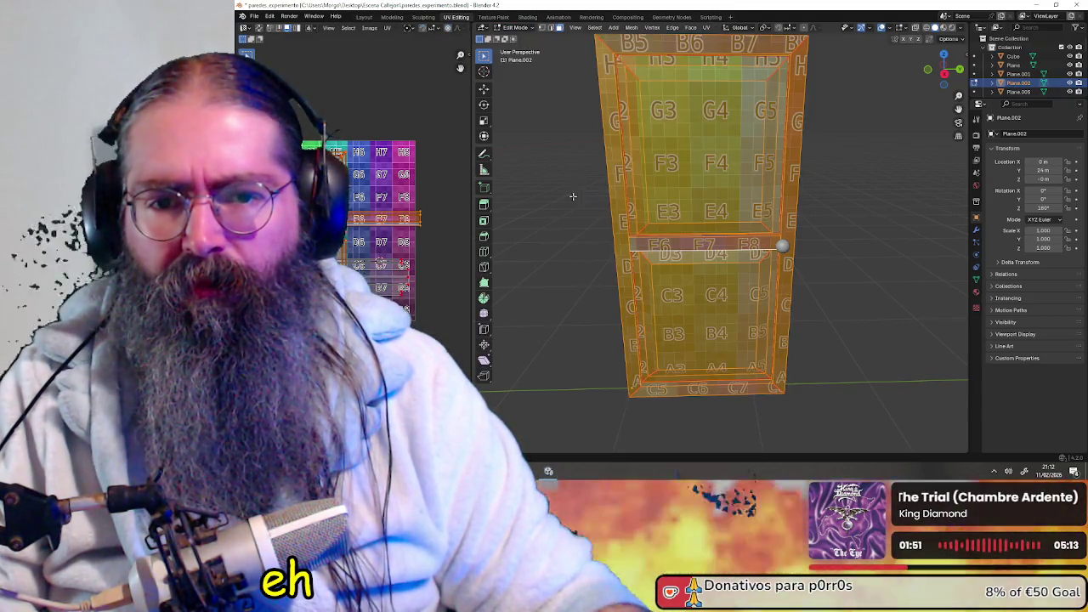
{"action": "middle_click_drag", "start_coordinate": [326, 253], "coordinate": [398, 253]}
{"action": "scroll", "coordinate": [407, 253], "scroll_direction": "down", "scroll_amount": 2}
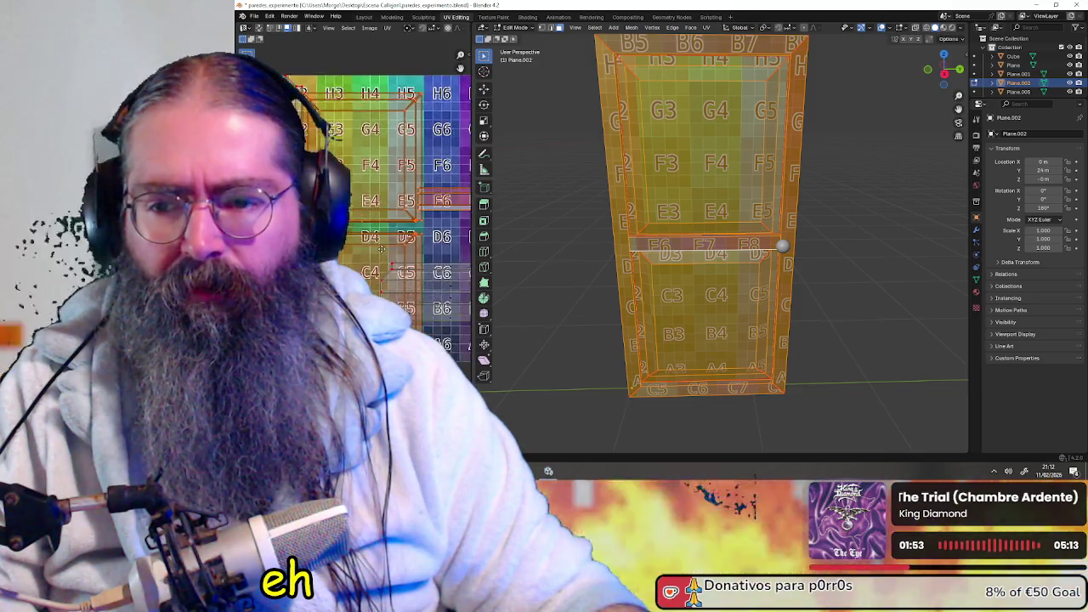
{"action": "scroll", "coordinate": [417, 245], "scroll_direction": "up", "scroll_amount": 2}
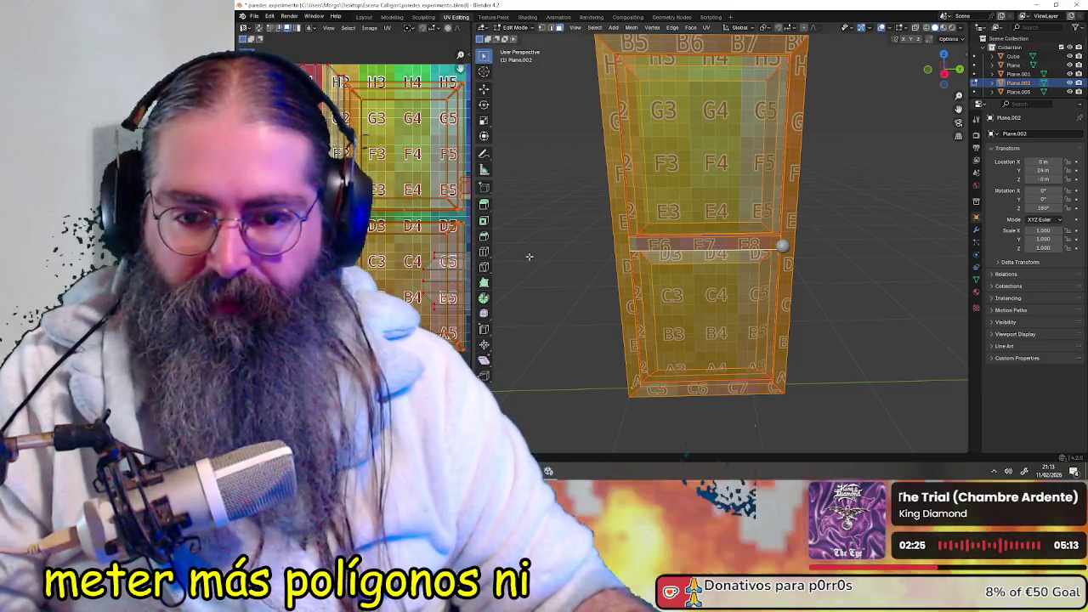
{"action": "middle_click_drag", "start_coordinate": [856, 264], "coordinate": [858, 298], "text": "shift"}
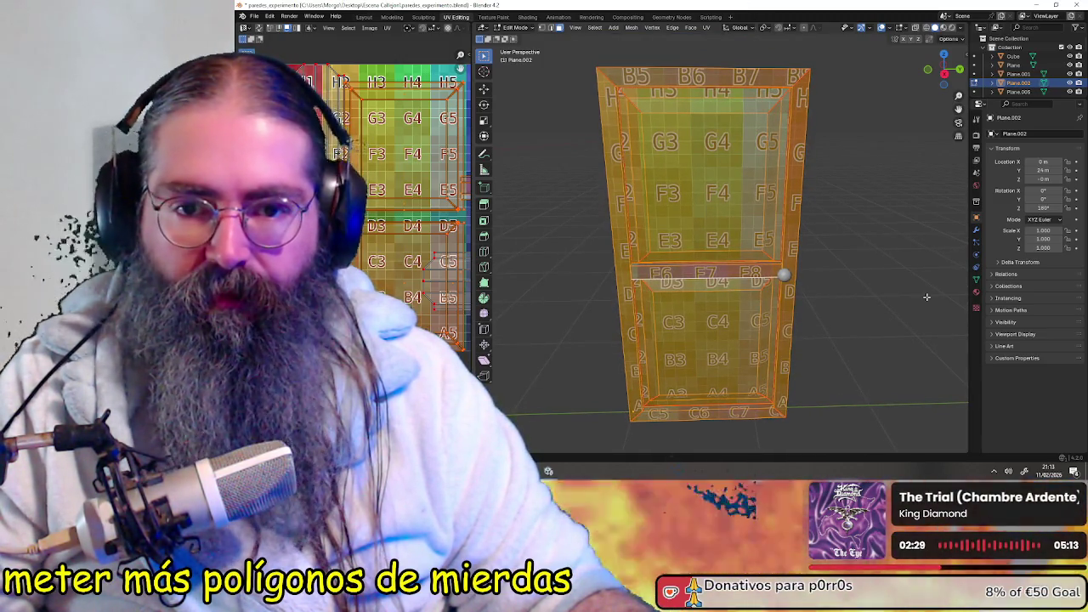
{"action": "middle_click_drag", "start_coordinate": [926, 297], "coordinate": [906, 303]}
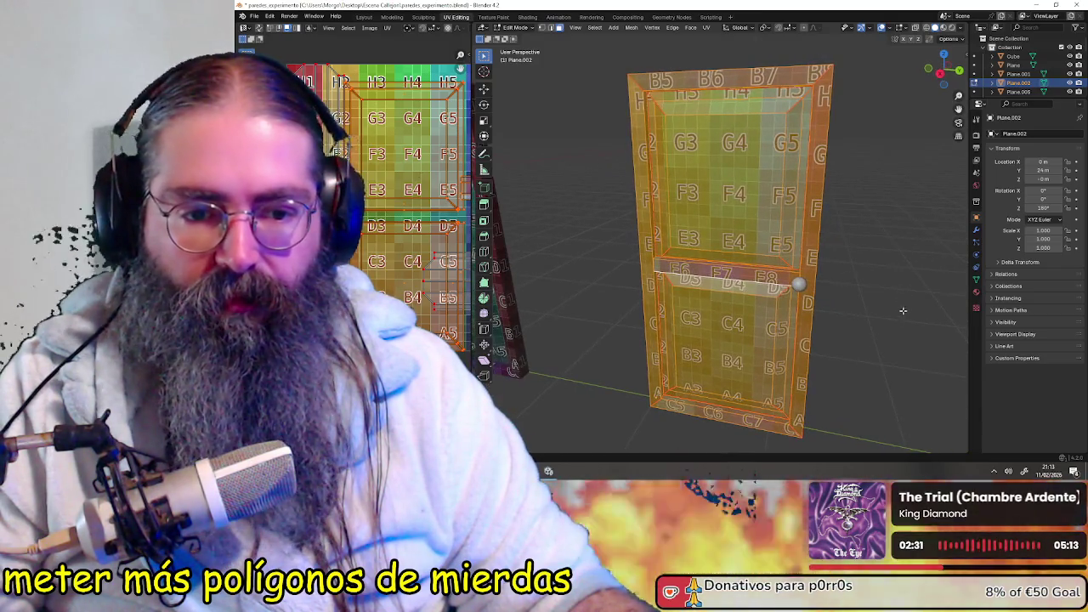
{"action": "scroll", "coordinate": [897, 352], "scroll_direction": "up", "scroll_amount": 2}
{"action": "scroll", "coordinate": [898, 352], "scroll_direction": "up", "scroll_amount": 1}
{"action": "mouse_move", "coordinate": [898, 352]}
{"action": "middle_mouse_down", "text": "shift"}
{"action": "mouse_move", "coordinate": [798, 239]}
{"action": "mouse_move", "coordinate": [814, 245]}
{"action": "middle_mouse_up", "text": "shift"}
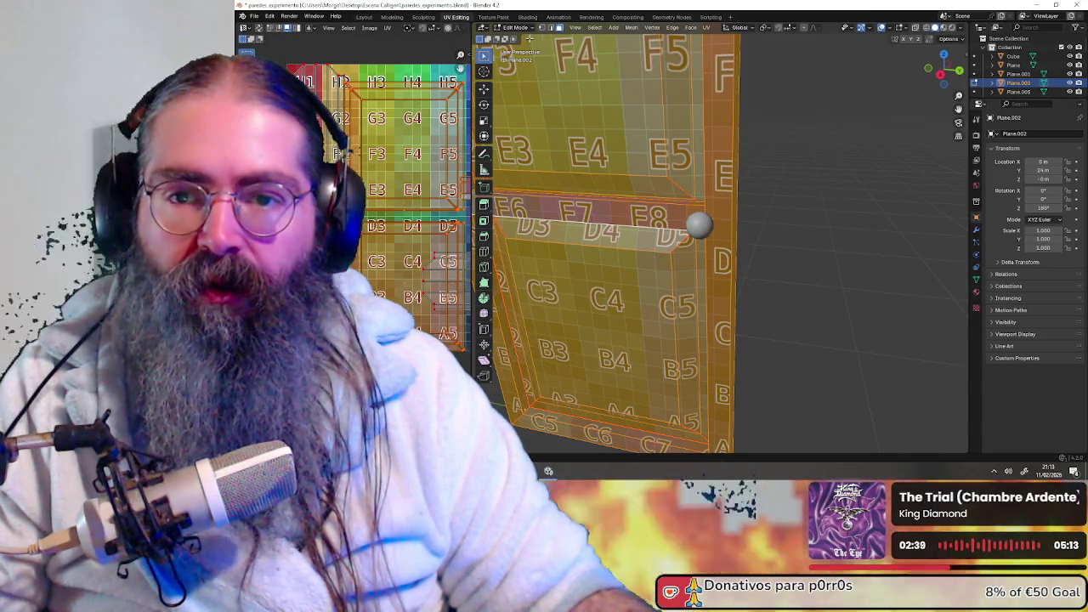
{"action": "scroll", "coordinate": [773, 177], "scroll_direction": "down", "scroll_amount": 4}
{"action": "middle_click_drag", "start_coordinate": [808, 179], "coordinate": [601, 95]}
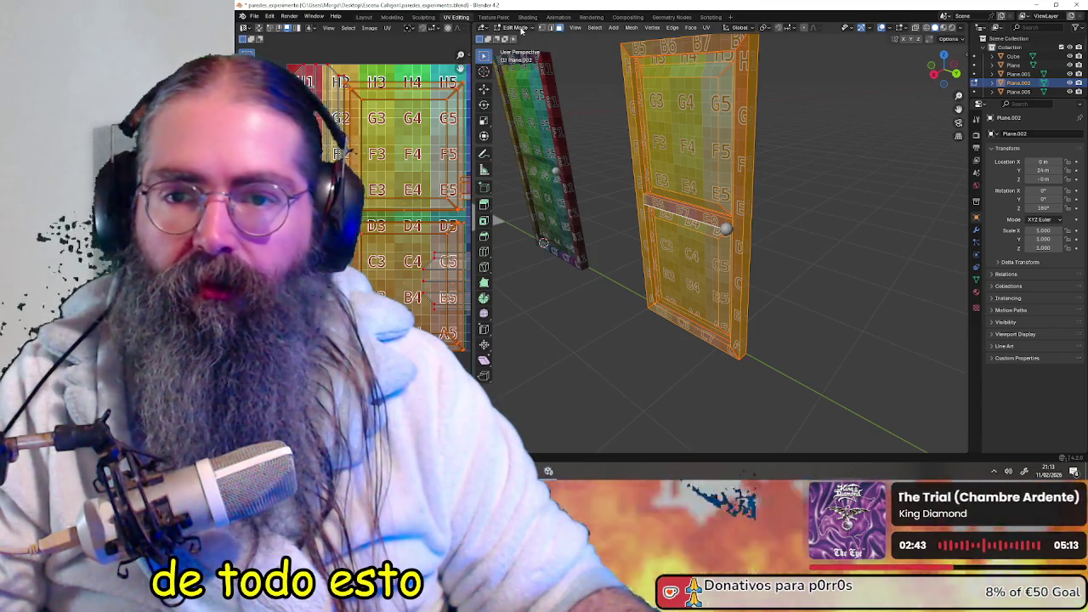
{"action": "key", "text": "Tab"}
- Orbit to face the right-hand door and select Plane.002
{"action": "middle_click_drag", "start_coordinate": [586, 141], "coordinate": [695, 251]}
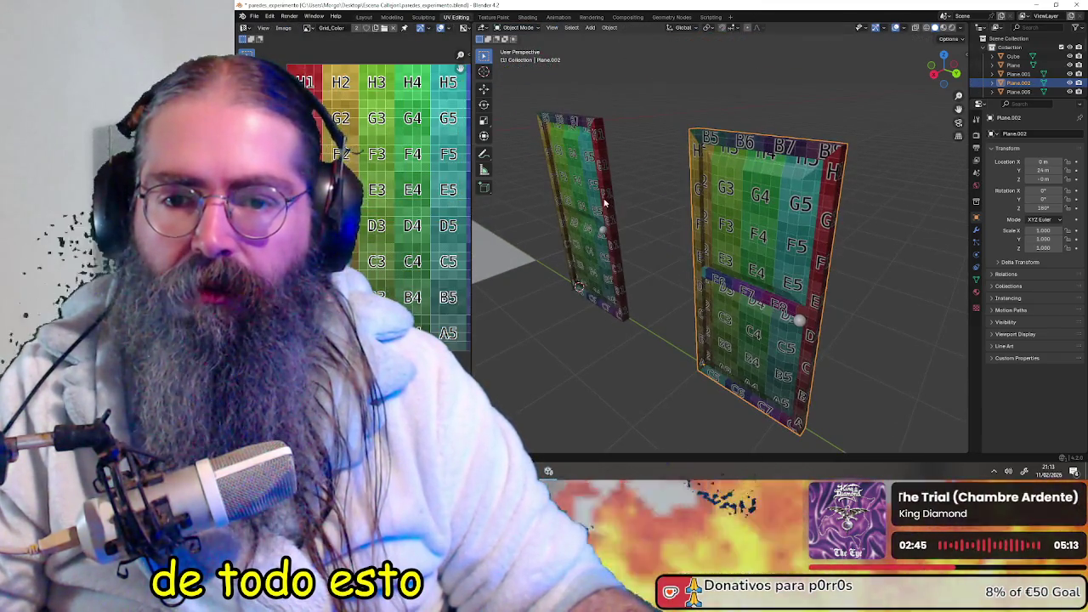
{"action": "mouse_move", "coordinate": [605, 203]}
{"action": "middle_mouse_down"}
{"action": "mouse_move", "coordinate": [822, 232]}
{"action": "mouse_move", "coordinate": [790, 225]}
{"action": "mouse_move", "coordinate": [765, 255]}
{"action": "middle_mouse_up"}
{"action": "left_click", "coordinate": [791, 225]}
{"action": "scroll", "coordinate": [782, 224], "scroll_direction": "up", "scroll_amount": 3}
{"action": "scroll", "coordinate": [816, 234], "scroll_direction": "up", "scroll_amount": 2}
{"action": "scroll", "coordinate": [748, 255], "scroll_direction": "up", "scroll_amount": 3}
{"action": "scroll", "coordinate": [680, 263], "scroll_direction": "up", "scroll_amount": 3}
{"action": "scroll", "coordinate": [746, 271], "scroll_direction": "up", "scroll_amount": 3}
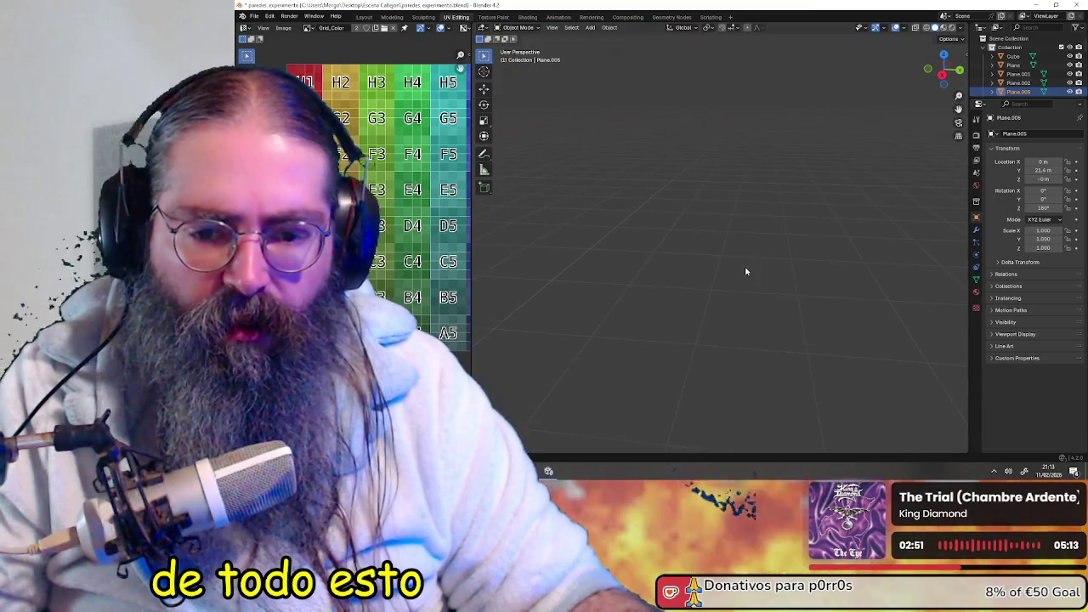
{"action": "scroll", "coordinate": [745, 272], "scroll_direction": "down", "scroll_amount": 5}
{"action": "scroll", "coordinate": [738, 276], "scroll_direction": "up", "scroll_amount": 2}
{"action": "middle_click_drag", "start_coordinate": [738, 277], "coordinate": [723, 226]}
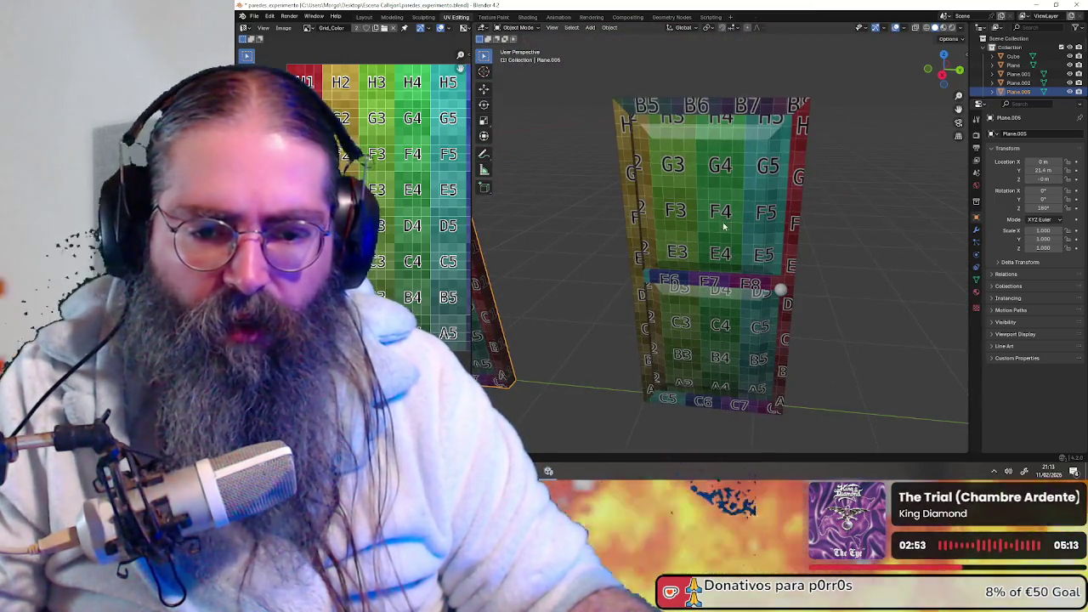
{"action": "left_click", "coordinate": [723, 226]}
{"action": "scroll", "coordinate": [731, 289], "scroll_direction": "down", "scroll_amount": 5}
{"action": "scroll", "coordinate": [729, 305], "scroll_direction": "down", "scroll_amount": 1}
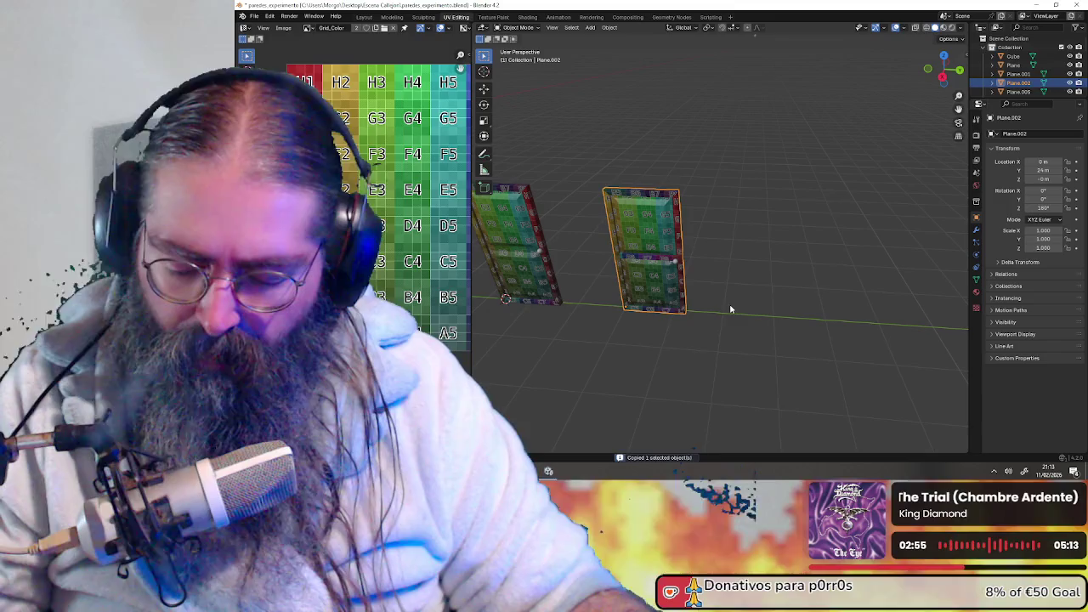
- Paste a copy of Plane.002 as Plane.003 and move it 2 m along Y
{"action": "key", "text": "ctrl+v"}
{"action": "key", "text": "g"}
{"action": "left_click", "coordinate": [861, 295]}
{"action": "mouse_move", "coordinate": [861, 295]}
{"action": "middle_mouse_down"}
{"action": "mouse_move", "coordinate": [787, 278]}
{"action": "mouse_move", "coordinate": [739, 289]}
{"action": "mouse_move", "coordinate": [688, 167]}
{"action": "middle_mouse_up"}
{"action": "scroll", "coordinate": [731, 291], "scroll_direction": "up", "scroll_amount": 3}
{"action": "scroll", "coordinate": [723, 293], "scroll_direction": "up", "scroll_amount": 2}
{"action": "scroll", "coordinate": [714, 295], "scroll_direction": "up", "scroll_amount": 4}
{"action": "key", "text": "shift+d"}
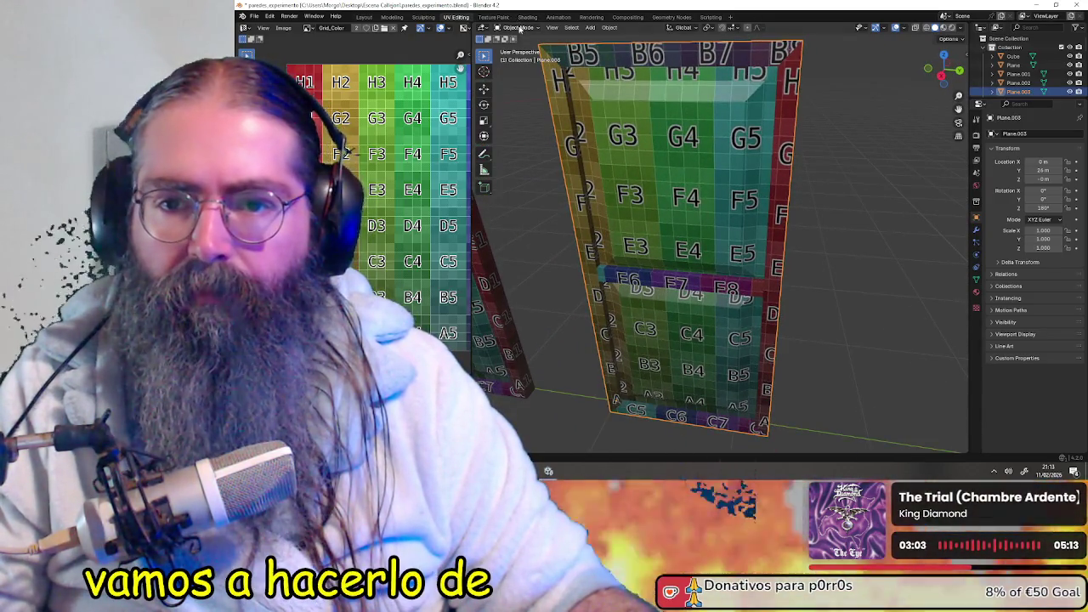
- Orbit around the doors to inspect the copied door from behind and from the side
{"action": "left_click", "coordinate": [520, 28]}
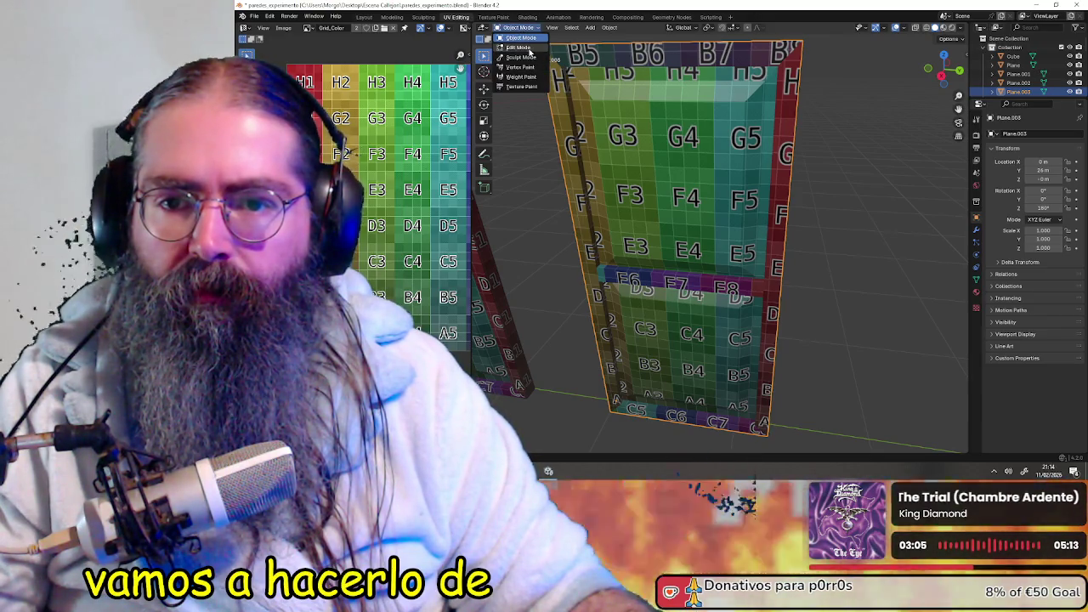
{"action": "middle_click_drag", "start_coordinate": [529, 52], "coordinate": [759, 157]}
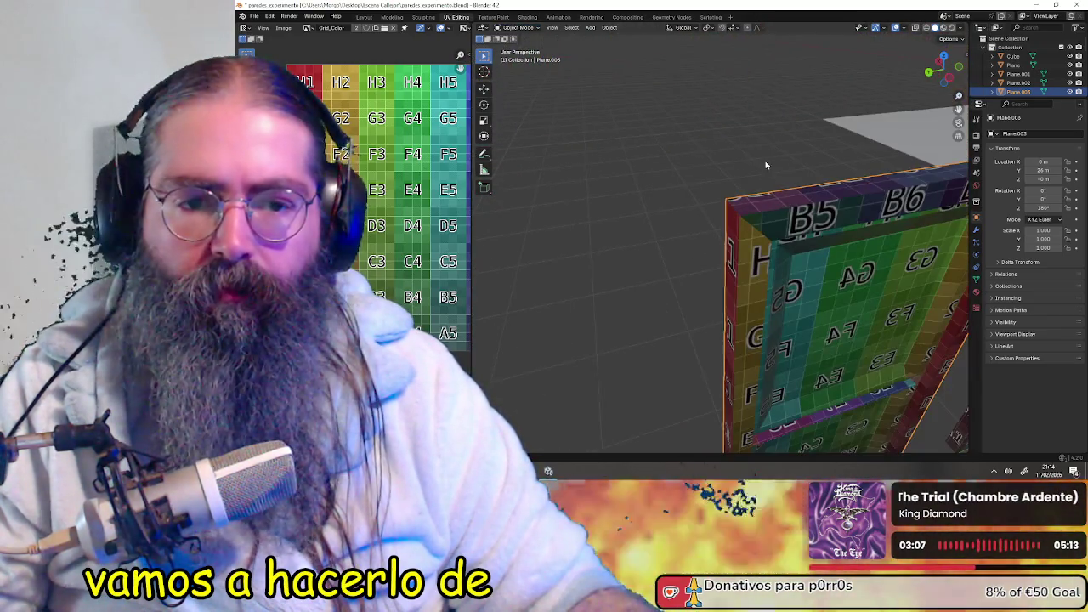
{"action": "mouse_move", "coordinate": [814, 302]}
{"action": "middle_mouse_down"}
{"action": "mouse_move", "coordinate": [776, 212]}
{"action": "mouse_move", "coordinate": [683, 217]}
{"action": "mouse_move", "coordinate": [714, 226]}
{"action": "middle_mouse_up"}
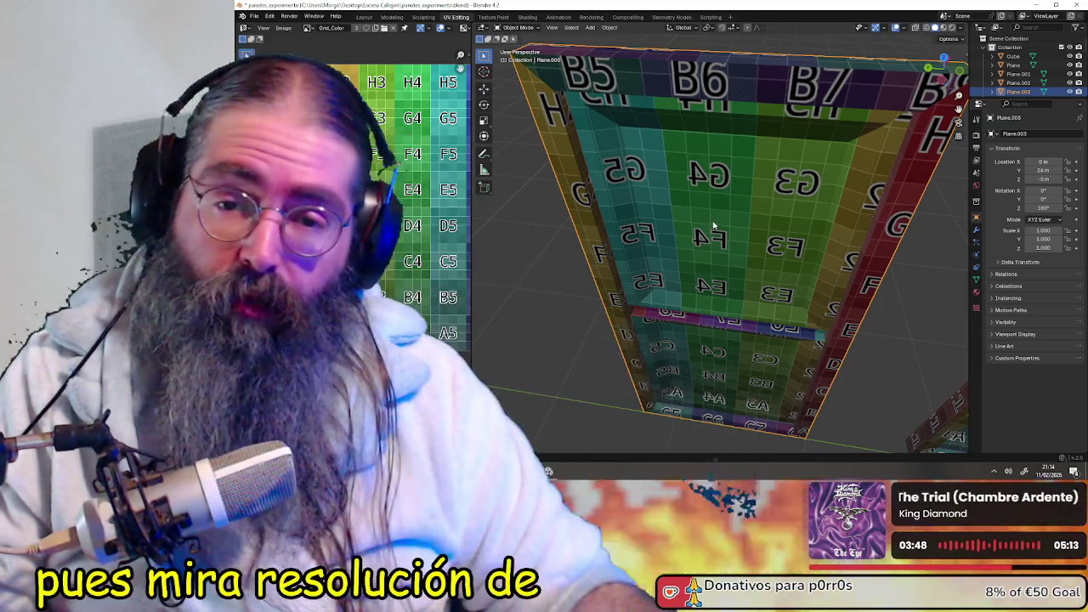
{"action": "middle_click_drag", "start_coordinate": [714, 225], "coordinate": [765, 228]}
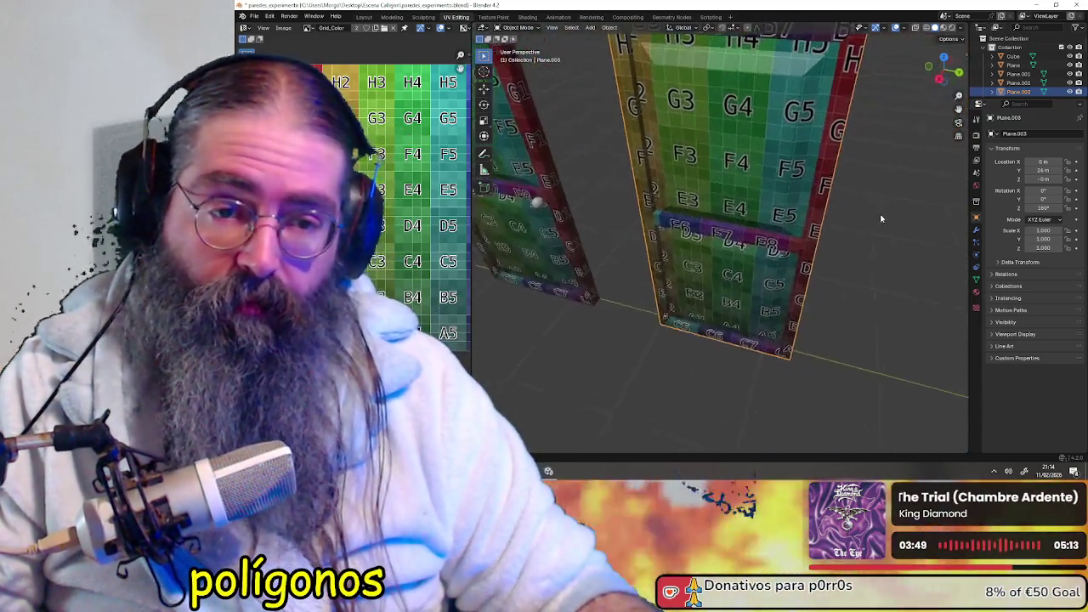
{"action": "scroll", "coordinate": [765, 227], "scroll_direction": "up", "scroll_amount": 3}
{"action": "scroll", "coordinate": [756, 233], "scroll_direction": "down", "scroll_amount": 2}
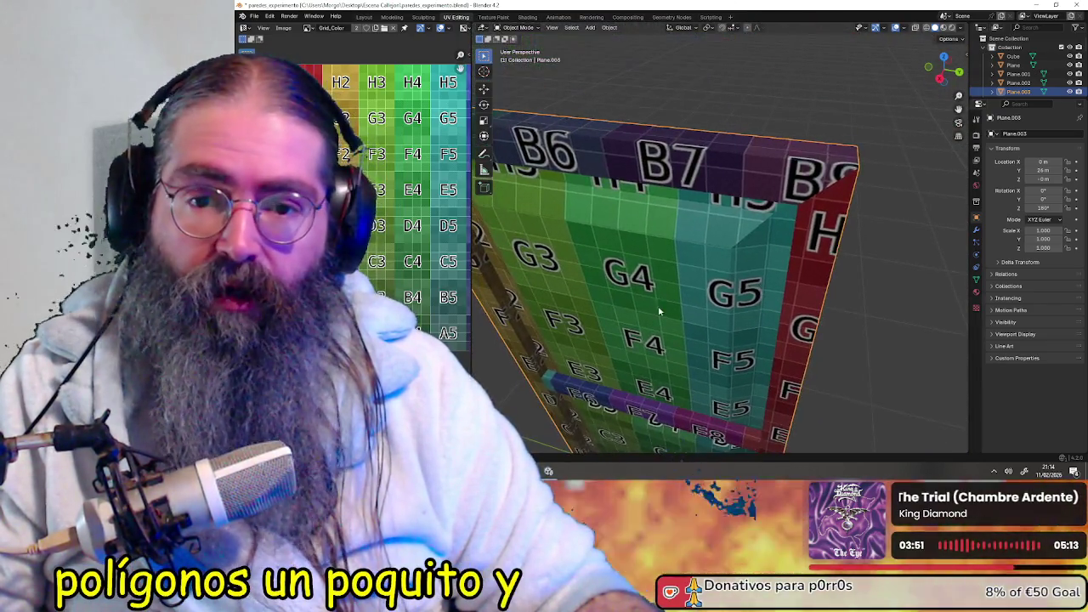
{"action": "scroll", "coordinate": [751, 244], "scroll_direction": "up", "scroll_amount": 4}
{"action": "middle_click_drag", "start_coordinate": [751, 244], "coordinate": [748, 230]}
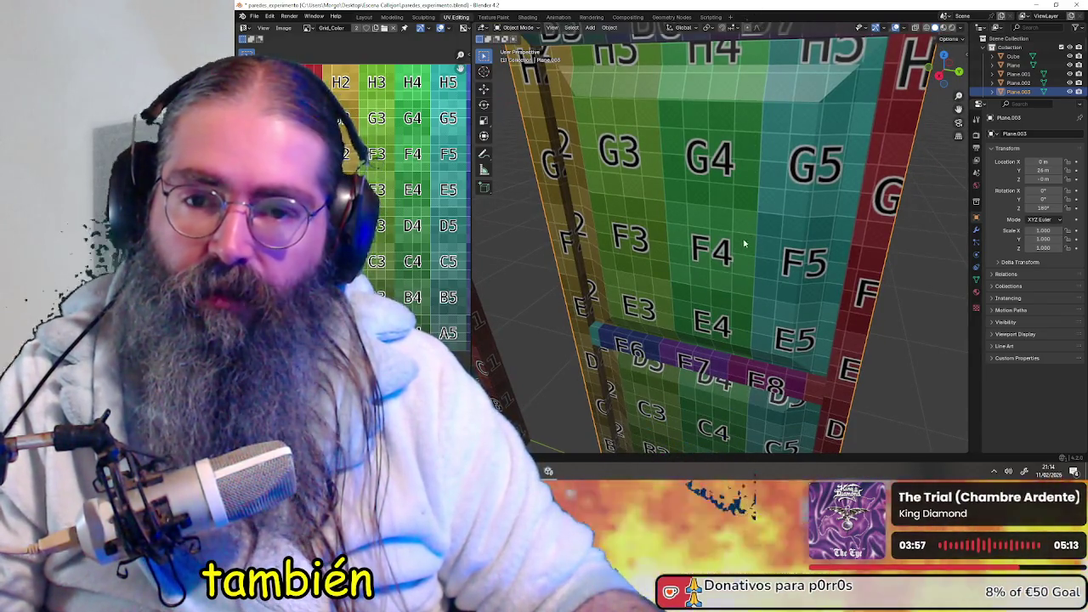
{"action": "scroll", "coordinate": [743, 245], "scroll_direction": "down", "scroll_amount": 2}
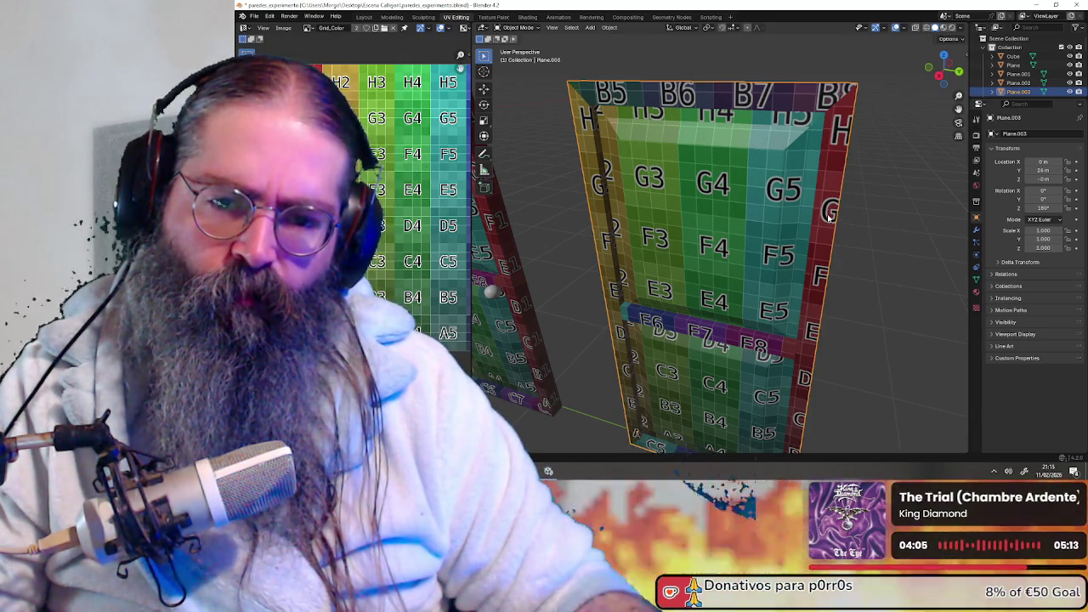
{"action": "middle_click_drag", "start_coordinate": [800, 213], "coordinate": [586, 108]}
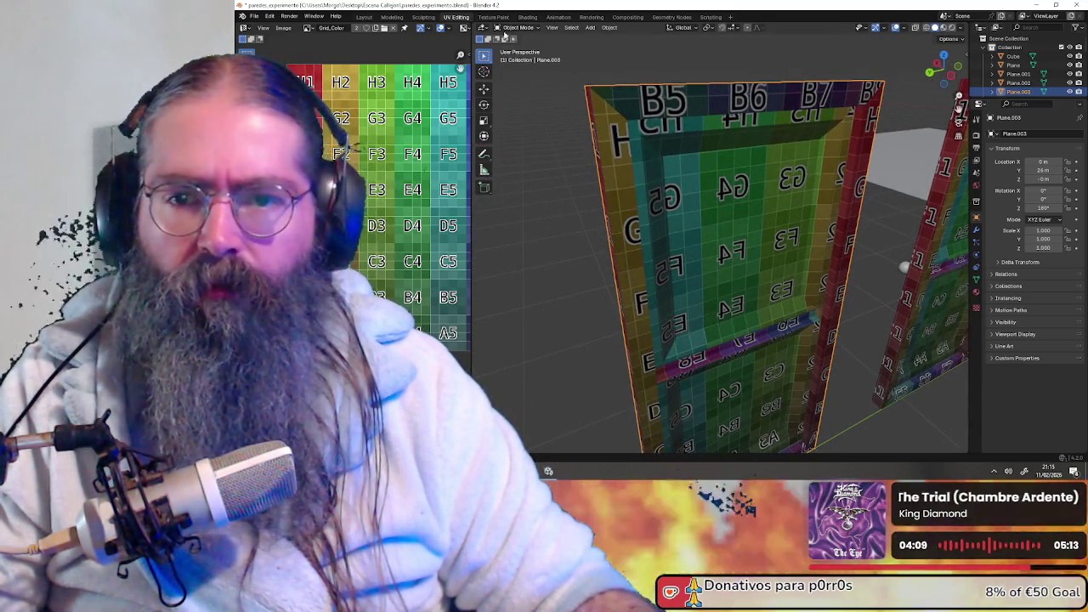
- Put the copied door Plane.003 into Edit Mode with nothing selected
{"action": "left_click", "coordinate": [514, 28]}
{"action": "left_click", "coordinate": [526, 49]}
{"action": "middle_click_drag", "start_coordinate": [561, 128], "coordinate": [597, 108]}
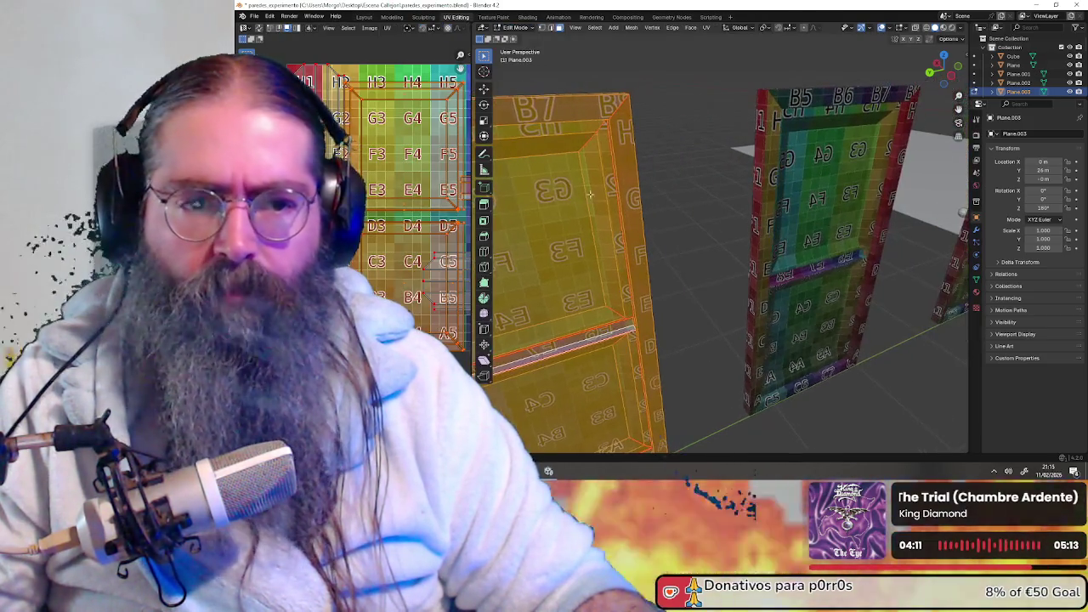
{"action": "key", "text": "alt+a"}
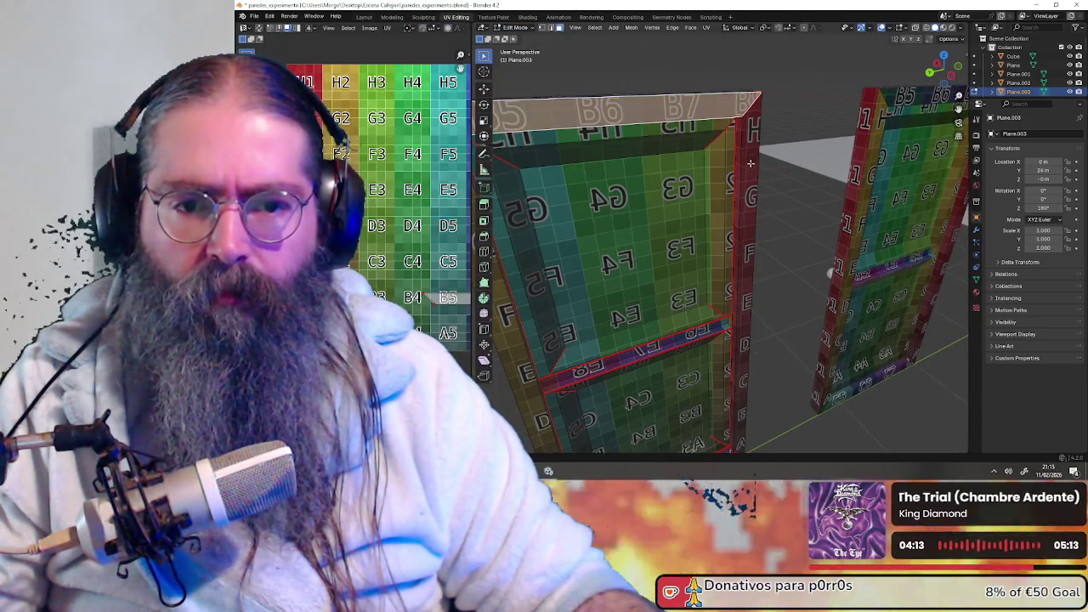
- Select the face loops of the frame's top and left strips
{"action": "left_click", "coordinate": [736, 160], "text": "alt"}
{"action": "mouse_move", "coordinate": [738, 158]}
{"action": "middle_mouse_down"}
{"action": "mouse_move", "coordinate": [679, 225]}
{"action": "mouse_move", "coordinate": [735, 390]}
{"action": "mouse_move", "coordinate": [652, 306]}
{"action": "middle_mouse_up"}
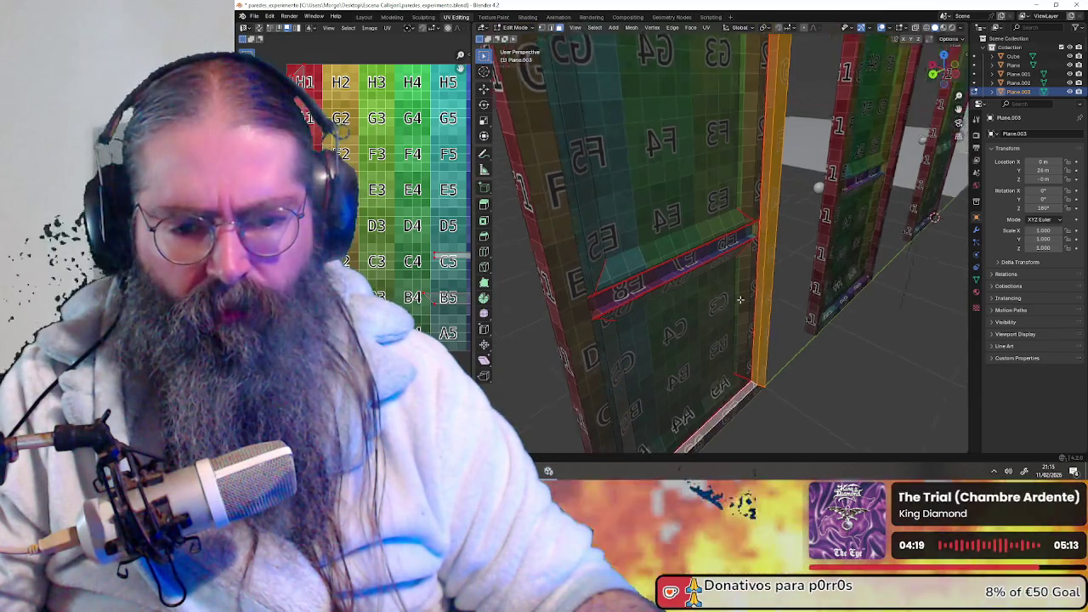
{"action": "left_click", "coordinate": [661, 307], "text": "alt+shift"}
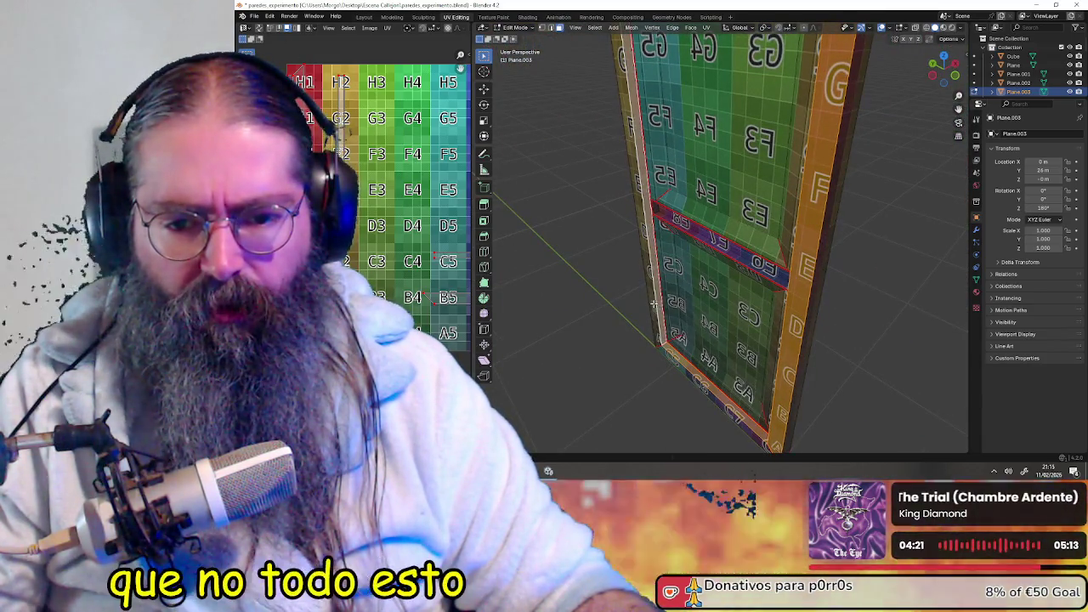
{"action": "left_click", "coordinate": [653, 303], "text": "alt+shift"}
{"action": "left_click", "coordinate": [676, 364], "text": "alt+shift"}
{"action": "middle_click_drag", "start_coordinate": [692, 195], "coordinate": [665, 276]}
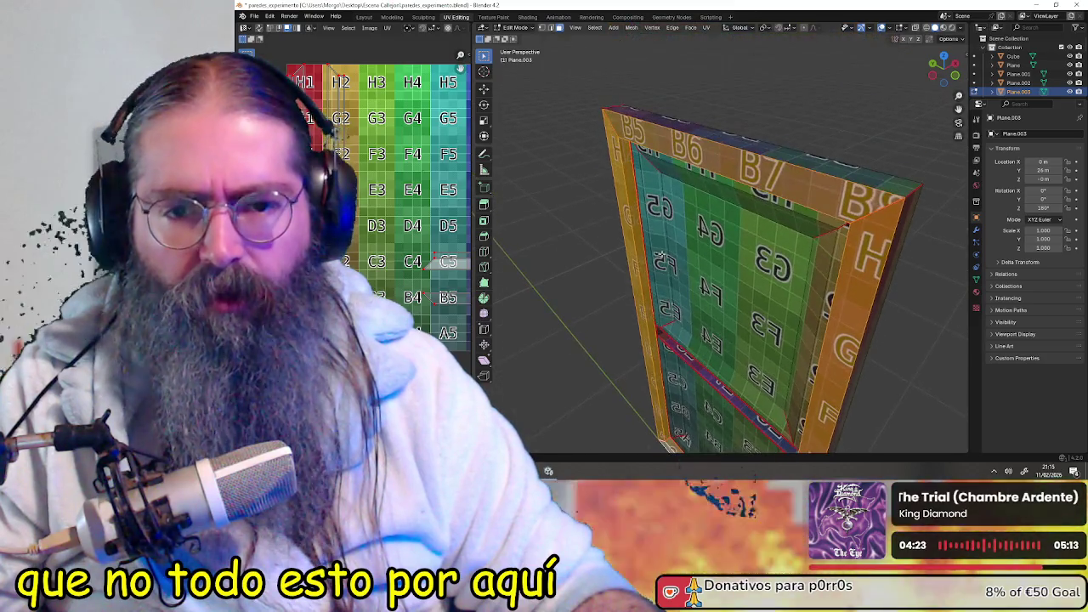
{"action": "mouse_move", "coordinate": [622, 243]}
{"action": "middle_mouse_down"}
{"action": "mouse_move", "coordinate": [745, 213]}
{"action": "mouse_move", "coordinate": [746, 243]}
{"action": "mouse_move", "coordinate": [819, 241]}
{"action": "mouse_move", "coordinate": [733, 255]}
{"action": "middle_mouse_up"}
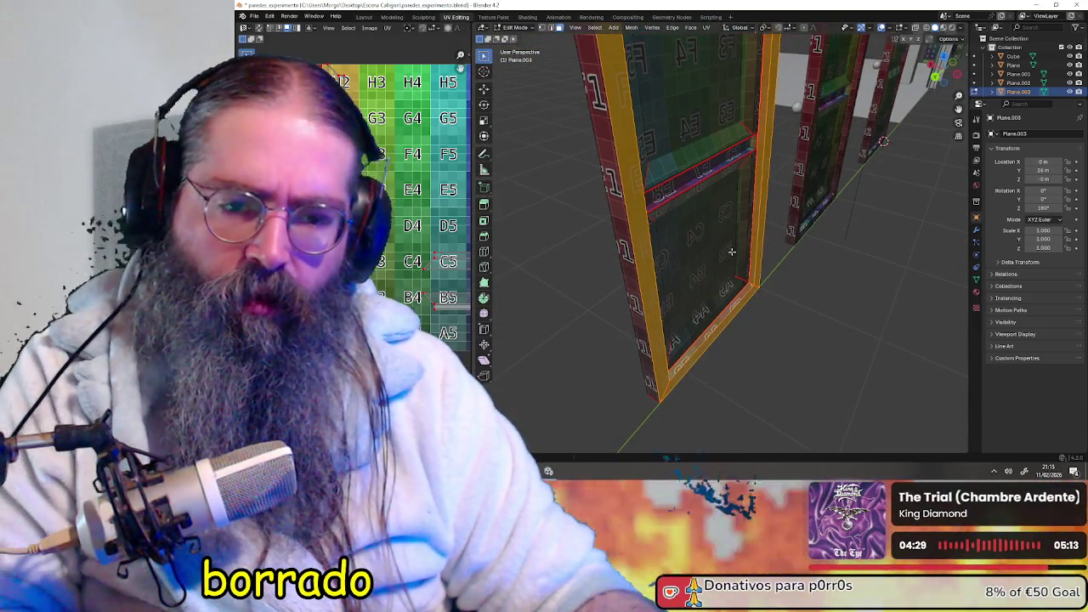
- Delete the selected frame faces from Plane.003
{"action": "key", "text": "x"}
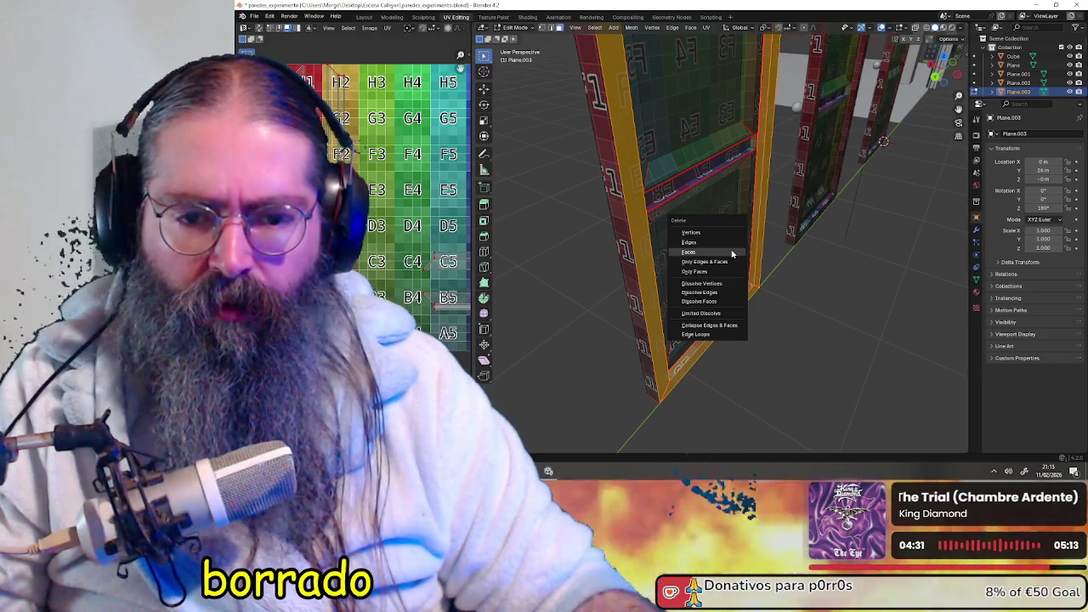
{"action": "left_click", "coordinate": [732, 252]}
{"action": "mouse_move", "coordinate": [732, 253]}
{"action": "middle_mouse_down"}
{"action": "mouse_move", "coordinate": [719, 310]}
{"action": "mouse_move", "coordinate": [681, 144]}
{"action": "middle_mouse_up"}
- Select the upper and lower panel faces, grow the selection, then clear it
{"action": "left_click", "coordinate": [679, 138]}
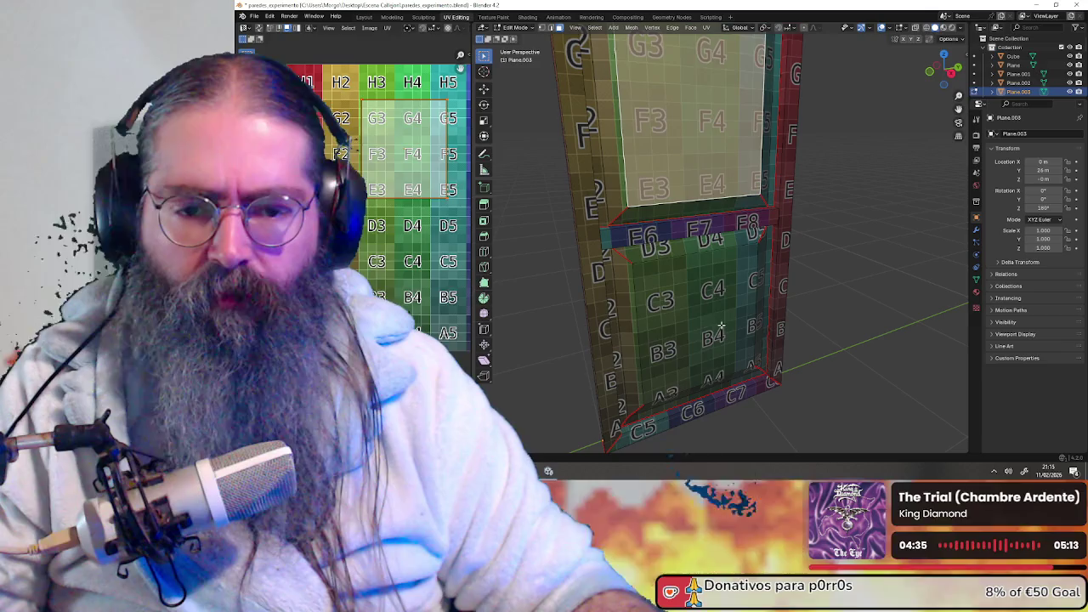
{"action": "left_click", "coordinate": [714, 310], "text": "shift"}
{"action": "key", "text": "ctrl+KP_Add"}
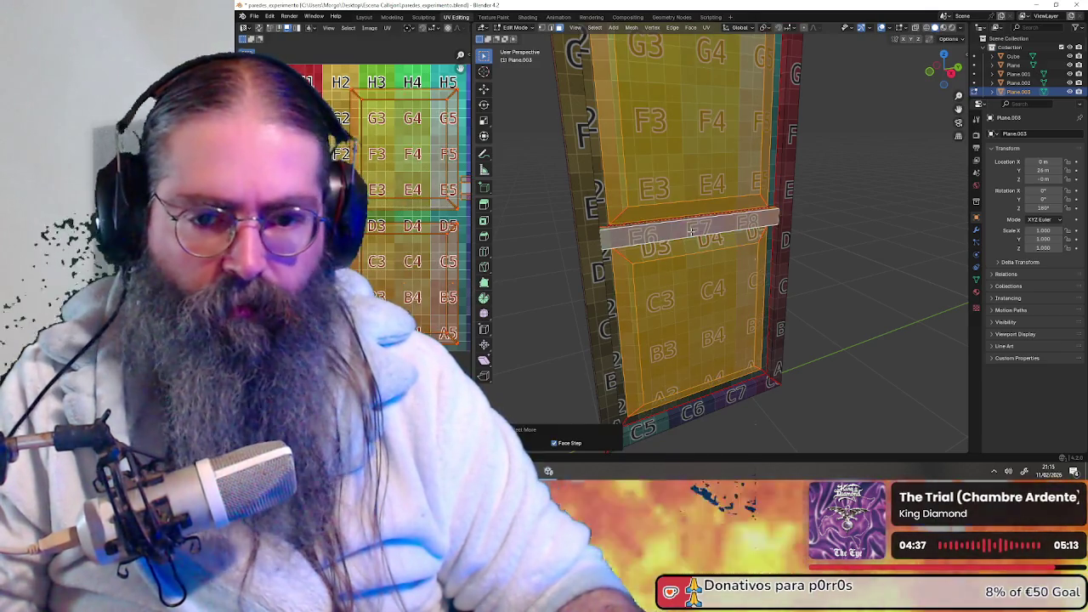
{"action": "middle_click_drag", "start_coordinate": [691, 230], "coordinate": [589, 167]}
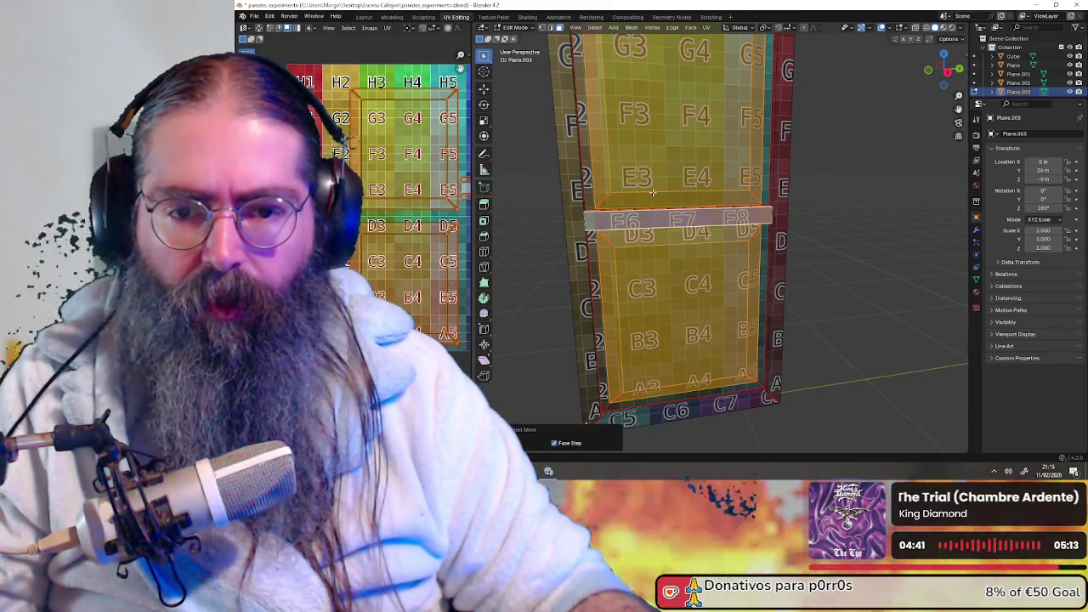
{"action": "key", "text": "alt+a"}
- Select the lower inner panel face together with the F6–F8 crossbar strip
{"action": "left_click", "coordinate": [671, 289]}
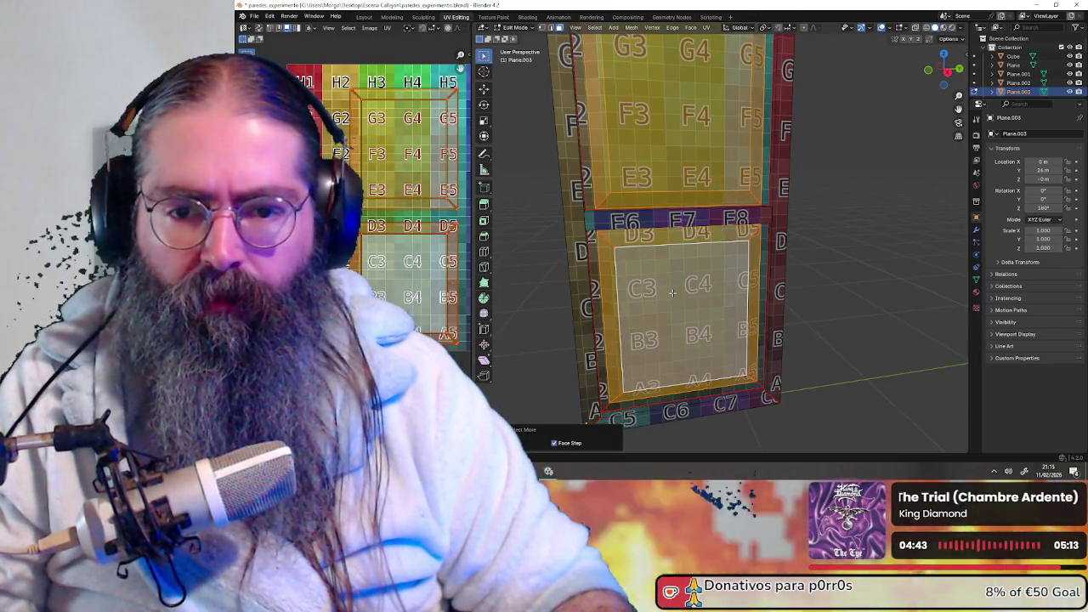
{"action": "middle_click_drag", "start_coordinate": [671, 292], "coordinate": [670, 206]}
{"action": "scroll", "coordinate": [670, 244], "scroll_direction": "up", "scroll_amount": 2}
{"action": "left_click", "coordinate": [659, 228], "text": "shift"}
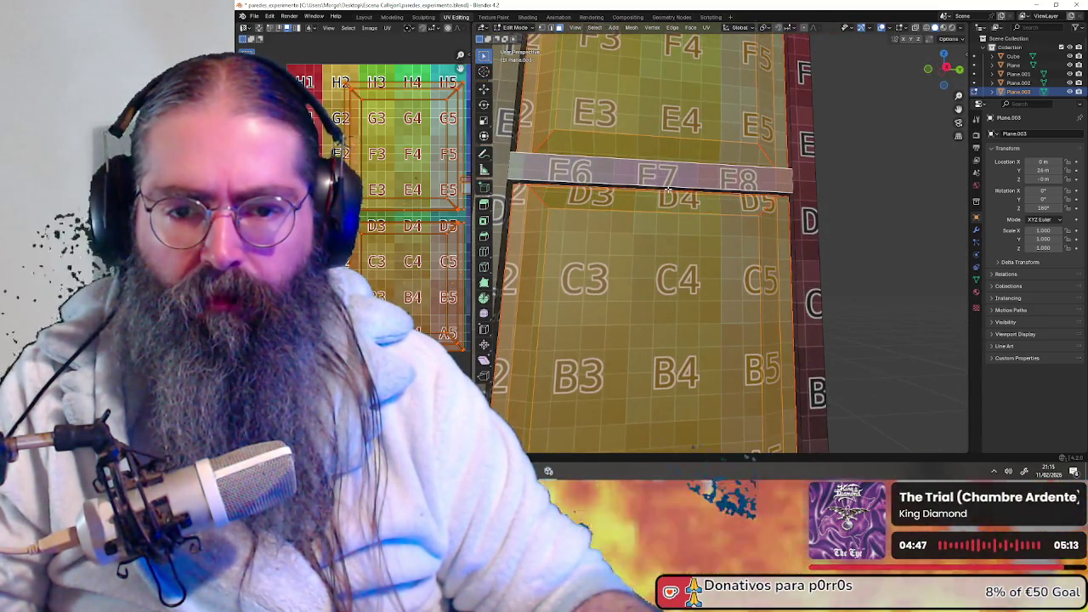
{"action": "scroll", "coordinate": [668, 189], "scroll_direction": "down", "scroll_amount": 5}
{"action": "mouse_move", "coordinate": [668, 213]}
{"action": "middle_mouse_down"}
{"action": "mouse_move", "coordinate": [661, 261]}
{"action": "mouse_move", "coordinate": [739, 253]}
{"action": "mouse_move", "coordinate": [698, 178]}
{"action": "middle_mouse_up"}
{"action": "scroll", "coordinate": [663, 255], "scroll_direction": "up", "scroll_amount": 3}
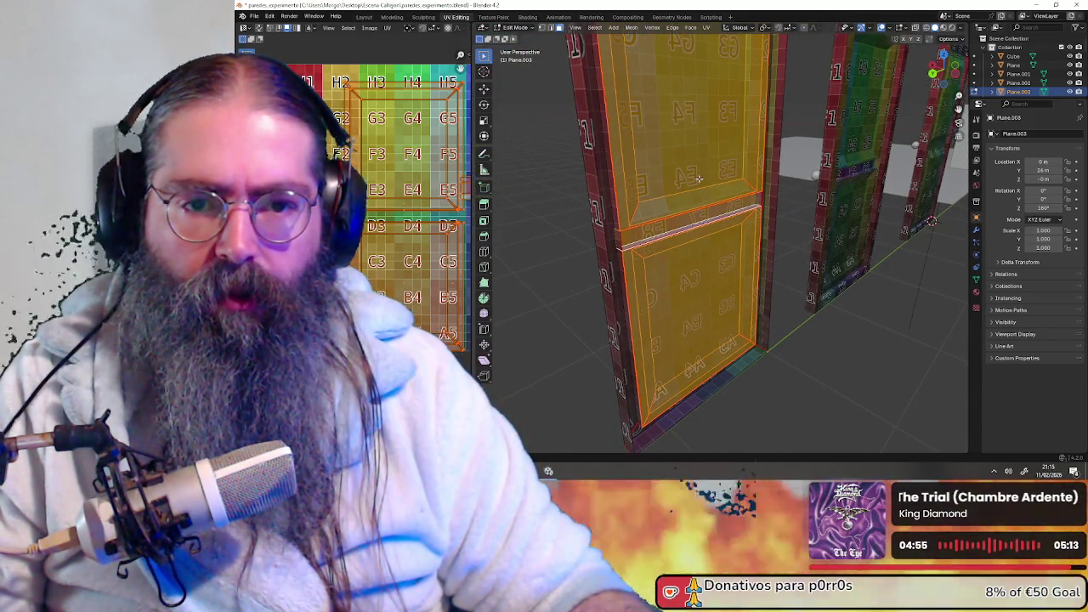
- Deselect all, pick the E8 crossbar strip faces, and add the long right-side edge strip
{"action": "mouse_move", "coordinate": [654, 186]}
{"action": "middle_mouse_down"}
{"action": "mouse_move", "coordinate": [635, 204]}
{"action": "mouse_move", "coordinate": [622, 199]}
{"action": "mouse_move", "coordinate": [807, 193]}
{"action": "mouse_move", "coordinate": [752, 199]}
{"action": "middle_mouse_up"}
{"action": "scroll", "coordinate": [635, 204], "scroll_direction": "up", "scroll_amount": 2}
{"action": "scroll", "coordinate": [622, 198], "scroll_direction": "up", "scroll_amount": 3}
{"action": "key", "text": "alt+a"}
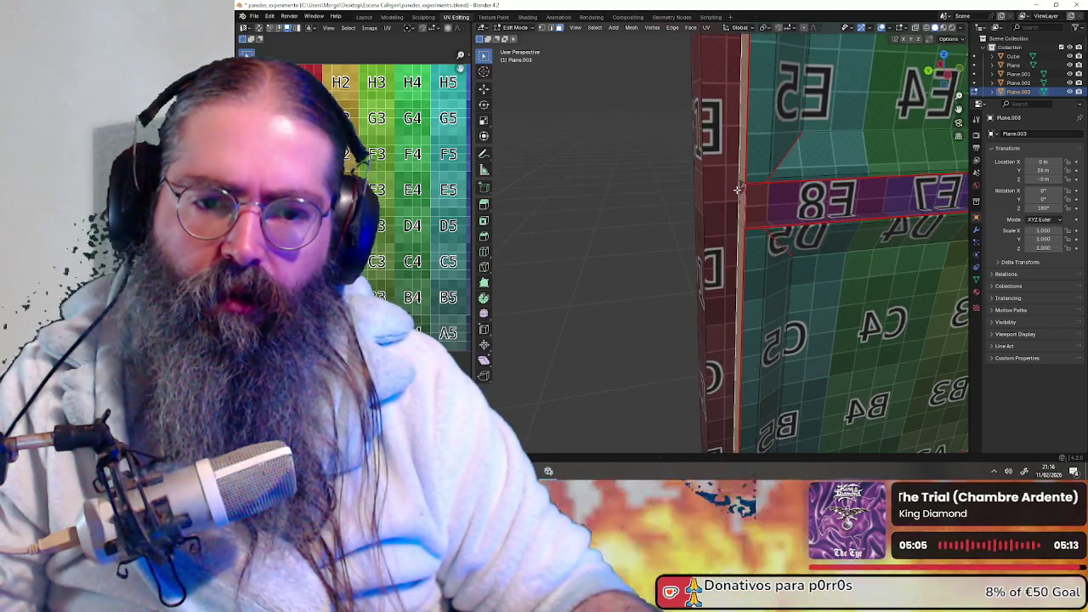
{"action": "left_click", "coordinate": [736, 190]}
{"action": "left_click", "coordinate": [748, 197]}
{"action": "left_click", "coordinate": [742, 180], "text": "shift"}
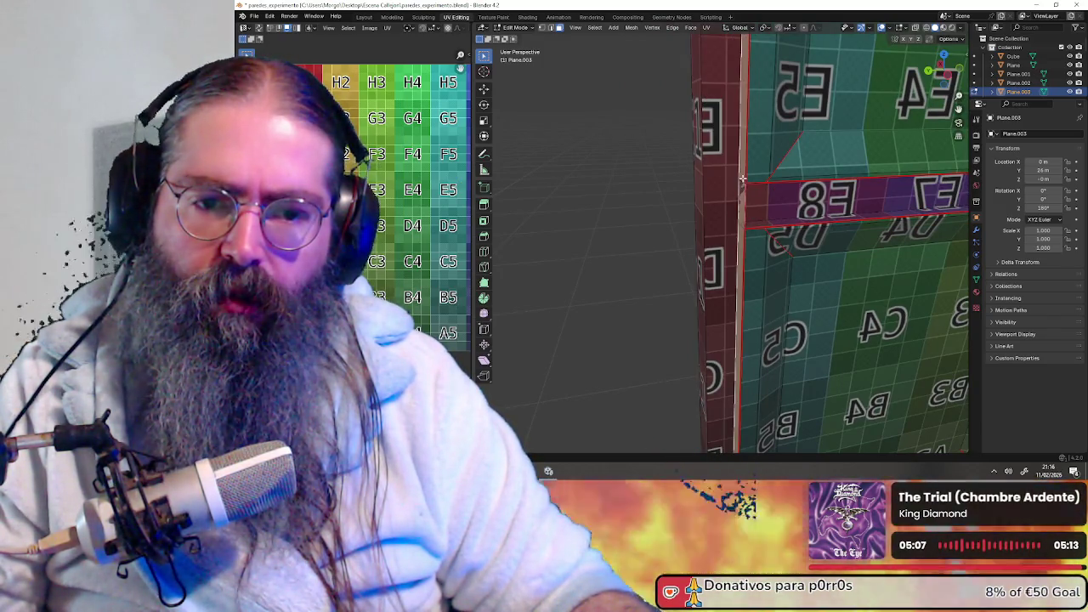
{"action": "mouse_move", "coordinate": [761, 195]}
{"action": "middle_mouse_down"}
{"action": "mouse_move", "coordinate": [855, 195]}
{"action": "mouse_move", "coordinate": [712, 205]}
{"action": "middle_mouse_up"}
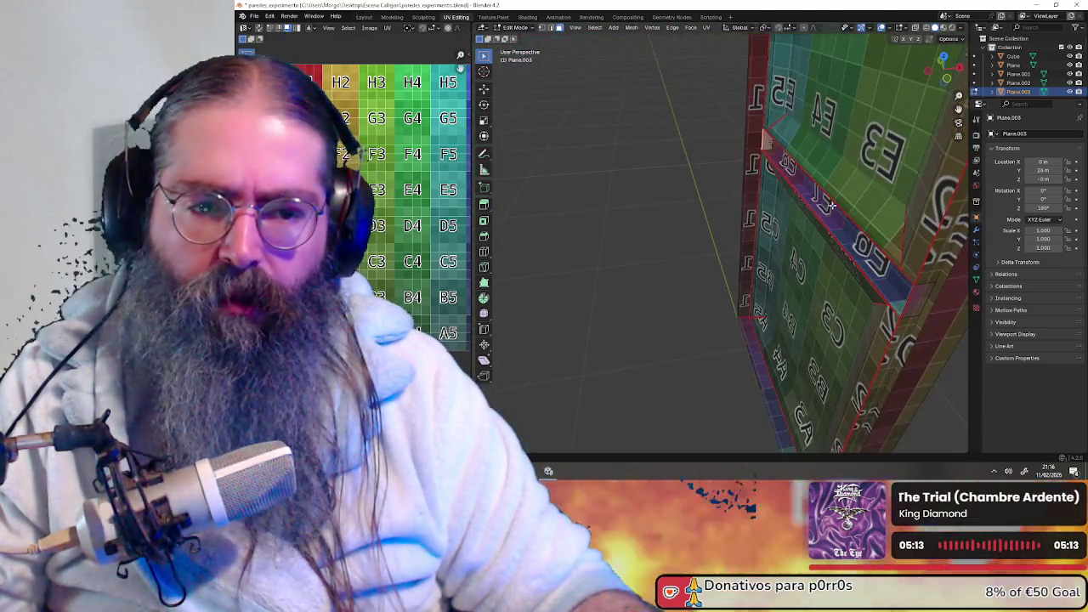
{"action": "mouse_move", "coordinate": [832, 205]}
{"action": "middle_mouse_down"}
{"action": "mouse_move", "coordinate": [836, 223]}
{"action": "mouse_move", "coordinate": [794, 198]}
{"action": "mouse_move", "coordinate": [745, 211]}
{"action": "middle_mouse_up"}
{"action": "left_click", "coordinate": [849, 231], "text": "alt"}
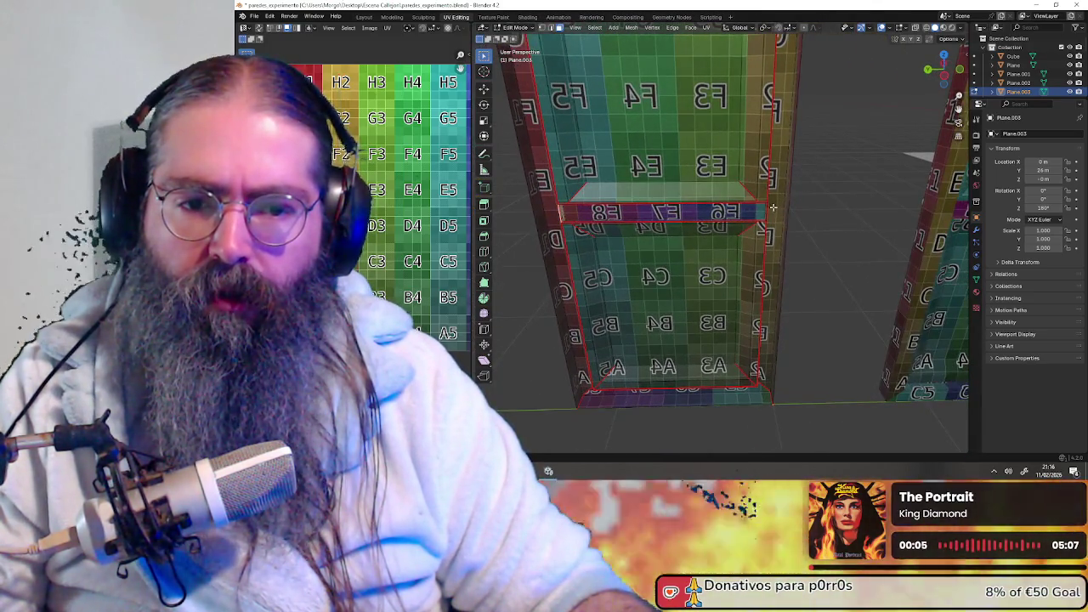
- Shift the selected middle crossbar strip to a new position
{"action": "right_click", "coordinate": [738, 215]}
{"action": "left_click", "coordinate": [731, 219]}
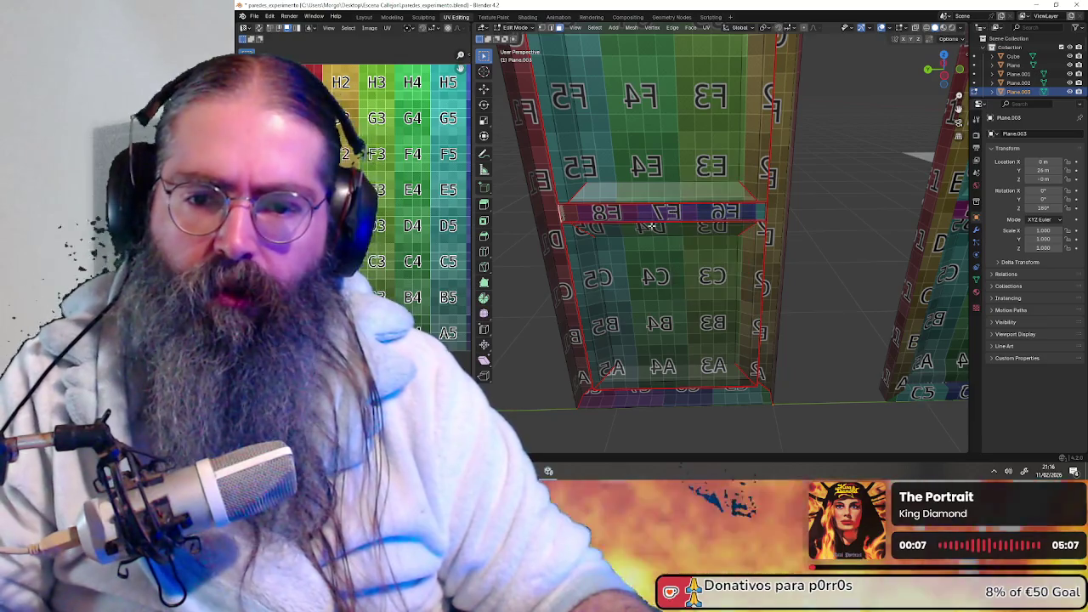
{"action": "middle_click_drag", "start_coordinate": [731, 219], "coordinate": [724, 224]}
{"action": "key", "text": "g"}
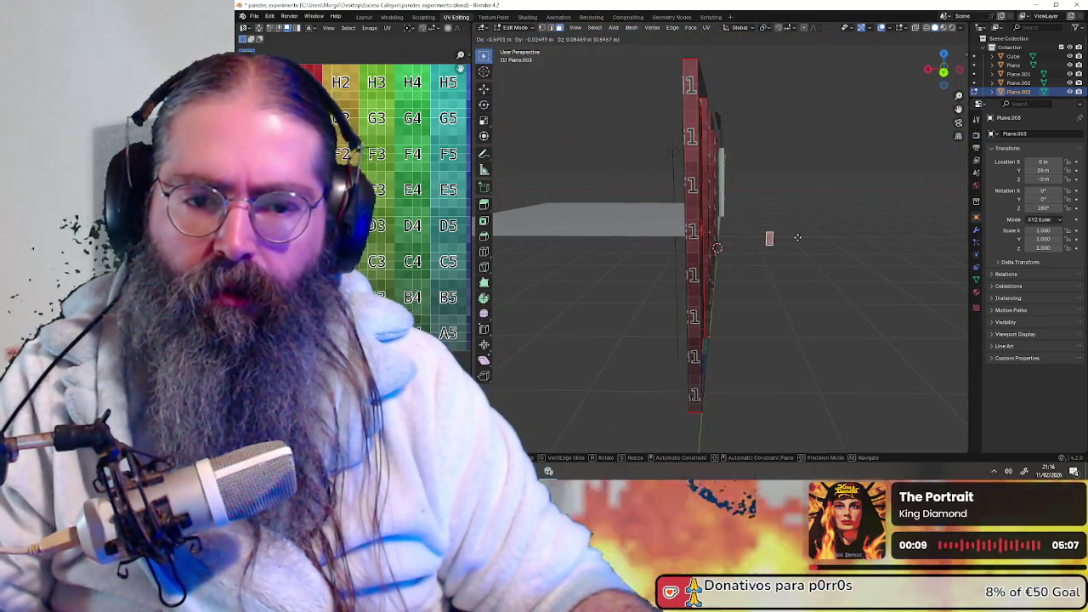
{"action": "left_click", "coordinate": [736, 236]}
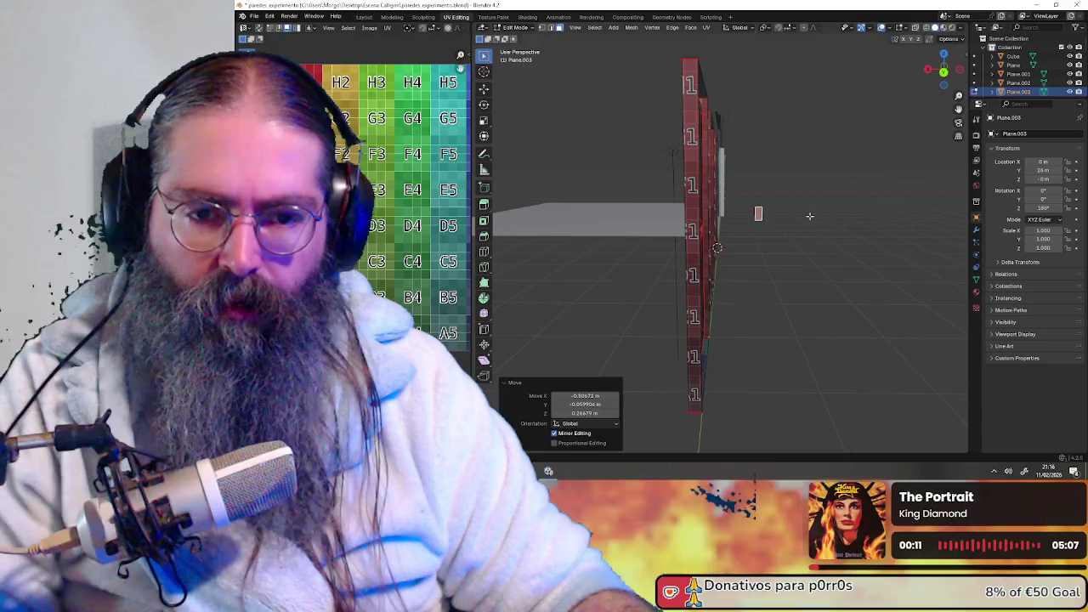
- Move the strip once more, then delete the selected faces from the door mesh
{"action": "key", "text": "x"}
{"action": "middle_click_drag", "start_coordinate": [810, 221], "coordinate": [770, 204]}
{"action": "scroll", "coordinate": [769, 204], "scroll_direction": "up", "scroll_amount": 5}
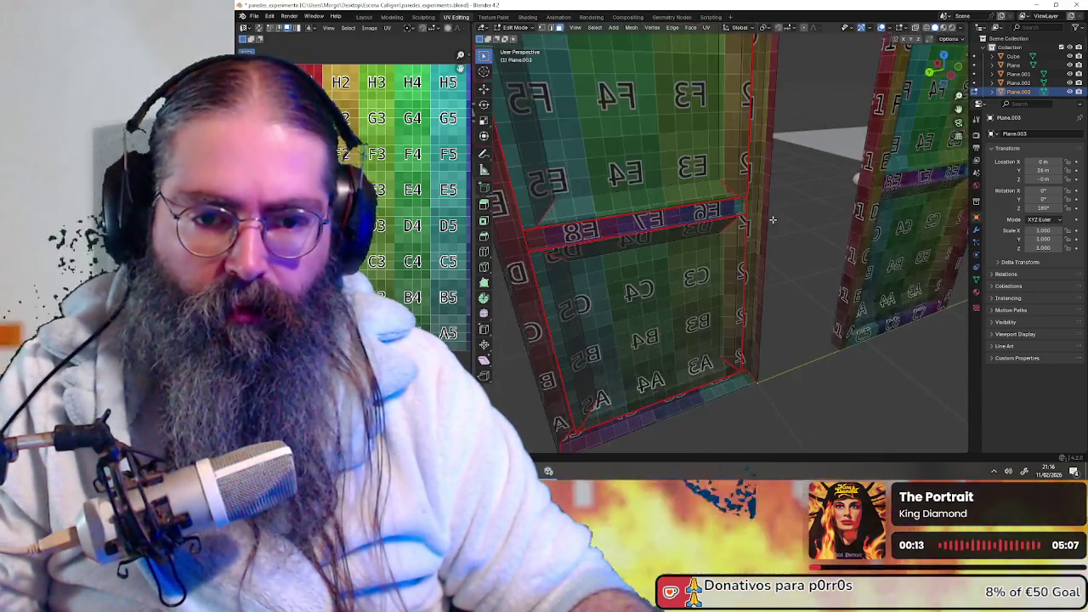
{"action": "scroll", "coordinate": [768, 179], "scroll_direction": "down", "scroll_amount": 4}
{"action": "mouse_move", "coordinate": [767, 179]}
{"action": "middle_mouse_down"}
{"action": "mouse_move", "coordinate": [776, 231]}
{"action": "mouse_move", "coordinate": [706, 245]}
{"action": "mouse_move", "coordinate": [730, 293]}
{"action": "middle_mouse_up"}
{"action": "key", "text": "g"}
{"action": "left_click", "coordinate": [779, 228]}
{"action": "key", "text": "x"}
{"action": "left_click", "coordinate": [776, 231]}
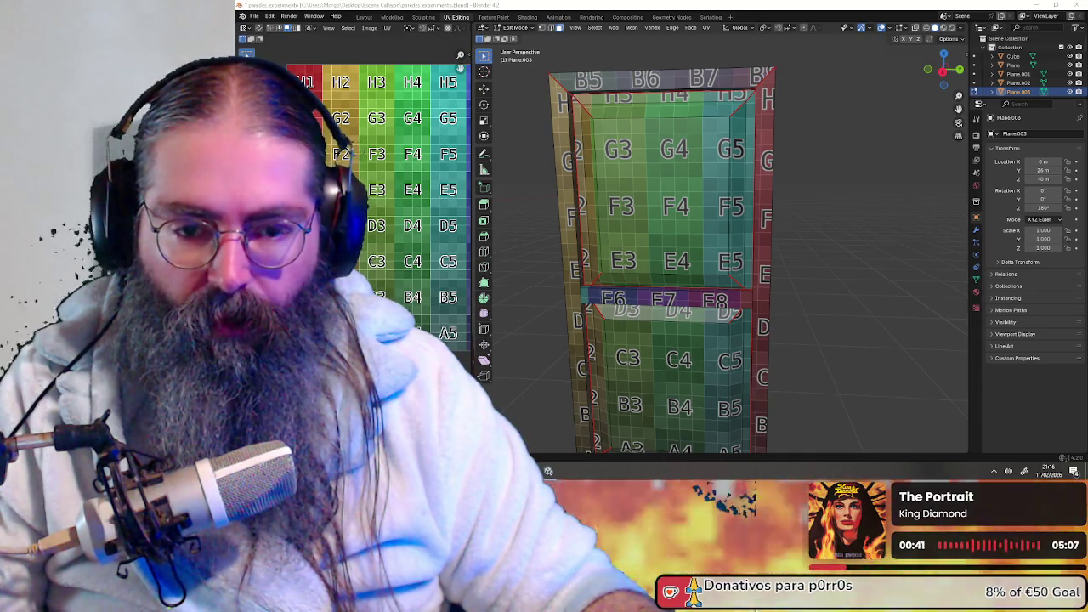
- Select the door's upper and lower inner panels plus the F6–F8 crossbar strip
{"action": "mouse_move", "coordinate": [680, 212]}
{"action": "middle_mouse_down"}
{"action": "mouse_move", "coordinate": [756, 205]}
{"action": "mouse_move", "coordinate": [697, 186]}
{"action": "middle_mouse_up"}
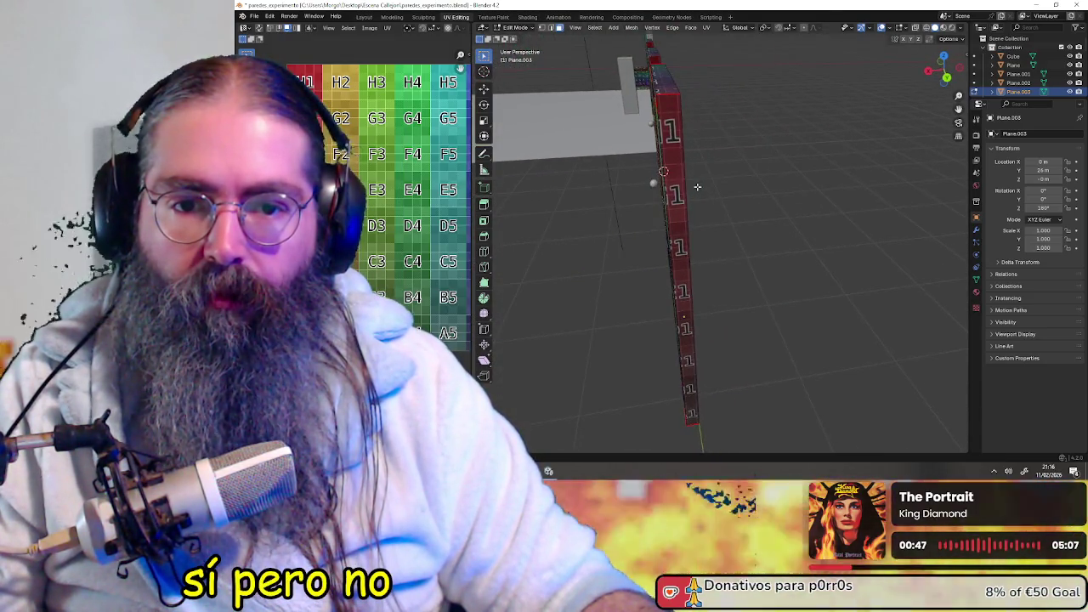
{"action": "mouse_move", "coordinate": [668, 97]}
{"action": "middle_mouse_down"}
{"action": "mouse_move", "coordinate": [831, 128]}
{"action": "mouse_move", "coordinate": [732, 218]}
{"action": "mouse_move", "coordinate": [700, 96]}
{"action": "middle_mouse_up"}
{"action": "scroll", "coordinate": [733, 218], "scroll_direction": "up", "scroll_amount": 3}
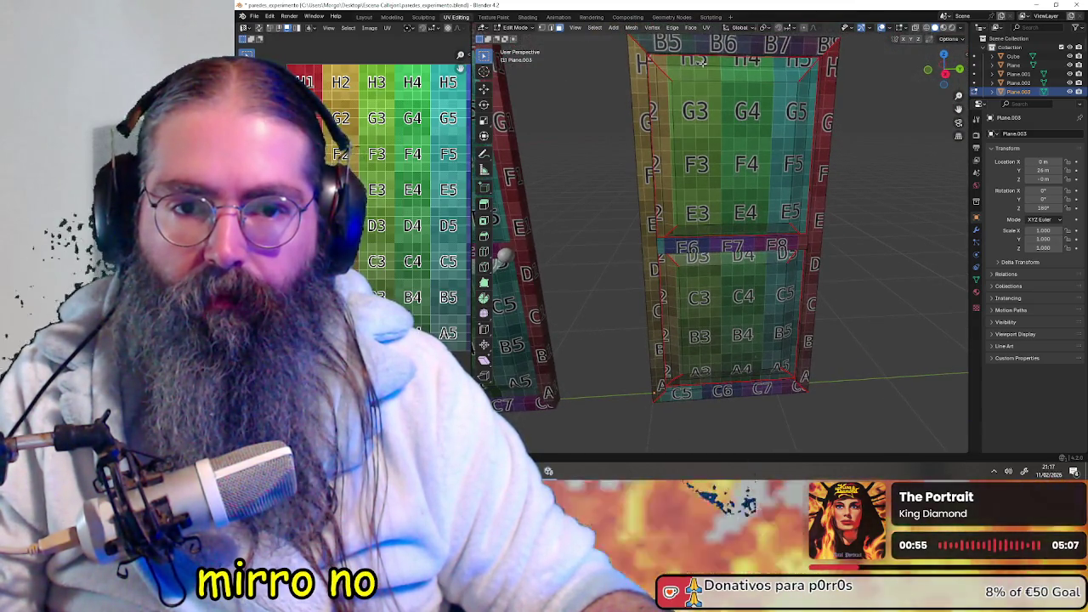
{"action": "left_click", "coordinate": [727, 204]}
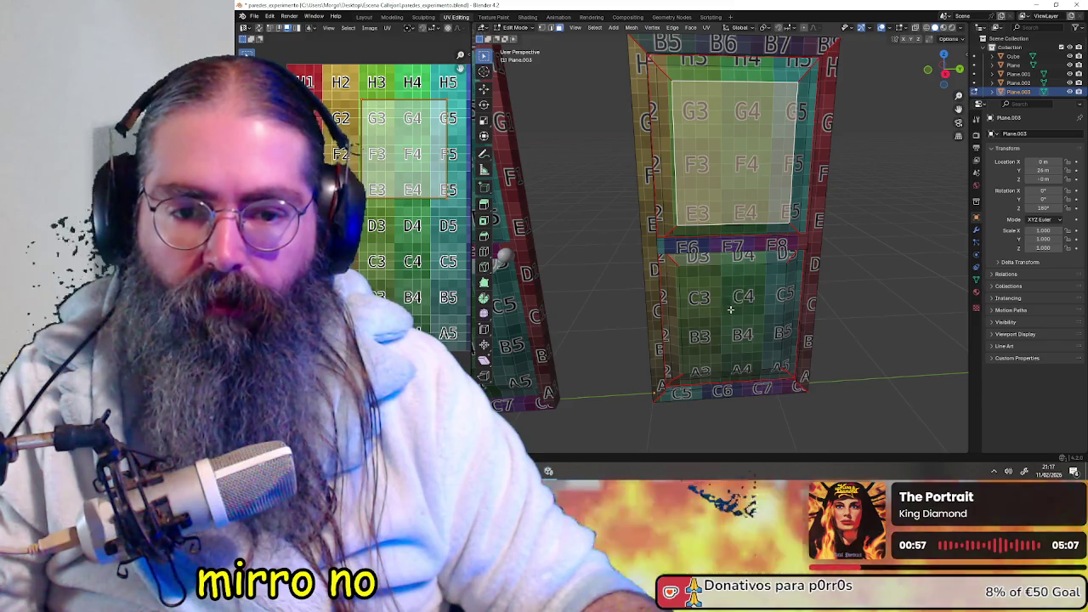
{"action": "middle_click_drag", "start_coordinate": [730, 310], "coordinate": [717, 208], "text": "shift"}
{"action": "left_click", "coordinate": [730, 262], "text": "ctrl"}
{"action": "scroll", "coordinate": [731, 262], "scroll_direction": "up", "scroll_amount": 3}
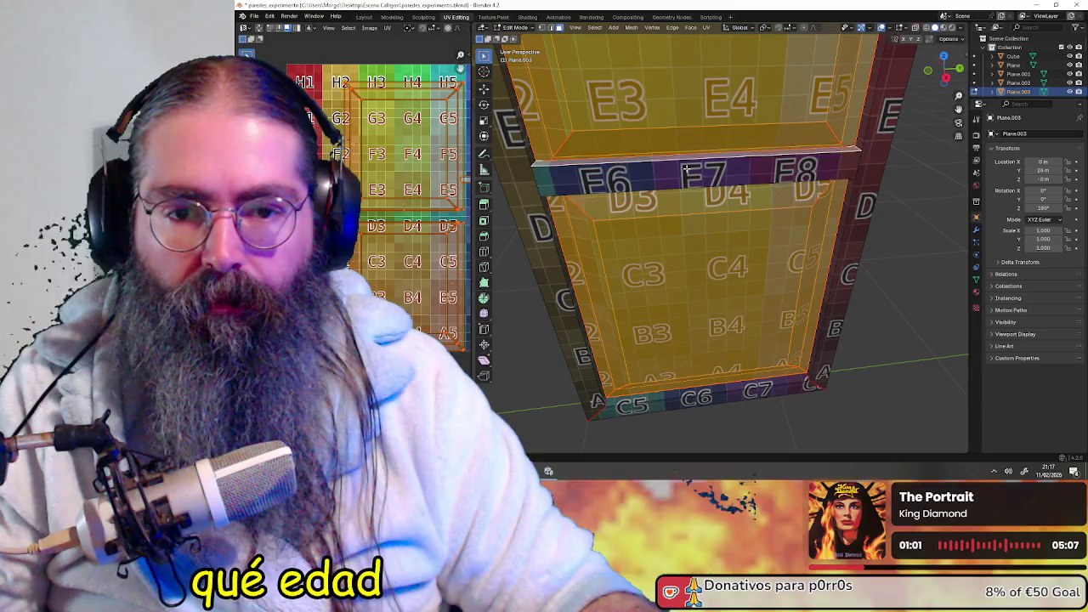
{"action": "left_click", "coordinate": [672, 158], "text": "shift"}
{"action": "mouse_move", "coordinate": [673, 159]}
{"action": "middle_mouse_down"}
{"action": "mouse_move", "coordinate": [751, 237]}
{"action": "mouse_move", "coordinate": [765, 221]}
{"action": "mouse_move", "coordinate": [761, 282]}
{"action": "middle_mouse_up"}
- Nudge the selected panel and crossbar faces into place
{"action": "key", "text": "g"}
{"action": "scroll", "coordinate": [719, 214], "scroll_direction": "down", "scroll_amount": 3}
{"action": "left_click", "coordinate": [751, 236]}
{"action": "scroll", "coordinate": [772, 225], "scroll_direction": "up", "scroll_amount": 2}
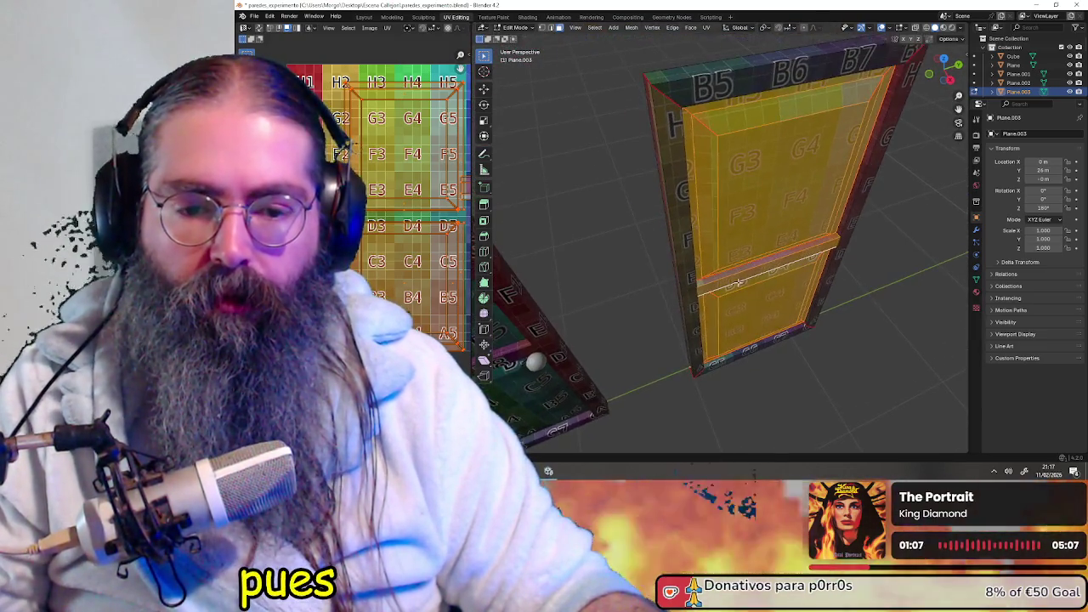
- Try copying and splitting off the selected faces, then deselect everything
{"action": "key", "text": "ctrl+c"}
{"action": "key", "text": "ctrl+v"}
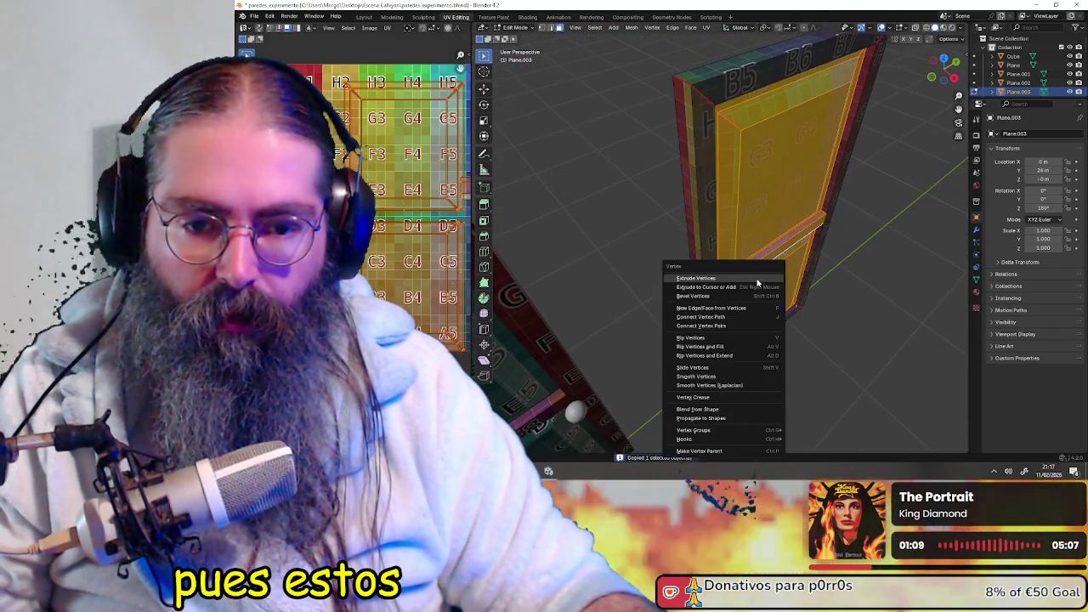
{"action": "key", "text": "Escape"}
{"action": "middle_click_drag", "start_coordinate": [759, 282], "coordinate": [829, 239]}
{"action": "scroll", "coordinate": [801, 243], "scroll_direction": "up", "scroll_amount": 2}
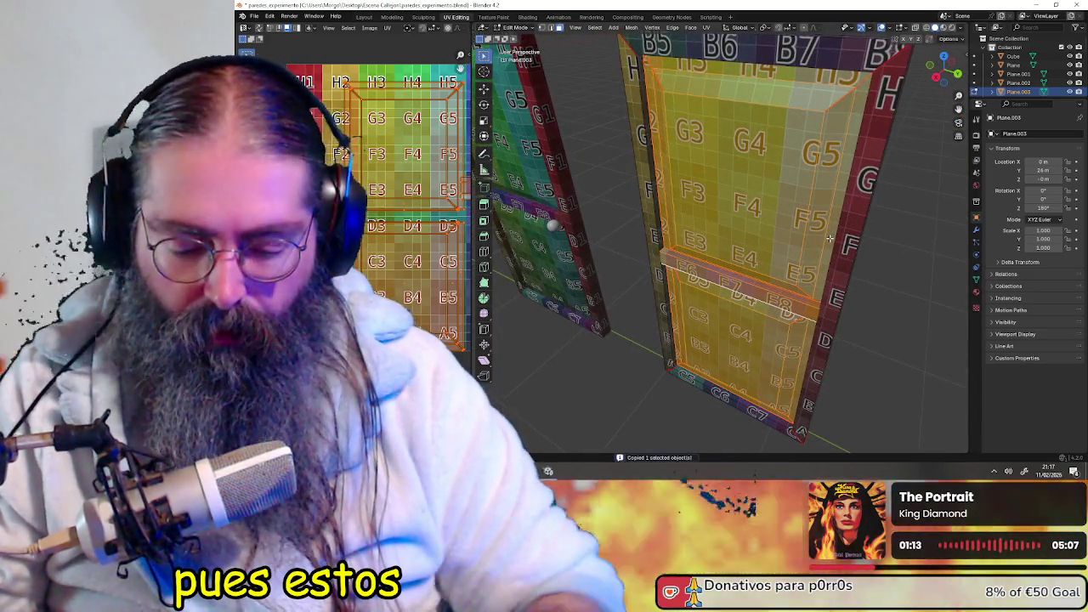
{"action": "key", "text": "ctrl+v"}
{"action": "key", "text": "Escape"}
{"action": "key", "text": "alt+a"}
{"action": "mouse_move", "coordinate": [829, 239]}
{"action": "middle_mouse_down"}
{"action": "mouse_move", "coordinate": [656, 182]}
{"action": "mouse_move", "coordinate": [723, 184]}
{"action": "middle_mouse_up"}
{"action": "scroll", "coordinate": [765, 212], "scroll_direction": "down", "scroll_amount": 2}
{"action": "scroll", "coordinate": [723, 204], "scroll_direction": "up", "scroll_amount": 2}
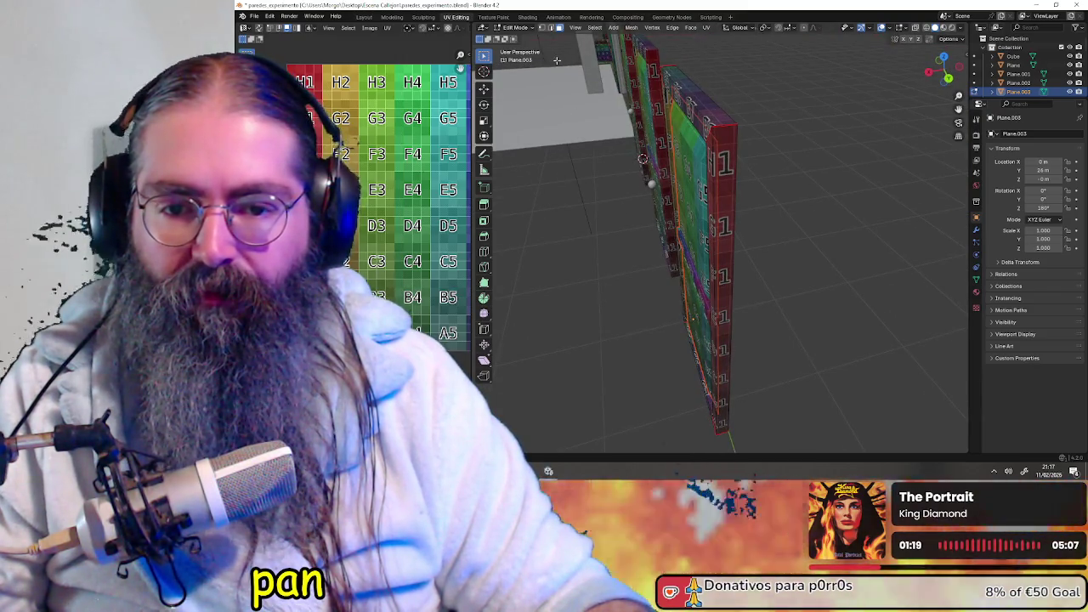
{"action": "left_click", "coordinate": [522, 28]}
- Return to Object Mode, select door Plane.003 and enter Edit Mode on its mesh
{"action": "left_click", "coordinate": [520, 38]}
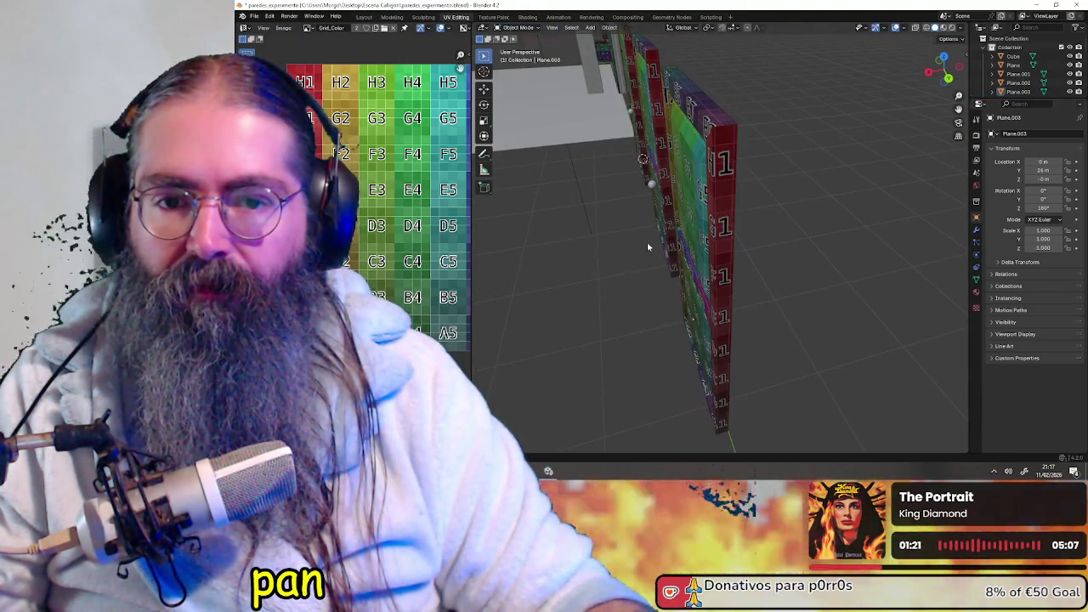
{"action": "mouse_move", "coordinate": [686, 176]}
{"action": "middle_mouse_down"}
{"action": "mouse_move", "coordinate": [830, 260]}
{"action": "mouse_move", "coordinate": [799, 242]}
{"action": "mouse_move", "coordinate": [821, 228]}
{"action": "middle_mouse_up"}
{"action": "left_click", "coordinate": [788, 197]}
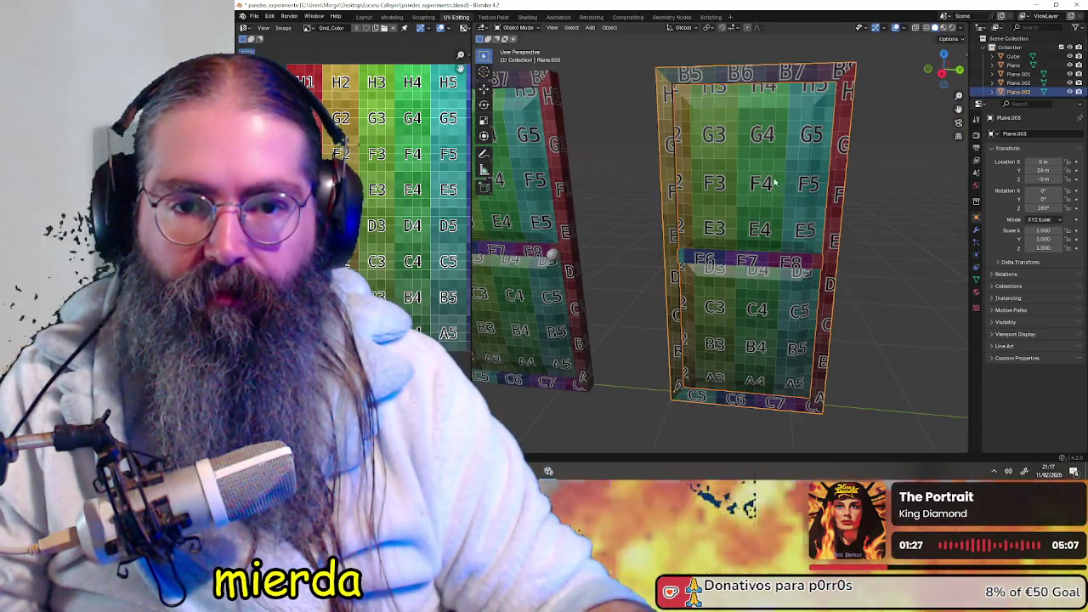
{"action": "key", "text": "Tab"}
{"action": "middle_click_drag", "start_coordinate": [751, 245], "coordinate": [739, 202]}
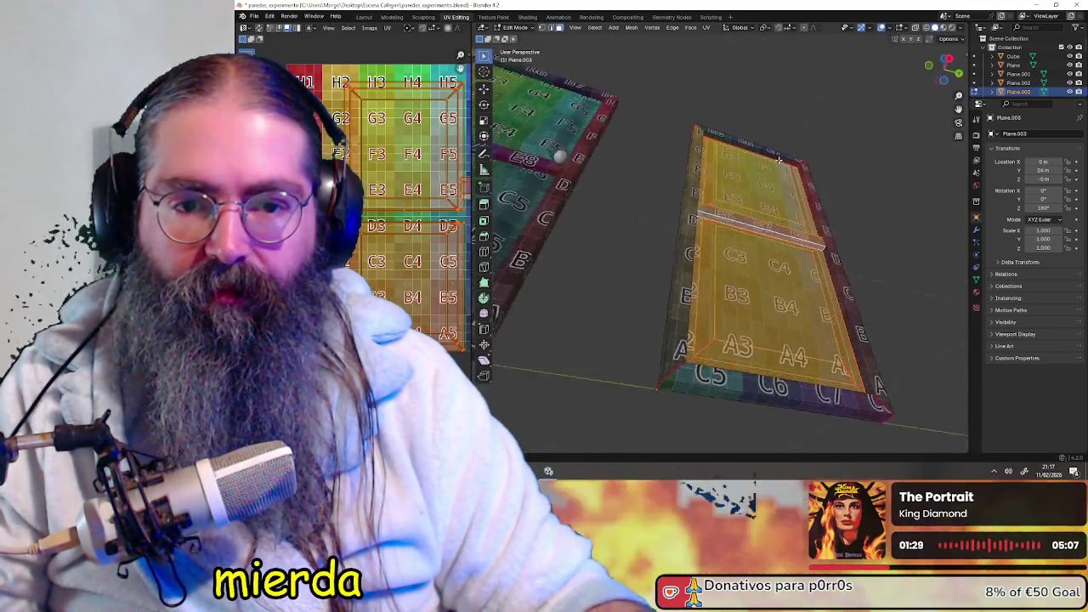
{"action": "scroll", "coordinate": [739, 202], "scroll_direction": "up", "scroll_amount": 2}
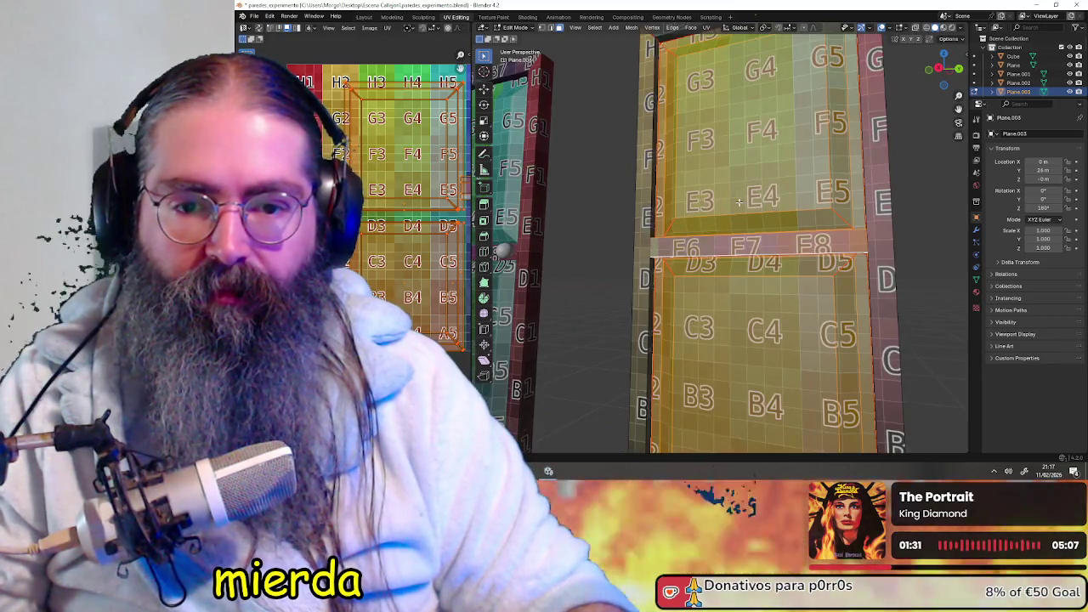
{"action": "middle_click_drag", "start_coordinate": [707, 158], "coordinate": [683, 120]}
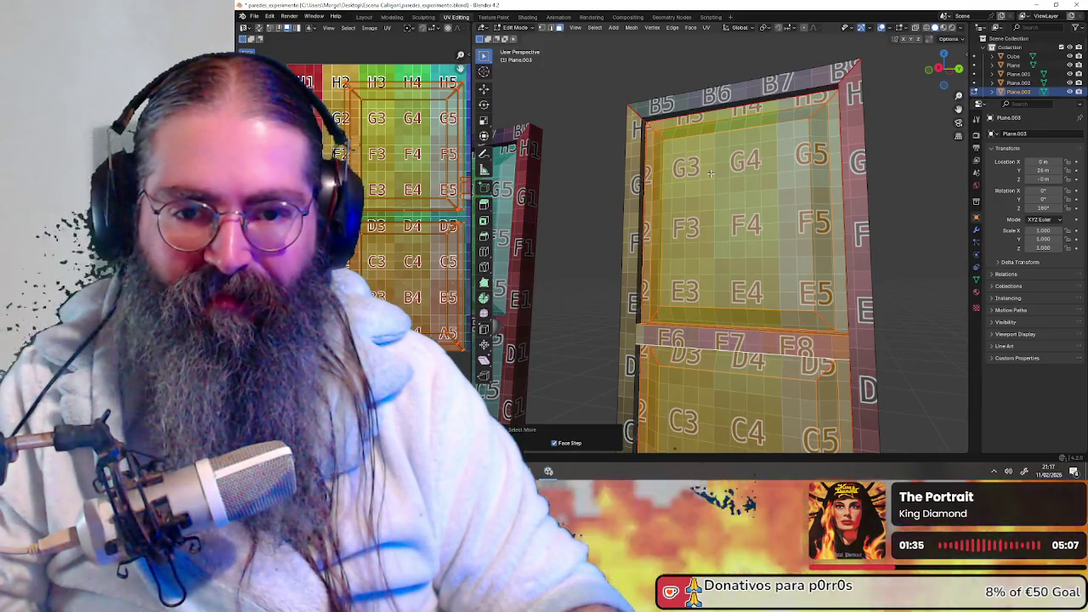
{"action": "middle_click_drag", "start_coordinate": [699, 342], "coordinate": [733, 327]}
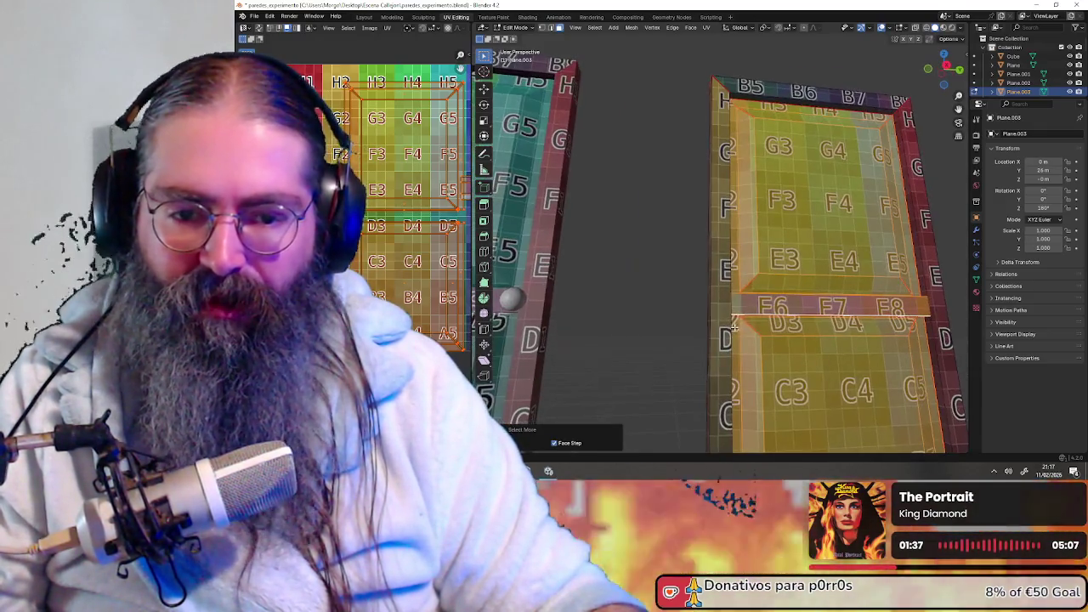
{"action": "middle_click_drag", "start_coordinate": [819, 263], "coordinate": [749, 274]}
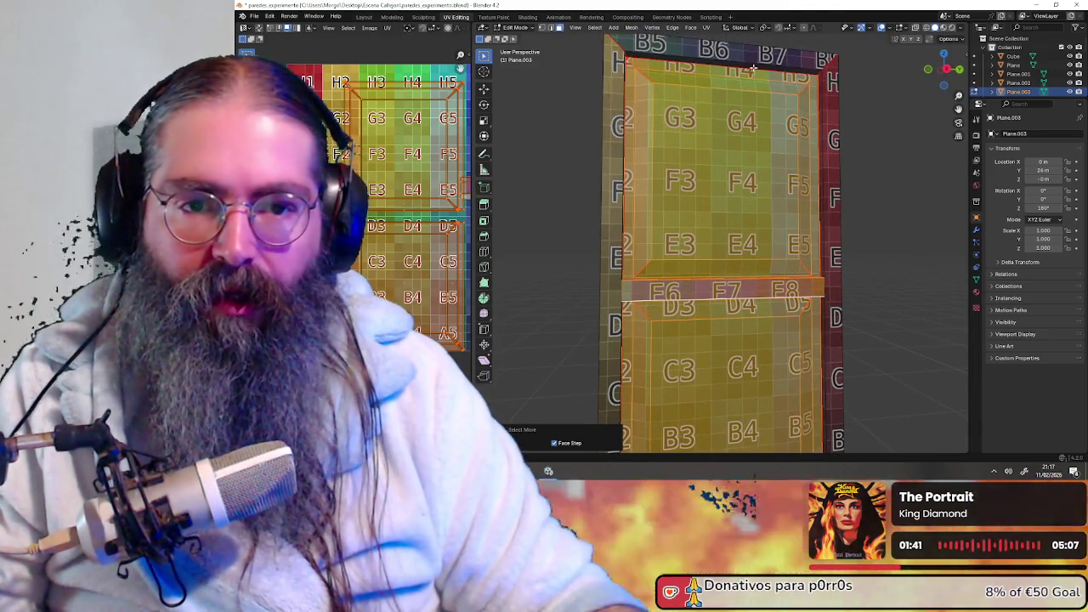
- Add the door's top, right and left frame strips to the selection
{"action": "left_click", "coordinate": [727, 53], "text": "shift"}
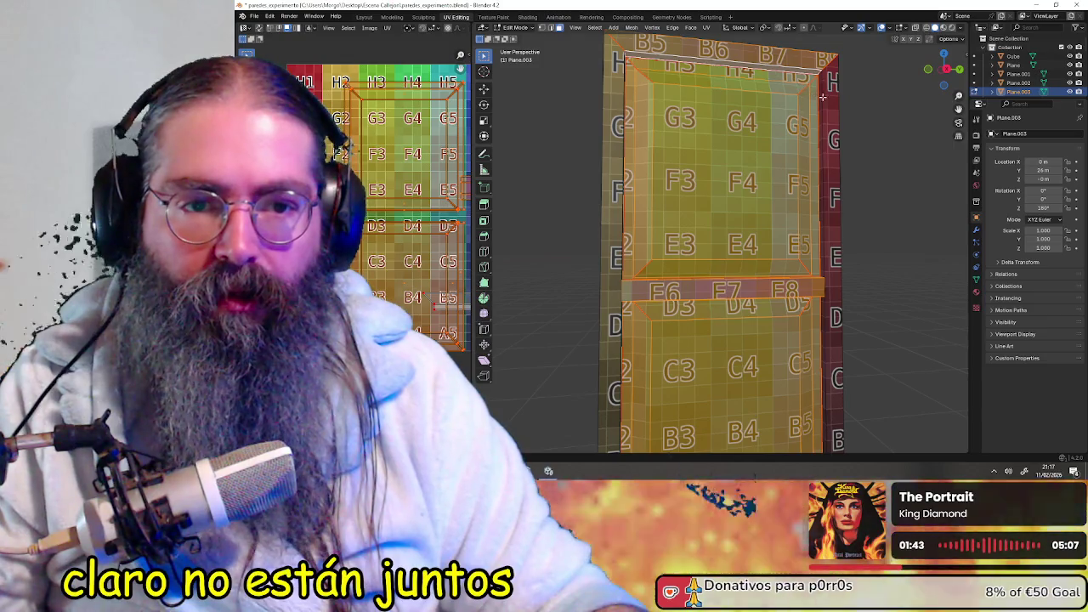
{"action": "left_click", "coordinate": [820, 96], "text": "shift"}
{"action": "middle_click_drag", "start_coordinate": [794, 238], "coordinate": [693, 234]}
{"action": "left_click", "coordinate": [557, 155], "text": "shift"}
{"action": "mouse_move", "coordinate": [631, 329]}
{"action": "middle_mouse_down"}
{"action": "mouse_move", "coordinate": [645, 342]}
{"action": "mouse_move", "coordinate": [660, 216]}
{"action": "mouse_move", "coordinate": [674, 337]}
{"action": "mouse_move", "coordinate": [727, 283]}
{"action": "middle_mouse_up"}
{"action": "scroll", "coordinate": [660, 216], "scroll_direction": "down", "scroll_amount": 3}
{"action": "scroll", "coordinate": [706, 306], "scroll_direction": "up", "scroll_amount": 2}
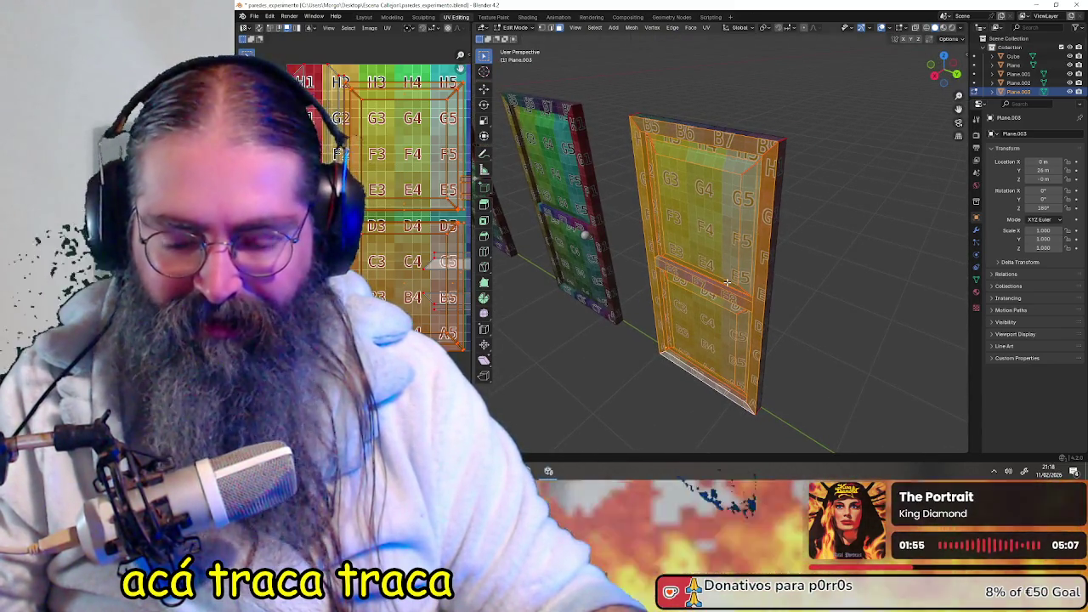
- Separate the selected frame strips into their own object and return to Object Mode
{"action": "key", "text": "p"}
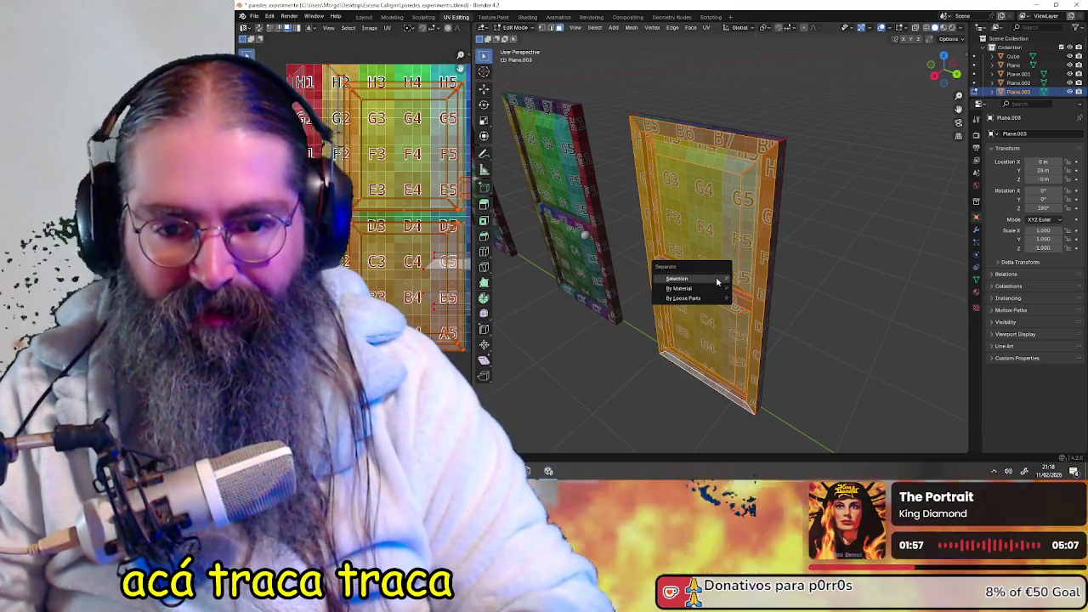
{"action": "left_click", "coordinate": [717, 281]}
{"action": "middle_click_drag", "start_coordinate": [807, 150], "coordinate": [768, 157]}
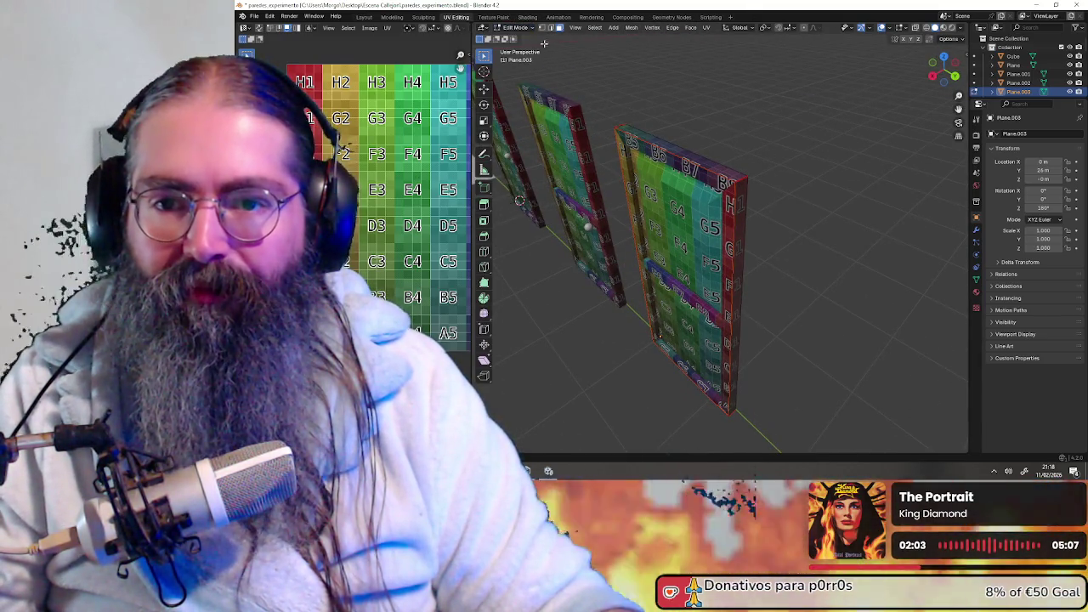
{"action": "left_click", "coordinate": [513, 29]}
{"action": "left_click", "coordinate": [522, 38]}
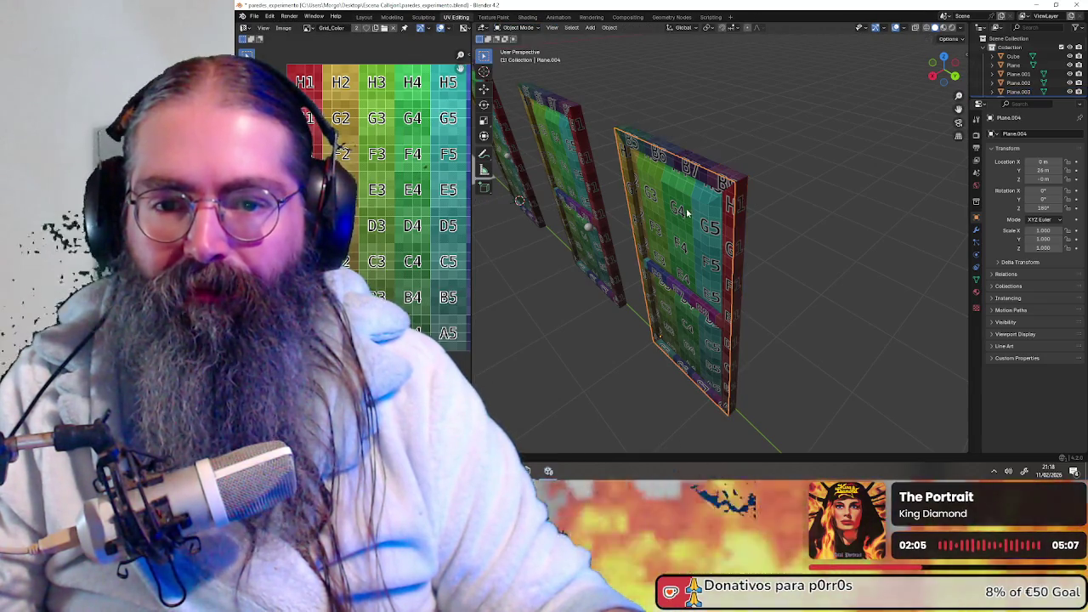
- Duplicate the door and rotate the copy 180° around Z
{"action": "key", "text": "ctrl+c"}
{"action": "key", "text": "ctrl+v"}
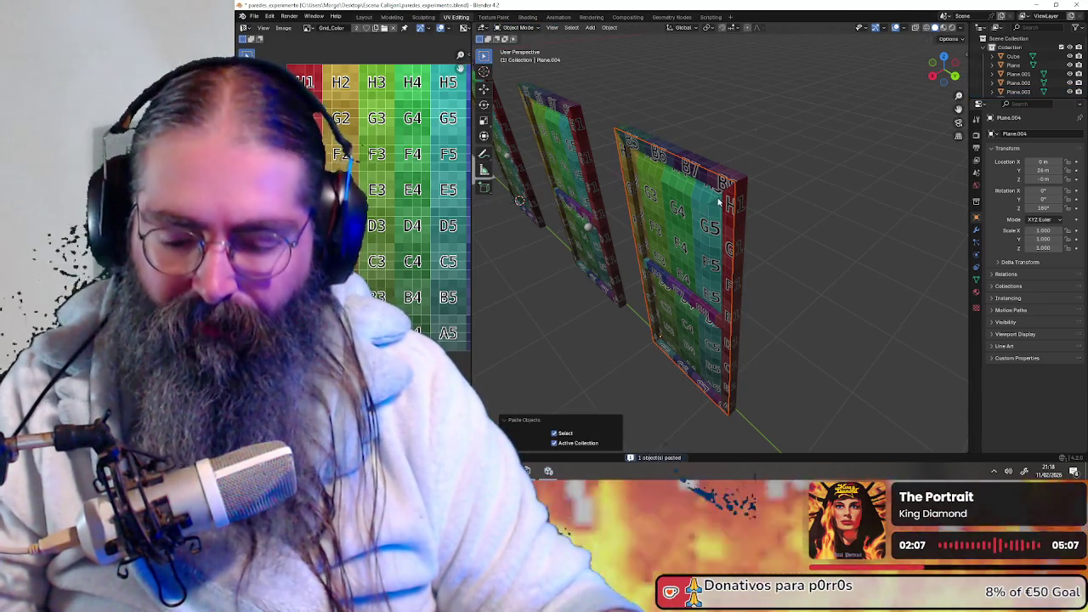
{"action": "type", "text": "r"}
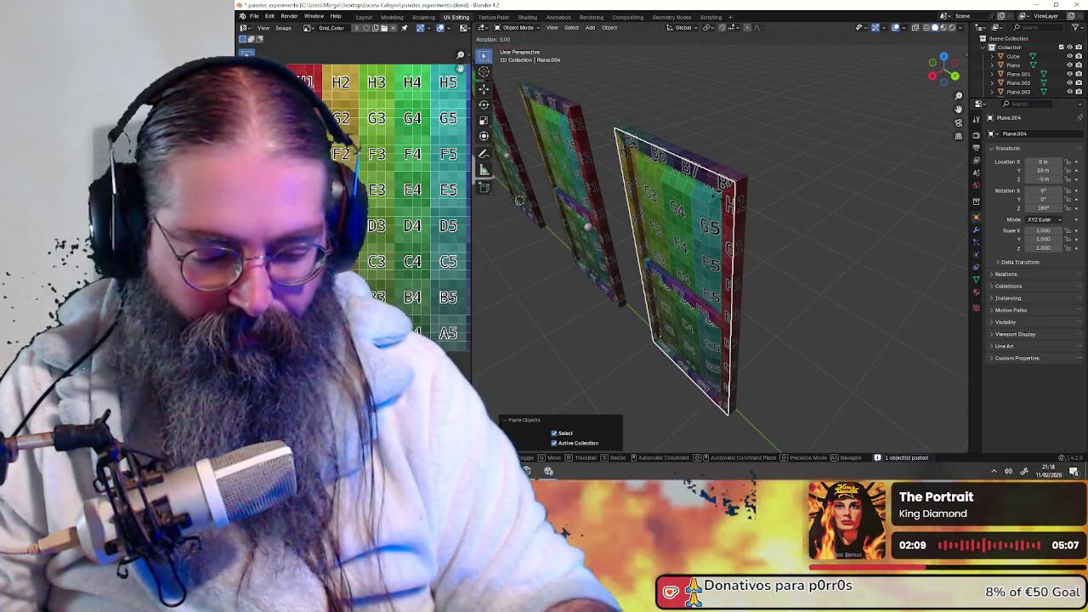
{"action": "type", "text": "z180"}
{"action": "key", "text": "Return"}
- Select the Plane.006 door piece and switch it into Edit Mode
{"action": "mouse_move", "coordinate": [680, 213]}
{"action": "middle_mouse_down"}
{"action": "mouse_move", "coordinate": [726, 204]}
{"action": "mouse_move", "coordinate": [765, 238]}
{"action": "mouse_move", "coordinate": [622, 220]}
{"action": "middle_mouse_up"}
{"action": "scroll", "coordinate": [725, 204], "scroll_direction": "up", "scroll_amount": 3}
{"action": "scroll", "coordinate": [765, 238], "scroll_direction": "up", "scroll_amount": 2}
{"action": "left_click", "coordinate": [826, 242]}
{"action": "left_click", "coordinate": [515, 28]}
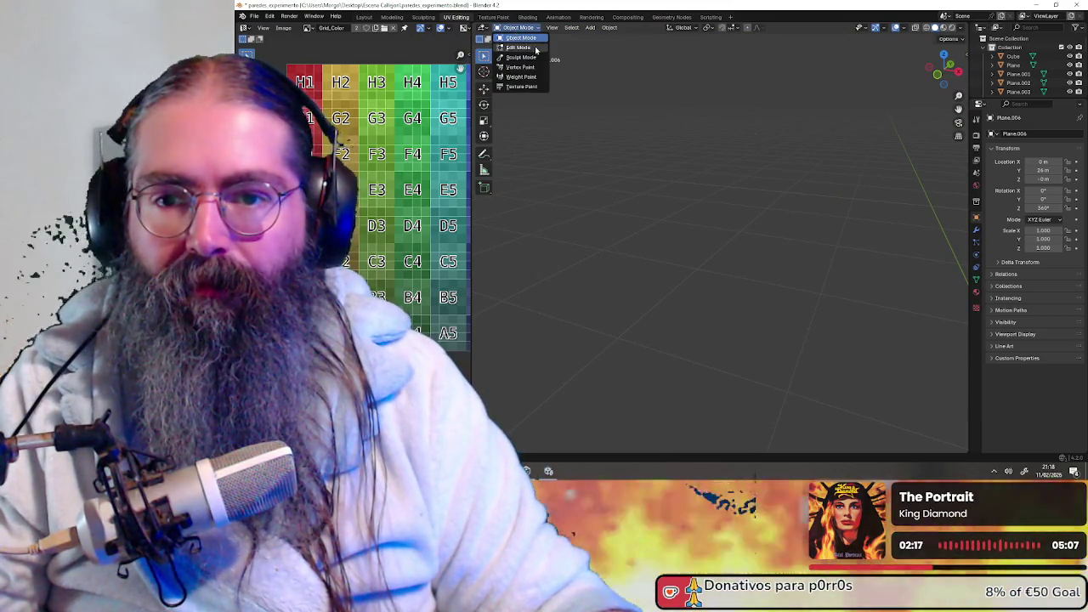
{"action": "left_click", "coordinate": [535, 48]}
- Snap the 3D cursor to the door's selected bottom corner vertex, back in Object Mode
{"action": "mouse_move", "coordinate": [536, 50]}
{"action": "middle_mouse_down"}
{"action": "mouse_move", "coordinate": [607, 246]}
{"action": "mouse_move", "coordinate": [547, 34]}
{"action": "middle_mouse_up"}
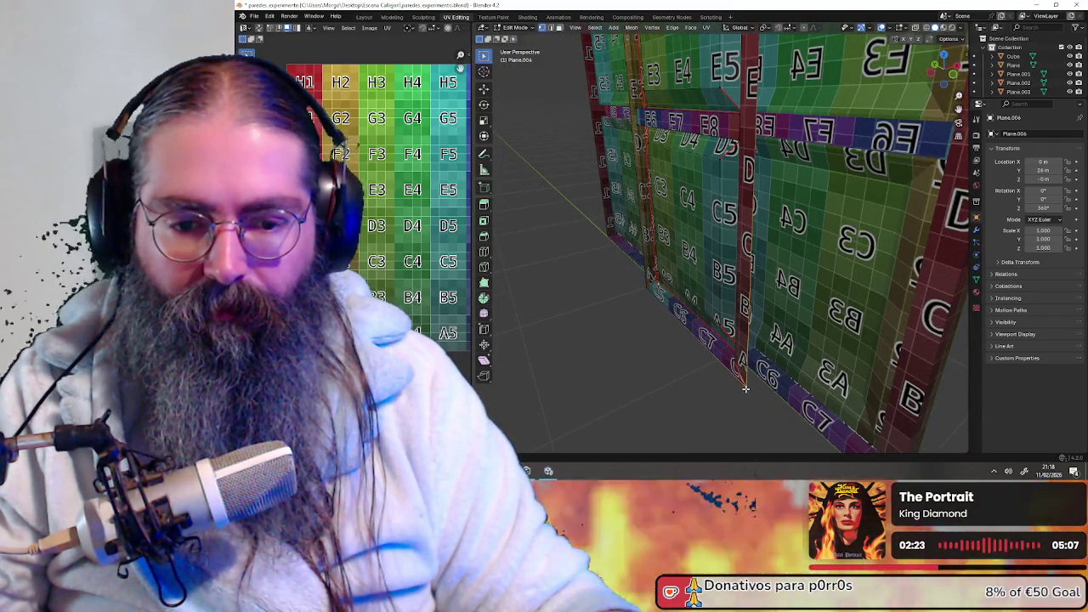
{"action": "key", "text": "shift+s"}
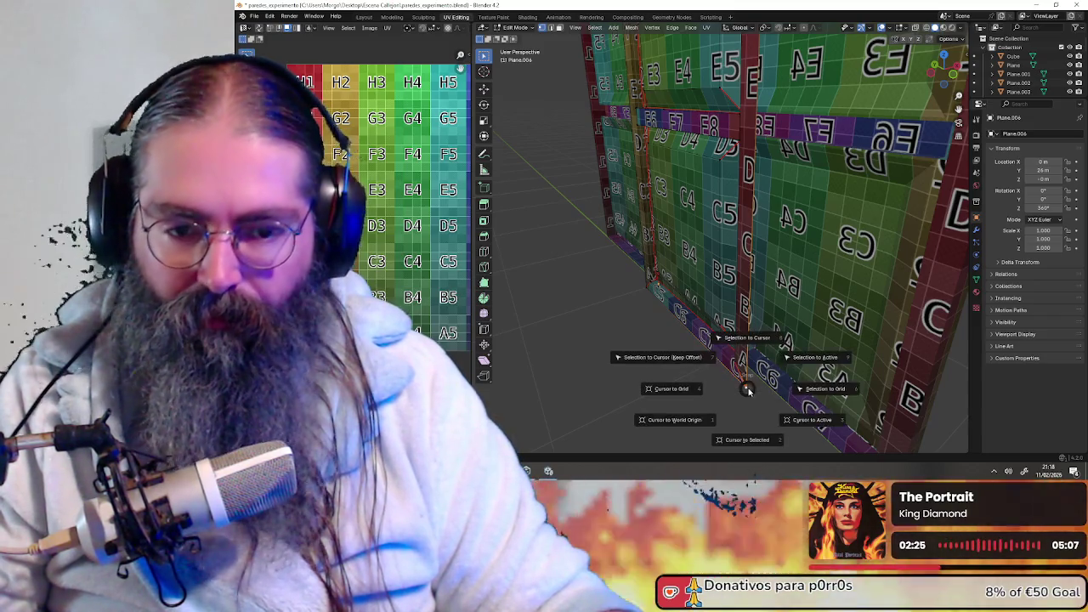
{"action": "left_click", "coordinate": [760, 441]}
{"action": "left_click", "coordinate": [515, 27]}
{"action": "left_click", "coordinate": [529, 41]}
{"action": "left_click", "coordinate": [609, 27]}
{"action": "mouse_move", "coordinate": [626, 46]}
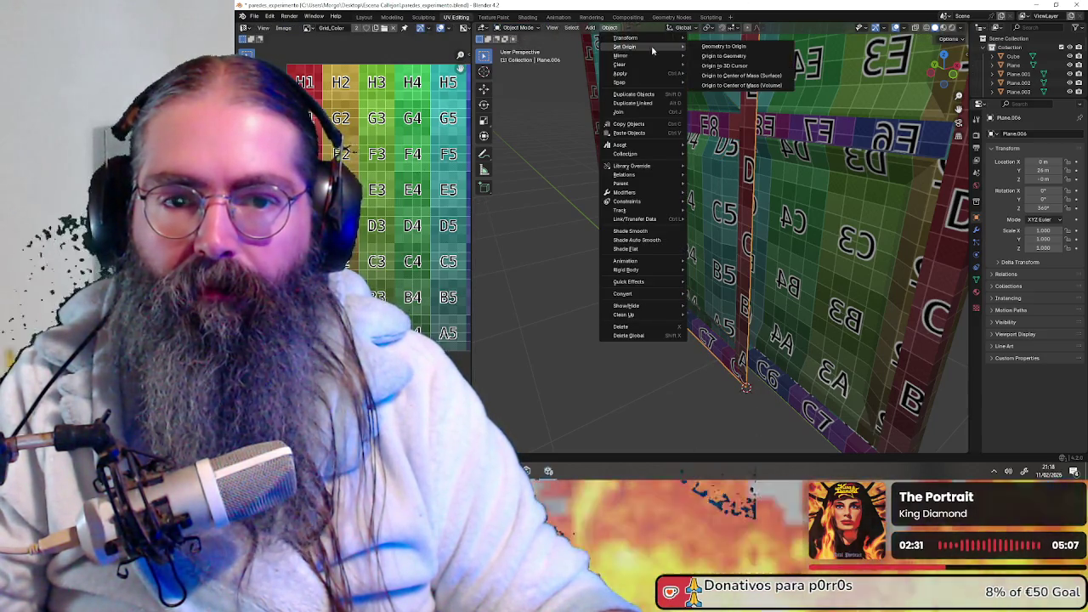
- Select the left door and snap it onto the 3D cursor, placing Plane.006 at 0 m, 26 m, 0 m
{"action": "left_click", "coordinate": [745, 66]}
{"action": "mouse_move", "coordinate": [745, 66]}
{"action": "middle_mouse_down"}
{"action": "mouse_move", "coordinate": [606, 170]}
{"action": "mouse_move", "coordinate": [655, 301]}
{"action": "middle_mouse_up"}
{"action": "left_click", "coordinate": [606, 170]}
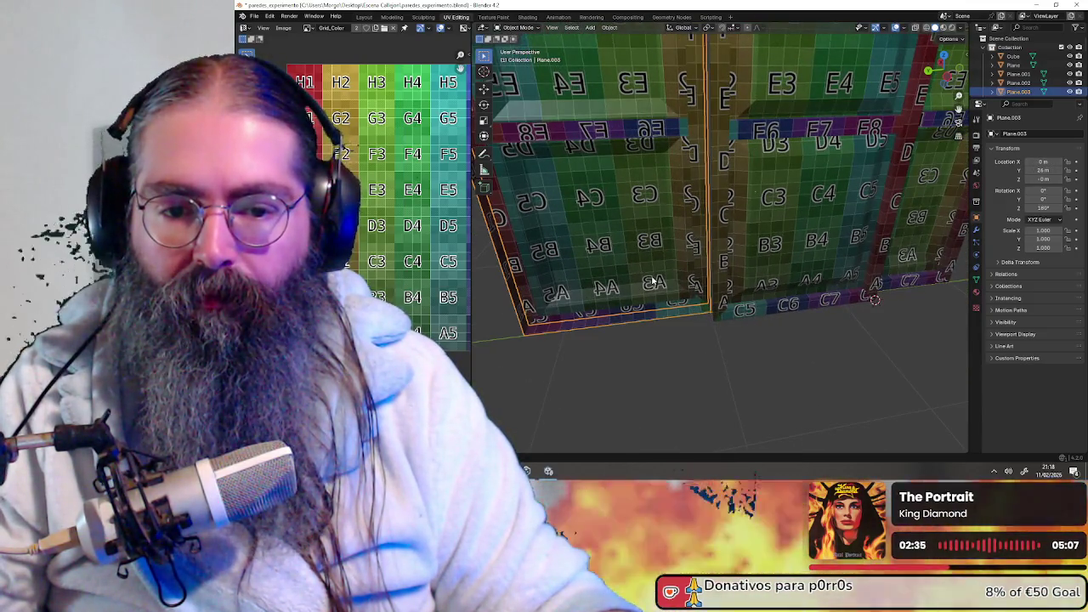
{"action": "left_click", "coordinate": [651, 329]}
{"action": "left_click", "coordinate": [655, 320]}
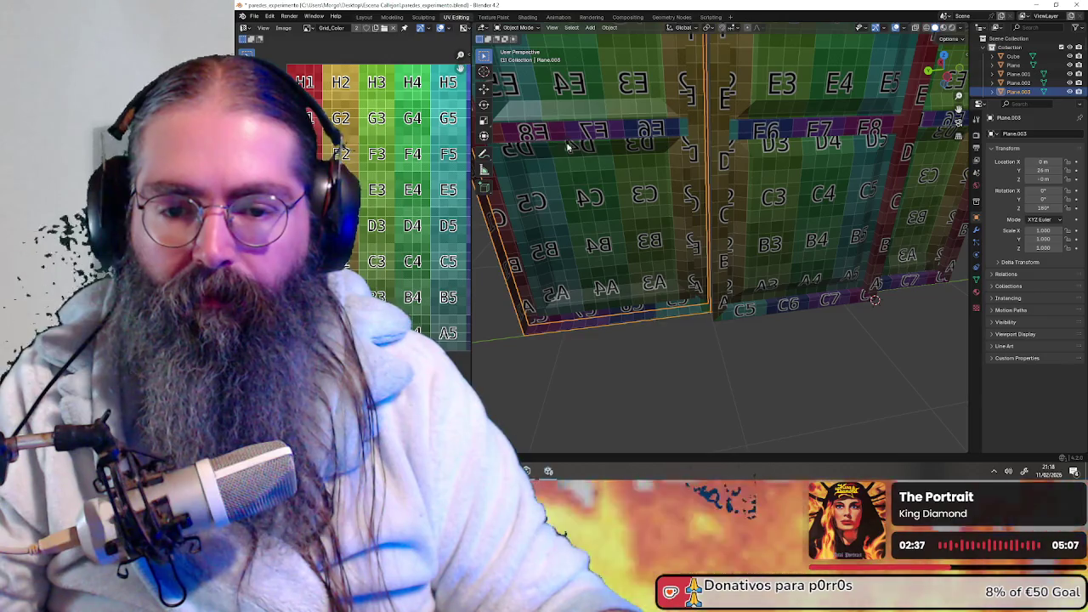
{"action": "key", "text": "shift+s"}
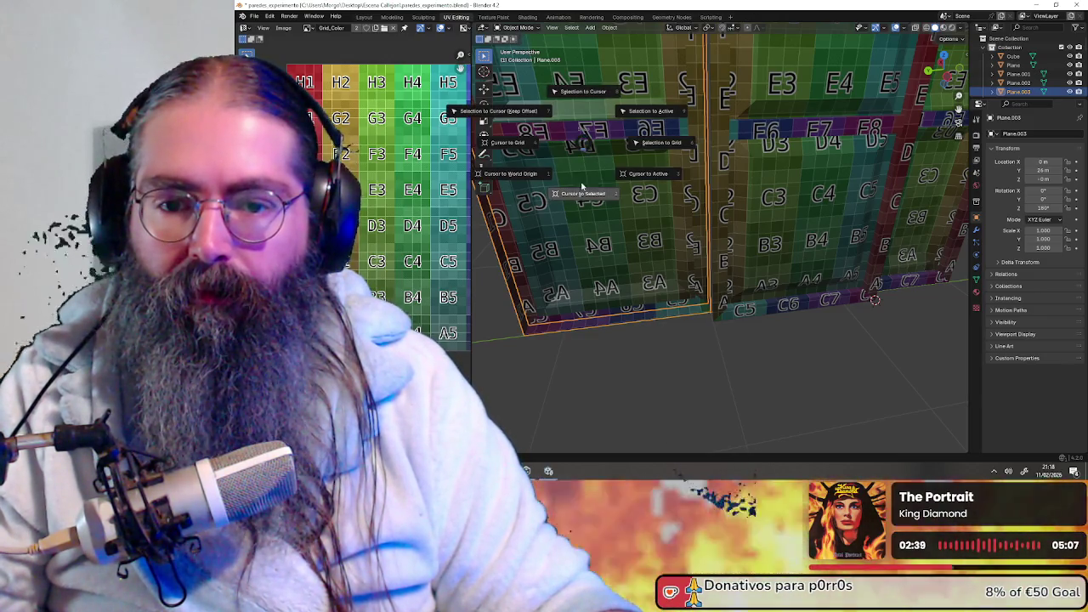
{"action": "left_click", "coordinate": [582, 202]}
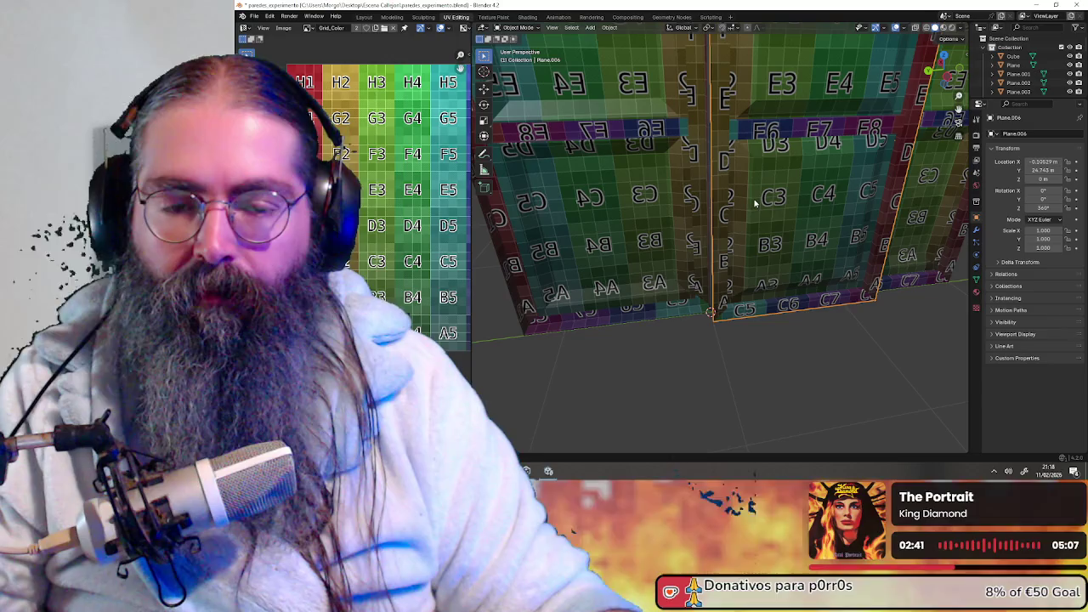
{"action": "key", "text": "shift+s"}
{"action": "left_click", "coordinate": [780, 145]}
{"action": "mouse_move", "coordinate": [778, 141]}
{"action": "middle_mouse_down"}
{"action": "mouse_move", "coordinate": [698, 125]}
{"action": "mouse_move", "coordinate": [719, 212]}
{"action": "middle_mouse_up"}
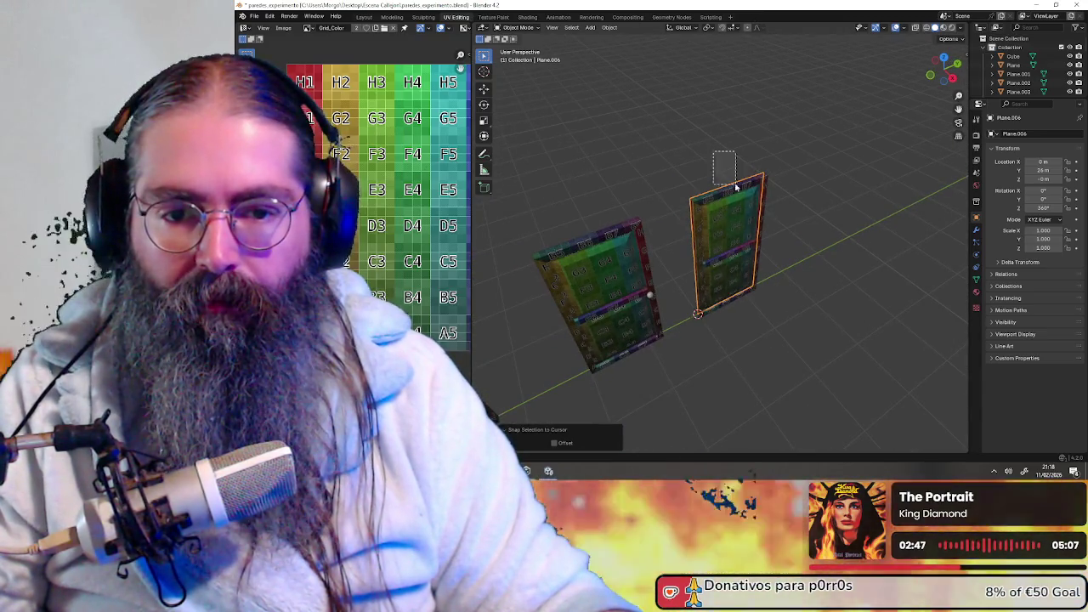
- In Edit Mode on the right-hand door, merge by distance to remove 32 duplicate vertices
{"action": "left_click", "coordinate": [719, 213]}
{"action": "middle_click_drag", "start_coordinate": [718, 212], "coordinate": [663, 214]}
{"action": "scroll", "coordinate": [682, 213], "scroll_direction": "up", "scroll_amount": 3}
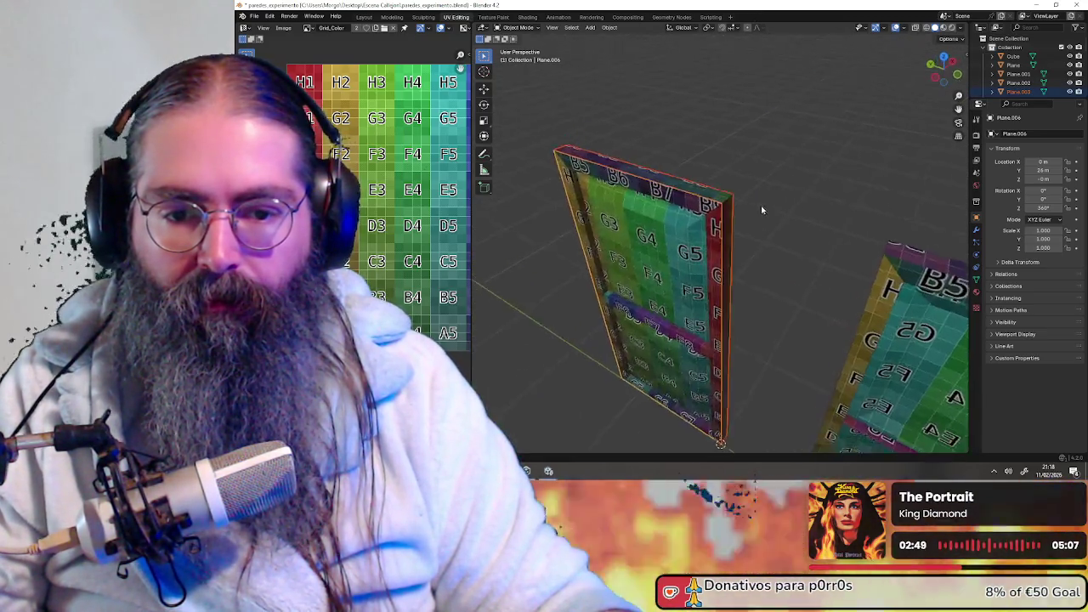
{"action": "left_click", "coordinate": [663, 218]}
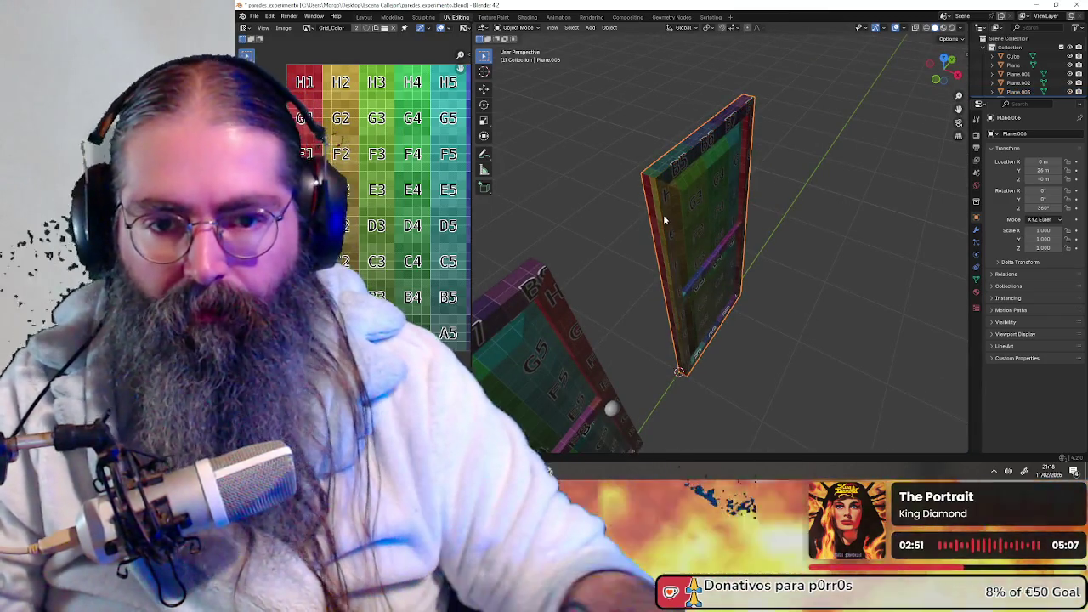
{"action": "left_click", "coordinate": [522, 28]}
{"action": "left_click", "coordinate": [520, 48]}
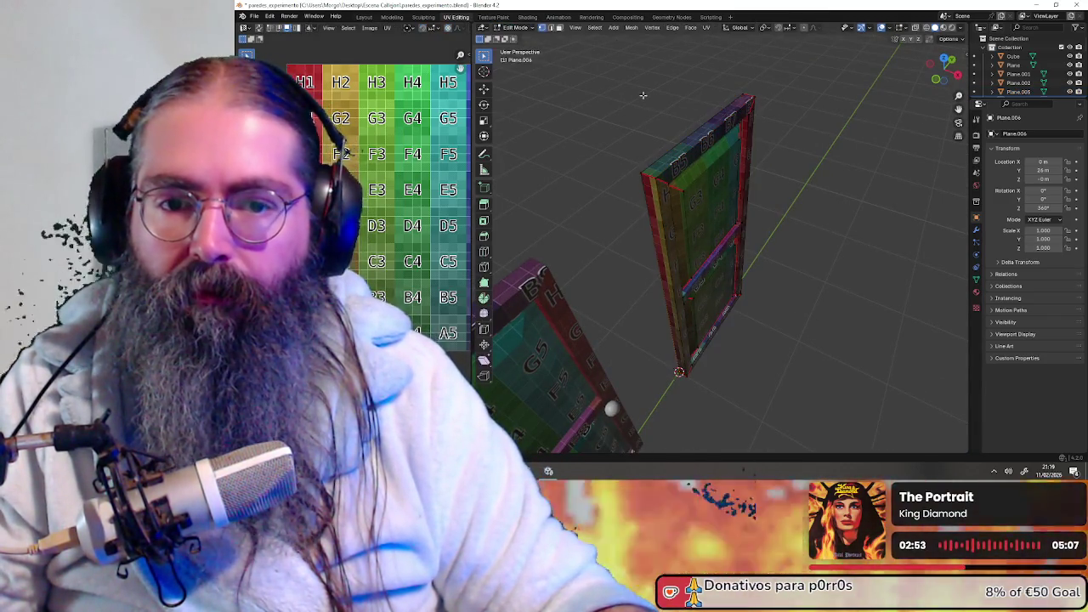
{"action": "key", "text": "m"}
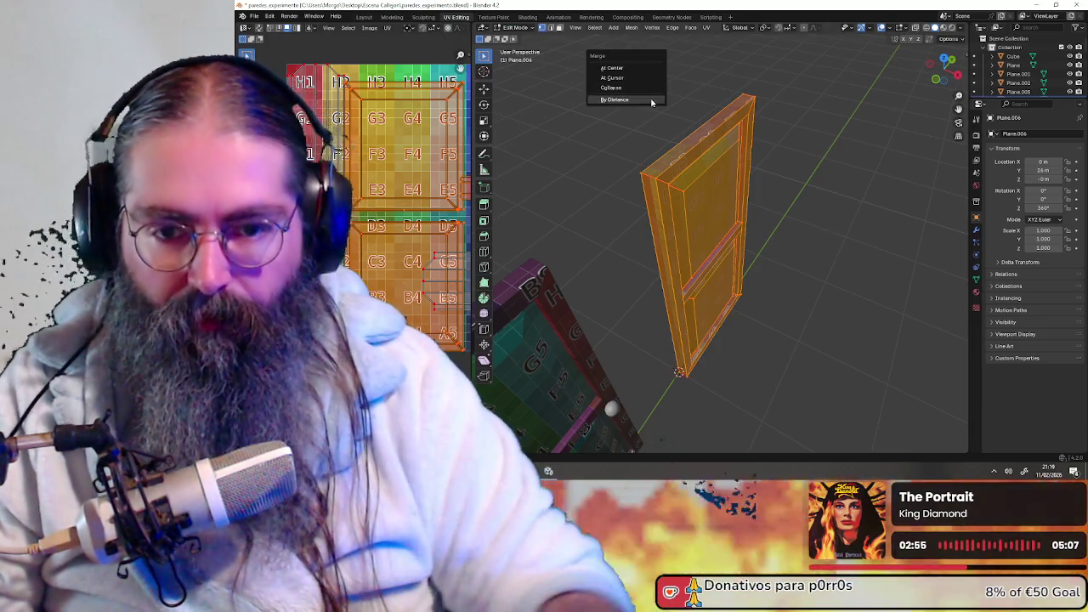
{"action": "left_click", "coordinate": [651, 99]}
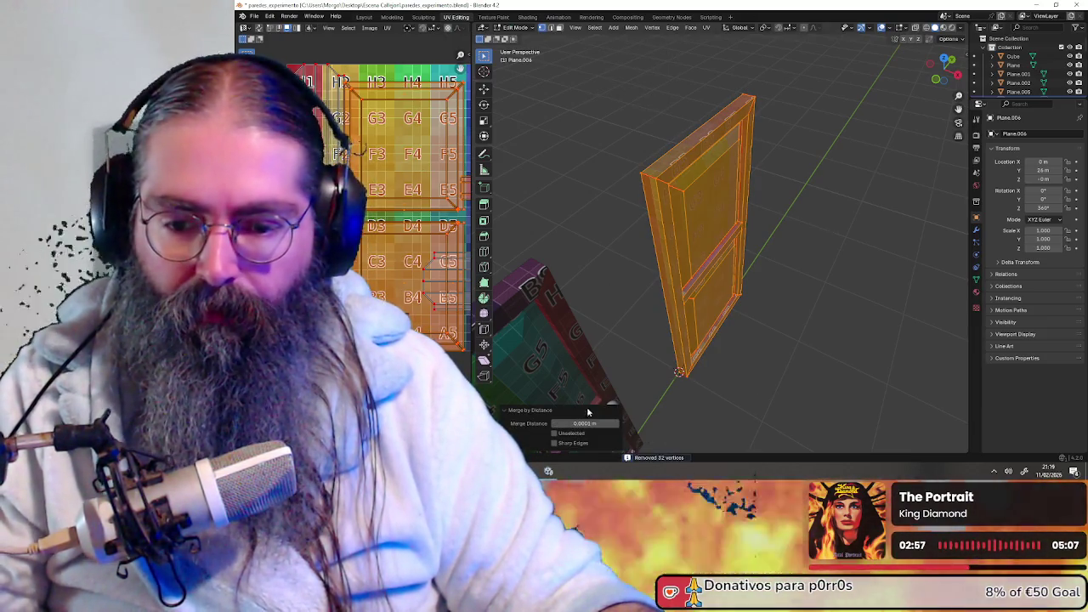
- Return to Object Mode and orbit to view both finished doors
{"action": "middle_click_drag", "start_coordinate": [869, 212], "coordinate": [790, 221]}
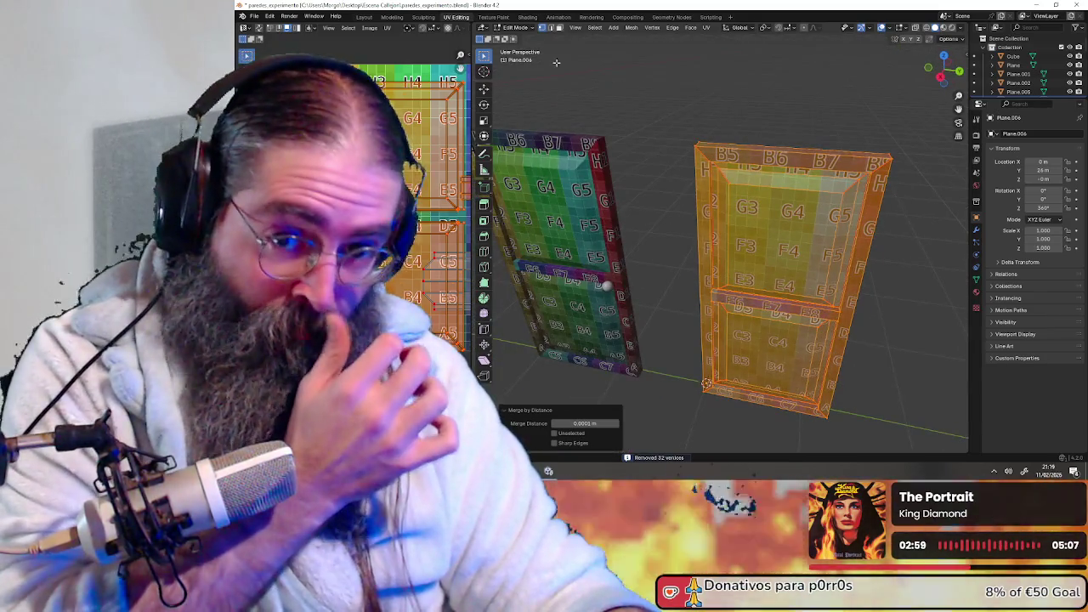
{"action": "left_click", "coordinate": [518, 28]}
{"action": "left_click", "coordinate": [520, 38]}
{"action": "mouse_move", "coordinate": [697, 157]}
{"action": "middle_mouse_down"}
{"action": "mouse_move", "coordinate": [849, 140]}
{"action": "mouse_move", "coordinate": [768, 344]}
{"action": "middle_mouse_up"}
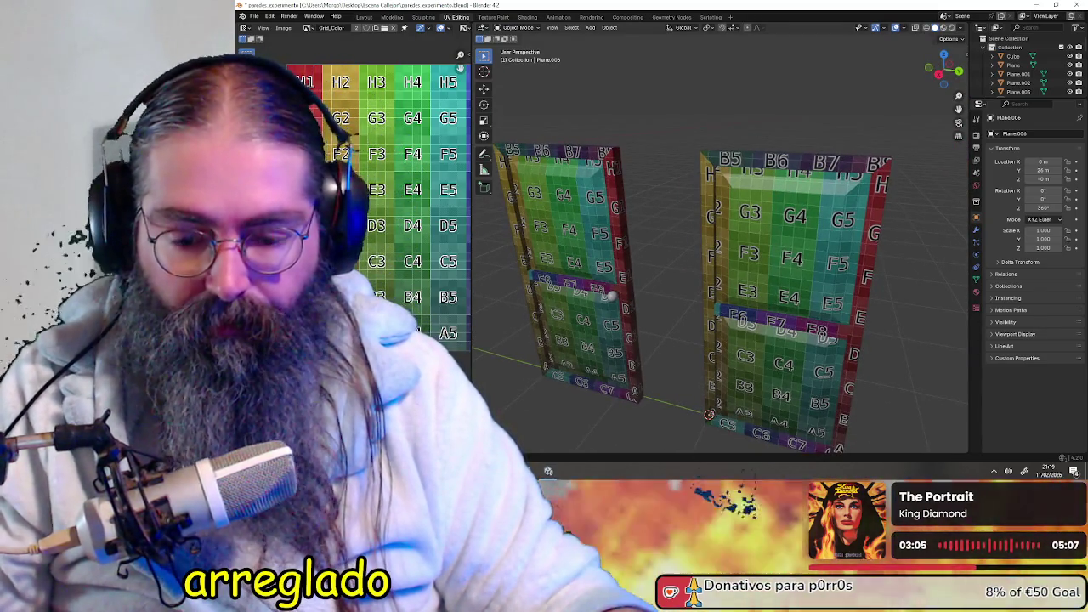
{"action": "key", "text": "alt+Tab"}
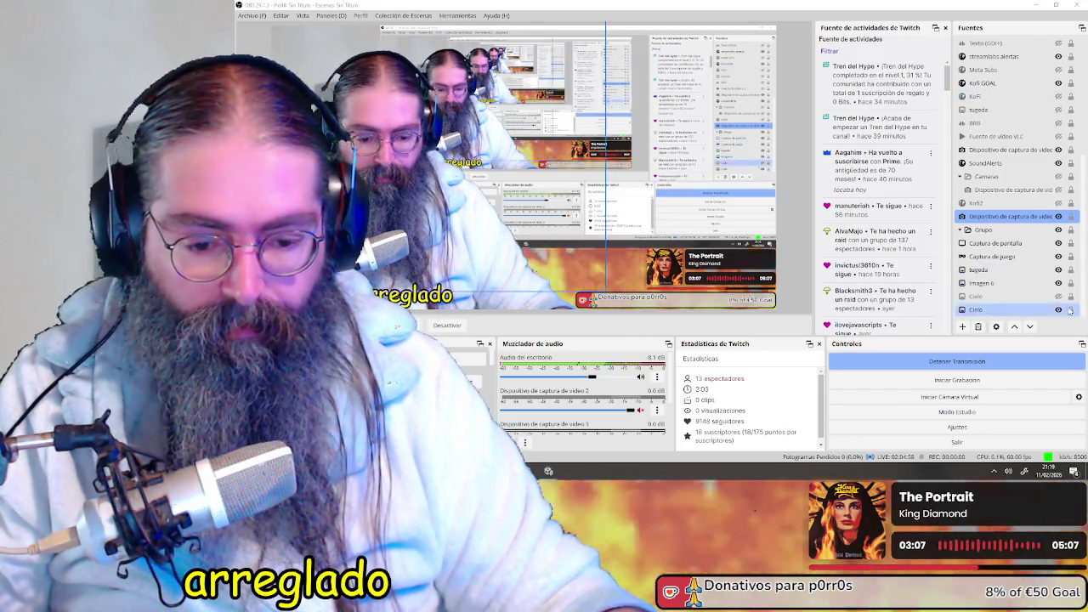
{"action": "key", "text": "alt+Tab"}
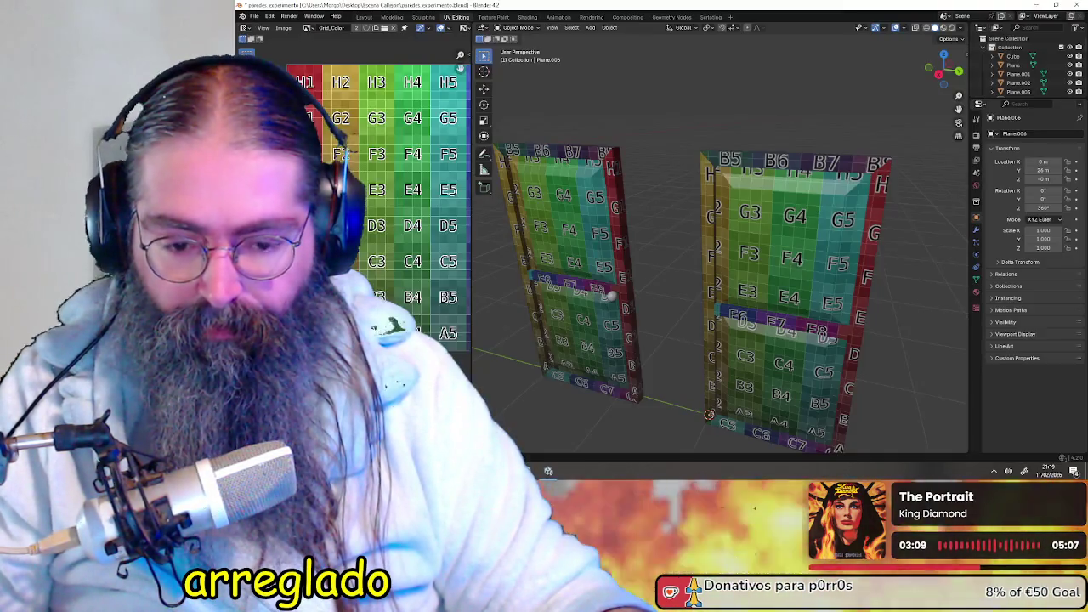
{"action": "mouse_move", "coordinate": [757, 240]}
{"action": "middle_mouse_down"}
{"action": "mouse_move", "coordinate": [819, 249]}
{"action": "mouse_move", "coordinate": [768, 245]}
{"action": "mouse_move", "coordinate": [800, 234]}
{"action": "mouse_move", "coordinate": [679, 243]}
{"action": "middle_mouse_up"}
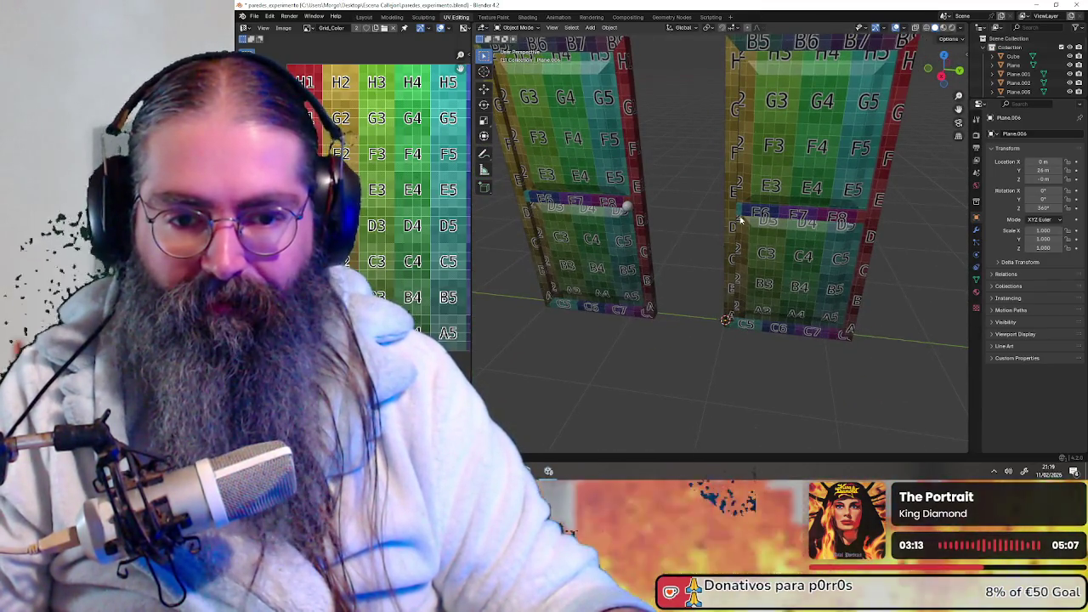
{"action": "middle_click_drag", "start_coordinate": [856, 244], "coordinate": [680, 250]}
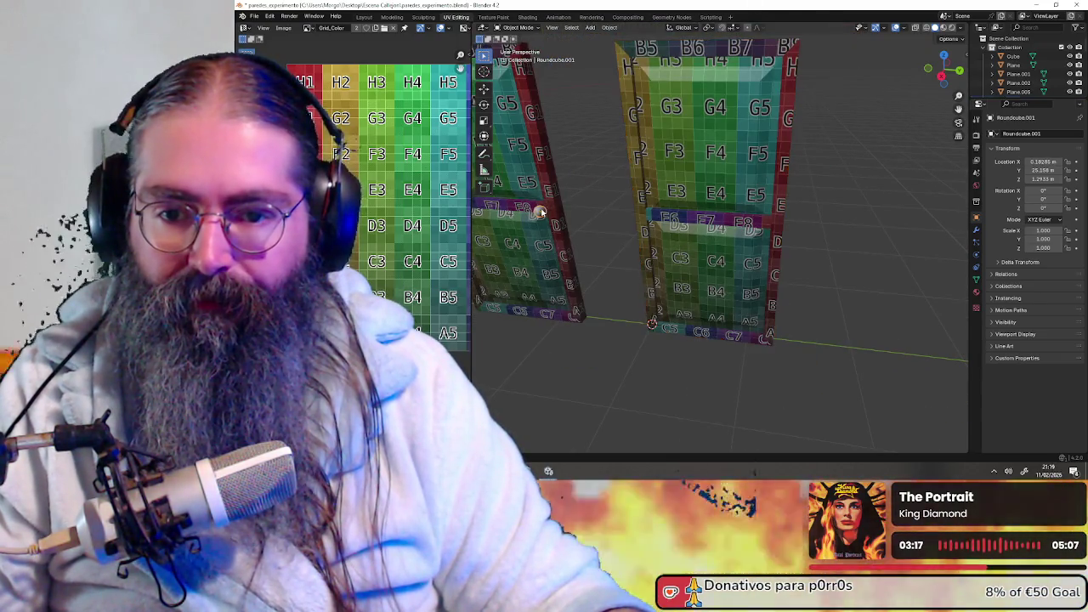
- Duplicate the round knob Roundcube.001 and move the copy 2 m along Y
{"action": "left_click", "coordinate": [541, 212]}
{"action": "key", "text": "ctrl+v"}
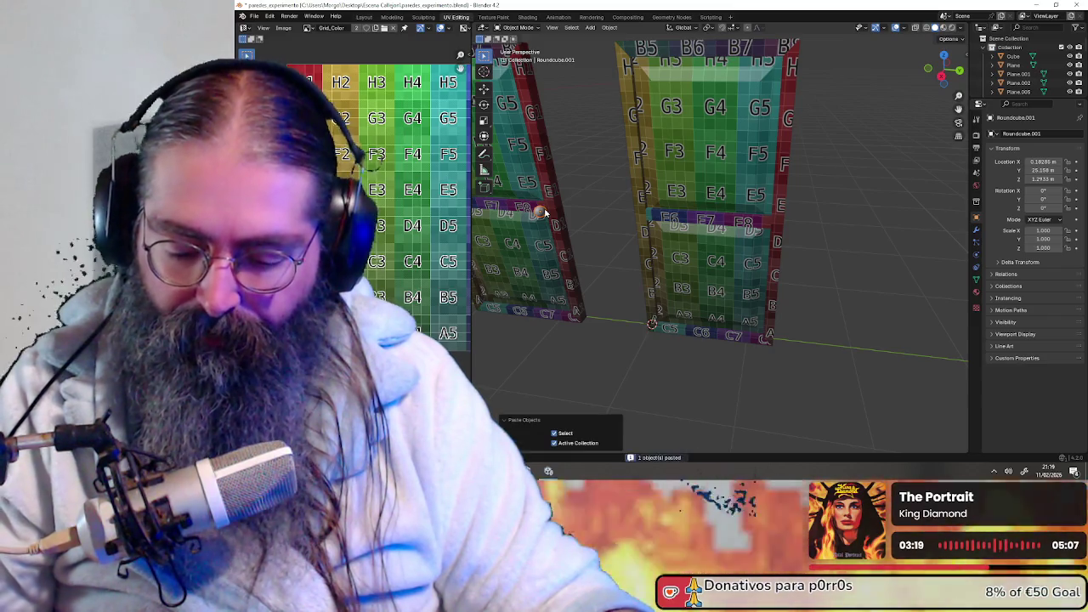
{"action": "key", "text": "g"}
{"action": "key", "text": "y"}
{"action": "key", "text": "2"}
{"action": "key", "text": "Return"}
- Inspect the doors and new knob from a flat side view, then a tilted angle
{"action": "scroll", "coordinate": [818, 206], "scroll_direction": "up", "scroll_amount": 1}
{"action": "scroll", "coordinate": [818, 199], "scroll_direction": "up", "scroll_amount": 1}
{"action": "scroll", "coordinate": [817, 191], "scroll_direction": "up", "scroll_amount": 1}
{"action": "left_click", "coordinate": [945, 74]}
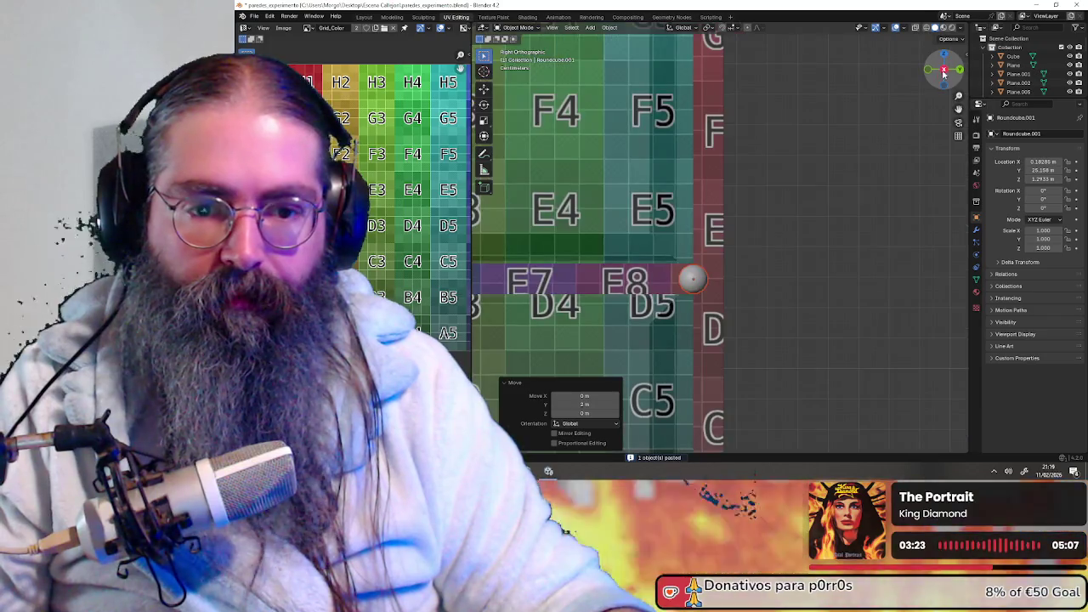
{"action": "scroll", "coordinate": [759, 230], "scroll_direction": "up", "scroll_amount": 1}
{"action": "scroll", "coordinate": [758, 229], "scroll_direction": "up", "scroll_amount": 1}
{"action": "scroll", "coordinate": [765, 228], "scroll_direction": "up", "scroll_amount": 1}
{"action": "scroll", "coordinate": [813, 226], "scroll_direction": "up", "scroll_amount": 1}
{"action": "scroll", "coordinate": [812, 225], "scroll_direction": "down", "scroll_amount": 4}
{"action": "scroll", "coordinate": [806, 224], "scroll_direction": "down", "scroll_amount": 6}
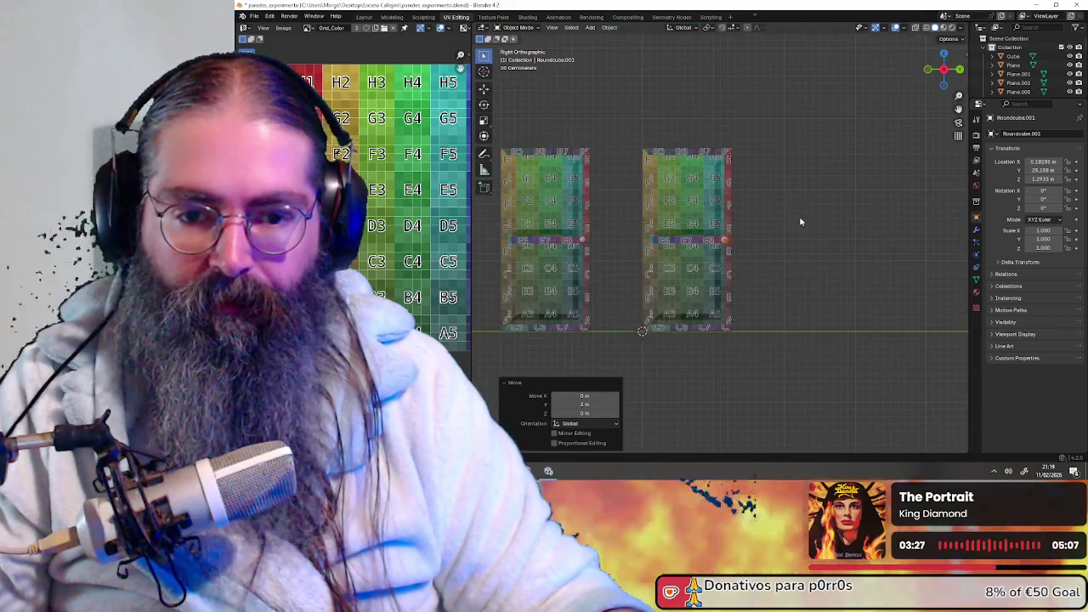
{"action": "scroll", "coordinate": [782, 182], "scroll_direction": "up", "scroll_amount": 2}
{"action": "scroll", "coordinate": [774, 212], "scroll_direction": "up", "scroll_amount": 1}
{"action": "scroll", "coordinate": [762, 260], "scroll_direction": "up", "scroll_amount": 1}
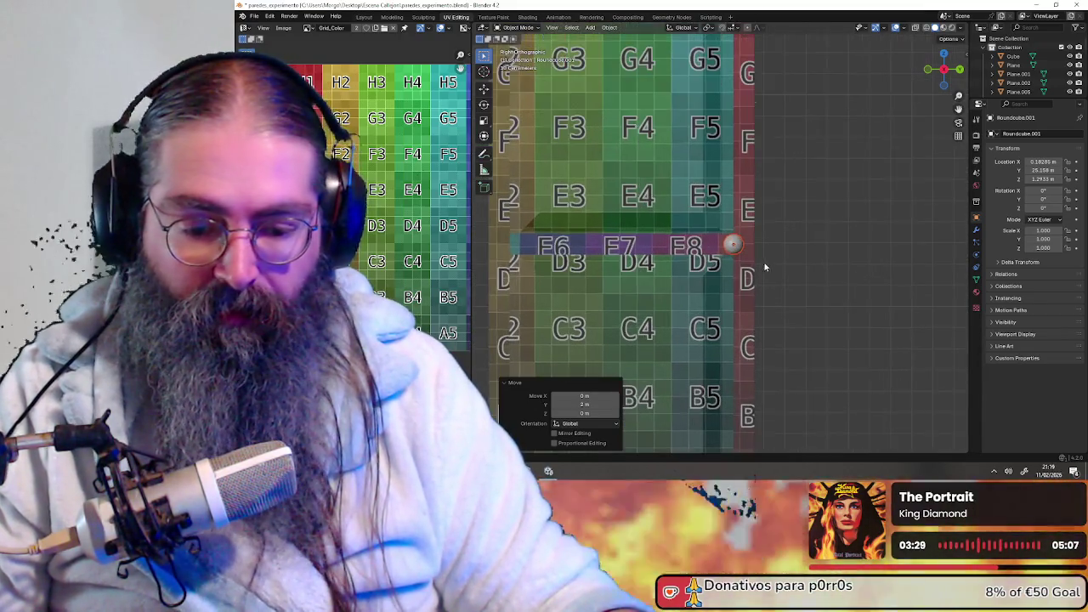
{"action": "scroll", "coordinate": [810, 198], "scroll_direction": "up", "scroll_amount": 1}
{"action": "middle_click_drag", "start_coordinate": [811, 203], "coordinate": [792, 172]}
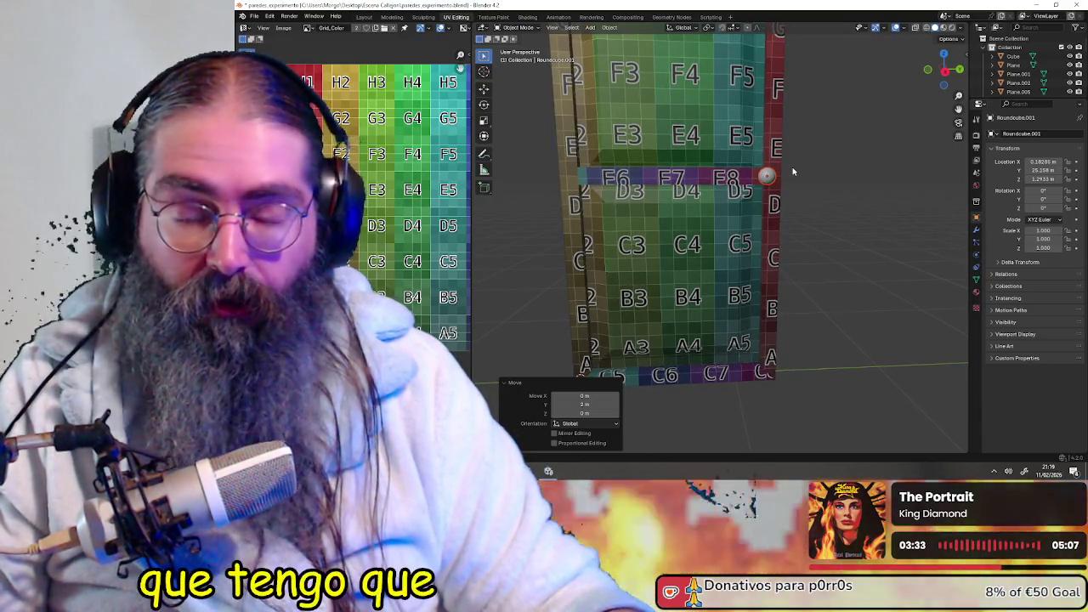
{"action": "mouse_move", "coordinate": [793, 172]}
{"action": "middle_mouse_down"}
{"action": "mouse_move", "coordinate": [778, 135]}
{"action": "mouse_move", "coordinate": [763, 228]}
{"action": "mouse_move", "coordinate": [810, 240]}
{"action": "mouse_move", "coordinate": [562, 203]}
{"action": "mouse_move", "coordinate": [655, 200]}
{"action": "mouse_move", "coordinate": [619, 207]}
{"action": "mouse_move", "coordinate": [698, 249]}
{"action": "middle_mouse_up"}
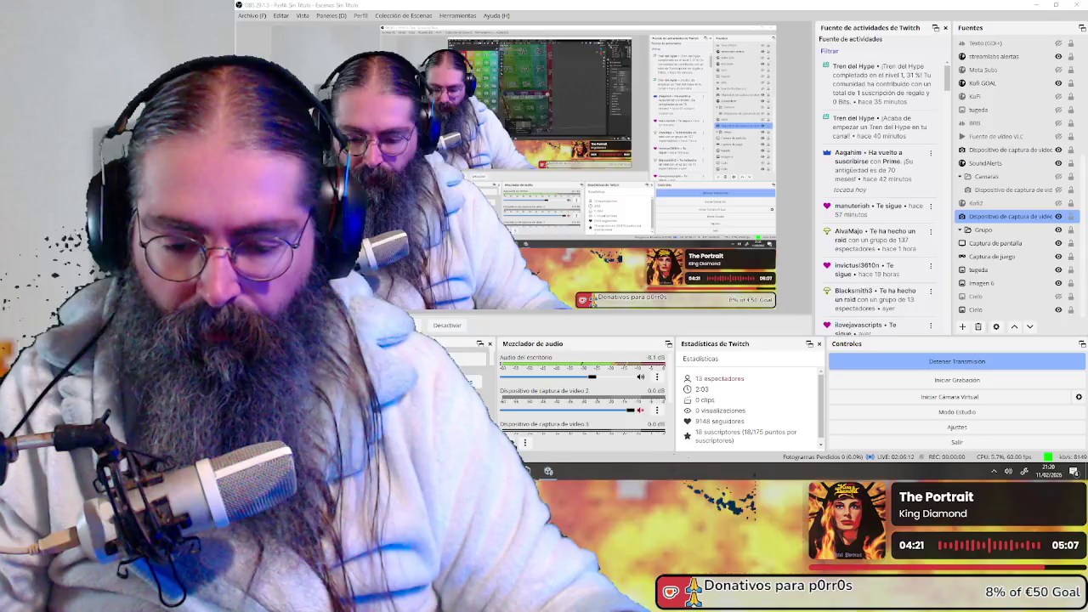
{"action": "key", "text": "alt+Tab"}
{"action": "key", "text": "alt+Tab"}
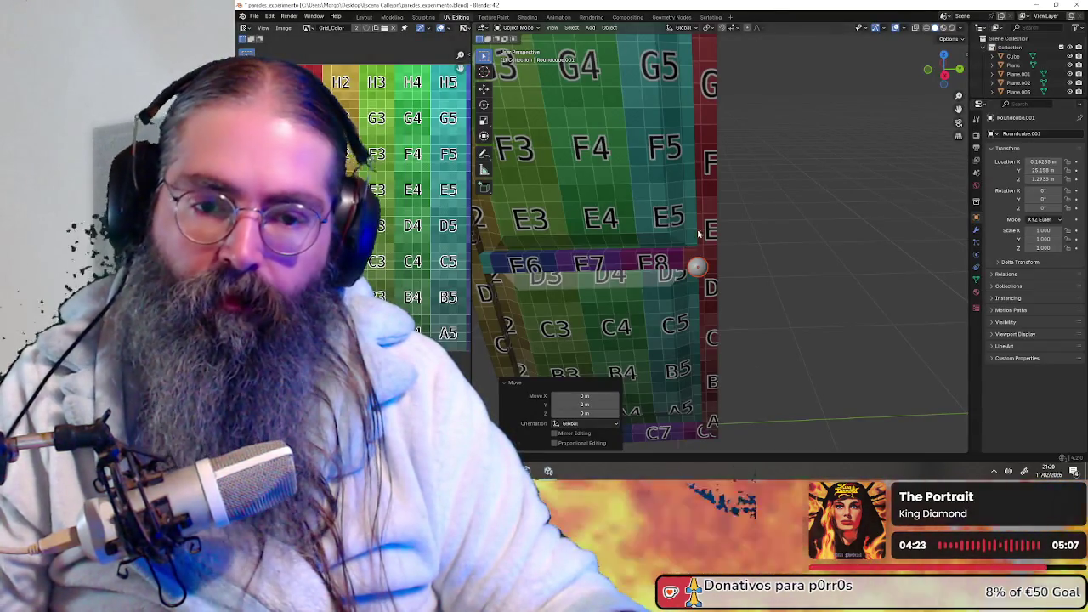
- Enter Edit Mode on the knob, then return to Object Mode
{"action": "scroll", "coordinate": [728, 229], "scroll_direction": "up", "scroll_amount": 5}
{"action": "mouse_move", "coordinate": [729, 229]}
{"action": "middle_mouse_down"}
{"action": "mouse_move", "coordinate": [735, 307]}
{"action": "mouse_move", "coordinate": [732, 255]}
{"action": "middle_mouse_up"}
{"action": "left_click", "coordinate": [518, 28]}
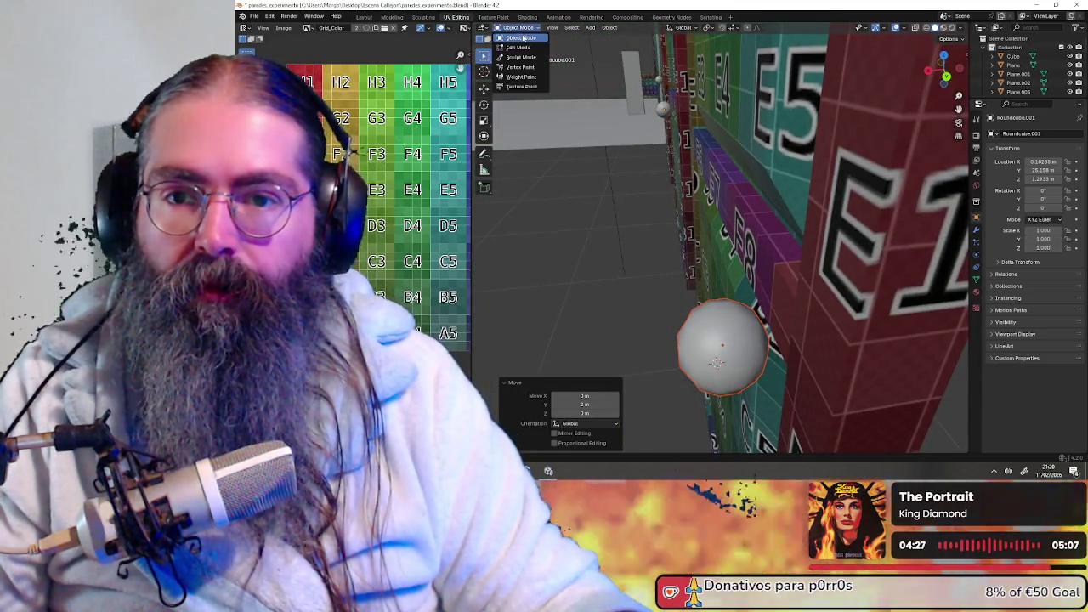
{"action": "left_click", "coordinate": [521, 47]}
{"action": "middle_click_drag", "start_coordinate": [646, 255], "coordinate": [690, 325]}
{"action": "left_click", "coordinate": [518, 28]}
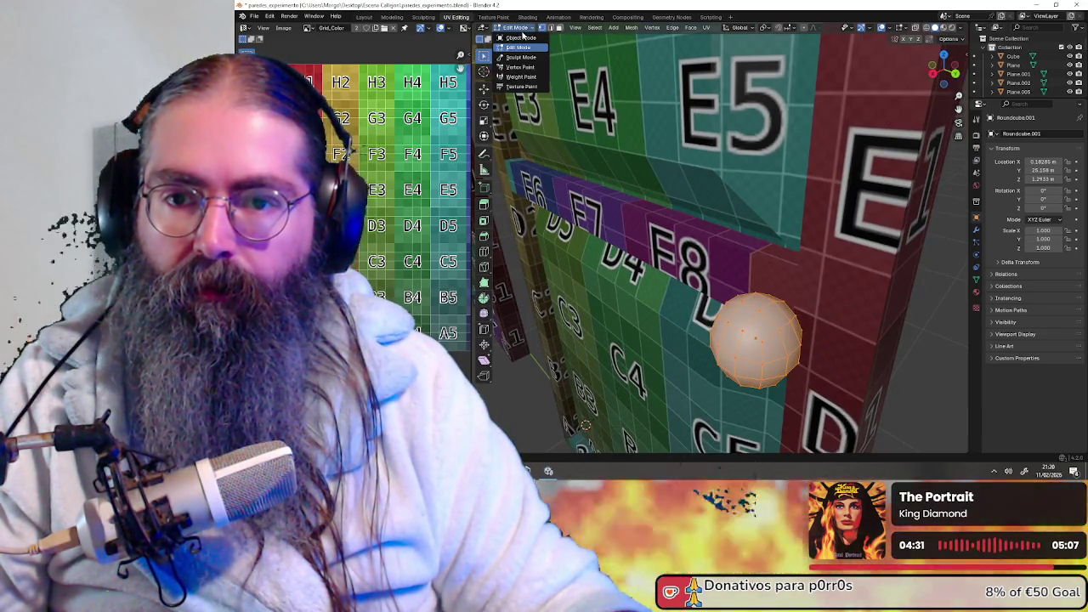
{"action": "left_click", "coordinate": [528, 41]}
- Duplicate the knob and move the copy 2 m along Y
{"action": "key", "text": "shift+d"}
{"action": "key", "text": "y"}
{"action": "key", "text": "2"}
{"action": "key", "text": "Return"}
- Toggle the sphere knob into Edit Mode and back, then show its Material Properties
{"action": "middle_click_drag", "start_coordinate": [779, 351], "coordinate": [561, 76]}
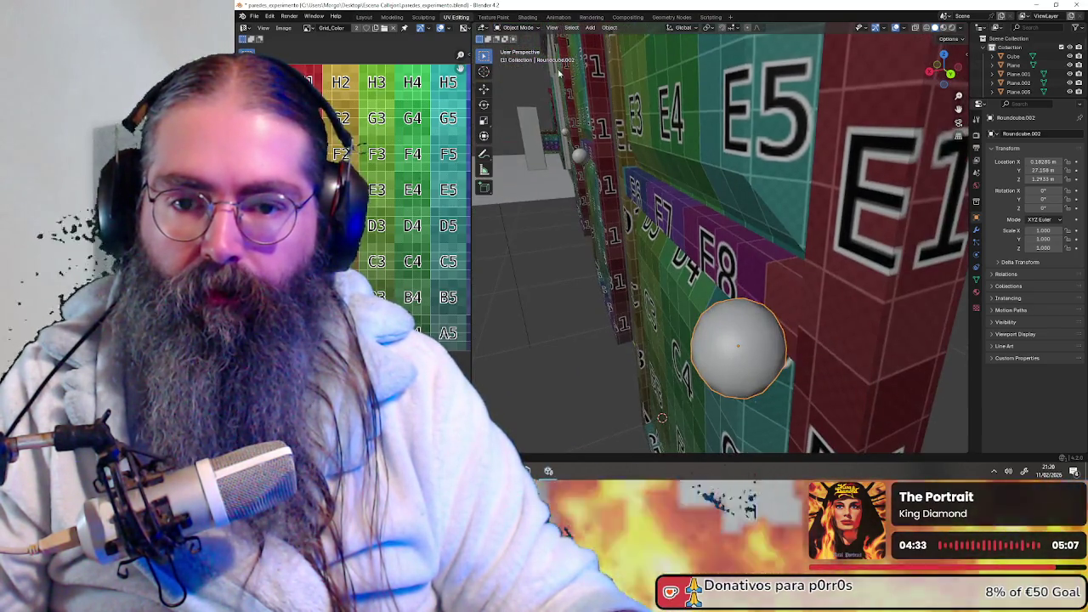
{"action": "left_click", "coordinate": [523, 28]}
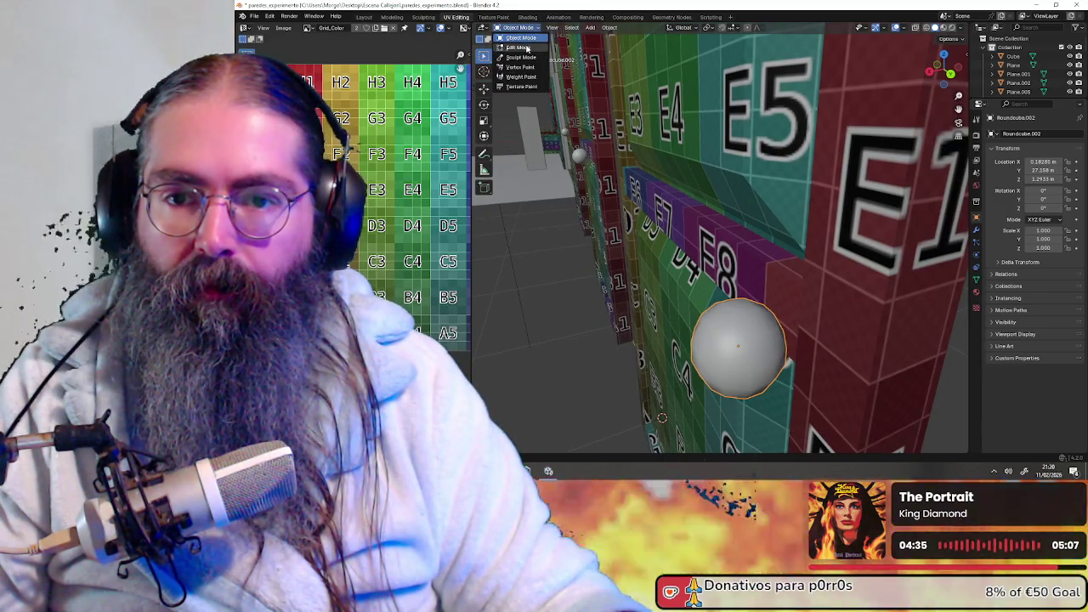
{"action": "left_click", "coordinate": [527, 48]}
{"action": "middle_click_drag", "start_coordinate": [697, 247], "coordinate": [741, 267]}
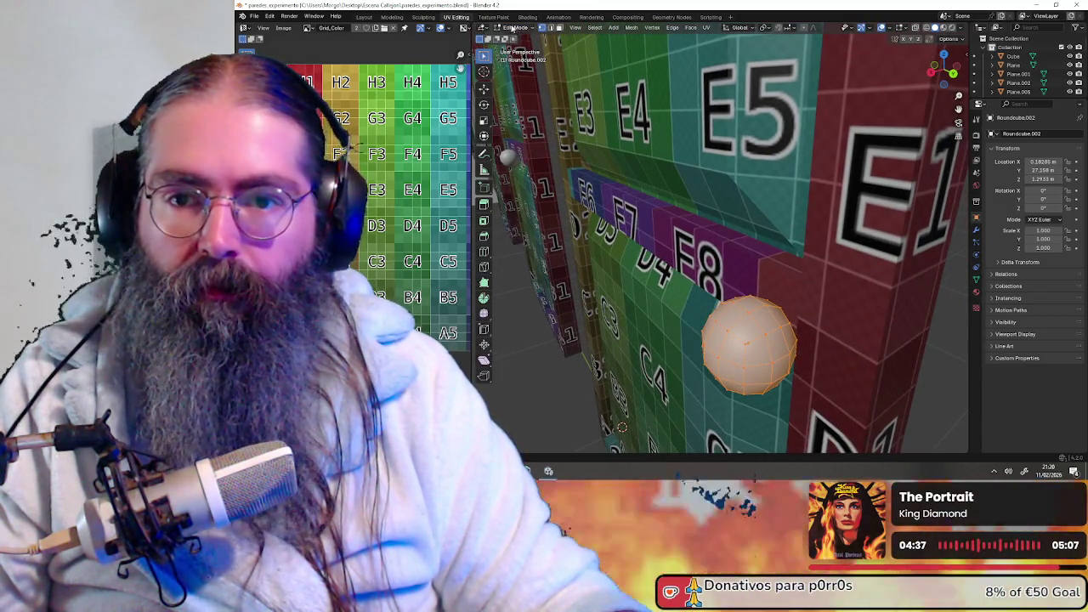
{"action": "key", "text": "Tab"}
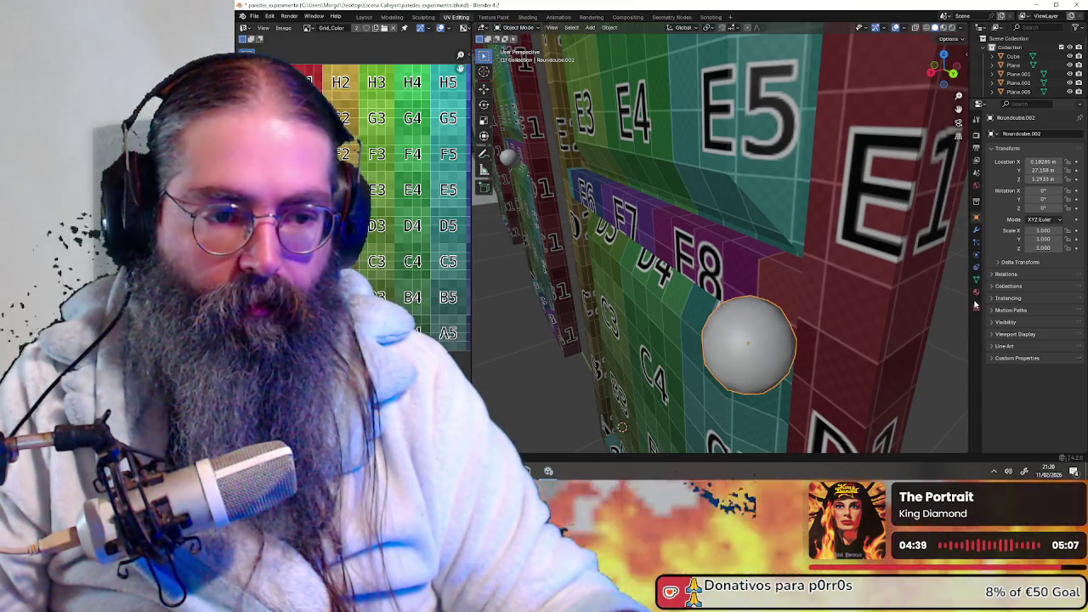
{"action": "left_click", "coordinate": [976, 294]}
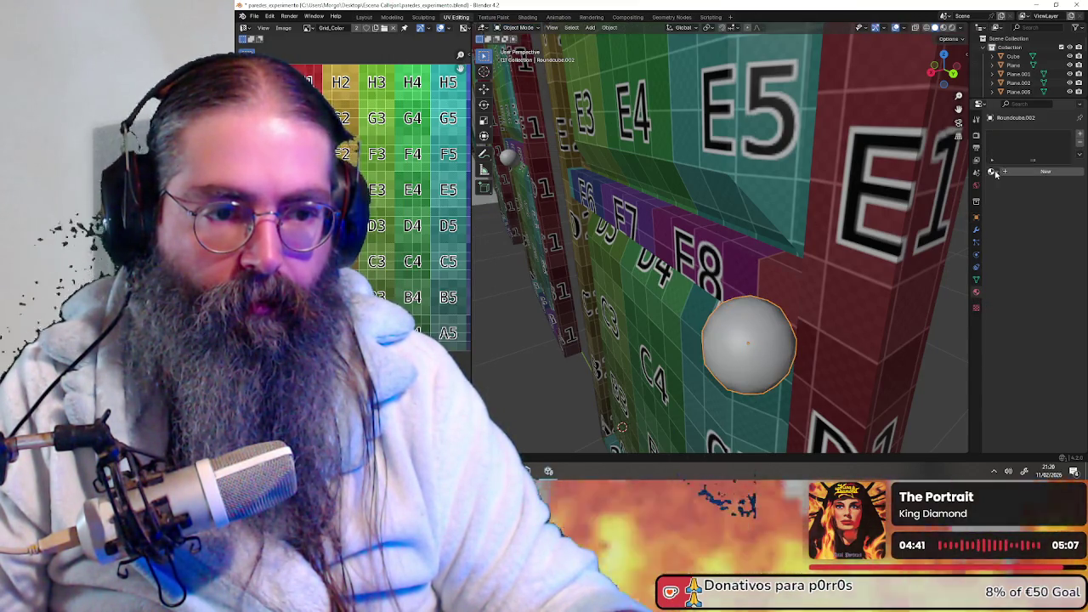
- Assign existing material '1' with the Grid_Color texture to the sphere, then enter Edit Mode
{"action": "left_click", "coordinate": [996, 173]}
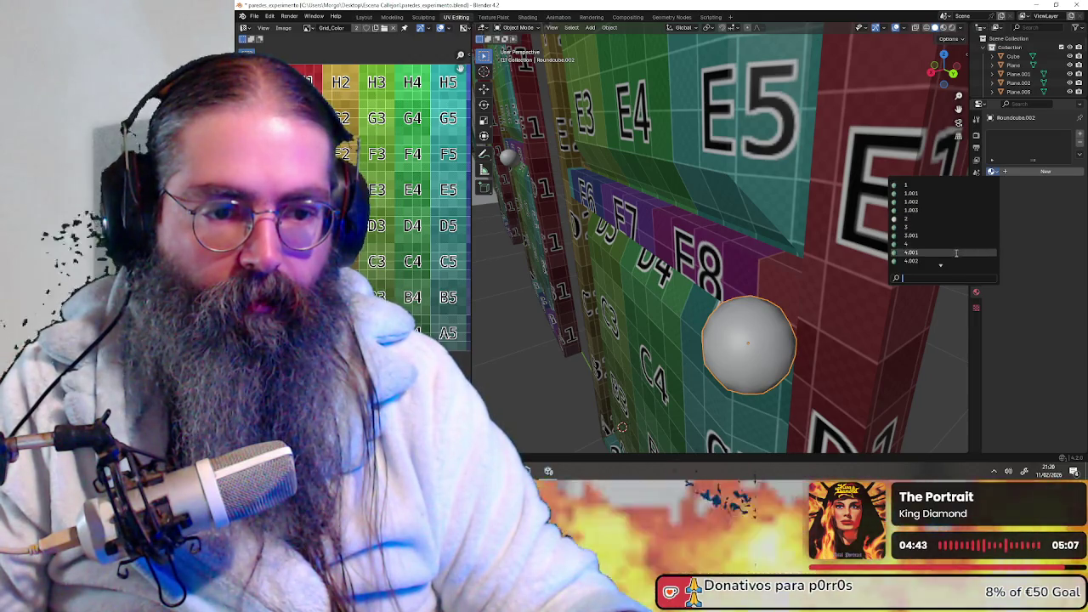
{"action": "left_click", "coordinate": [933, 185]}
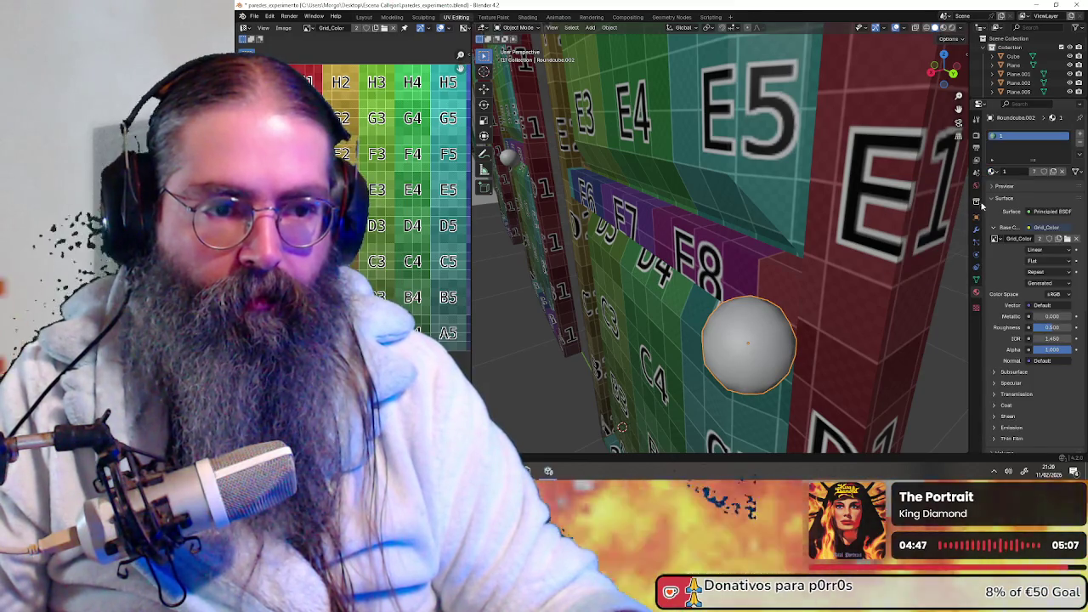
{"action": "scroll", "coordinate": [839, 310], "scroll_direction": "up", "scroll_amount": 3}
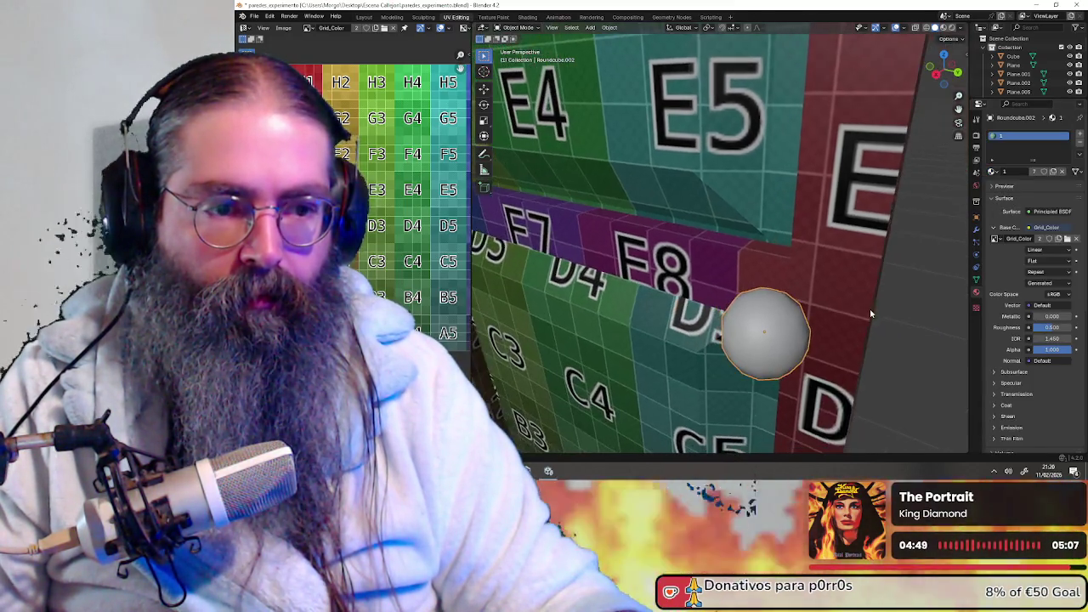
{"action": "mouse_move", "coordinate": [908, 174]}
{"action": "middle_mouse_down"}
{"action": "mouse_move", "coordinate": [849, 257]}
{"action": "mouse_move", "coordinate": [869, 255]}
{"action": "middle_mouse_up"}
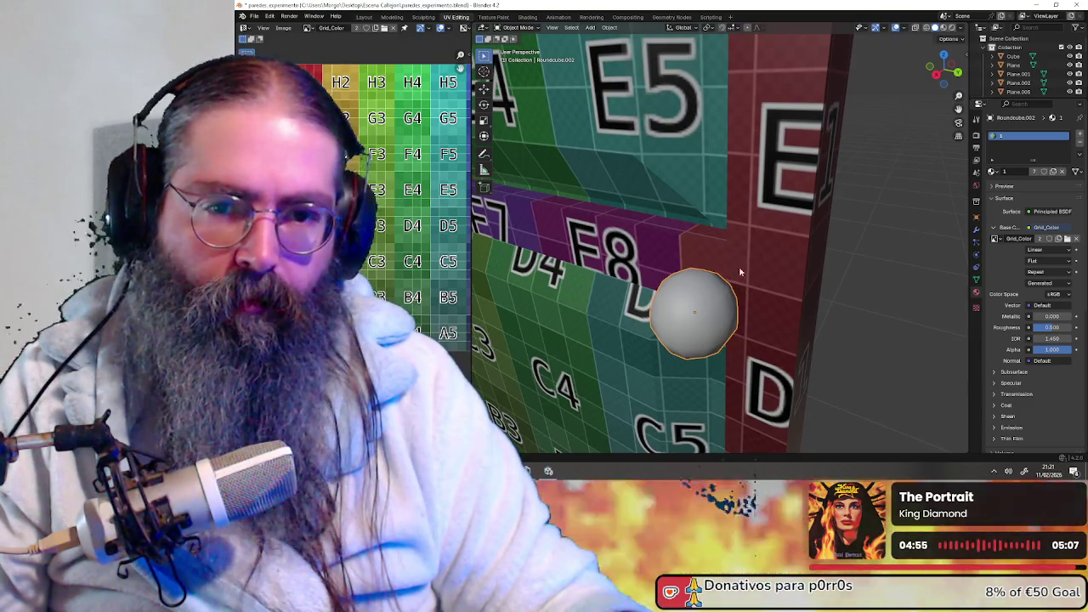
{"action": "left_click", "coordinate": [522, 27]}
{"action": "left_click", "coordinate": [519, 48]}
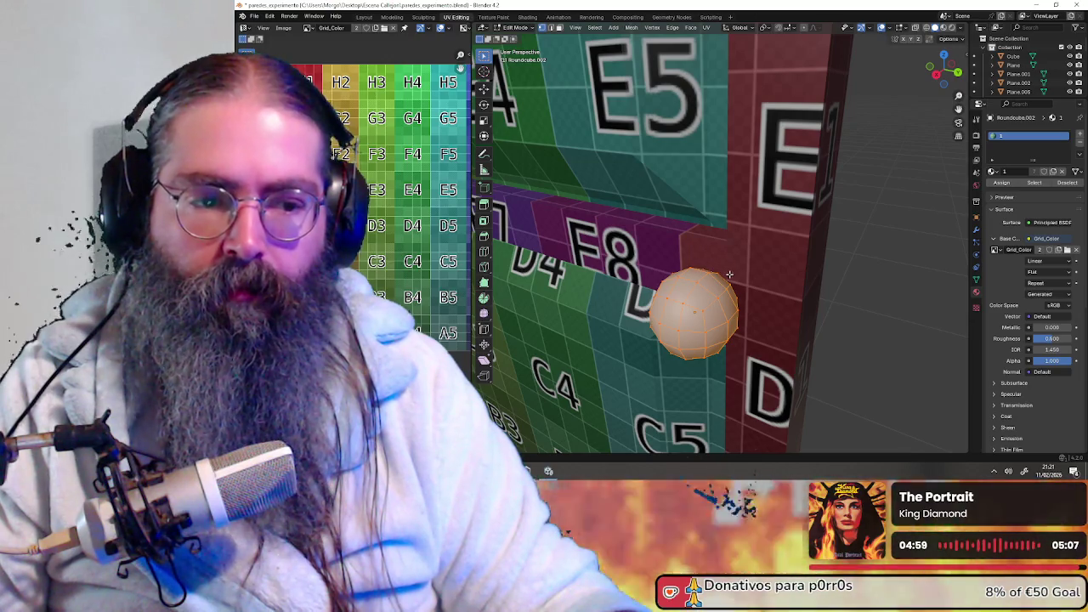
{"action": "scroll", "coordinate": [354, 246], "scroll_direction": "down", "scroll_amount": 2}
{"action": "middle_click_drag", "start_coordinate": [589, 289], "coordinate": [633, 280]}
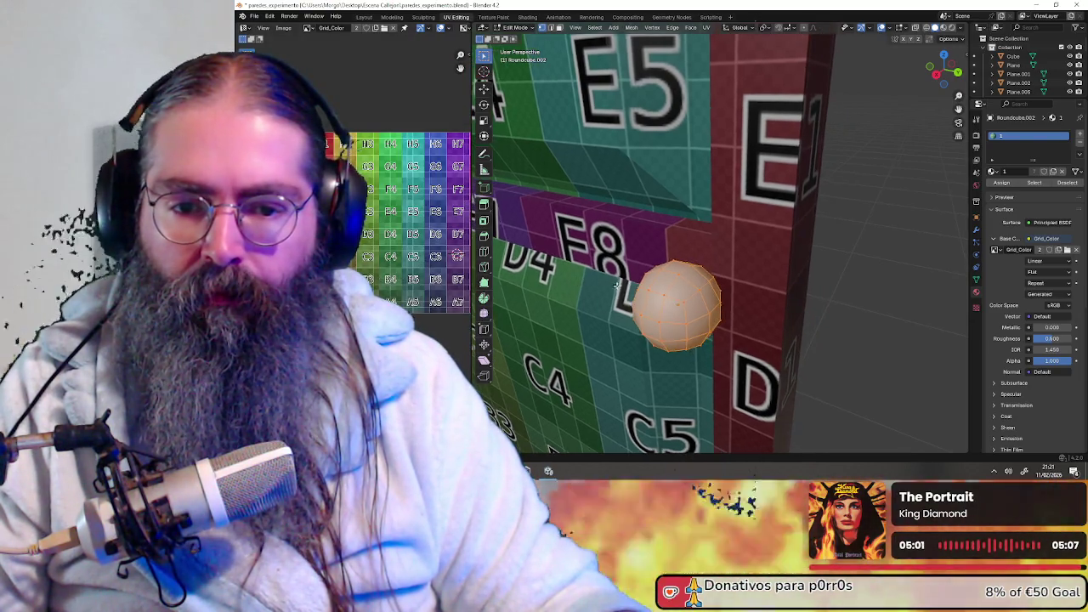
{"action": "scroll", "coordinate": [403, 259], "scroll_direction": "up", "scroll_amount": 2}
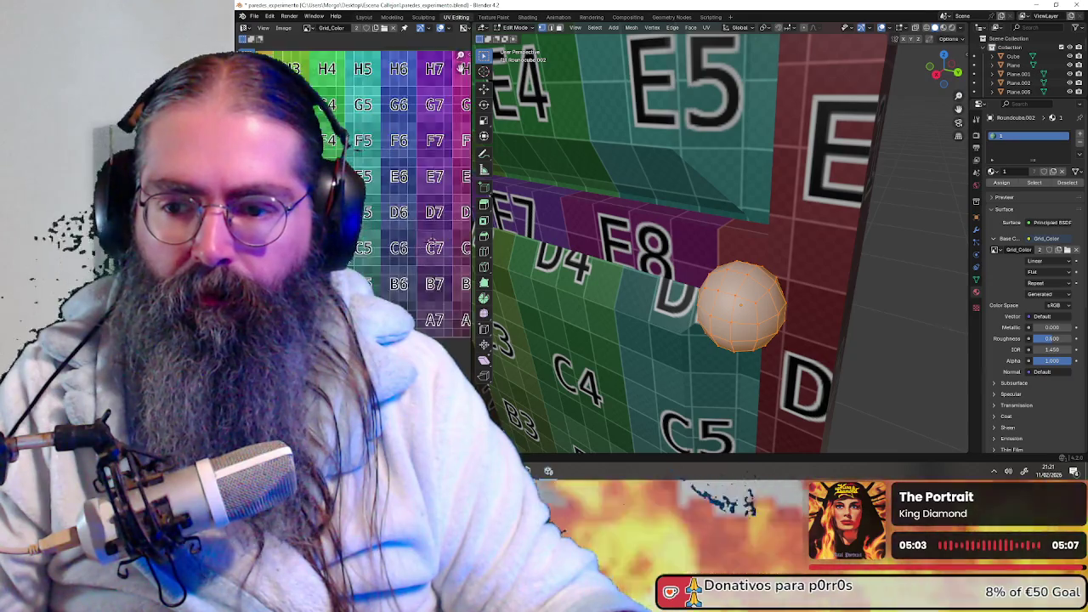
{"action": "scroll", "coordinate": [403, 259], "scroll_direction": "up", "scroll_amount": 2}
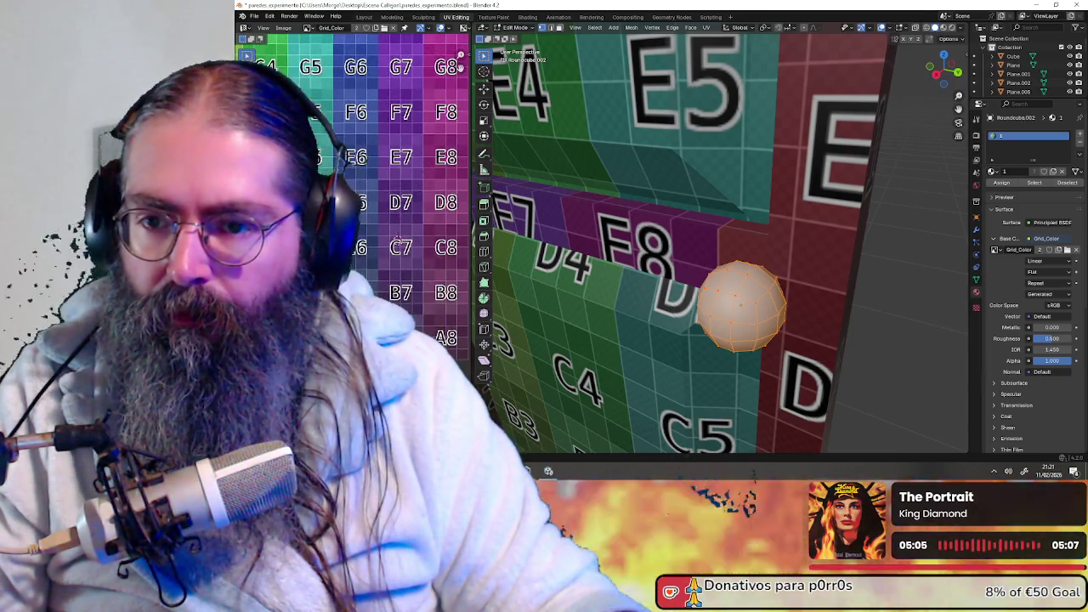
{"action": "scroll", "coordinate": [403, 259], "scroll_direction": "down", "scroll_amount": 2}
{"action": "scroll", "coordinate": [395, 262], "scroll_direction": "down", "scroll_amount": 2}
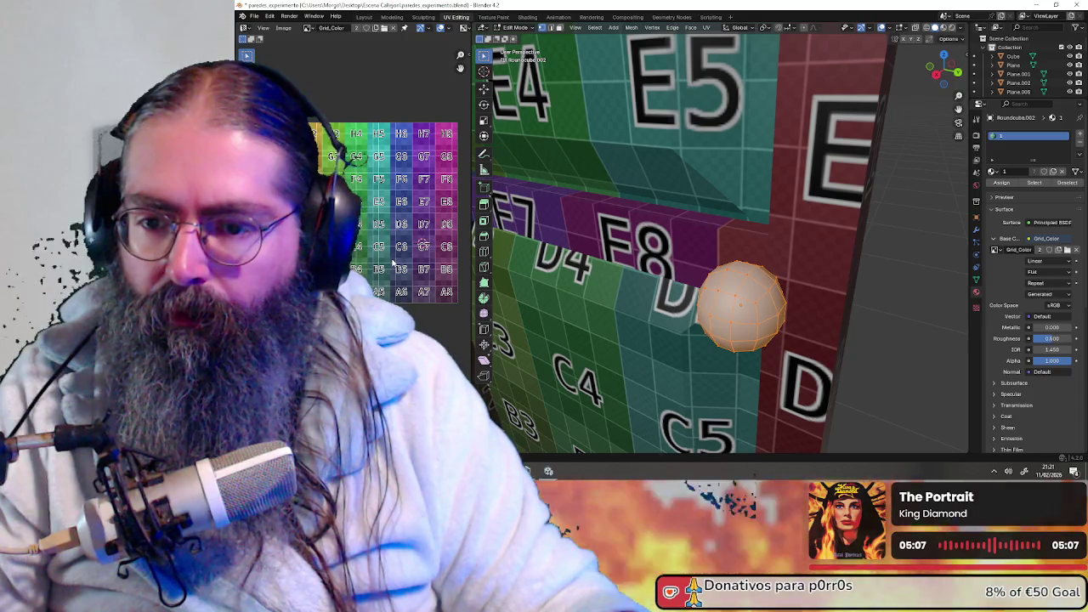
{"action": "middle_click_drag", "start_coordinate": [393, 261], "coordinate": [376, 255]}
{"action": "middle_click_drag", "start_coordinate": [510, 272], "coordinate": [749, 284]}
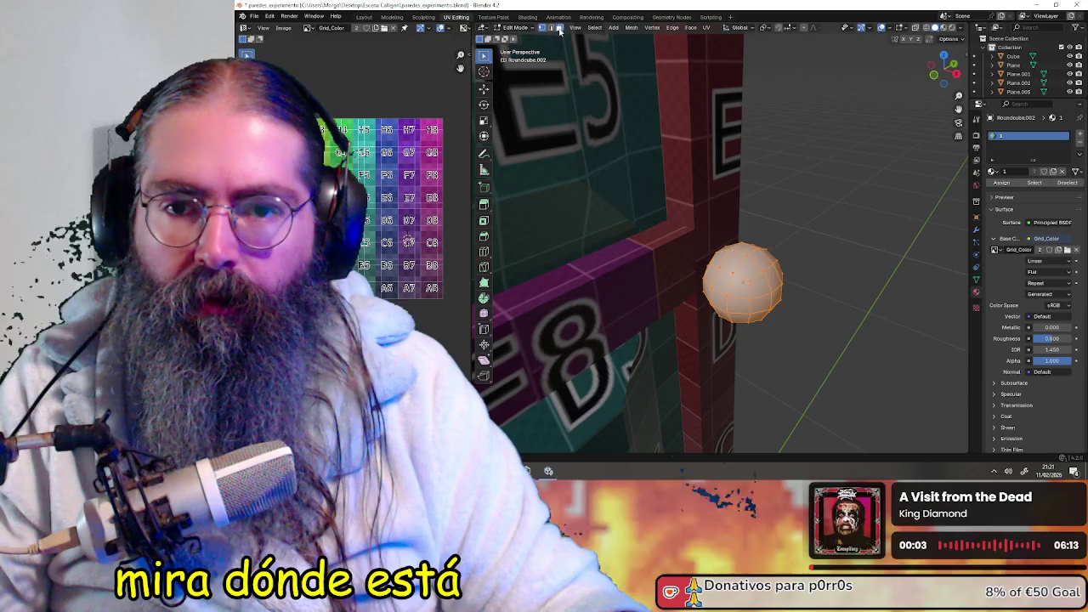
{"action": "scroll", "coordinate": [438, 242], "scroll_direction": "up", "scroll_amount": 1}
{"action": "scroll", "coordinate": [438, 243], "scroll_direction": "down", "scroll_amount": 2}
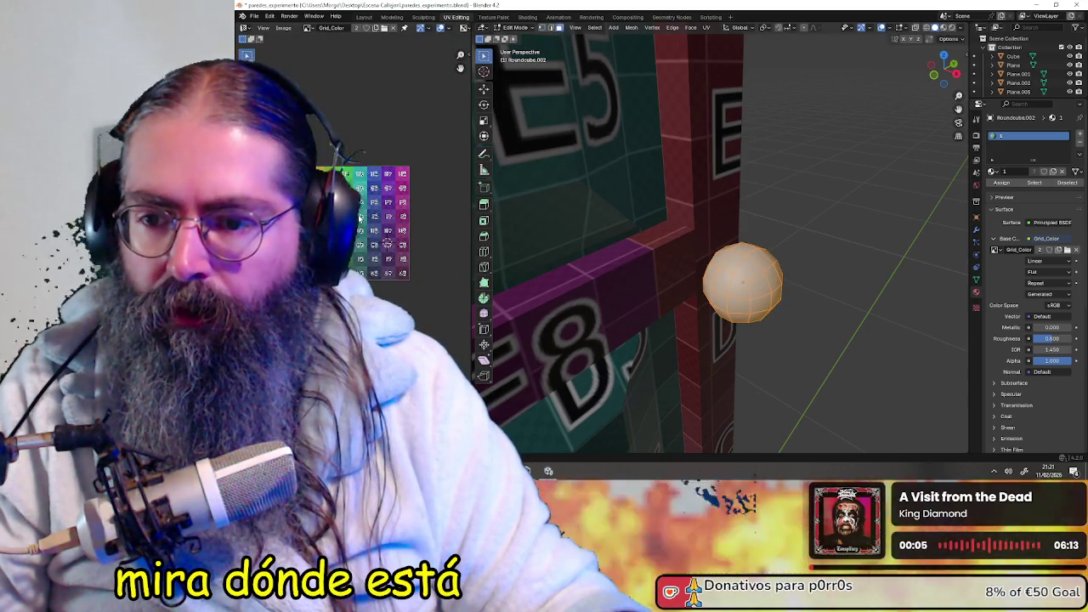
{"action": "scroll", "coordinate": [438, 242], "scroll_direction": "up", "scroll_amount": 2}
{"action": "scroll", "coordinate": [438, 242], "scroll_direction": "up", "scroll_amount": 3}
{"action": "mouse_move", "coordinate": [553, 231]}
{"action": "middle_mouse_down"}
{"action": "mouse_move", "coordinate": [711, 215]}
{"action": "mouse_move", "coordinate": [811, 250]}
{"action": "middle_mouse_up"}
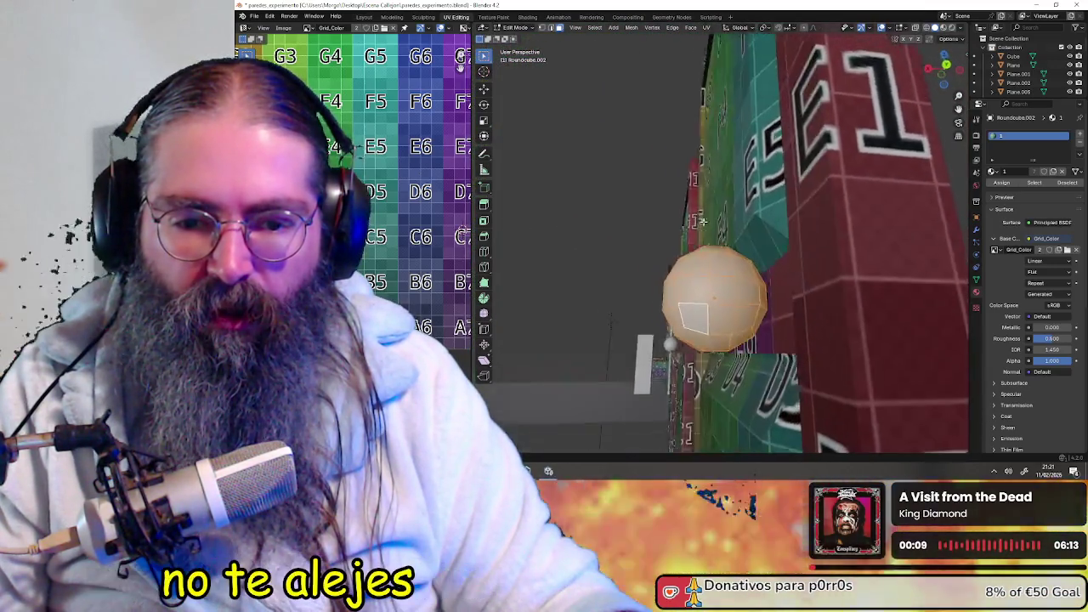
{"action": "left_click", "coordinate": [884, 249]}
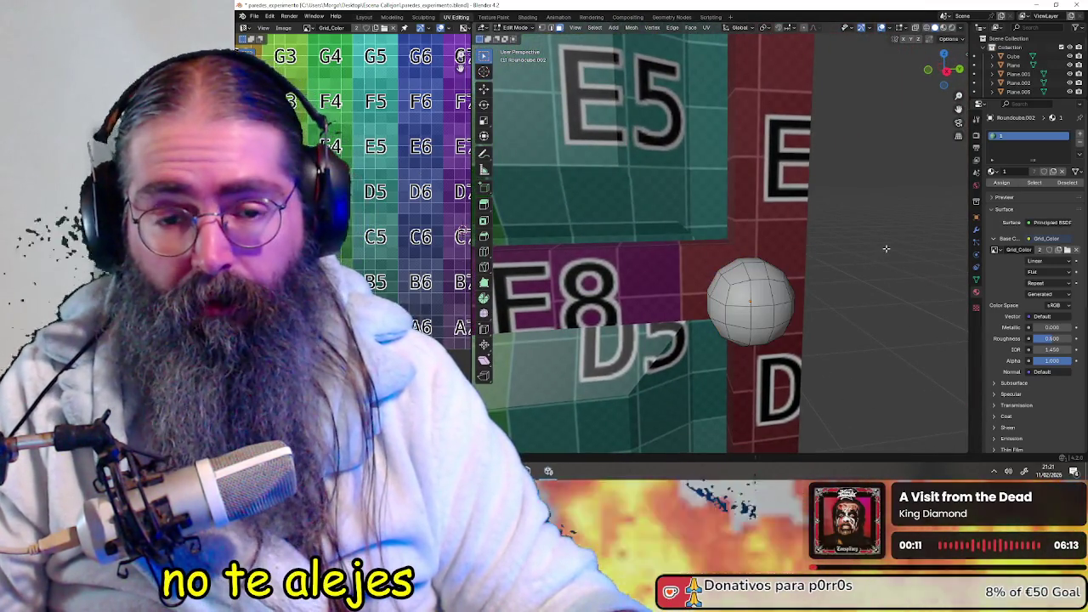
{"action": "mouse_move", "coordinate": [884, 249]}
{"action": "middle_mouse_down"}
{"action": "mouse_move", "coordinate": [825, 307]}
{"action": "mouse_move", "coordinate": [769, 249]}
{"action": "middle_mouse_up"}
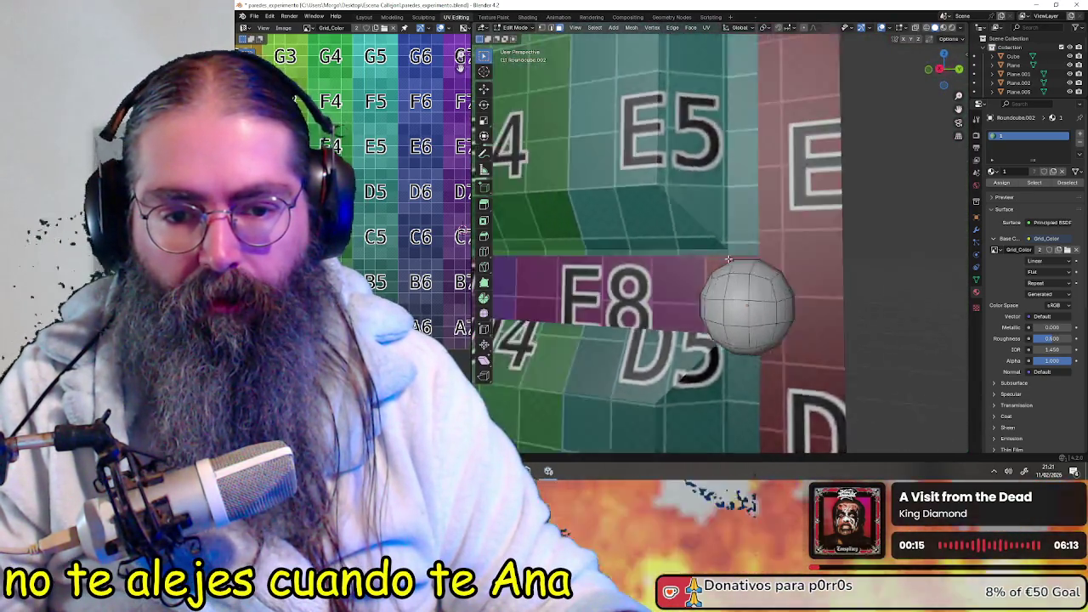
{"action": "middle_click_drag", "start_coordinate": [769, 249], "coordinate": [790, 298]}
{"action": "key", "text": "l"}
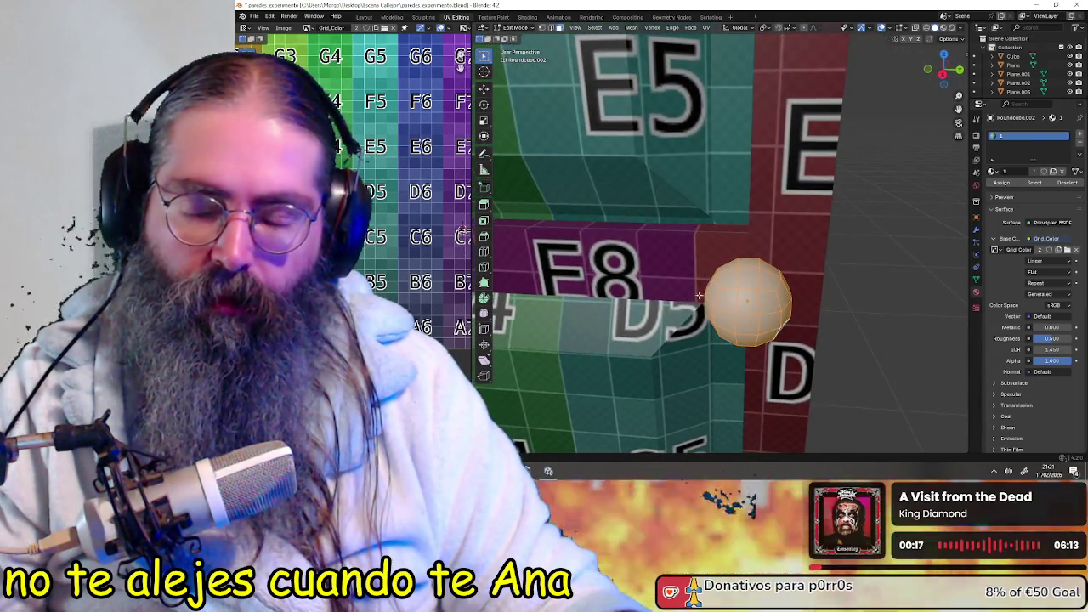
{"action": "scroll", "coordinate": [399, 212], "scroll_direction": "down", "scroll_amount": 2}
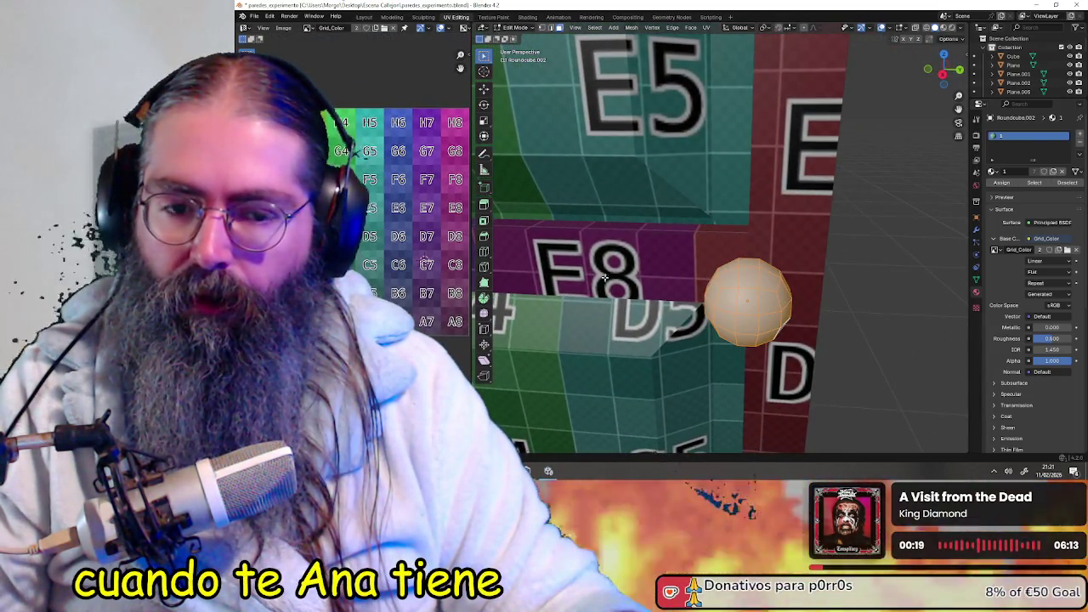
{"action": "middle_click_drag", "start_coordinate": [580, 274], "coordinate": [475, 124]}
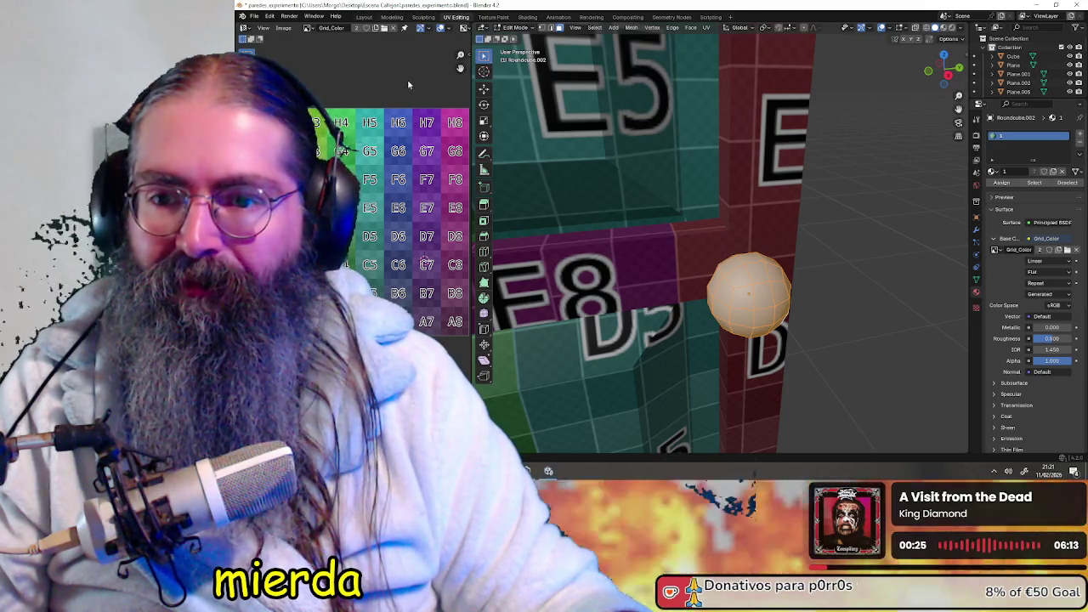
{"action": "middle_click_drag", "start_coordinate": [389, 108], "coordinate": [394, 108]}
{"action": "scroll", "coordinate": [391, 119], "scroll_direction": "down", "scroll_amount": 1}
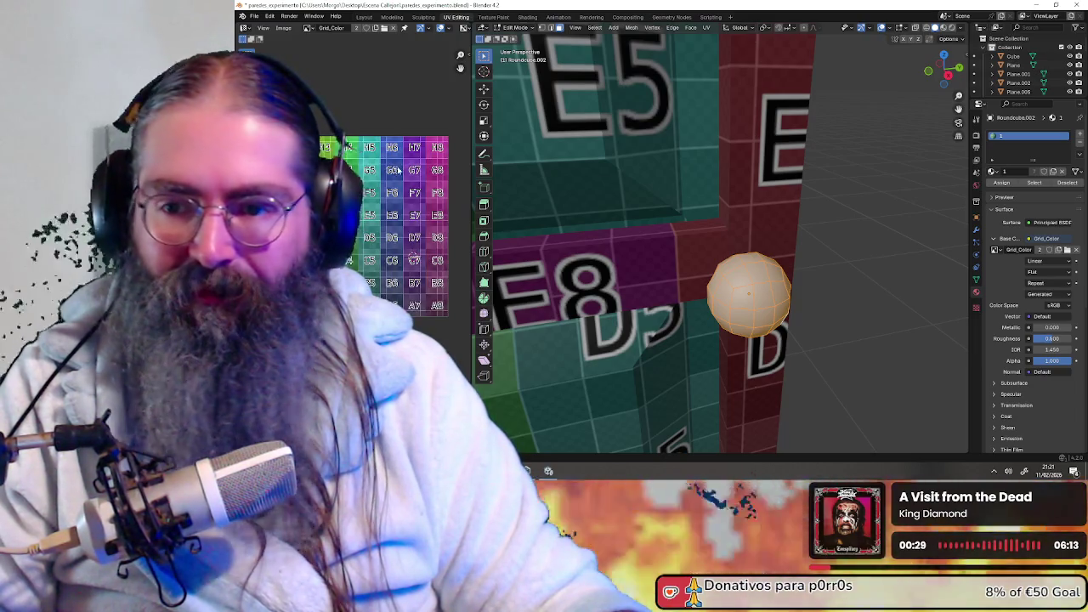
{"action": "middle_click_drag", "start_coordinate": [646, 221], "coordinate": [659, 222]}
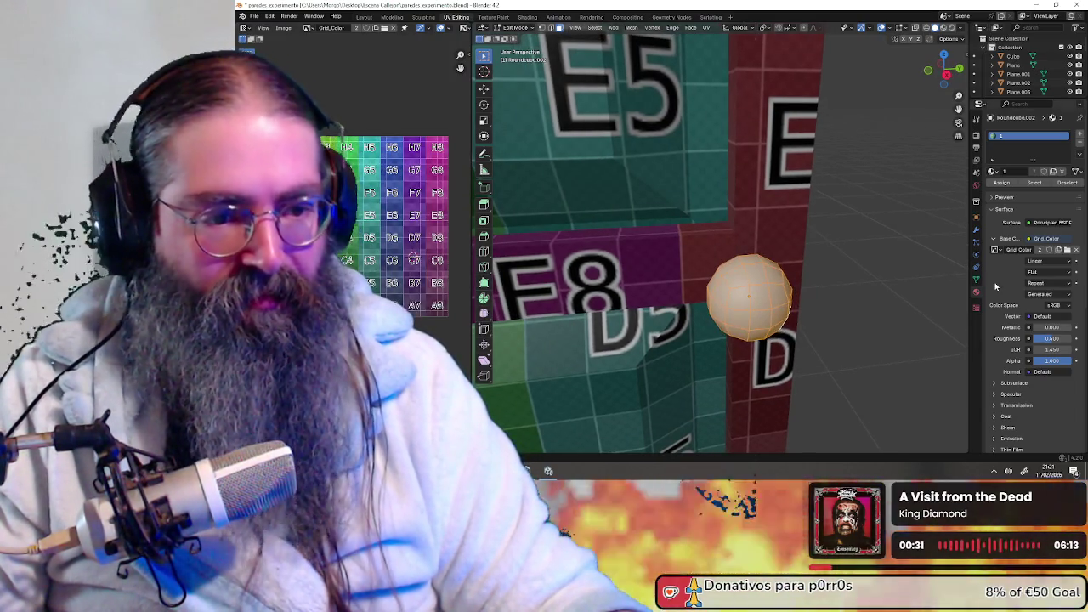
- Browse the sphere's property tabs, deselect its geometry and return to Object Mode
{"action": "left_click", "coordinate": [975, 282]}
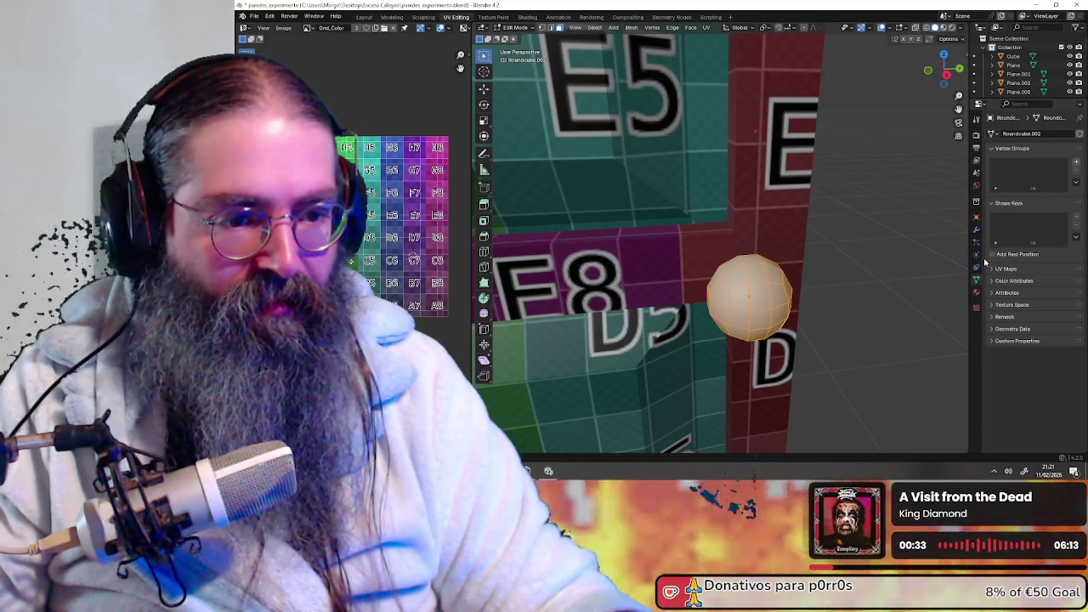
{"action": "left_click", "coordinate": [977, 294]}
{"action": "left_click", "coordinate": [976, 310]}
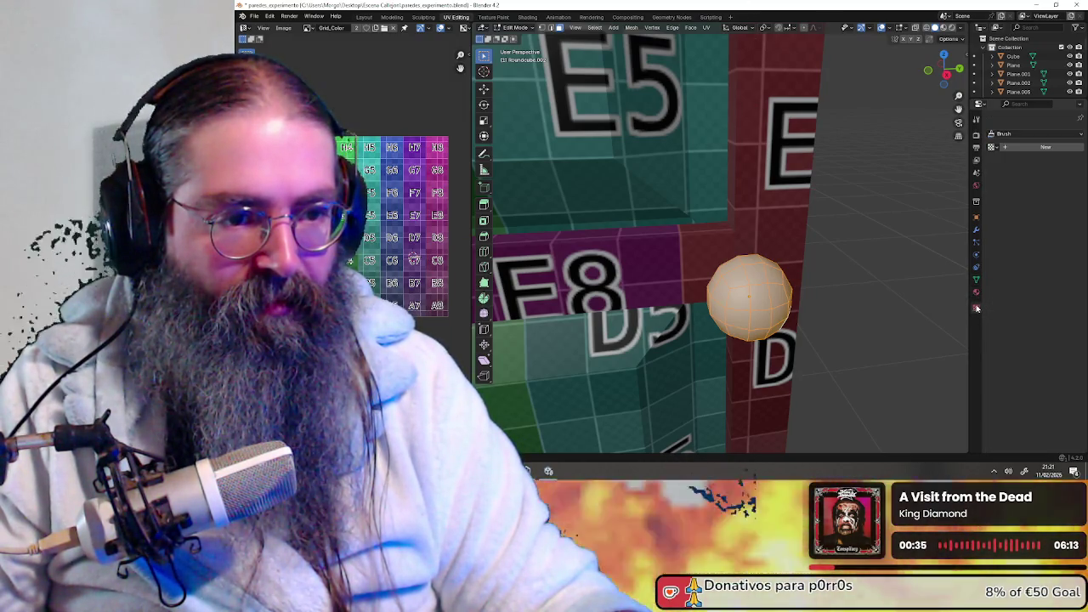
{"action": "left_click", "coordinate": [976, 243]}
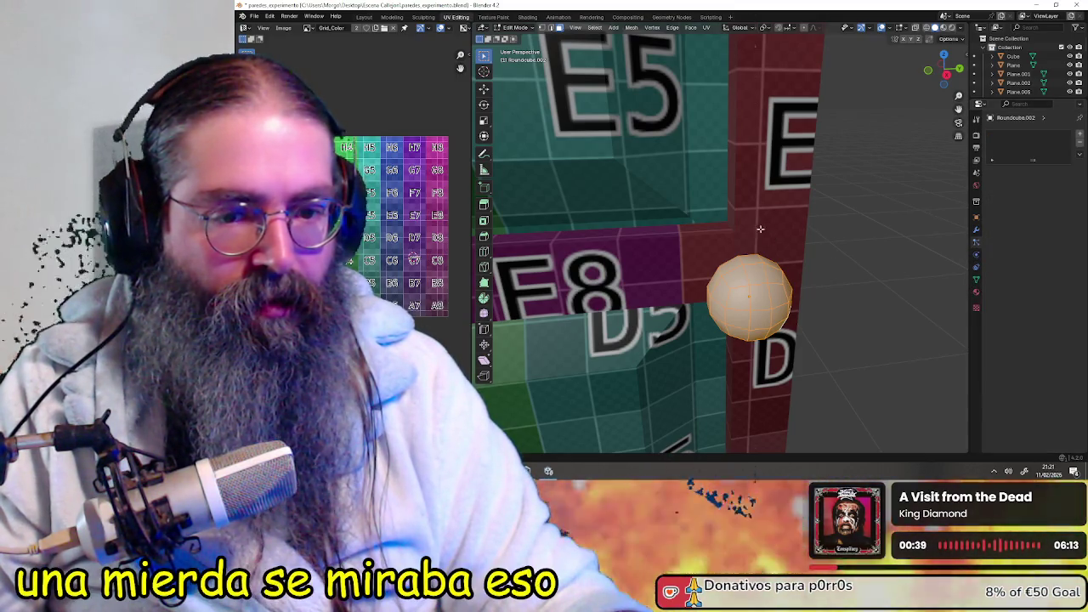
{"action": "key", "text": "alt+a"}
{"action": "left_click", "coordinate": [514, 27]}
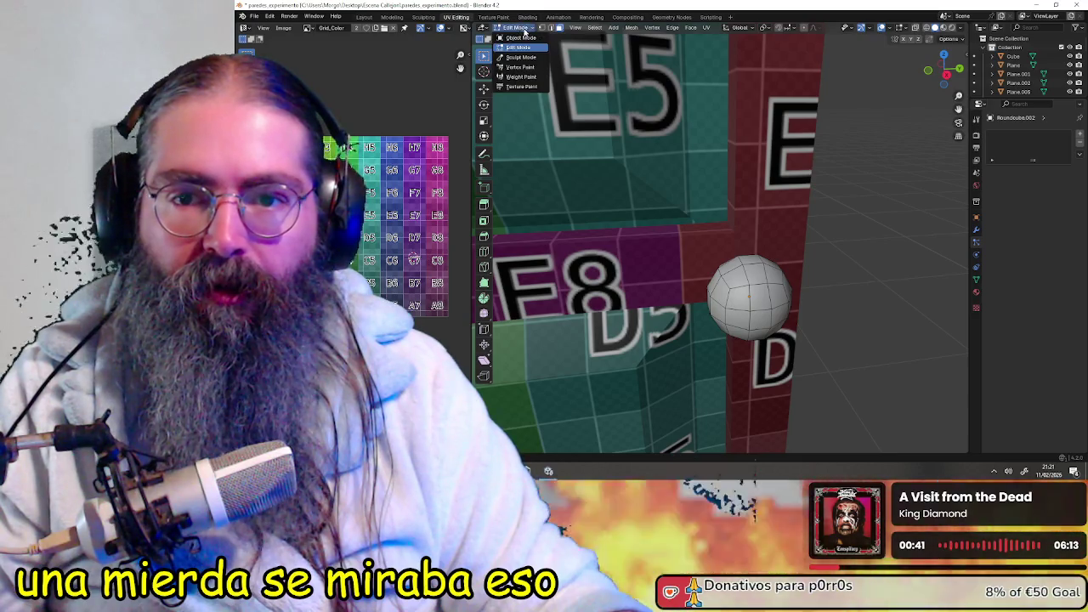
{"action": "left_click", "coordinate": [518, 41]}
- Reselect the sphere knob and look through its transform, world, scene and constraint properties
{"action": "left_click", "coordinate": [765, 255]}
{"action": "left_click", "coordinate": [757, 292]}
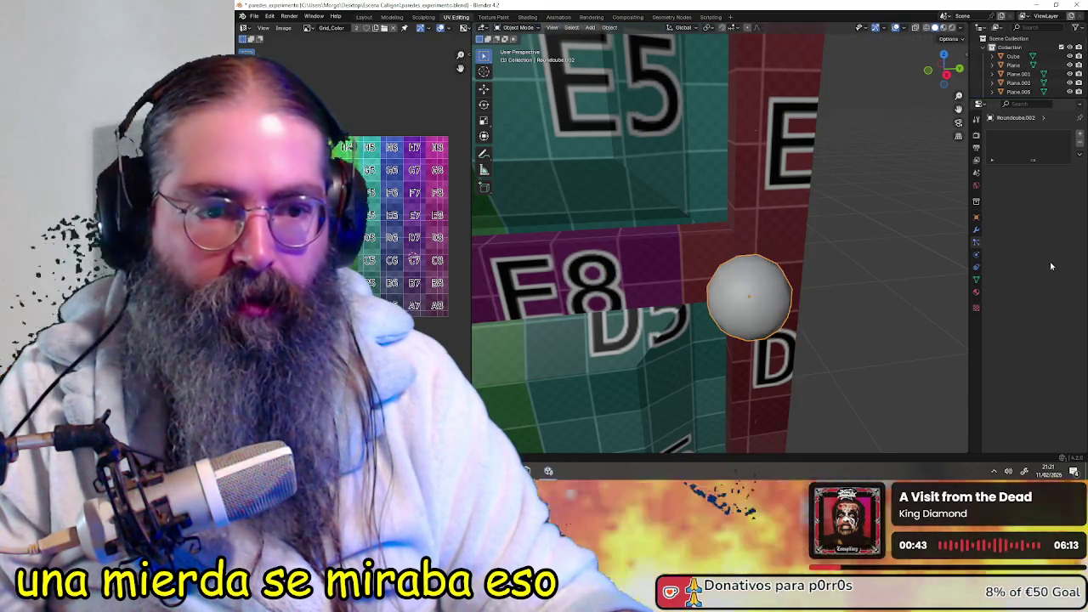
{"action": "left_click", "coordinate": [976, 219]}
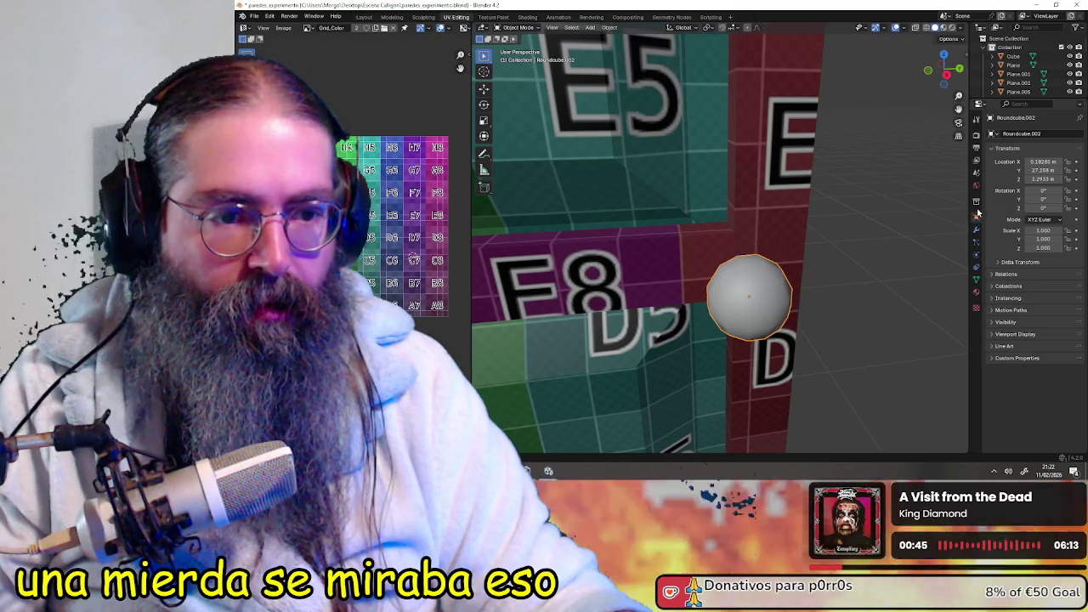
{"action": "left_click", "coordinate": [976, 173]}
{"action": "left_click", "coordinate": [975, 186]}
{"action": "left_click", "coordinate": [976, 173]}
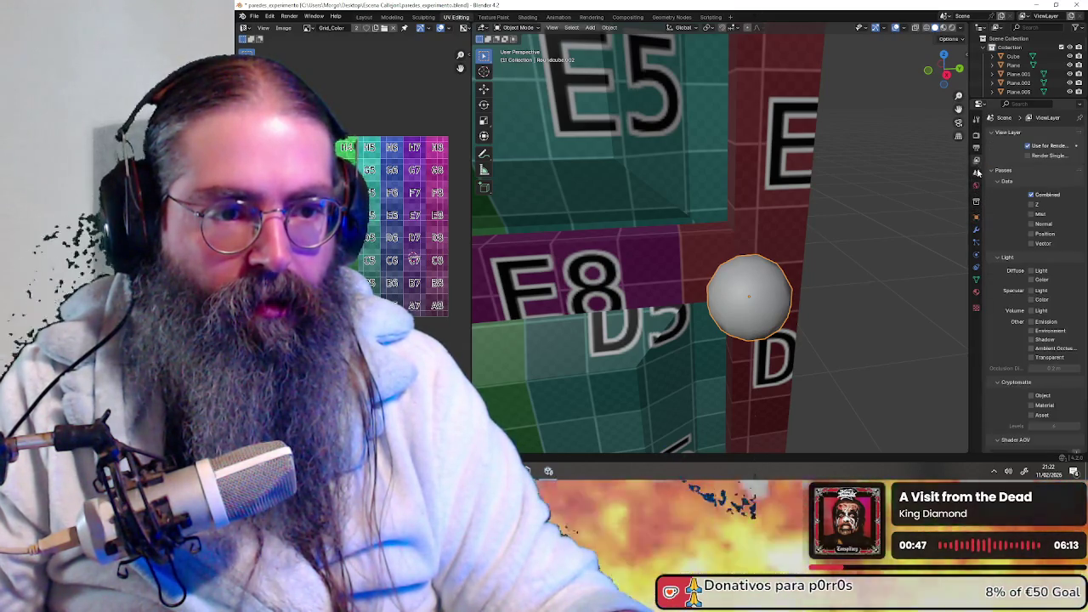
{"action": "left_click", "coordinate": [976, 243]}
{"action": "left_click", "coordinate": [976, 256]}
{"action": "left_click", "coordinate": [976, 269]}
- Compare the red wall's UV maps with the sphere's, then add a UVMap to the sphere
{"action": "left_click", "coordinate": [977, 280]}
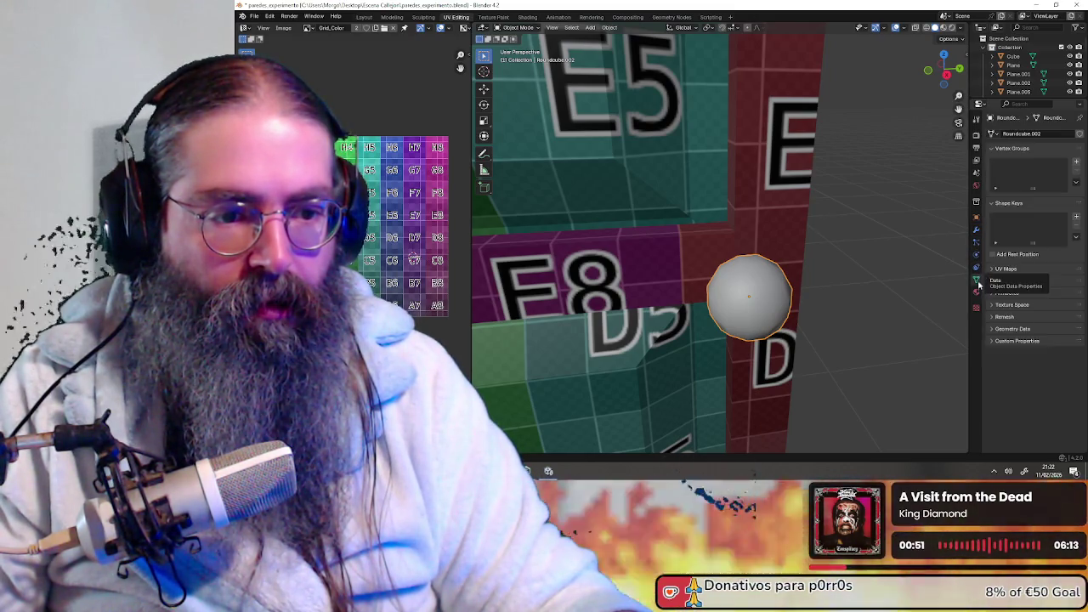
{"action": "left_click", "coordinate": [976, 292]}
{"action": "left_click", "coordinate": [977, 280]}
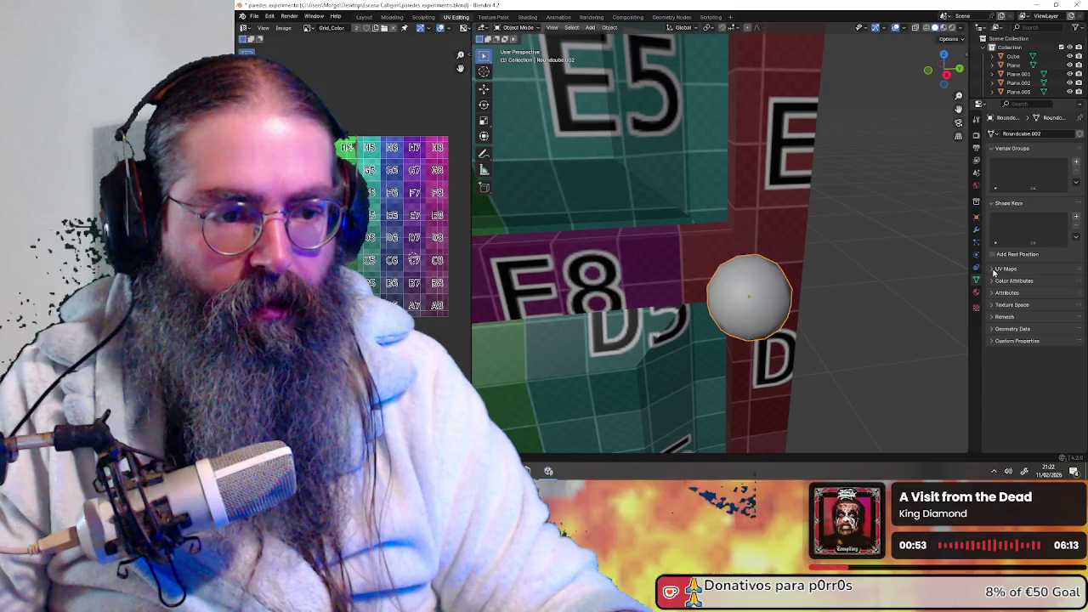
{"action": "left_click", "coordinate": [764, 189]}
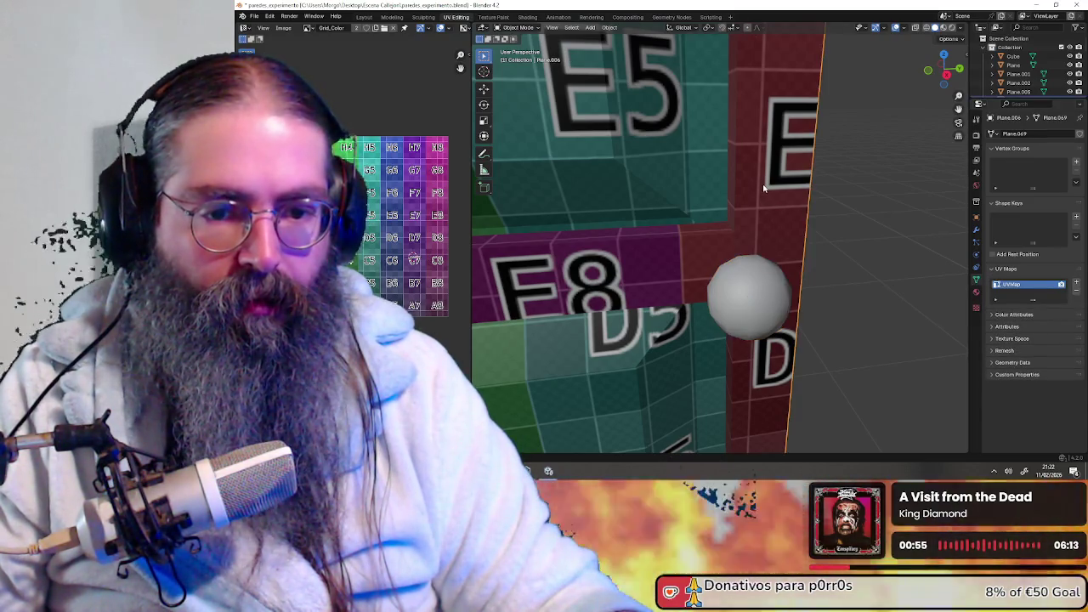
{"action": "left_click", "coordinate": [767, 289]}
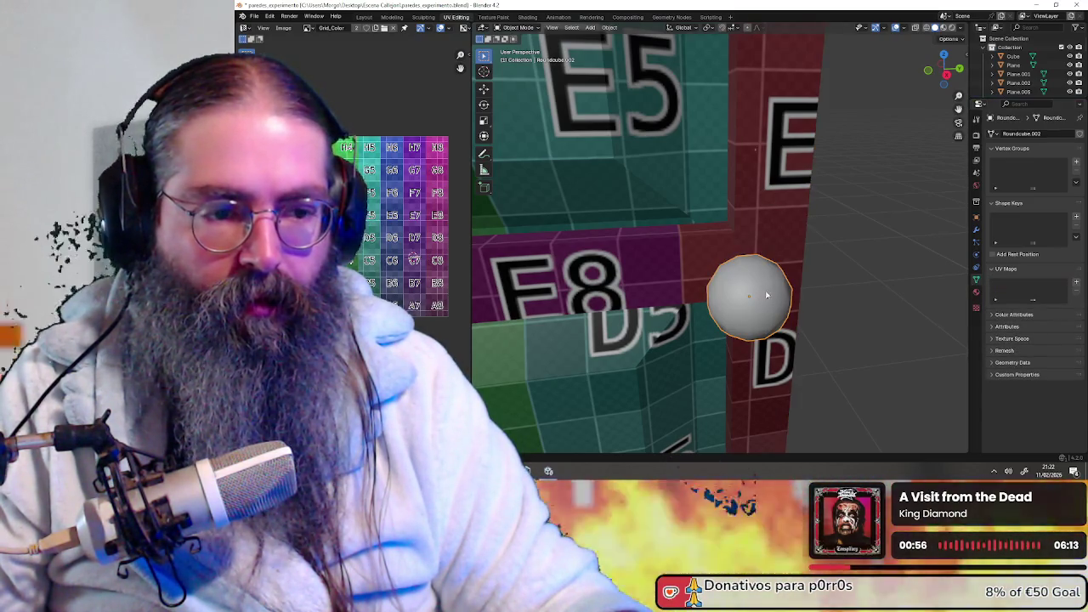
{"action": "left_click", "coordinate": [1077, 284]}
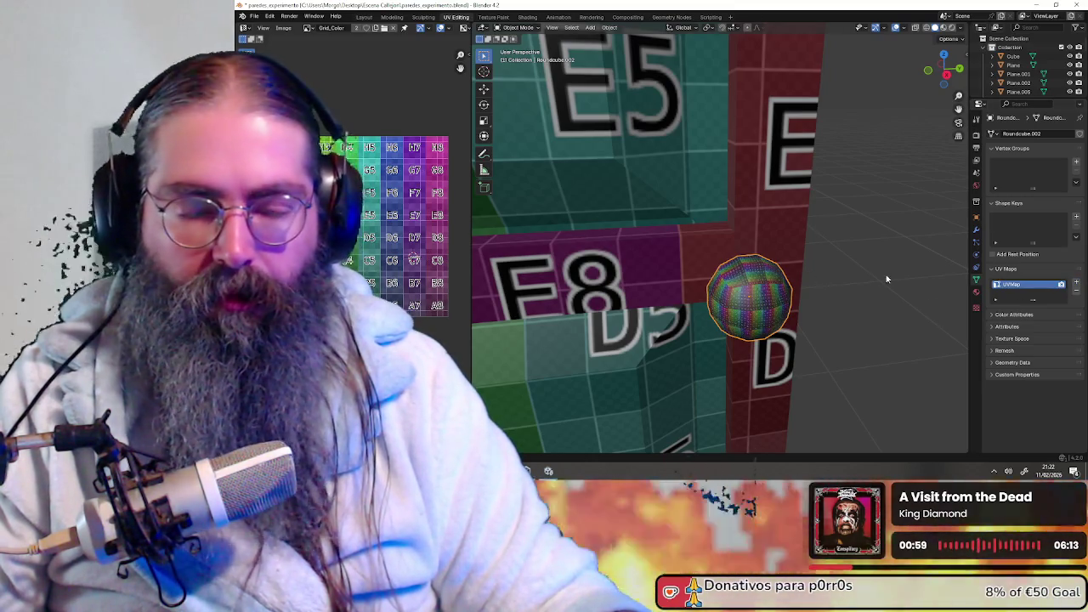
- Enter Edit Mode on the sphere, apply UV > Unwrap, and check the Live Unwrap option
{"action": "mouse_move", "coordinate": [885, 275]}
{"action": "middle_mouse_down"}
{"action": "mouse_move", "coordinate": [805, 221]}
{"action": "mouse_move", "coordinate": [764, 298]}
{"action": "middle_mouse_up"}
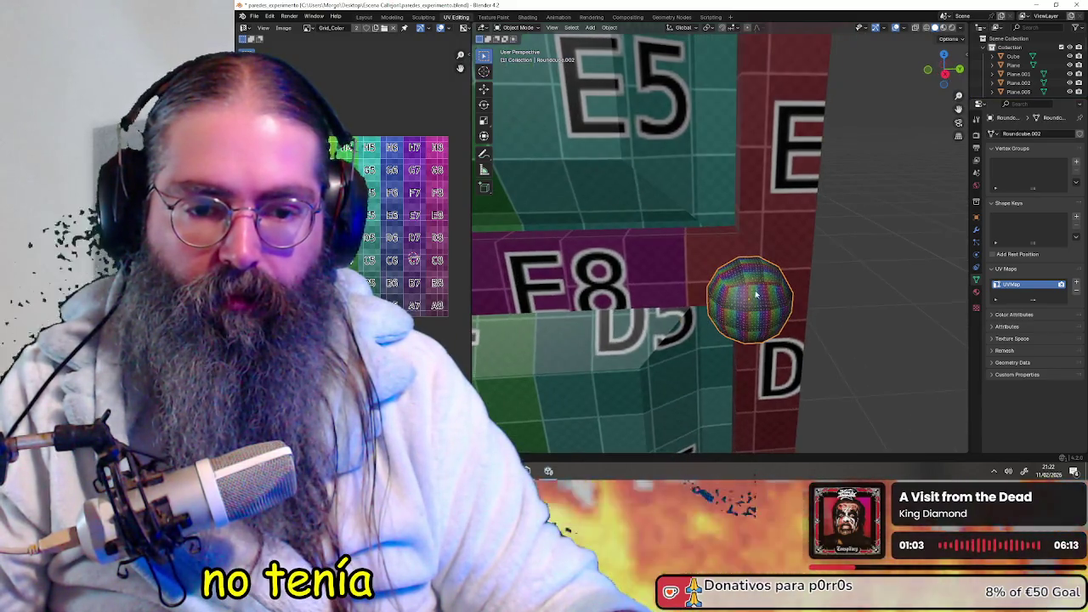
{"action": "left_click", "coordinate": [519, 28]}
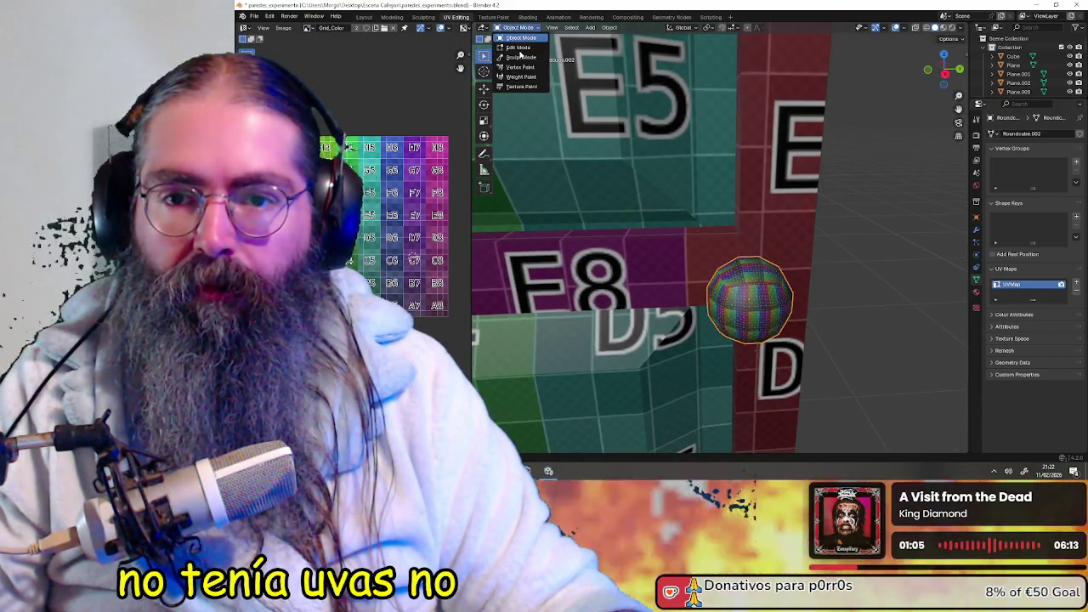
{"action": "left_click", "coordinate": [514, 48]}
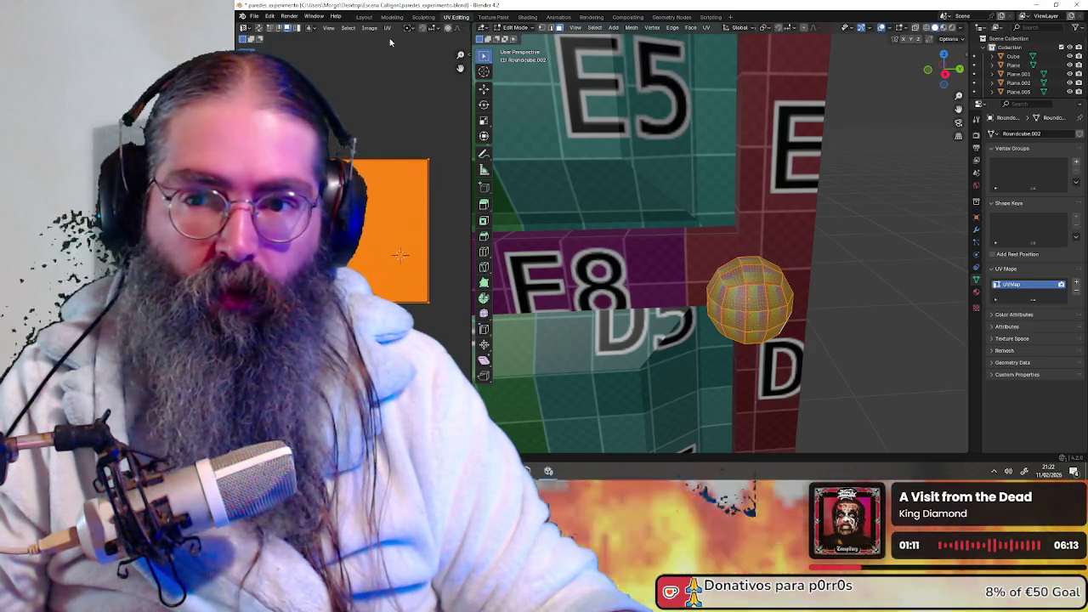
{"action": "left_click", "coordinate": [387, 28]}
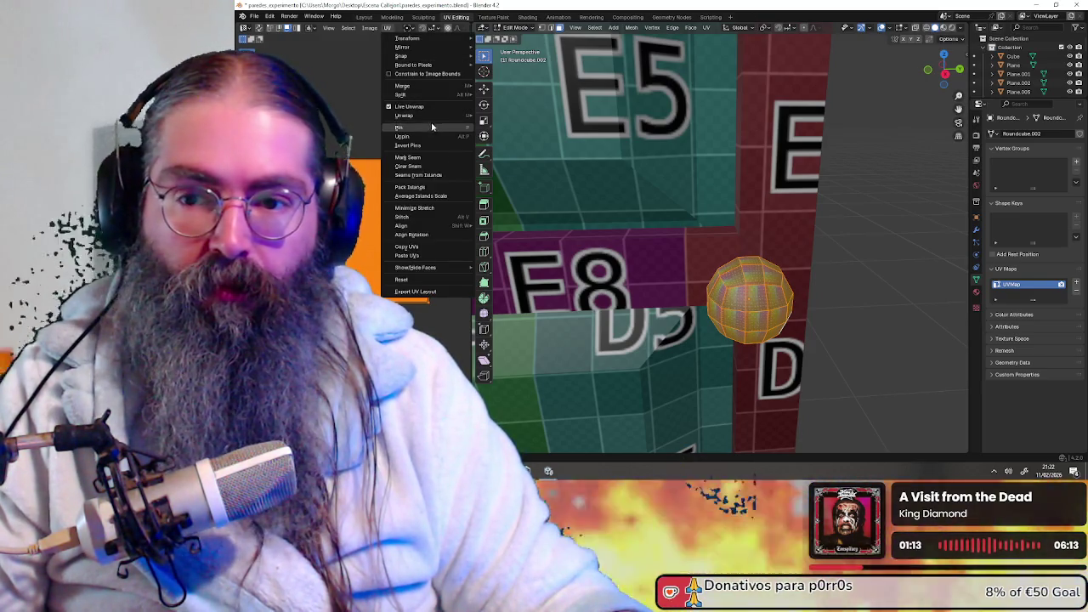
{"action": "mouse_move", "coordinate": [405, 115]}
{"action": "left_click", "coordinate": [525, 175]}
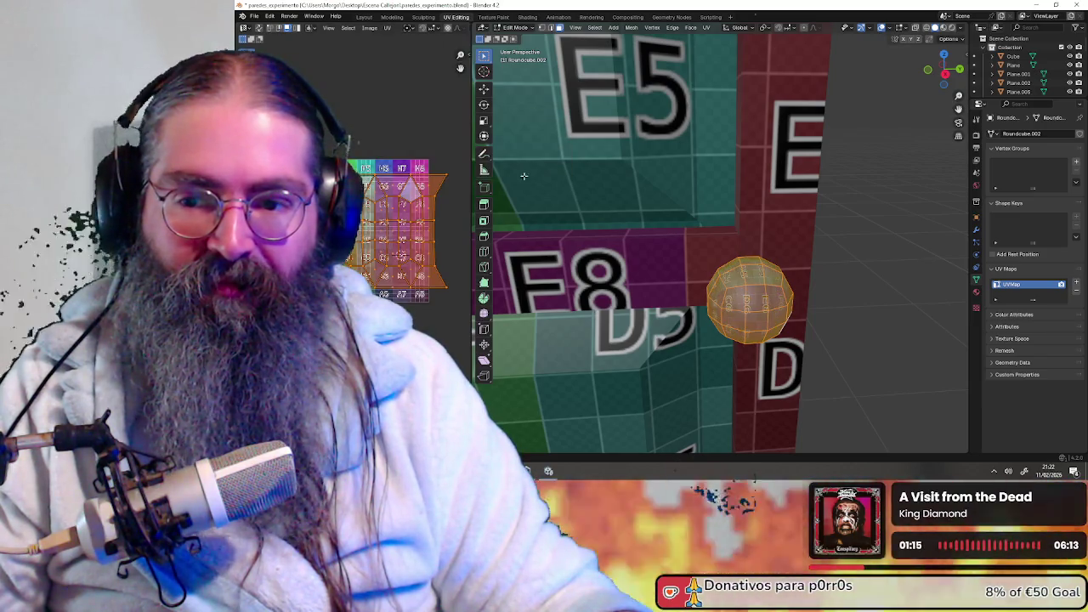
{"action": "scroll", "coordinate": [373, 237], "scroll_direction": "up", "scroll_amount": 4}
{"action": "mouse_move", "coordinate": [595, 280]}
{"action": "middle_mouse_down"}
{"action": "mouse_move", "coordinate": [708, 313]}
{"action": "mouse_move", "coordinate": [710, 338]}
{"action": "mouse_move", "coordinate": [957, 43]}
{"action": "middle_mouse_up"}
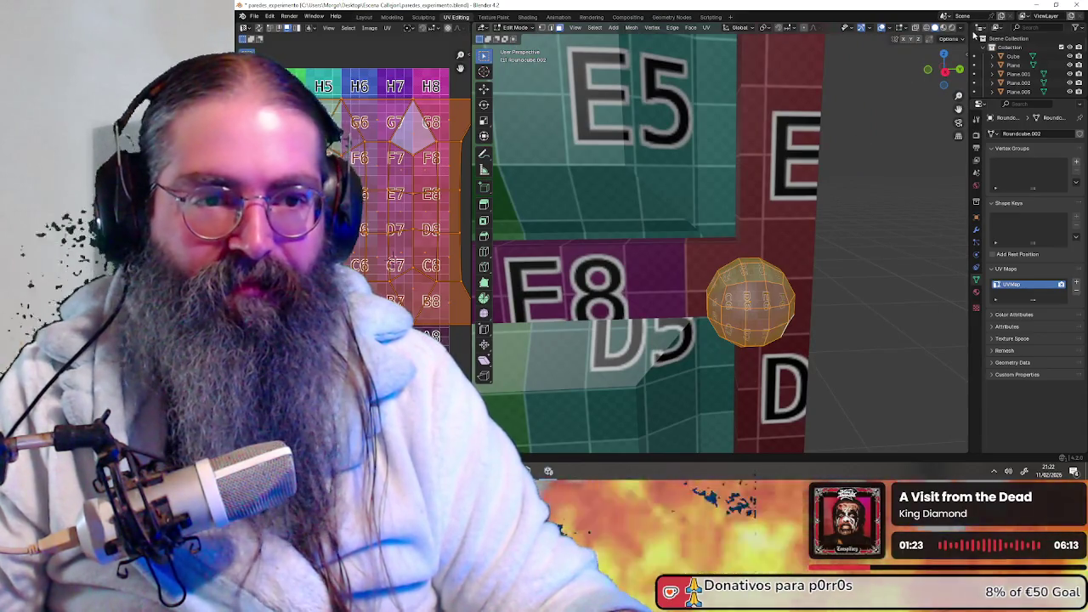
{"action": "left_click", "coordinate": [949, 39]}
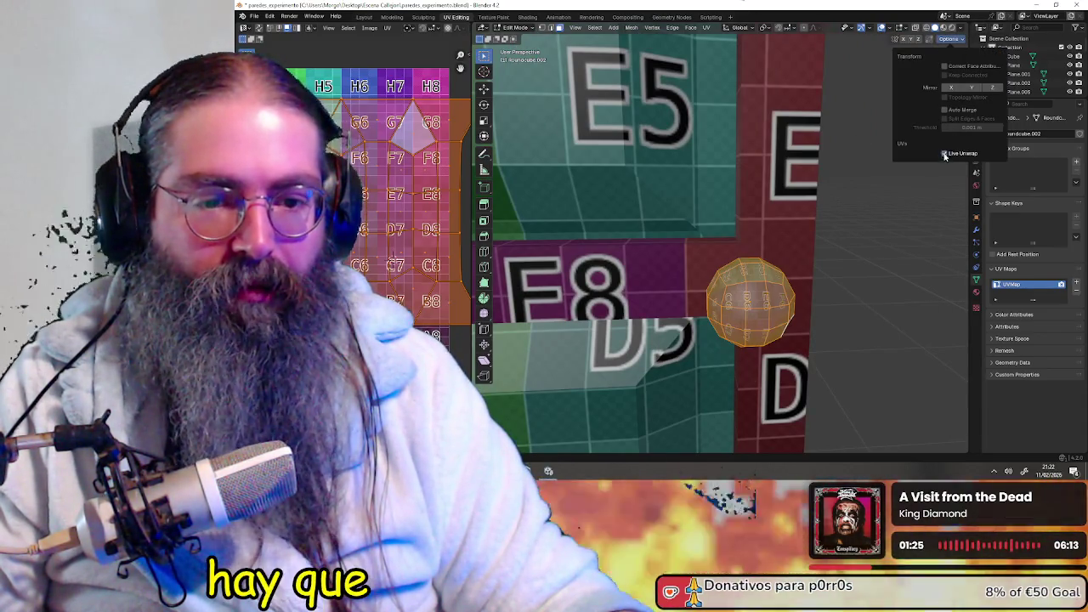
- Switch to edge select, deselect all with Alt+A, and select an edge loop on the sphere's side
{"action": "middle_click_drag", "start_coordinate": [731, 255], "coordinate": [761, 211]}
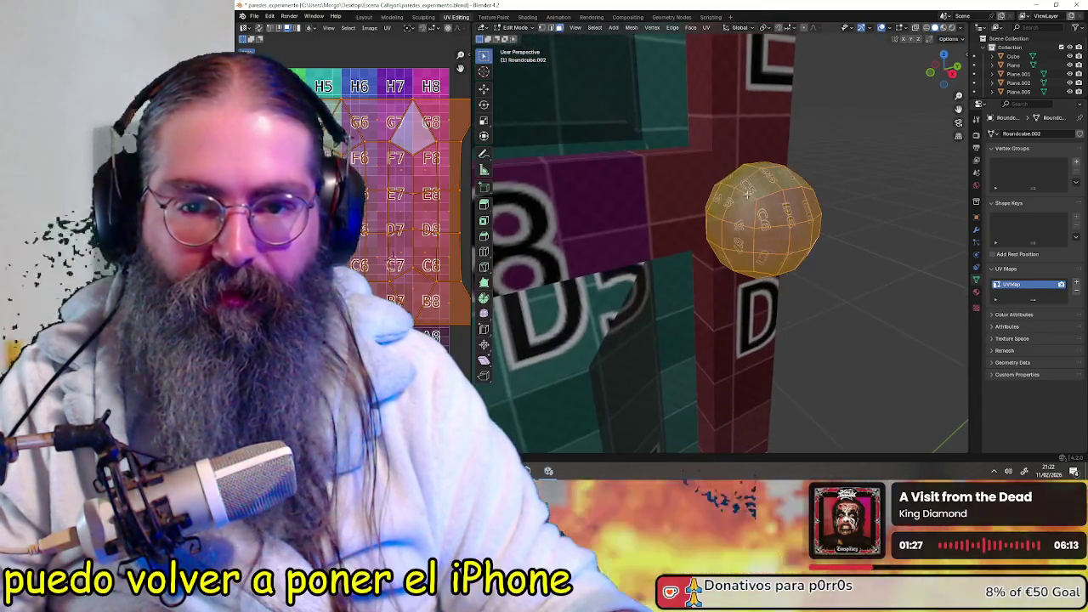
{"action": "left_click", "coordinate": [551, 28], "text": "shift"}
{"action": "middle_click_drag", "start_coordinate": [663, 187], "coordinate": [709, 232]}
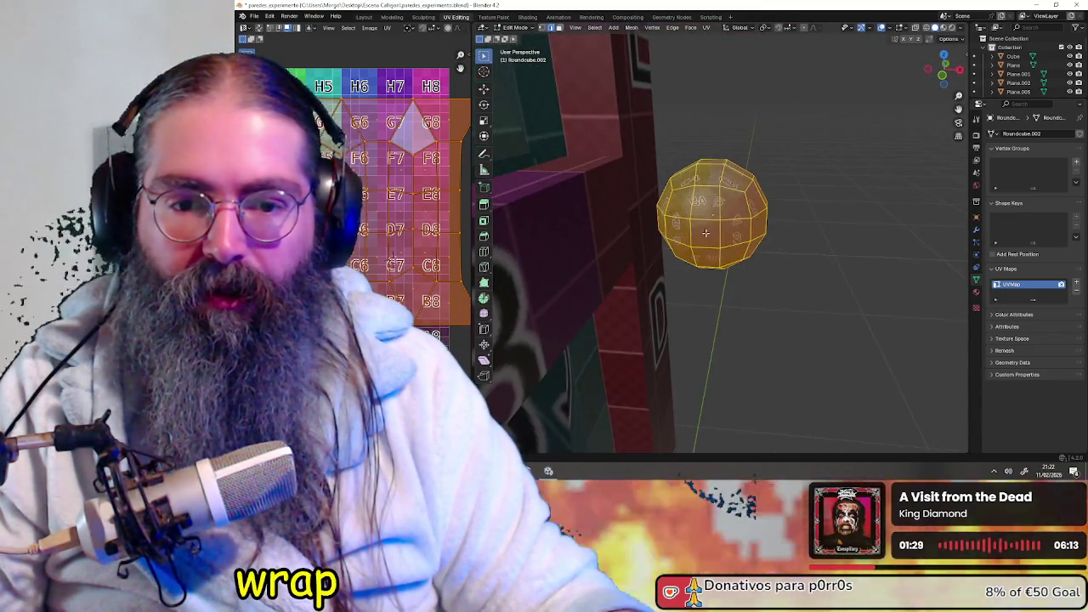
{"action": "key", "text": "alt+a"}
{"action": "left_click", "coordinate": [667, 226], "text": "alt"}
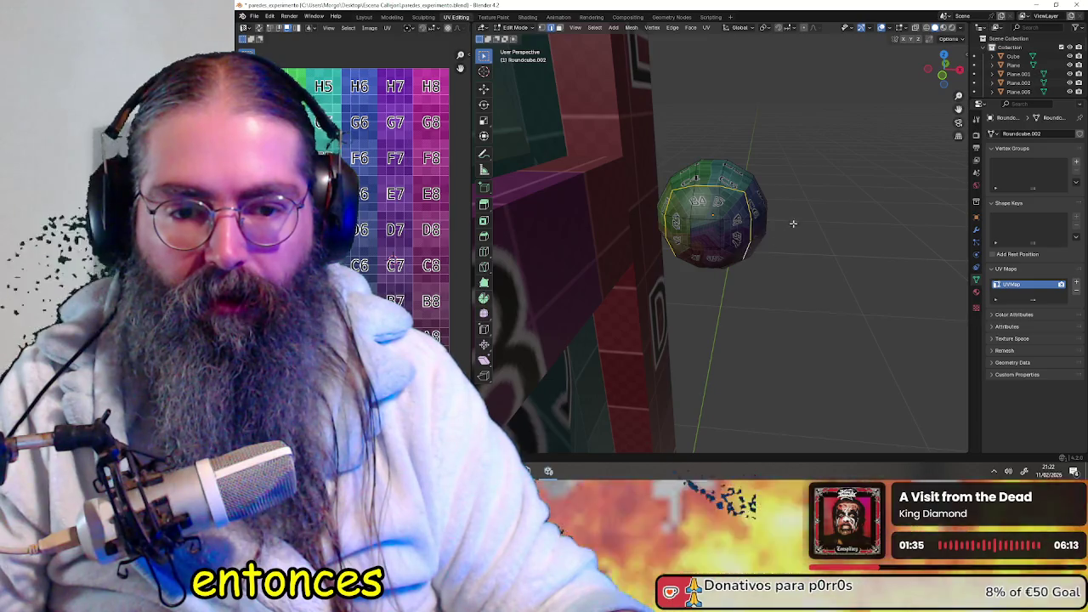
- Frame the selected edge loop and inspect it from several sides of the sphere
{"action": "key", "text": "KP_Decimal"}
{"action": "middle_click_drag", "start_coordinate": [792, 226], "coordinate": [738, 287]}
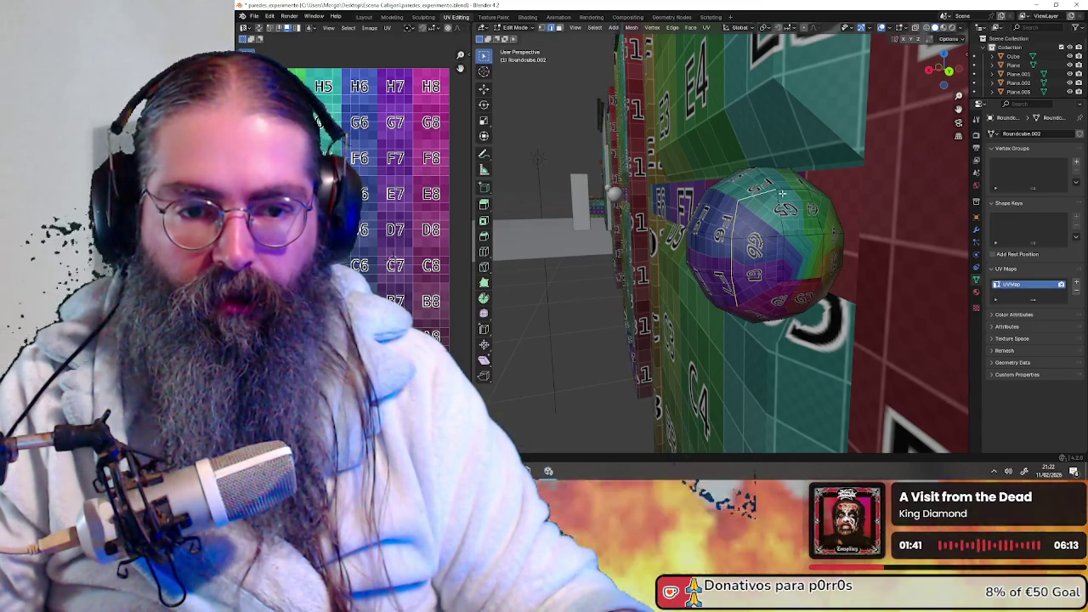
{"action": "middle_click_drag", "start_coordinate": [801, 195], "coordinate": [760, 197]}
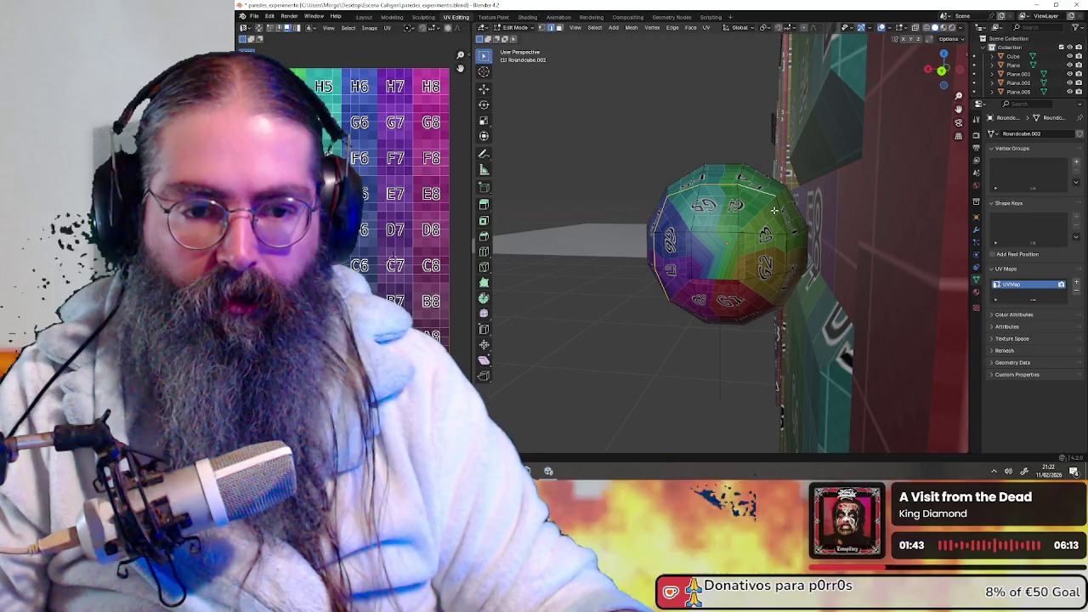
{"action": "mouse_move", "coordinate": [779, 290]}
{"action": "middle_mouse_down"}
{"action": "mouse_move", "coordinate": [768, 247]}
{"action": "mouse_move", "coordinate": [809, 259]}
{"action": "mouse_move", "coordinate": [709, 253]}
{"action": "middle_mouse_up"}
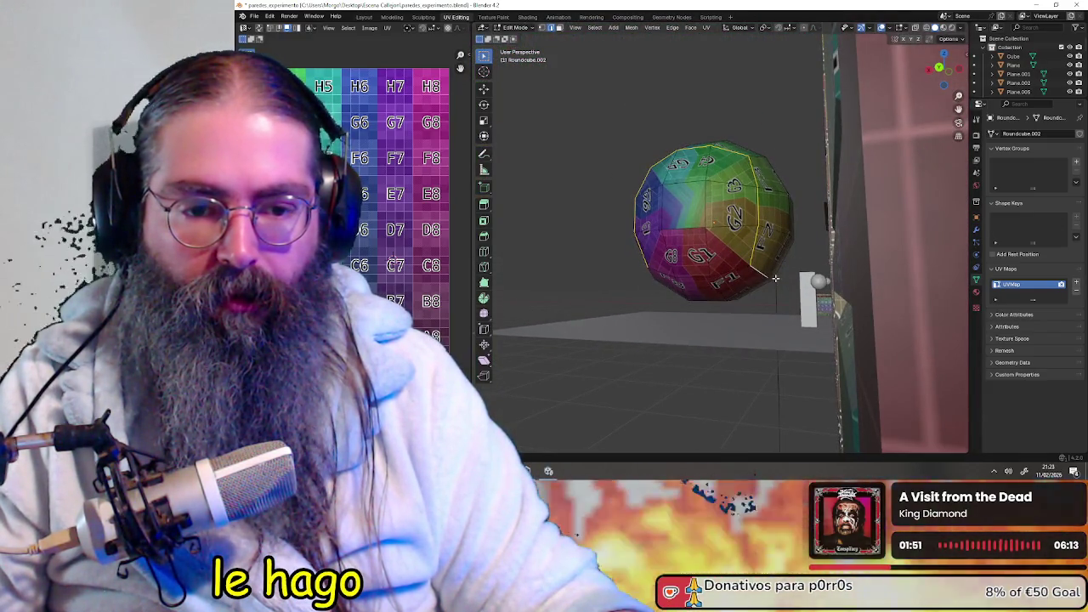
{"action": "mouse_move", "coordinate": [767, 281]}
{"action": "middle_mouse_down"}
{"action": "mouse_move", "coordinate": [640, 269]}
{"action": "mouse_move", "coordinate": [633, 281]}
{"action": "middle_mouse_up"}
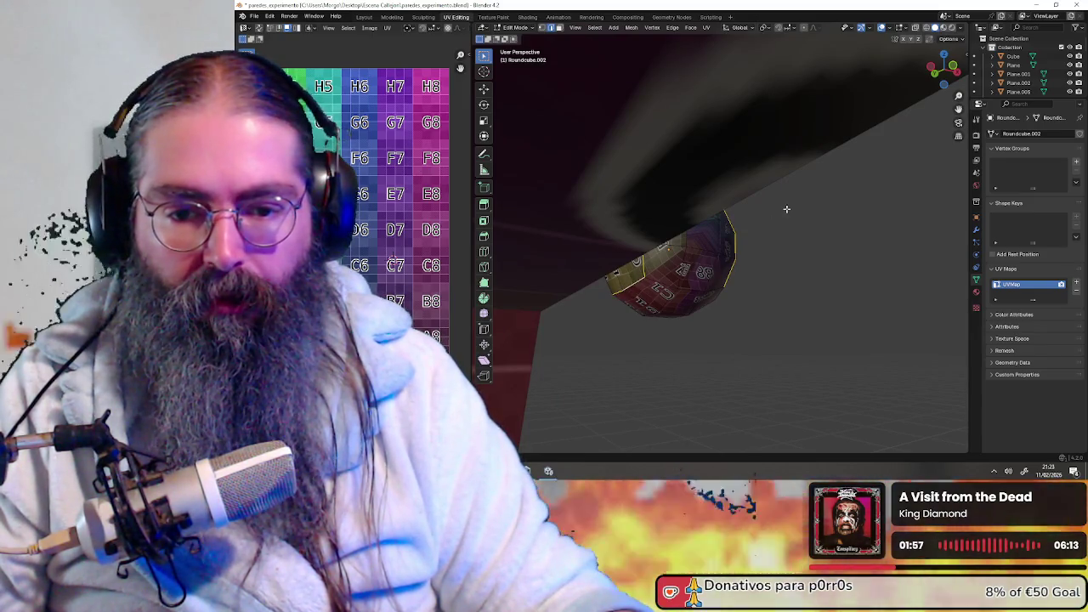
{"action": "middle_click_drag", "start_coordinate": [788, 209], "coordinate": [759, 219]}
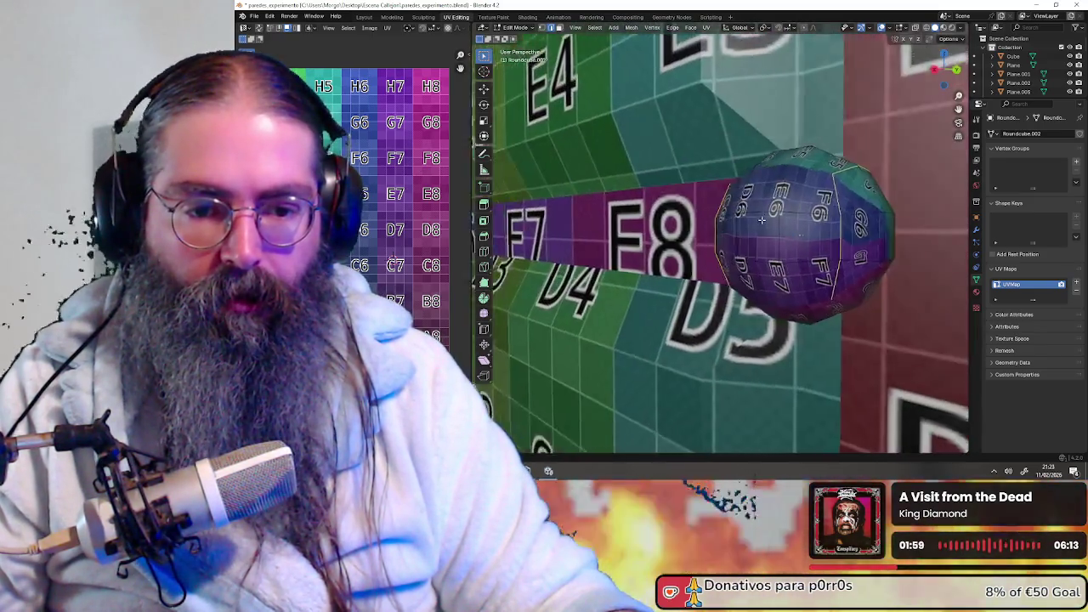
{"action": "scroll", "coordinate": [811, 231], "scroll_direction": "down", "scroll_amount": 3}
{"action": "right_click", "coordinate": [800, 228]}
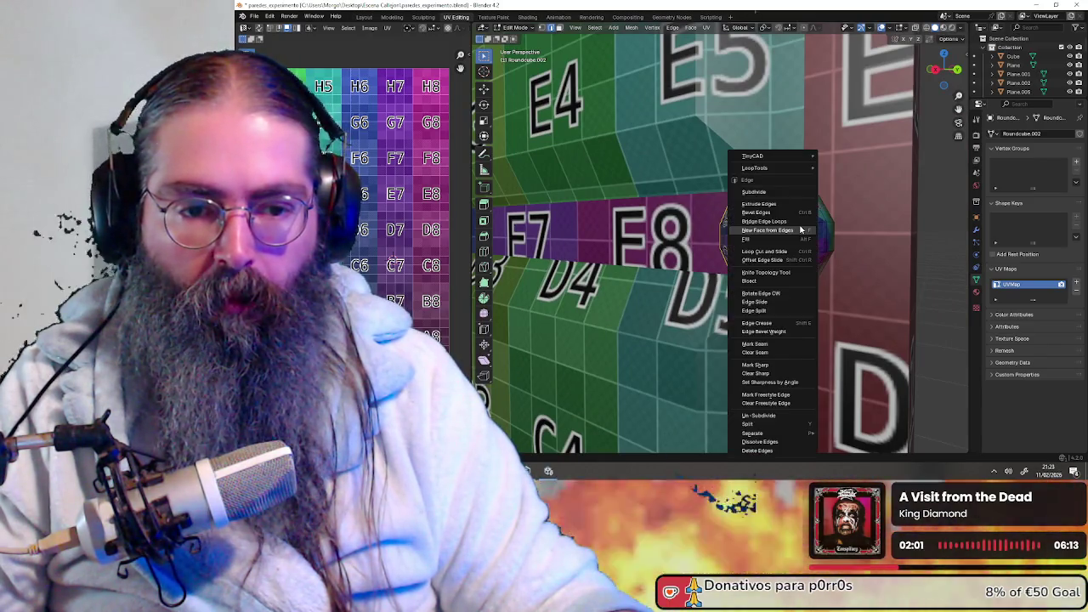
- Mark the selected edge loops on the sphere as UV seams
{"action": "left_click", "coordinate": [753, 344]}
{"action": "scroll", "coordinate": [365, 255], "scroll_direction": "down", "scroll_amount": 2}
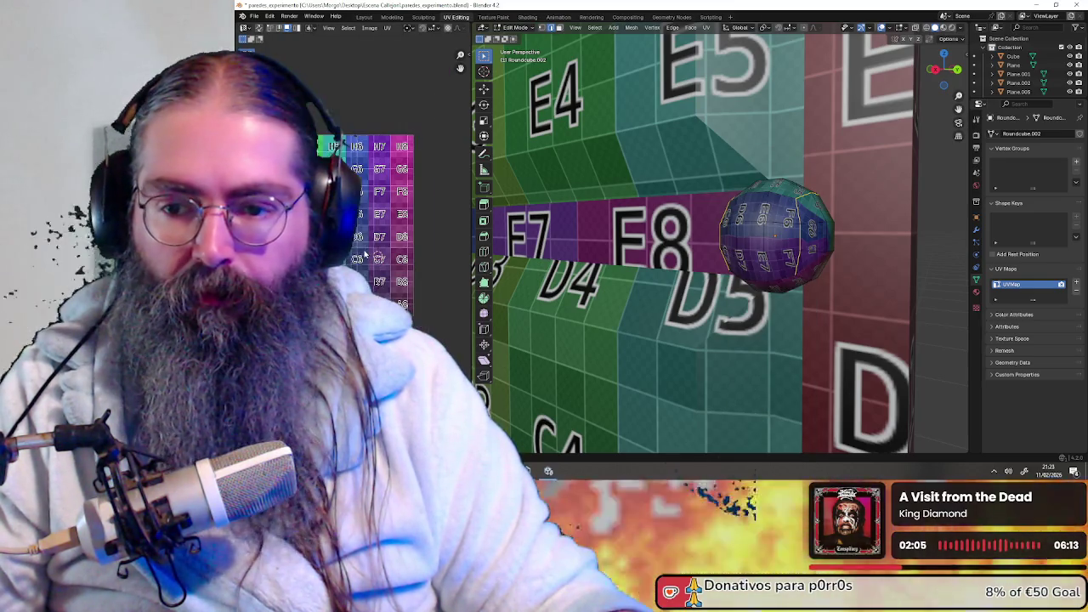
{"action": "scroll", "coordinate": [371, 221], "scroll_direction": "down", "scroll_amount": 1}
{"action": "scroll", "coordinate": [709, 248], "scroll_direction": "up", "scroll_amount": 1}
{"action": "scroll", "coordinate": [709, 248], "scroll_direction": "up", "scroll_amount": 1}
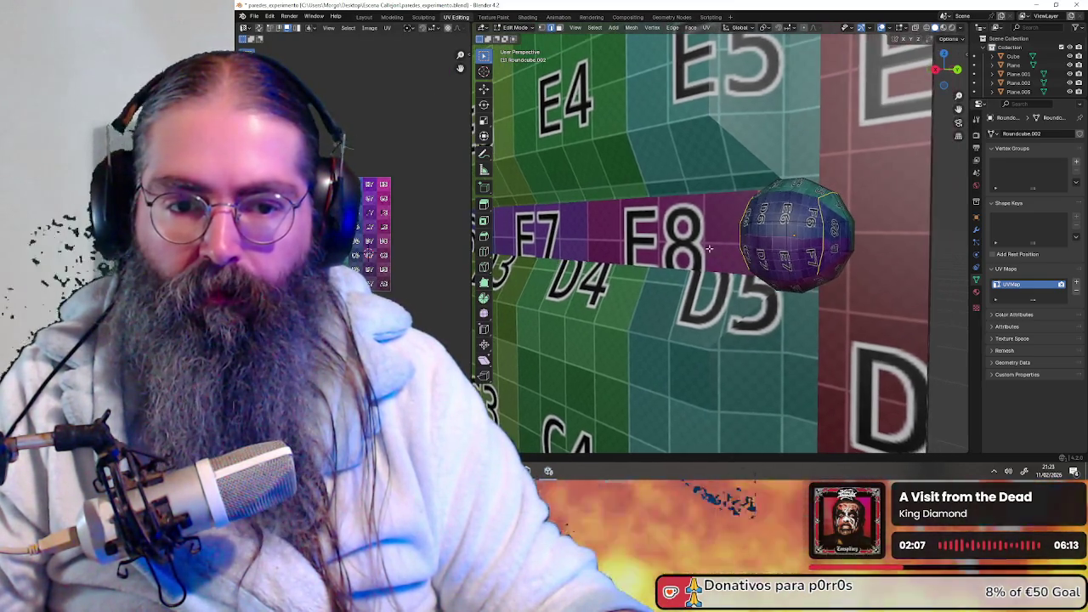
{"action": "scroll", "coordinate": [642, 212], "scroll_direction": "up", "scroll_amount": 1}
{"action": "scroll", "coordinate": [570, 245], "scroll_direction": "up", "scroll_amount": 1}
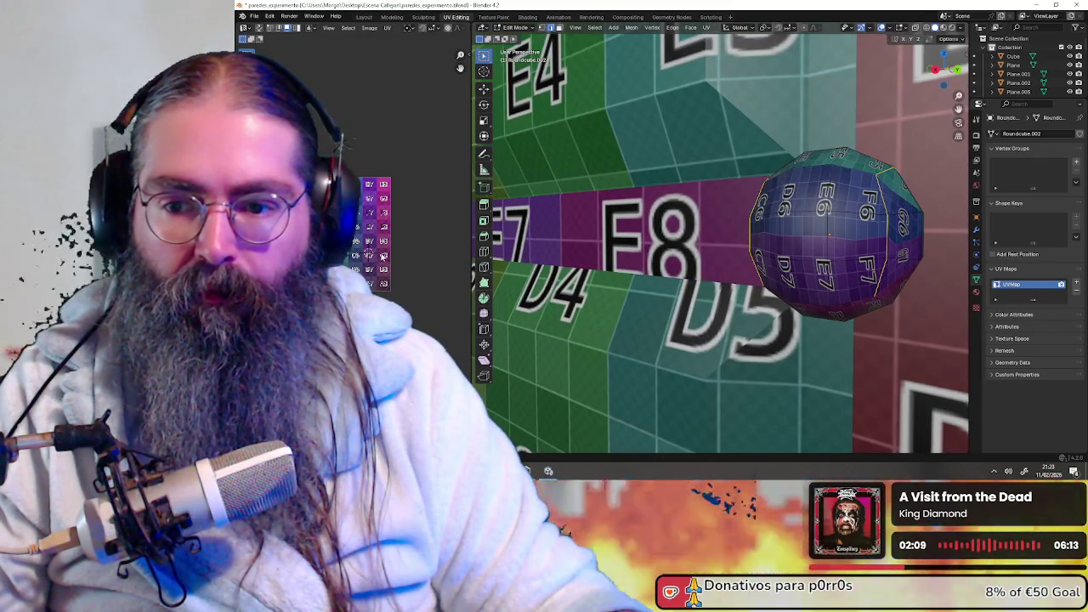
{"action": "middle_click_drag", "start_coordinate": [646, 255], "coordinate": [816, 260]}
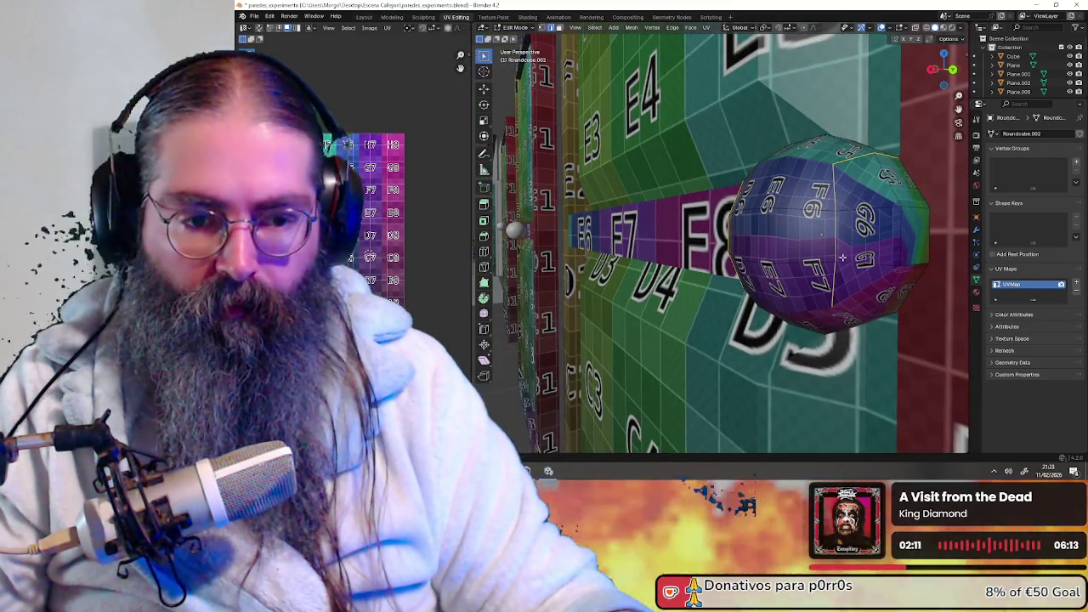
{"action": "right_click", "coordinate": [837, 260]}
{"action": "left_click", "coordinate": [832, 345]}
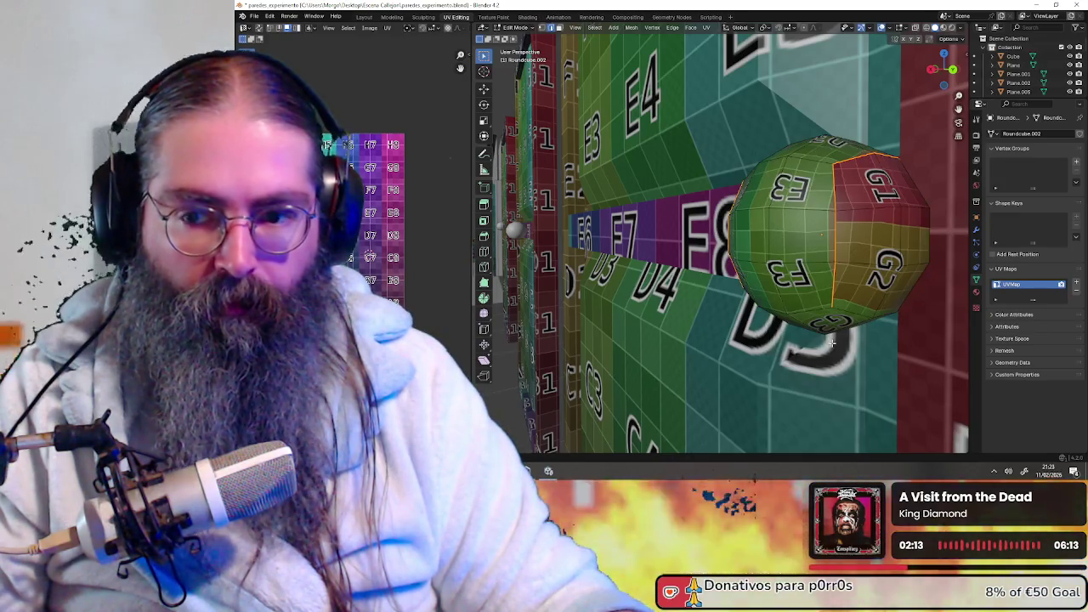
- Select the whole sphere to inspect the seams, then select just the right-side face by B2
{"action": "middle_click_drag", "start_coordinate": [860, 275], "coordinate": [816, 255]}
{"action": "key", "text": "a"}
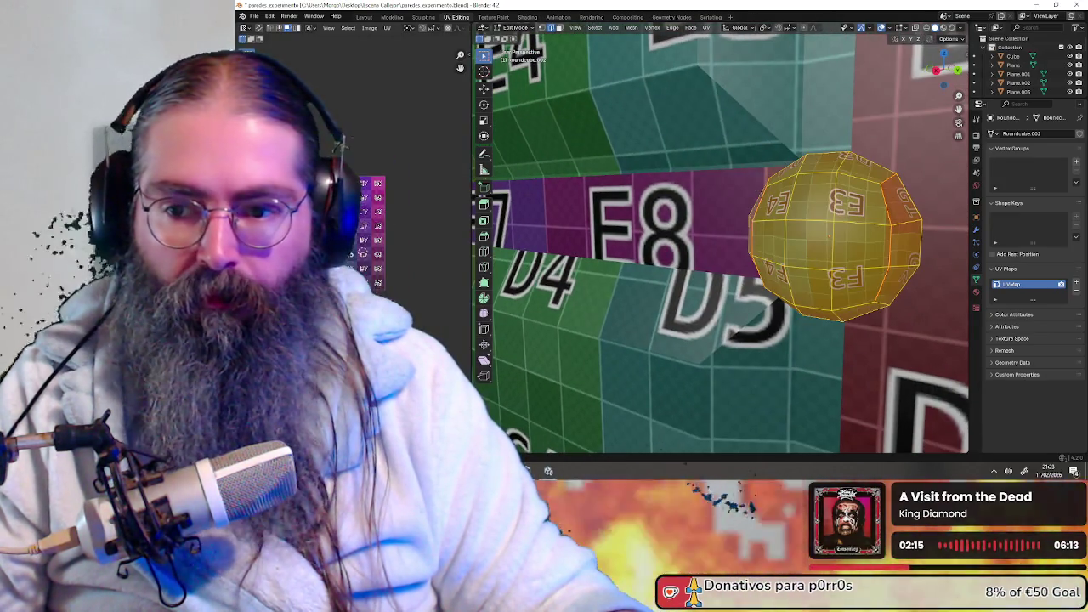
{"action": "middle_click_drag", "start_coordinate": [355, 255], "coordinate": [389, 261]}
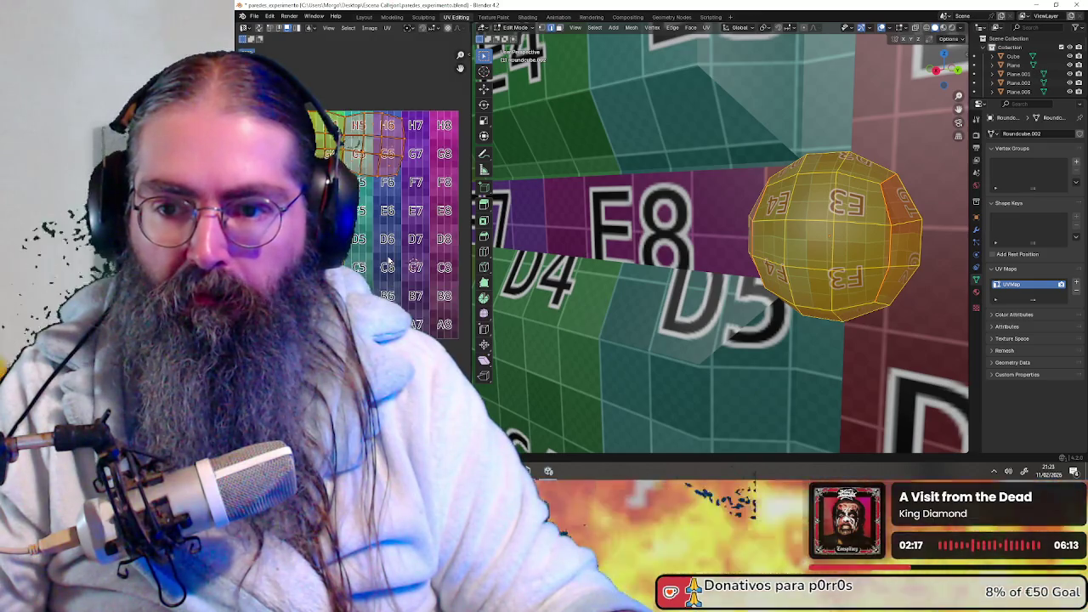
{"action": "mouse_move", "coordinate": [790, 264]}
{"action": "middle_mouse_down"}
{"action": "mouse_move", "coordinate": [824, 295]}
{"action": "mouse_move", "coordinate": [835, 269]}
{"action": "mouse_move", "coordinate": [755, 267]}
{"action": "middle_mouse_up"}
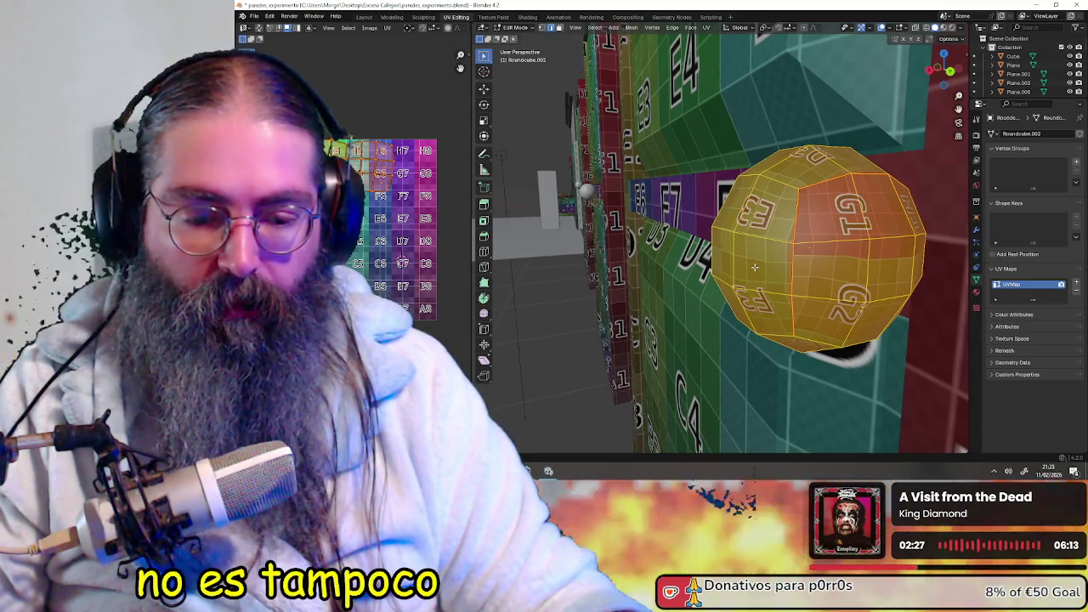
{"action": "mouse_move", "coordinate": [755, 267]}
{"action": "middle_mouse_down"}
{"action": "mouse_move", "coordinate": [710, 267]}
{"action": "mouse_move", "coordinate": [873, 197]}
{"action": "mouse_move", "coordinate": [840, 254]}
{"action": "mouse_move", "coordinate": [905, 275]}
{"action": "middle_mouse_up"}
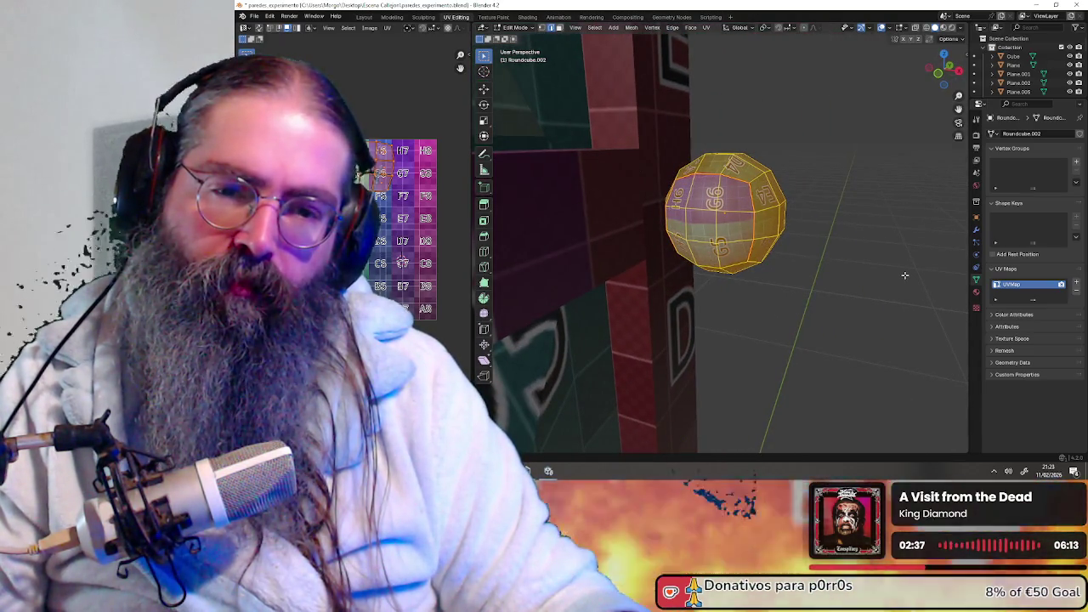
{"action": "scroll", "coordinate": [905, 275], "scroll_direction": "up", "scroll_amount": 4}
{"action": "mouse_move", "coordinate": [904, 274]}
{"action": "middle_mouse_down"}
{"action": "mouse_move", "coordinate": [773, 270]}
{"action": "mouse_move", "coordinate": [787, 248]}
{"action": "middle_mouse_up"}
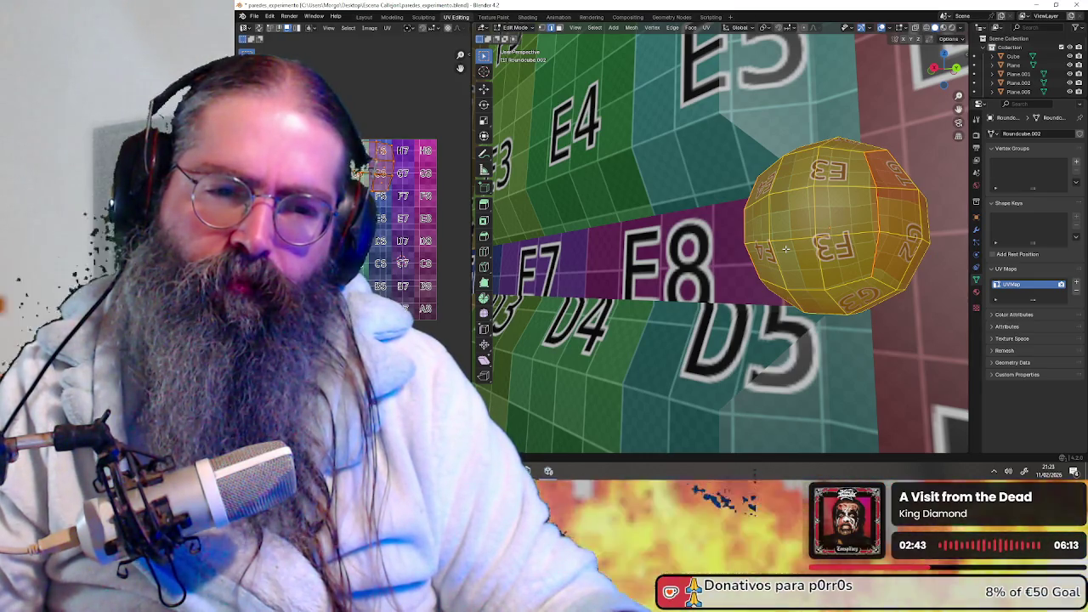
{"action": "mouse_move", "coordinate": [786, 248]}
{"action": "middle_mouse_down"}
{"action": "mouse_move", "coordinate": [729, 261]}
{"action": "mouse_move", "coordinate": [820, 264]}
{"action": "middle_mouse_up"}
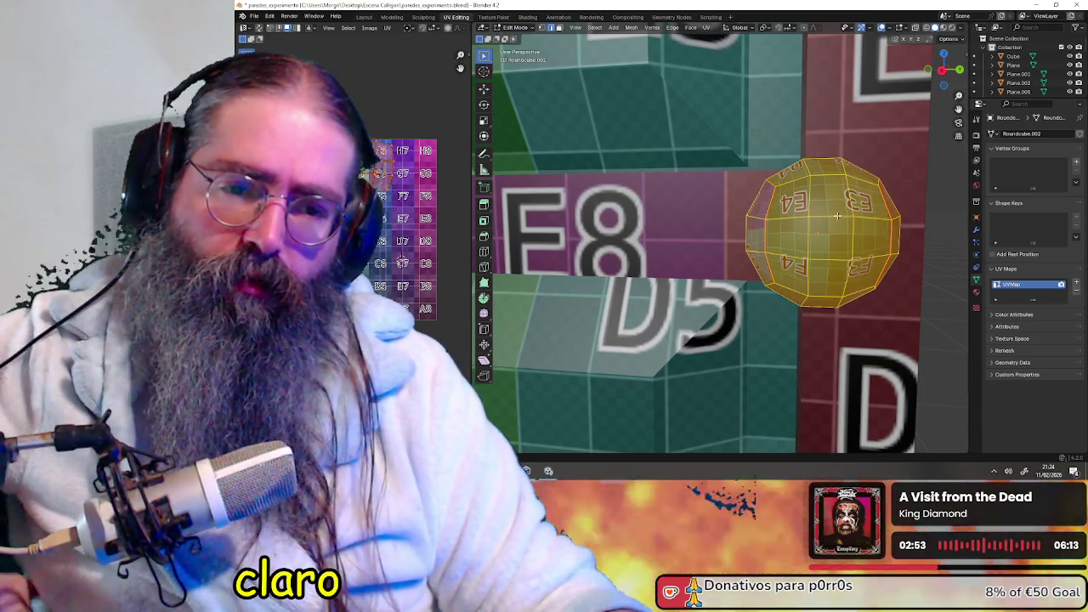
{"action": "mouse_move", "coordinate": [838, 215]}
{"action": "middle_mouse_down"}
{"action": "mouse_move", "coordinate": [790, 230]}
{"action": "mouse_move", "coordinate": [714, 228]}
{"action": "mouse_move", "coordinate": [731, 223]}
{"action": "middle_mouse_up"}
{"action": "left_click", "coordinate": [559, 28]}
{"action": "left_click", "coordinate": [806, 285]}
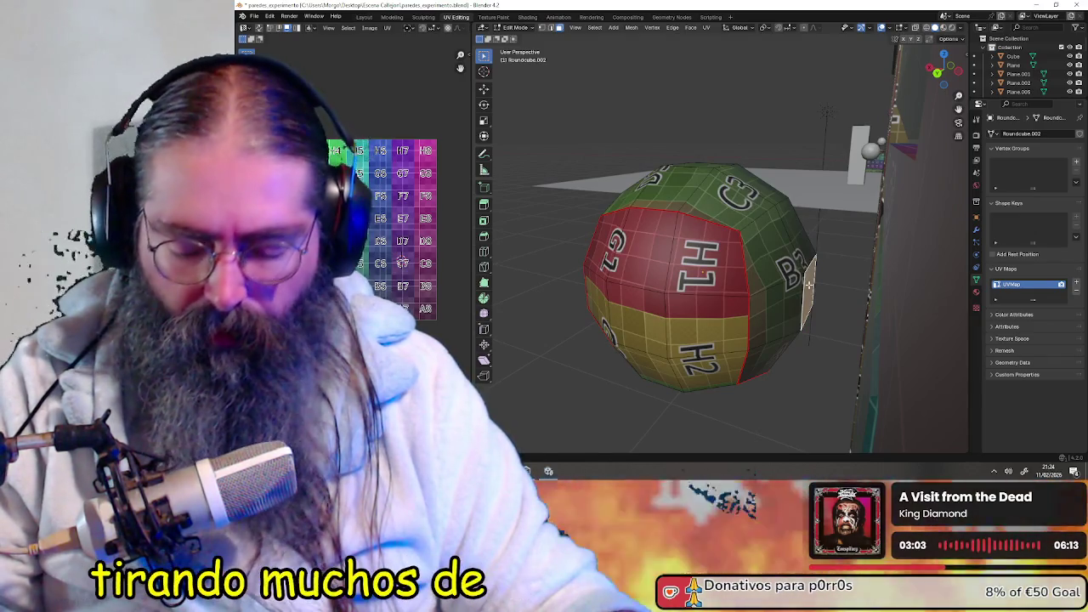
- Test moving the side face along X, undo, then push it out about 0.012 m
{"action": "key", "text": "g"}
{"action": "key", "text": "x"}
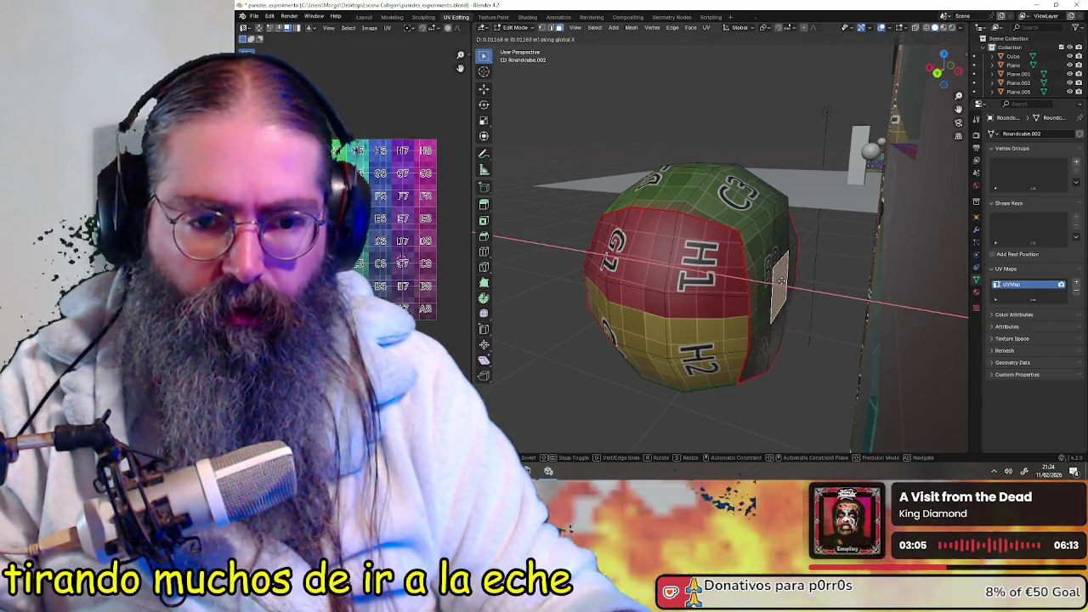
{"action": "left_click", "coordinate": [788, 279]}
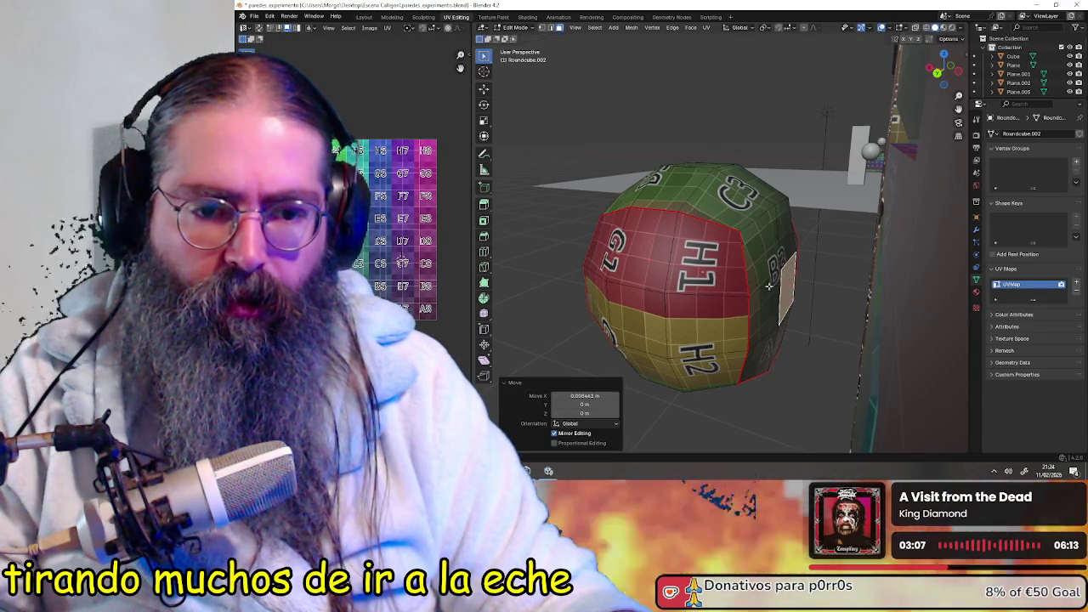
{"action": "middle_click_drag", "start_coordinate": [789, 279], "coordinate": [730, 286]}
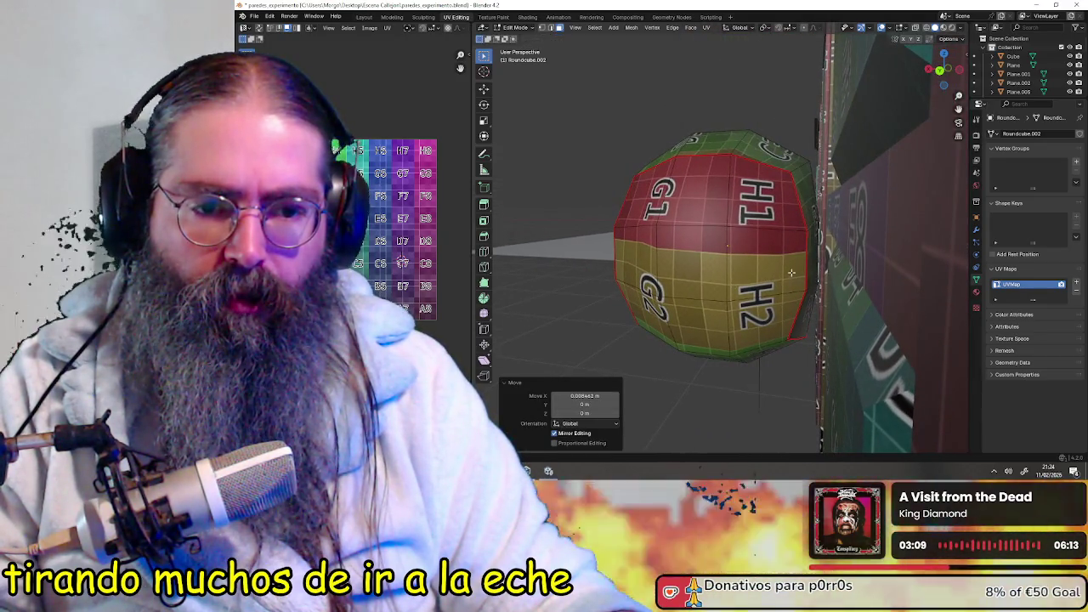
{"action": "key", "text": "ctrl+z"}
{"action": "left_click", "coordinate": [942, 75]}
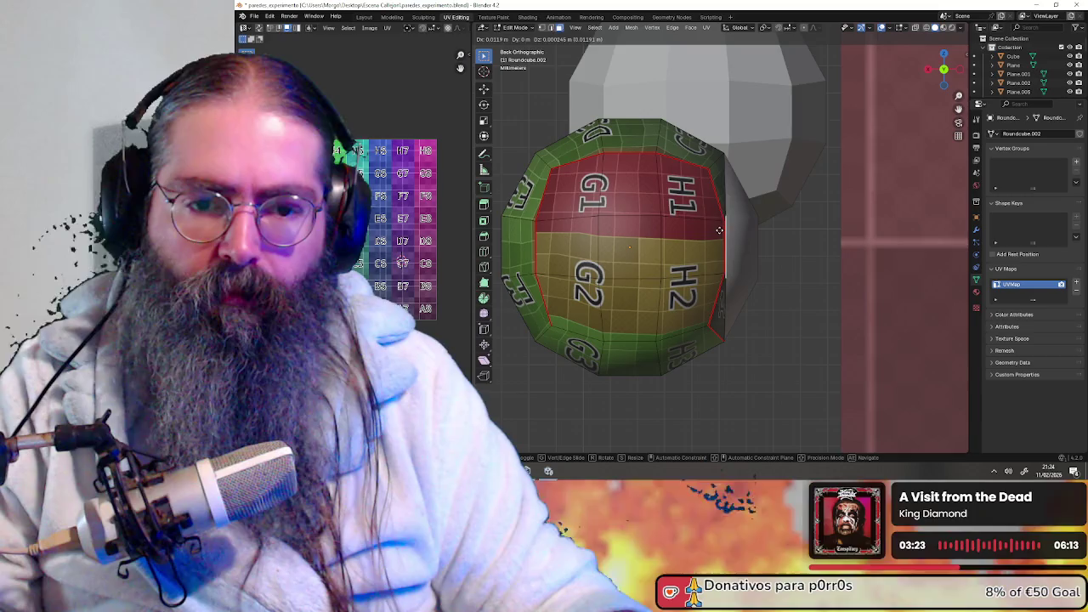
{"action": "left_click", "coordinate": [705, 230]}
{"action": "mouse_move", "coordinate": [777, 227]}
{"action": "middle_mouse_down"}
{"action": "mouse_move", "coordinate": [759, 269]}
{"action": "mouse_move", "coordinate": [690, 281]}
{"action": "middle_mouse_up"}
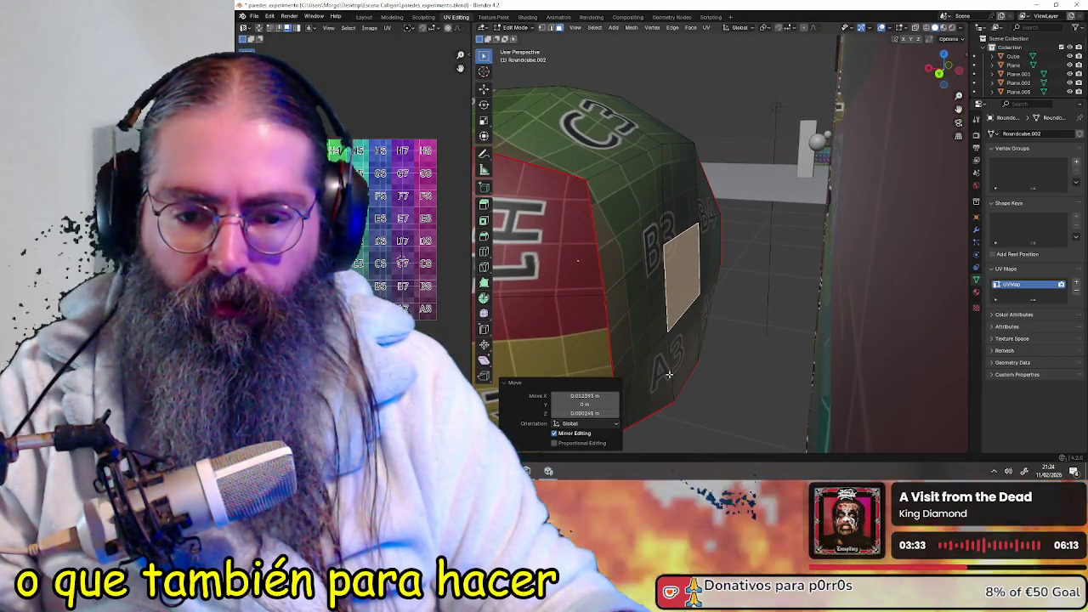
- Select the column of faces around the B3 and A3 labels
{"action": "left_click", "coordinate": [668, 375]}
{"action": "left_click", "coordinate": [635, 242]}
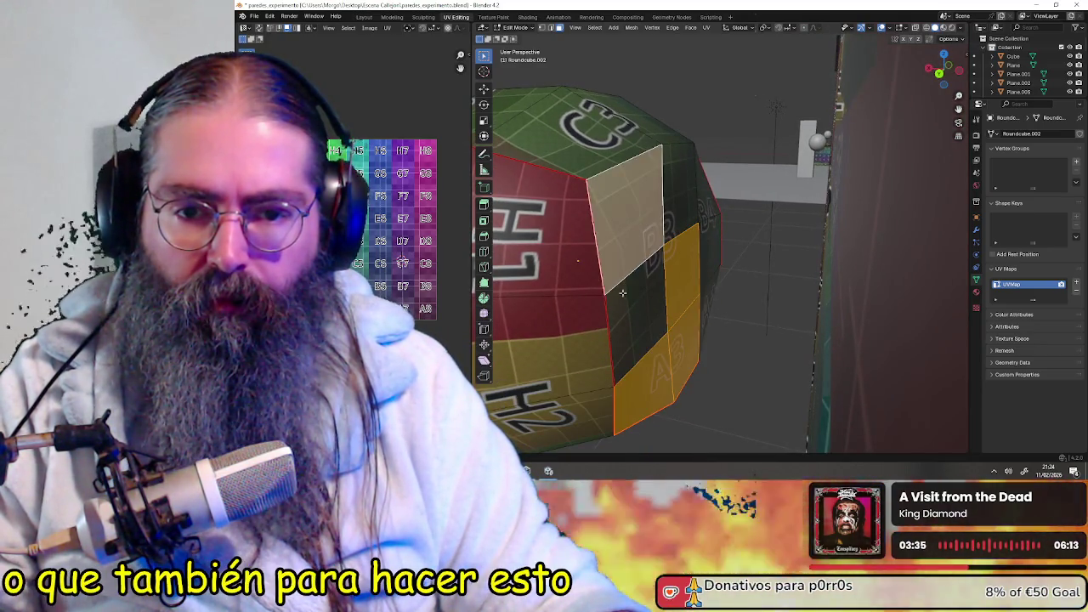
{"action": "left_click", "coordinate": [641, 305], "text": "shift"}
{"action": "left_click", "coordinate": [706, 246], "text": "shift"}
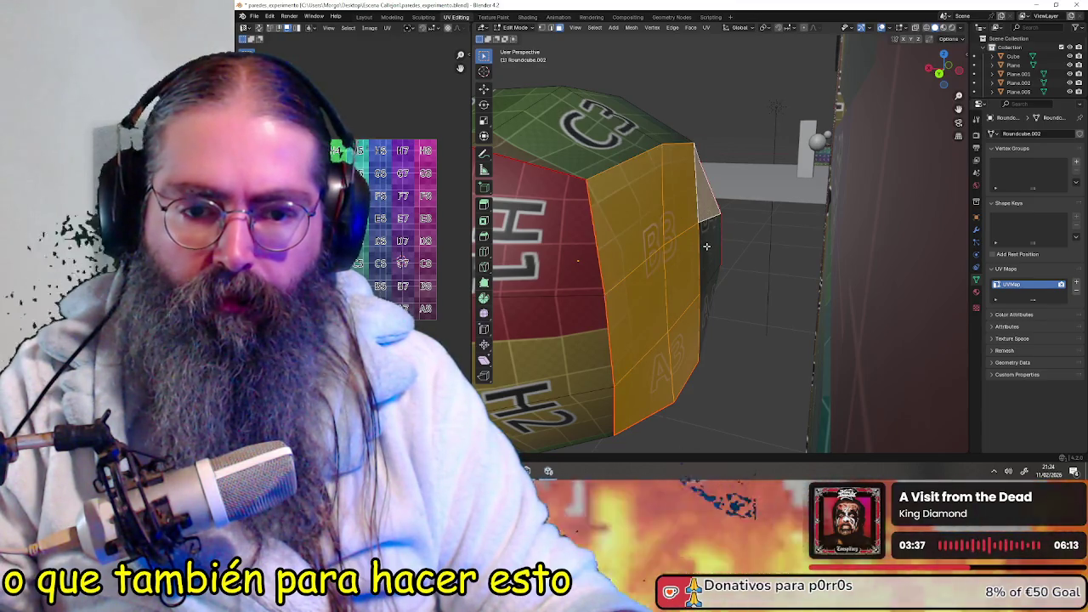
{"action": "mouse_move", "coordinate": [705, 239]}
{"action": "middle_mouse_down"}
{"action": "mouse_move", "coordinate": [713, 258]}
{"action": "mouse_move", "coordinate": [707, 244]}
{"action": "middle_mouse_up"}
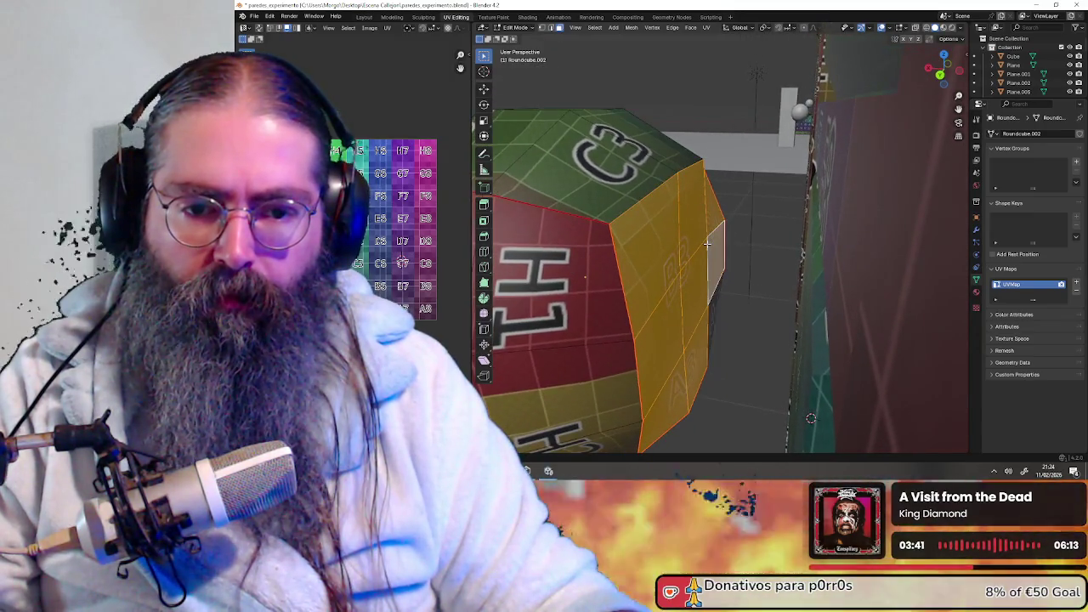
- Undo twice to restore the rounded knob, then select the face beside B3 and the one below
{"action": "key", "text": "ctrl+z"}
{"action": "key", "text": "ctrl+z"}
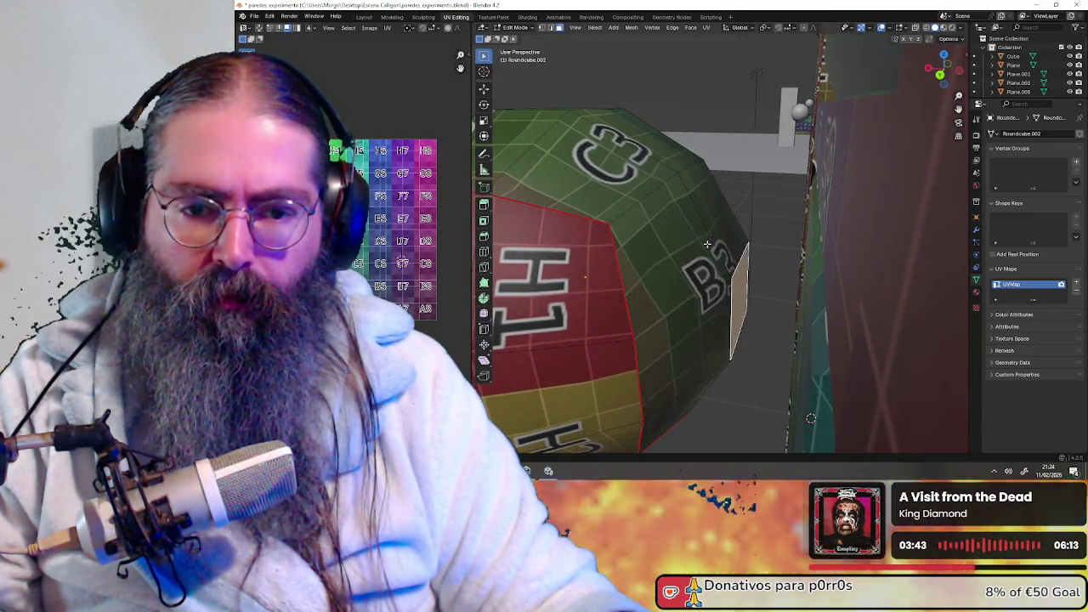
{"action": "key", "text": "ctrl+z"}
{"action": "left_click", "coordinate": [674, 267]}
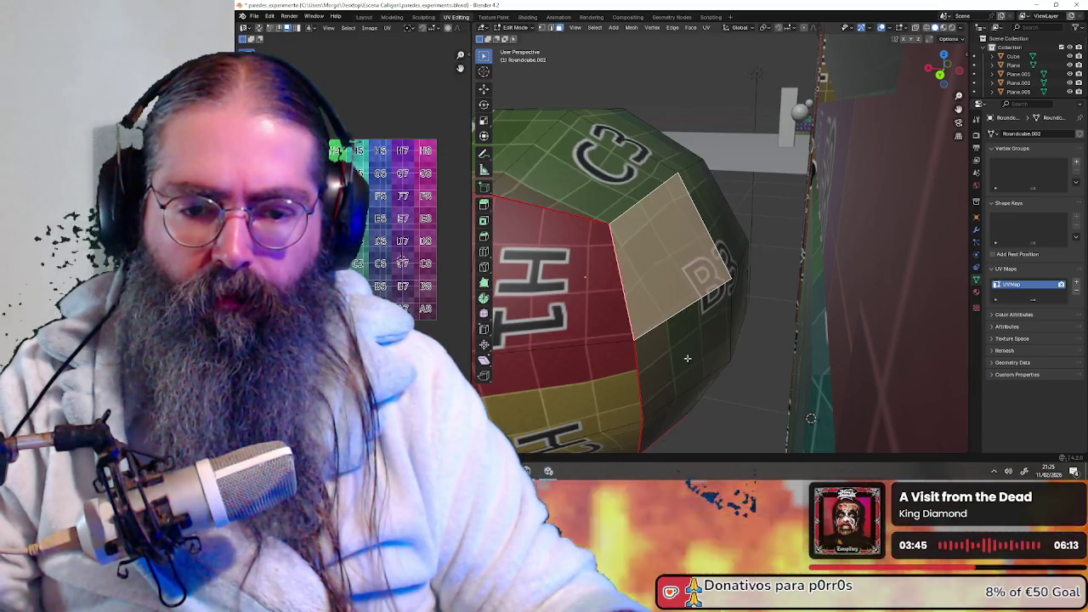
{"action": "left_click", "coordinate": [682, 404], "text": "shift"}
{"action": "middle_click_drag", "start_coordinate": [741, 262], "coordinate": [722, 293]}
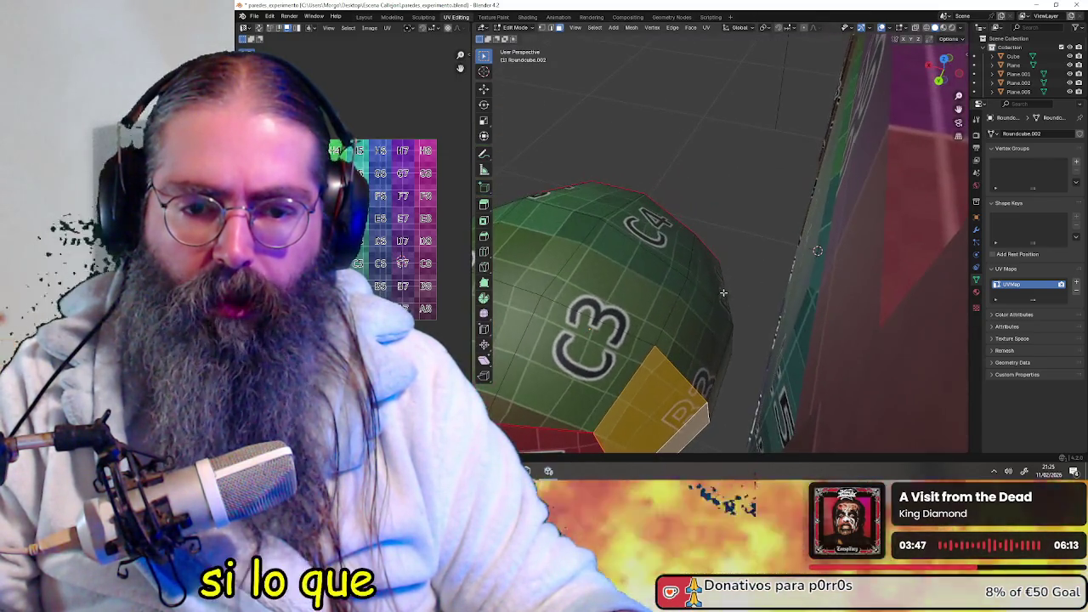
- Re-unwrap the selected side faces with U so the checker texture is remapped on them
{"action": "scroll", "coordinate": [721, 298], "scroll_direction": "up", "scroll_amount": 5}
{"action": "scroll", "coordinate": [722, 298], "scroll_direction": "down", "scroll_amount": 4}
{"action": "scroll", "coordinate": [706, 290], "scroll_direction": "down", "scroll_amount": 2}
{"action": "mouse_move", "coordinate": [716, 223]}
{"action": "middle_mouse_down"}
{"action": "mouse_move", "coordinate": [635, 214]}
{"action": "mouse_move", "coordinate": [575, 167]}
{"action": "middle_mouse_up"}
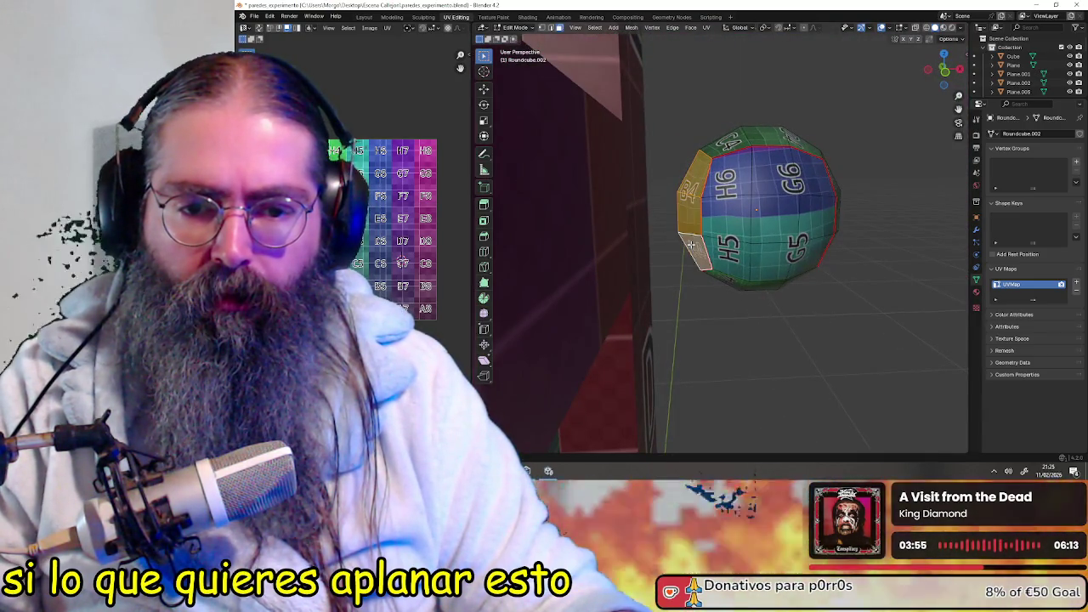
{"action": "mouse_move", "coordinate": [691, 245]}
{"action": "middle_mouse_down"}
{"action": "mouse_move", "coordinate": [754, 187]}
{"action": "mouse_move", "coordinate": [794, 224]}
{"action": "mouse_move", "coordinate": [759, 232]}
{"action": "middle_mouse_up"}
{"action": "scroll", "coordinate": [748, 194], "scroll_direction": "up", "scroll_amount": 4}
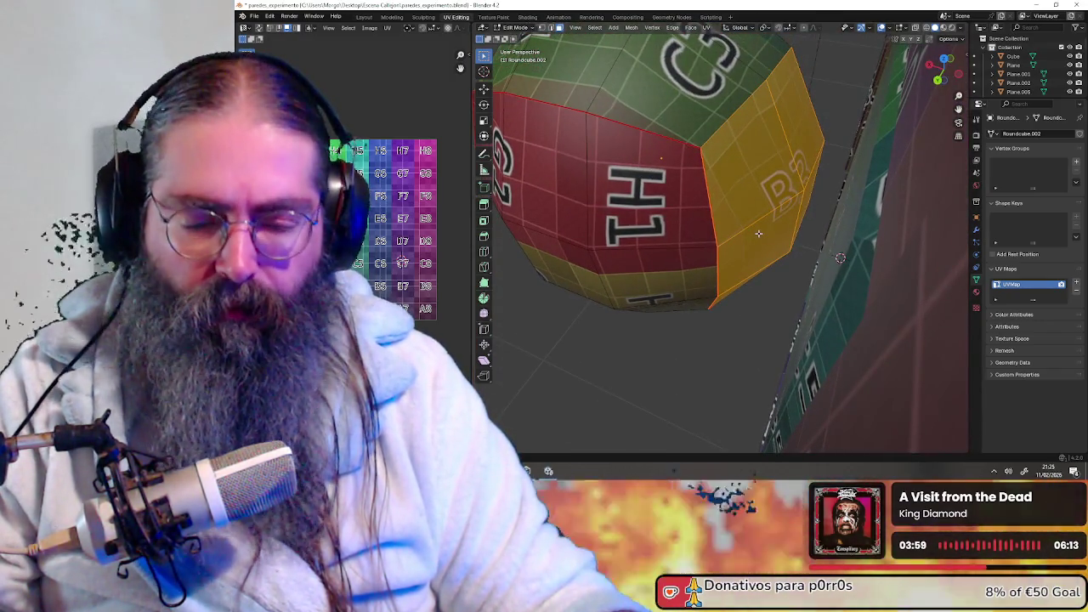
{"action": "key", "text": "u"}
{"action": "left_click", "coordinate": [756, 233]}
{"action": "mouse_move", "coordinate": [796, 240]}
{"action": "middle_mouse_down"}
{"action": "mouse_move", "coordinate": [751, 261]}
{"action": "mouse_move", "coordinate": [644, 244]}
{"action": "mouse_move", "coordinate": [621, 217]}
{"action": "mouse_move", "coordinate": [638, 226]}
{"action": "mouse_move", "coordinate": [639, 204]}
{"action": "middle_mouse_up"}
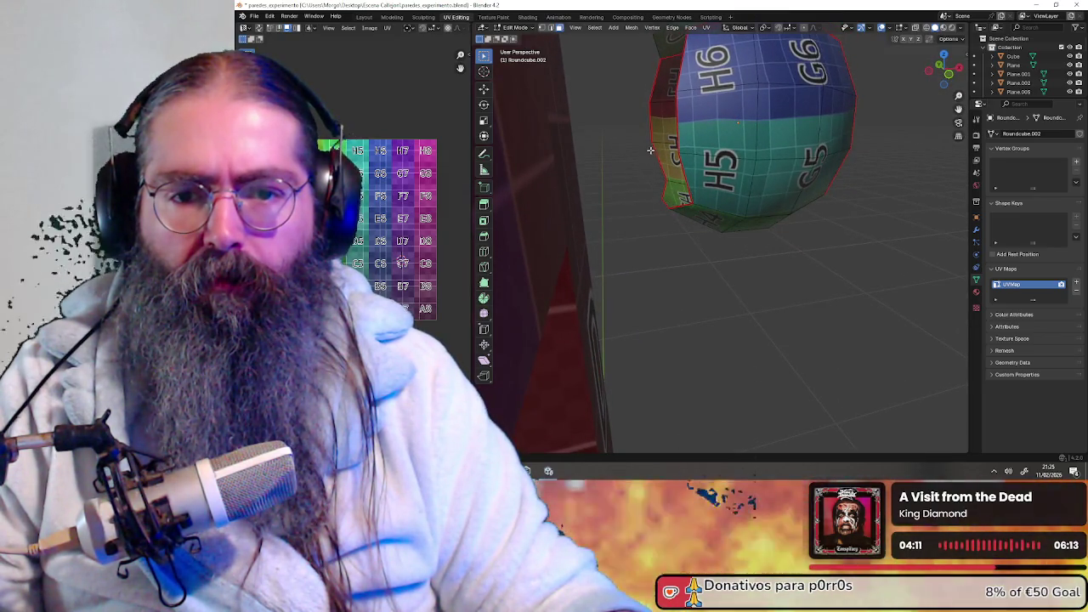
- Switch to vertex select and set a top-down orthographic view of the knob
{"action": "left_click", "coordinate": [558, 28]}
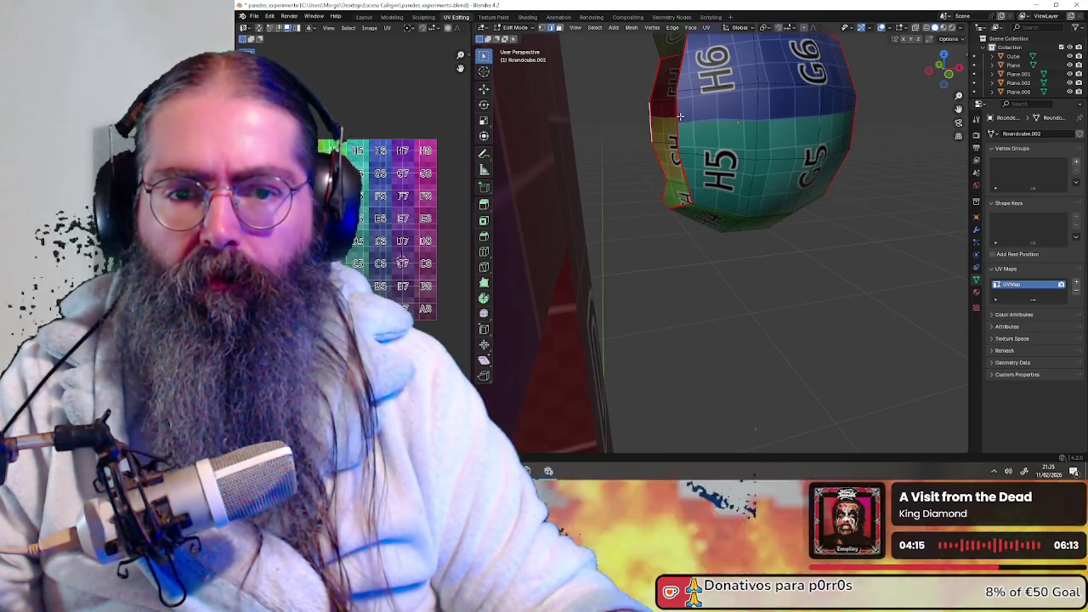
{"action": "middle_click_drag", "start_coordinate": [682, 108], "coordinate": [678, 204]}
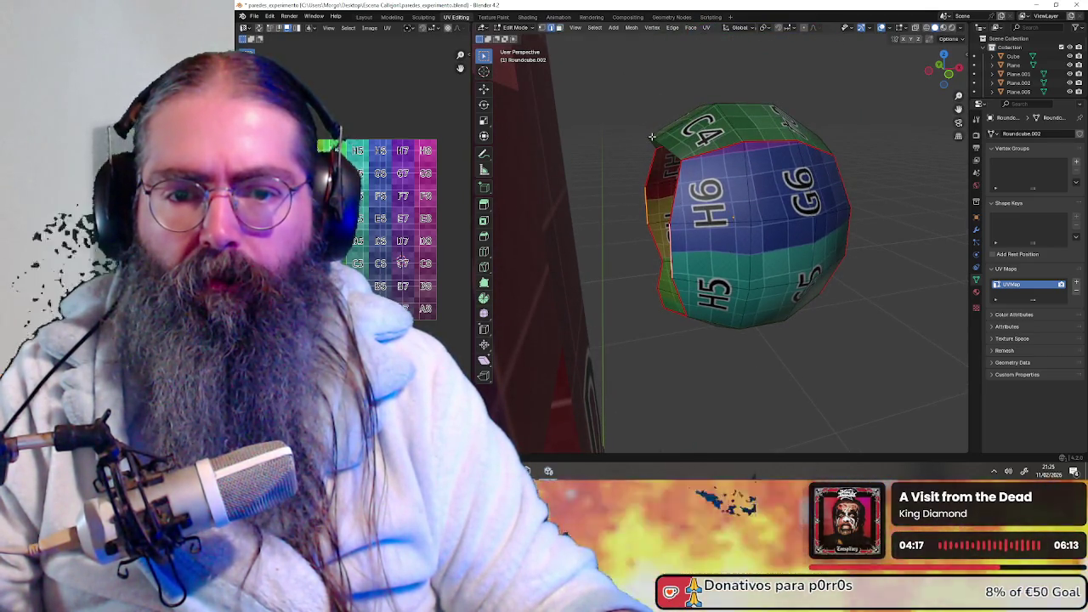
{"action": "middle_click_drag", "start_coordinate": [671, 291], "coordinate": [644, 149]}
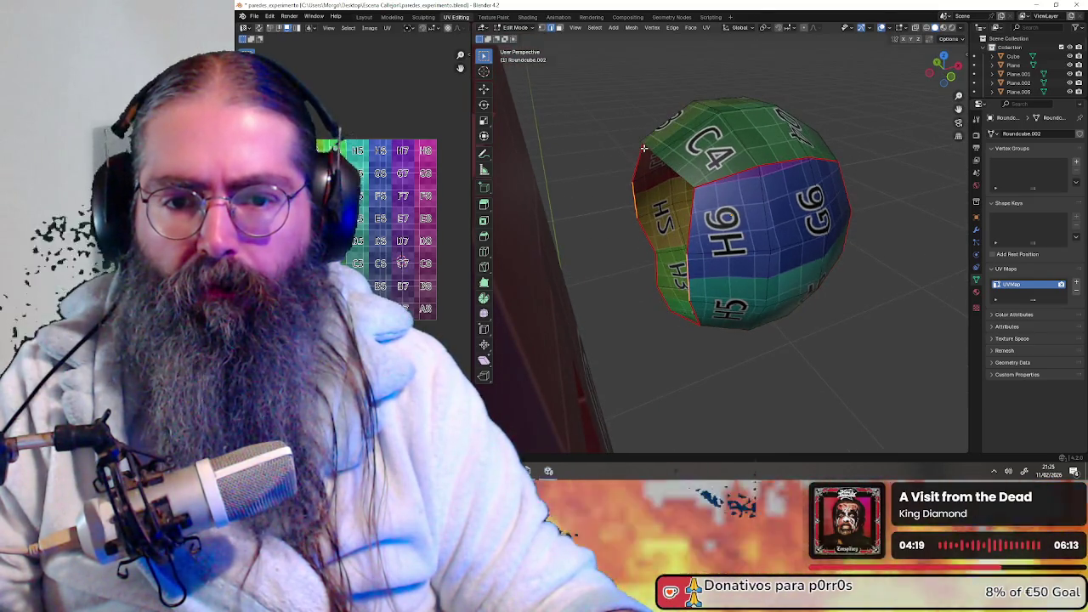
{"action": "middle_click_drag", "start_coordinate": [673, 314], "coordinate": [683, 304]}
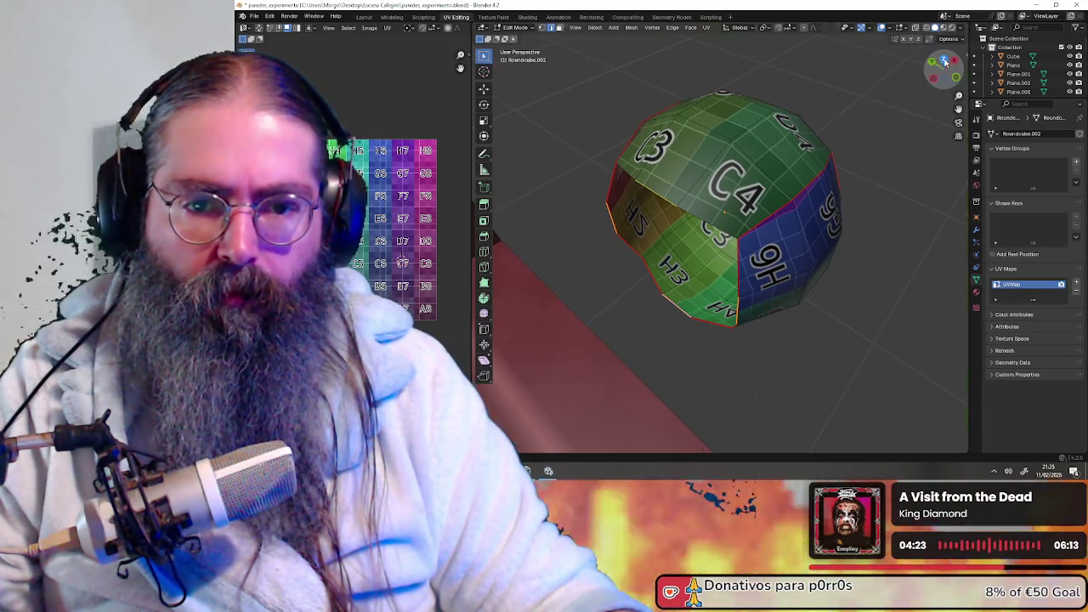
{"action": "left_click", "coordinate": [945, 62]}
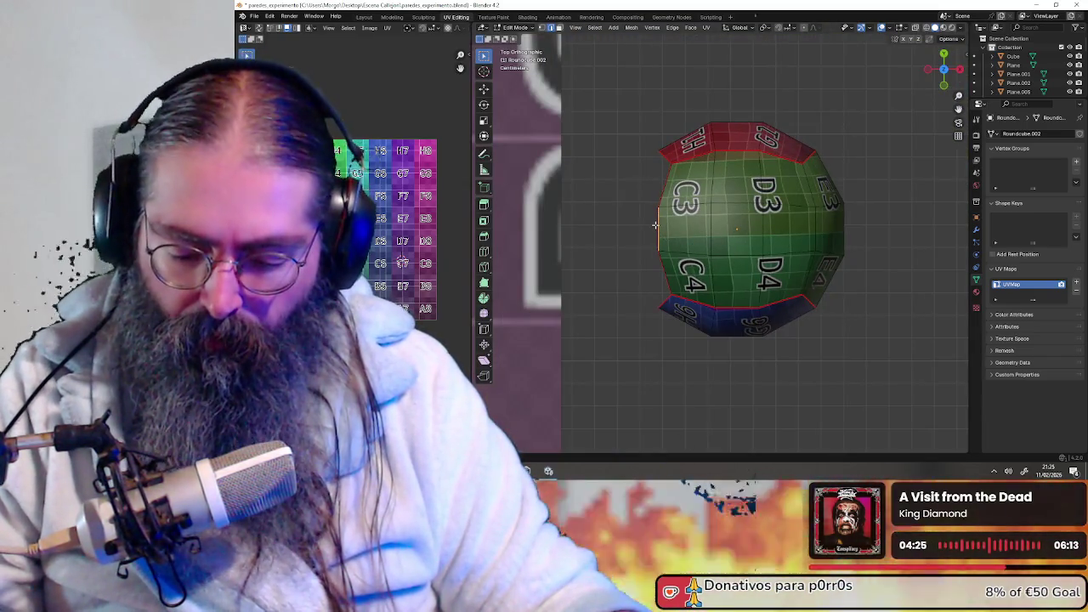
- Move the selected vertices -0.005 m along the X axis
{"action": "key", "text": "g"}
{"action": "key", "text": "x"}
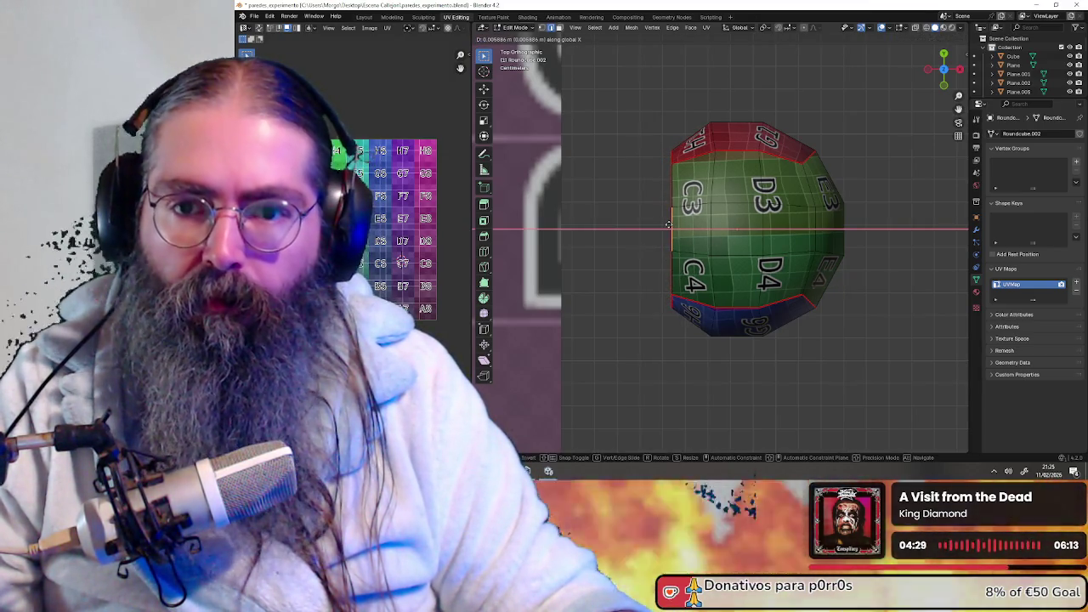
{"action": "type", "text": ".005"}
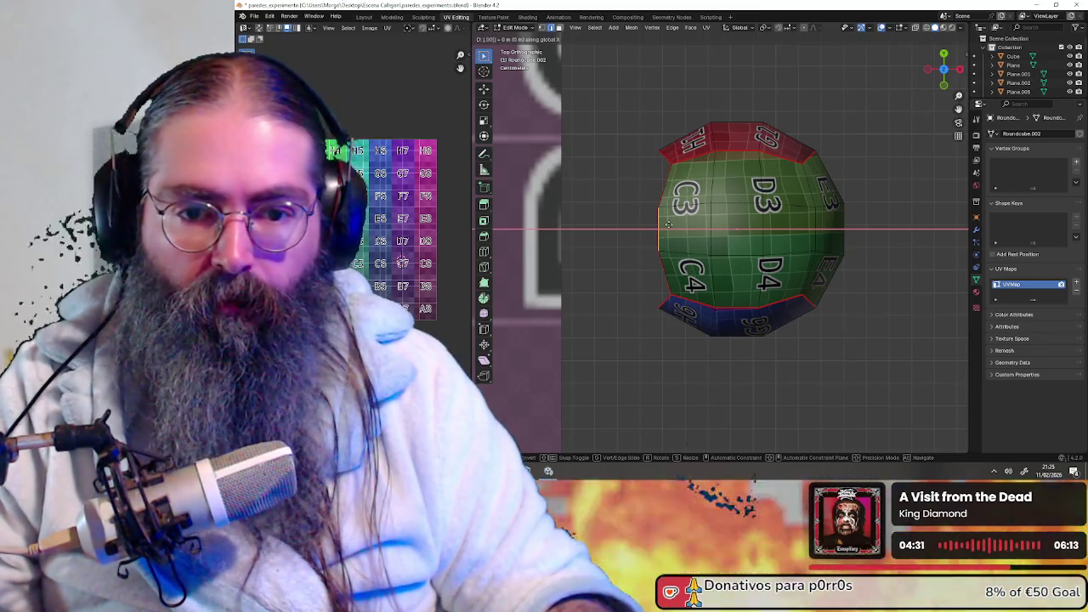
{"action": "key", "text": "minus"}
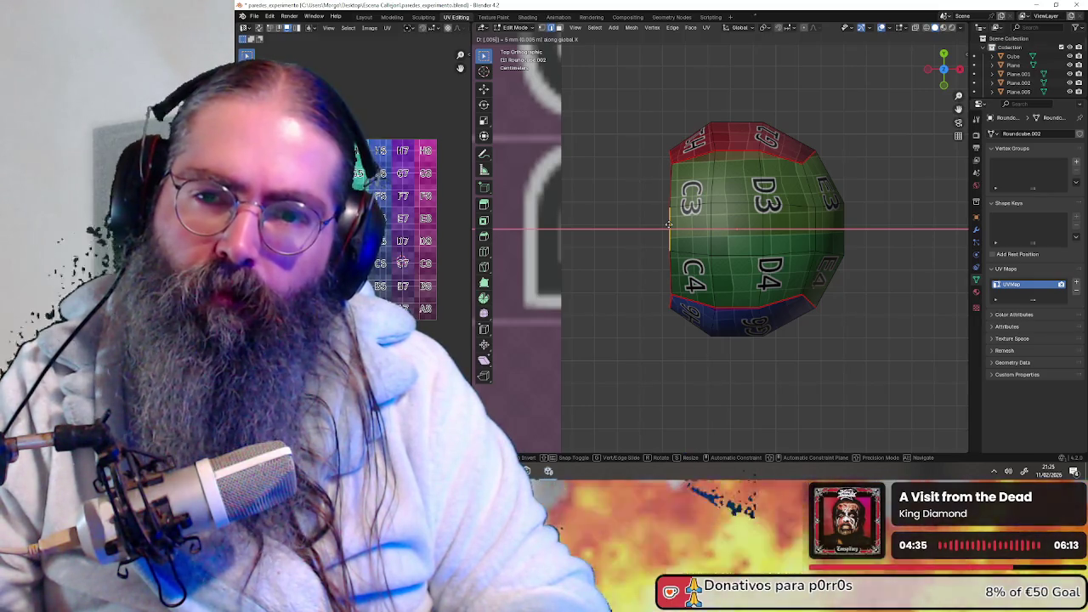
{"action": "key", "text": "Return"}
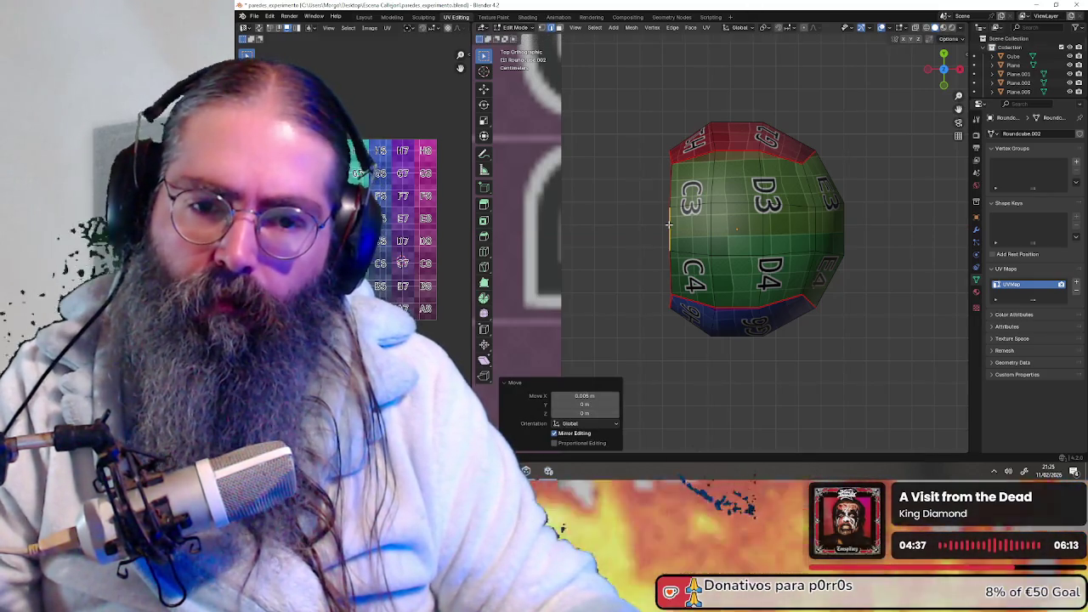
- Select a short edge path along the knob's left side and return to top orthographic view
{"action": "scroll", "coordinate": [669, 225], "scroll_direction": "up", "scroll_amount": 2}
{"action": "mouse_move", "coordinate": [620, 300]}
{"action": "middle_mouse_down", "text": "shift"}
{"action": "mouse_move", "coordinate": [674, 184]}
{"action": "mouse_move", "coordinate": [639, 108]}
{"action": "mouse_move", "coordinate": [591, 47]}
{"action": "middle_mouse_up", "text": "shift"}
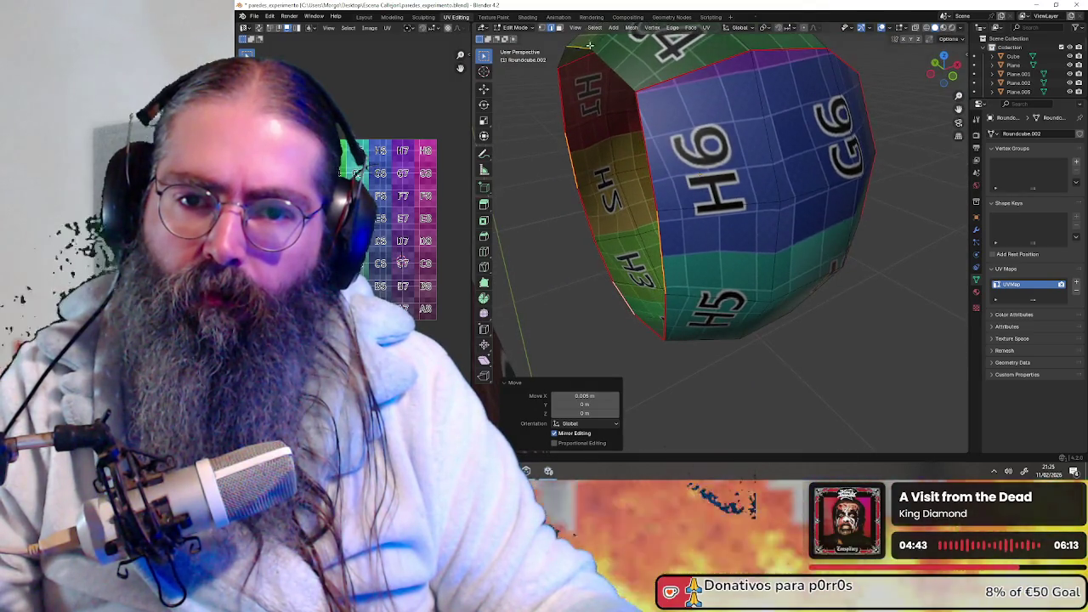
{"action": "left_click", "coordinate": [584, 46], "text": "ctrl"}
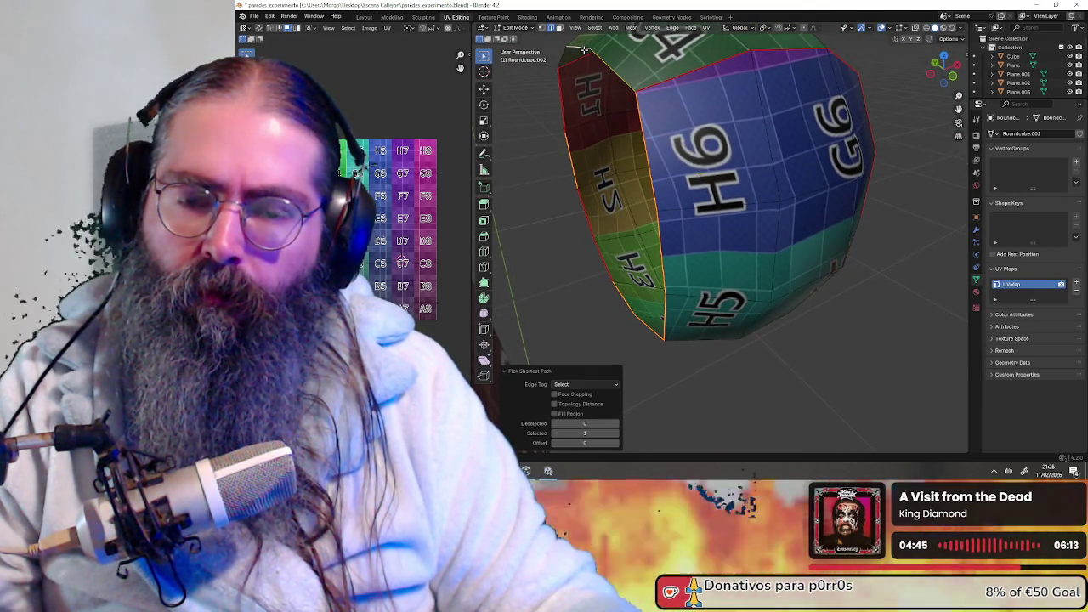
{"action": "left_click", "coordinate": [584, 48]}
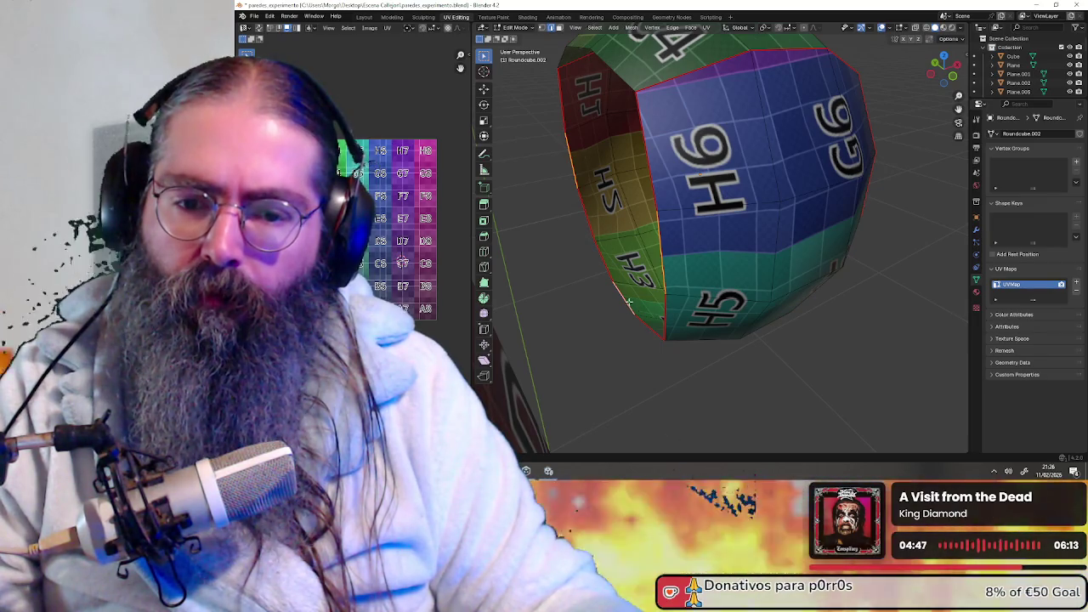
{"action": "middle_click_drag", "start_coordinate": [640, 271], "coordinate": [704, 201]}
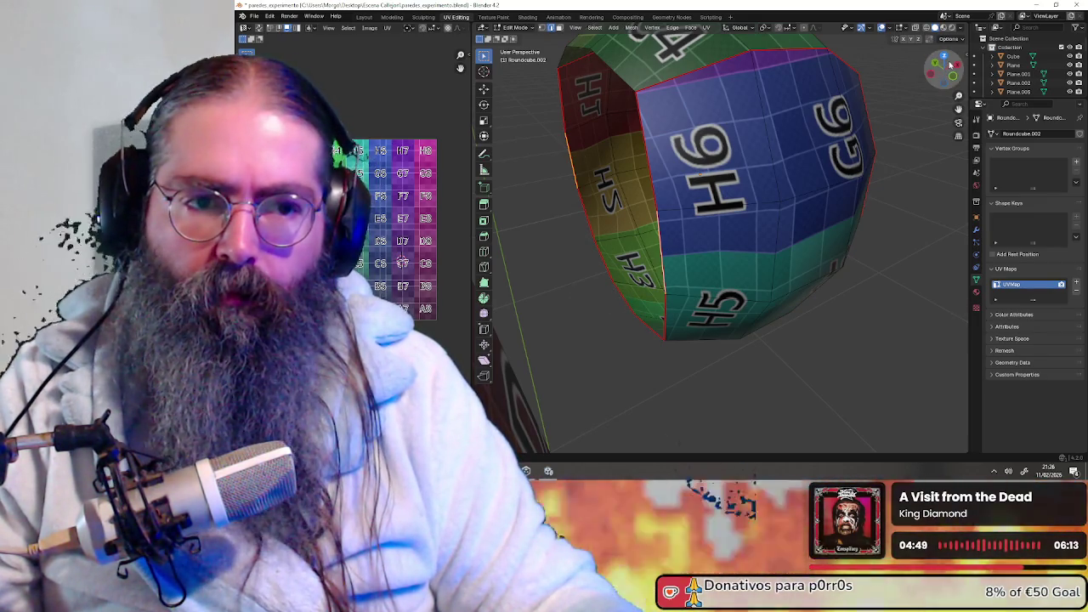
{"action": "key", "text": "KP_7"}
{"action": "key", "text": "g"}
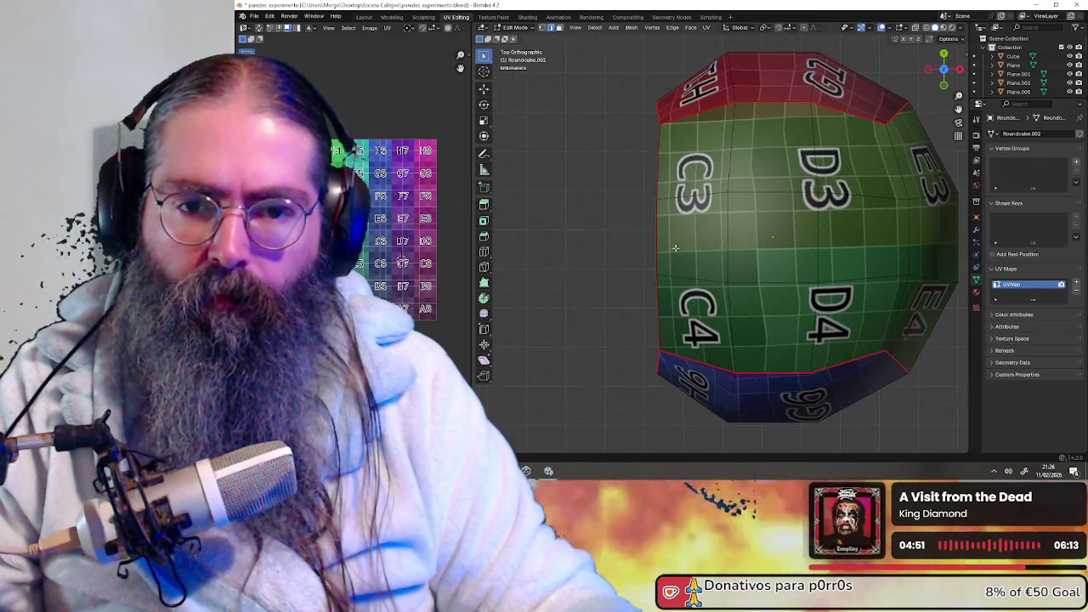
- Drag the knob mesh along the X axis, end the move with Escape, and inspect it in perspective
{"action": "key", "text": "x"}
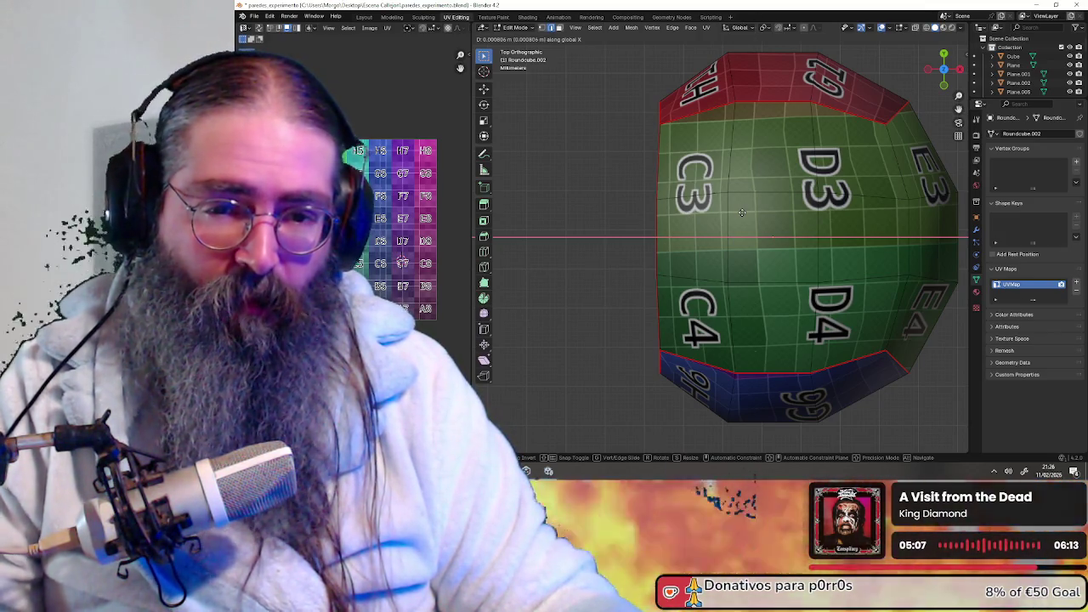
{"action": "key", "text": "Escape"}
{"action": "mouse_move", "coordinate": [742, 213]}
{"action": "middle_mouse_down"}
{"action": "mouse_move", "coordinate": [733, 246]}
{"action": "mouse_move", "coordinate": [806, 220]}
{"action": "mouse_move", "coordinate": [843, 266]}
{"action": "mouse_move", "coordinate": [708, 304]}
{"action": "mouse_move", "coordinate": [806, 268]}
{"action": "middle_mouse_up"}
{"action": "scroll", "coordinate": [799, 225], "scroll_direction": "down", "scroll_amount": 3}
{"action": "scroll", "coordinate": [815, 218], "scroll_direction": "up", "scroll_amount": 3}
{"action": "scroll", "coordinate": [825, 246], "scroll_direction": "down", "scroll_amount": 3}
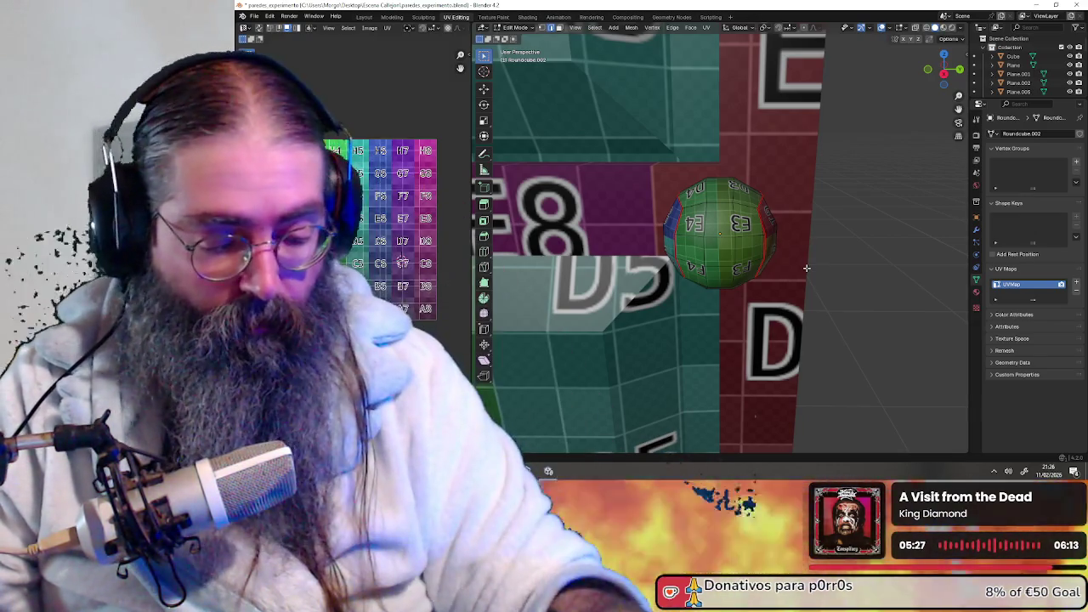
{"action": "key", "text": "KP_Divide"}
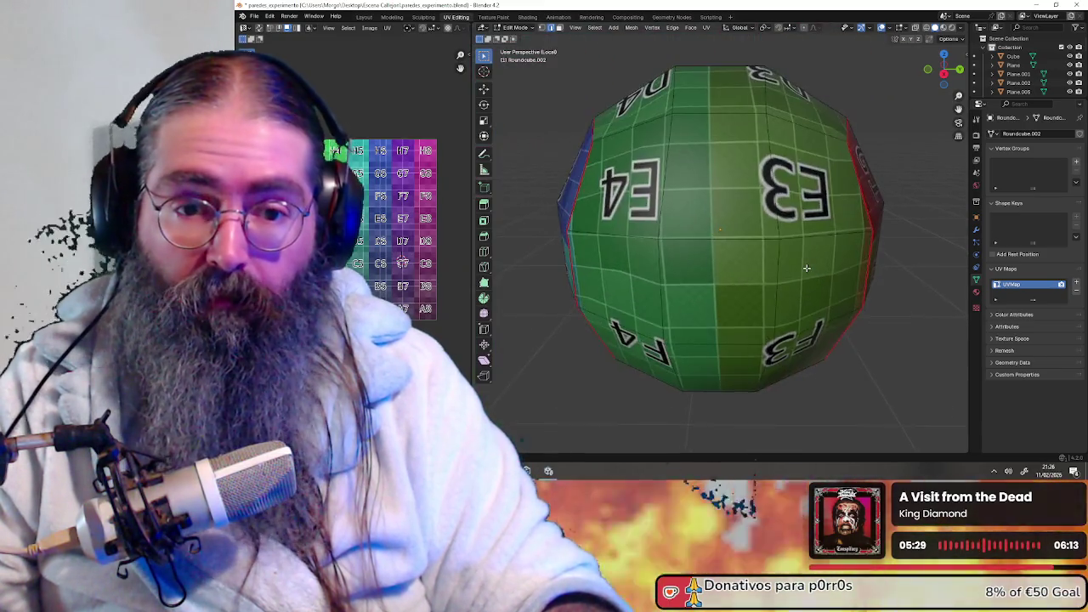
{"action": "mouse_move", "coordinate": [806, 268]}
{"action": "middle_mouse_down"}
{"action": "mouse_move", "coordinate": [584, 270]}
{"action": "mouse_move", "coordinate": [740, 267]}
{"action": "middle_mouse_up"}
{"action": "scroll", "coordinate": [638, 265], "scroll_direction": "down", "scroll_amount": 3}
{"action": "scroll", "coordinate": [723, 263], "scroll_direction": "up", "scroll_amount": 2}
{"action": "key", "text": "KP_Divide"}
{"action": "key", "text": "KP_Divide"}
{"action": "scroll", "coordinate": [740, 267], "scroll_direction": "down", "scroll_amount": 2}
{"action": "key", "text": "KP_Divide"}
{"action": "key", "text": "KP_Divide"}
{"action": "key", "text": "KP_Divide"}
{"action": "key", "text": "KP_Divide"}
{"action": "key", "text": "KP_Divide"}
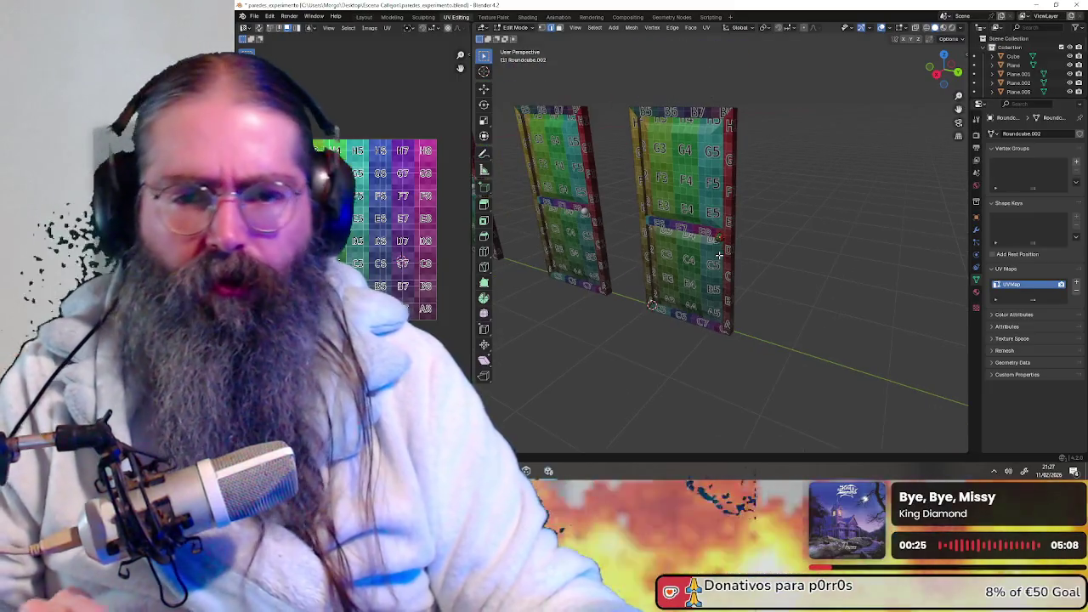
{"action": "middle_click_drag", "start_coordinate": [663, 255], "coordinate": [719, 252]}
{"action": "scroll", "coordinate": [719, 252], "scroll_direction": "up", "scroll_amount": 3}
{"action": "scroll", "coordinate": [718, 252], "scroll_direction": "up", "scroll_amount": 2}
{"action": "scroll", "coordinate": [718, 252], "scroll_direction": "up", "scroll_amount": 2}
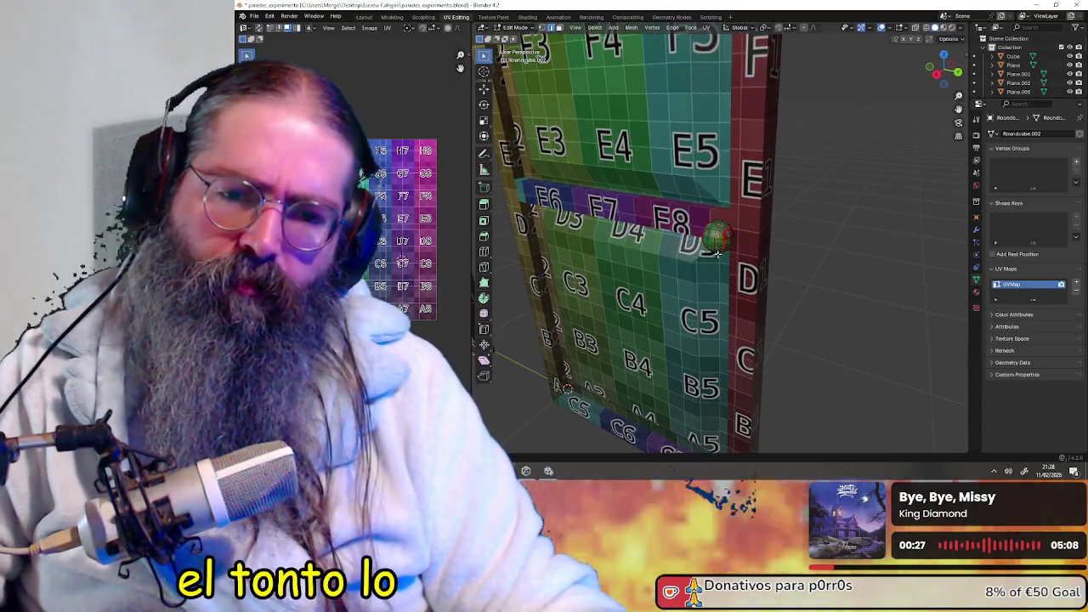
{"action": "scroll", "coordinate": [718, 253], "scroll_direction": "up", "scroll_amount": 2}
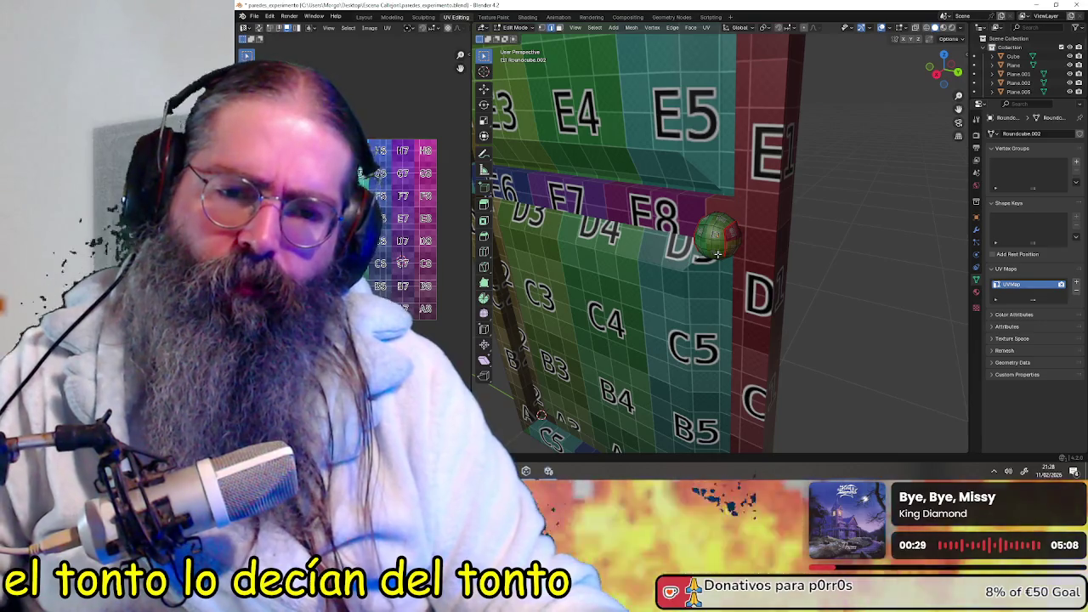
{"action": "scroll", "coordinate": [718, 253], "scroll_direction": "up", "scroll_amount": 1}
{"action": "scroll", "coordinate": [726, 253], "scroll_direction": "up", "scroll_amount": 2}
{"action": "middle_click_drag", "start_coordinate": [732, 253], "coordinate": [750, 235]}
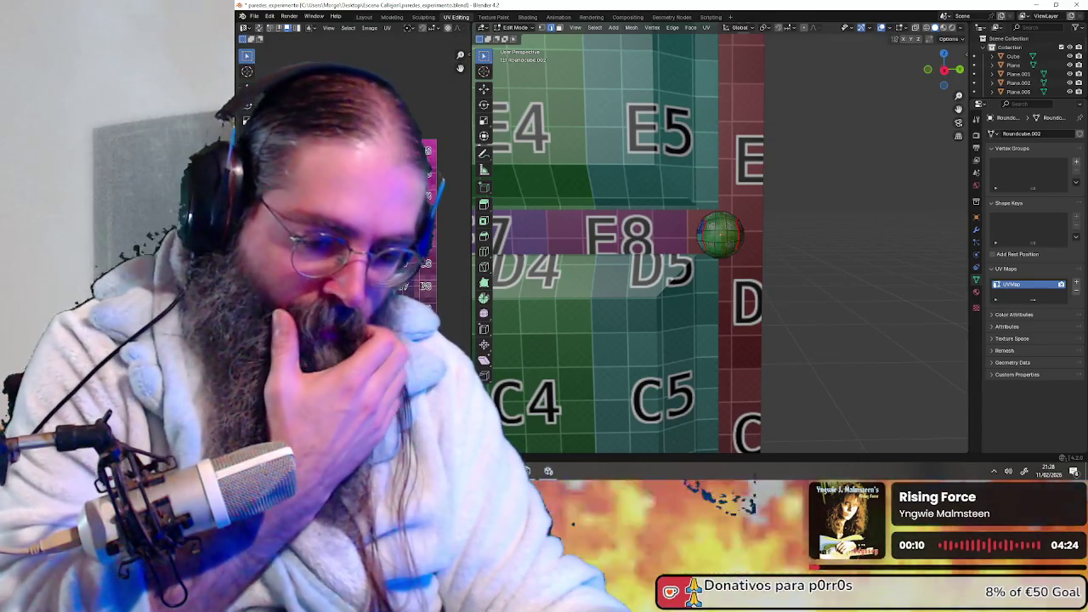
- Orbit around the door and snap the 3D cursor to the selected rounded knob
{"action": "scroll", "coordinate": [829, 198], "scroll_direction": "down", "scroll_amount": 2}
{"action": "mouse_move", "coordinate": [829, 199]}
{"action": "middle_mouse_down"}
{"action": "mouse_move", "coordinate": [767, 218]}
{"action": "mouse_move", "coordinate": [746, 311]}
{"action": "middle_mouse_up"}
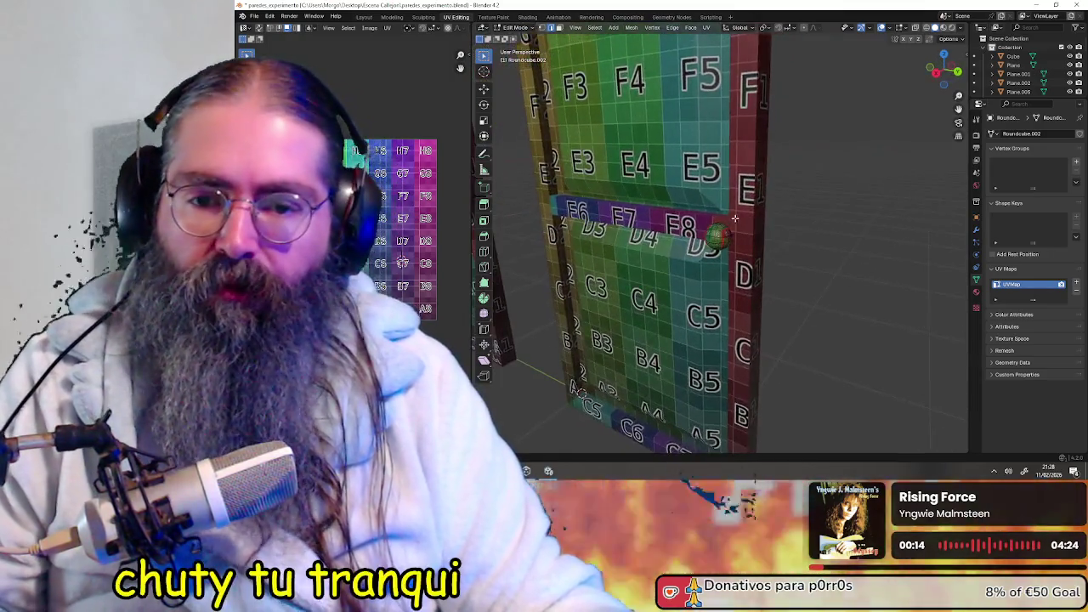
{"action": "mouse_move", "coordinate": [687, 384]}
{"action": "middle_mouse_down"}
{"action": "mouse_move", "coordinate": [745, 309]}
{"action": "mouse_move", "coordinate": [802, 327]}
{"action": "middle_mouse_up"}
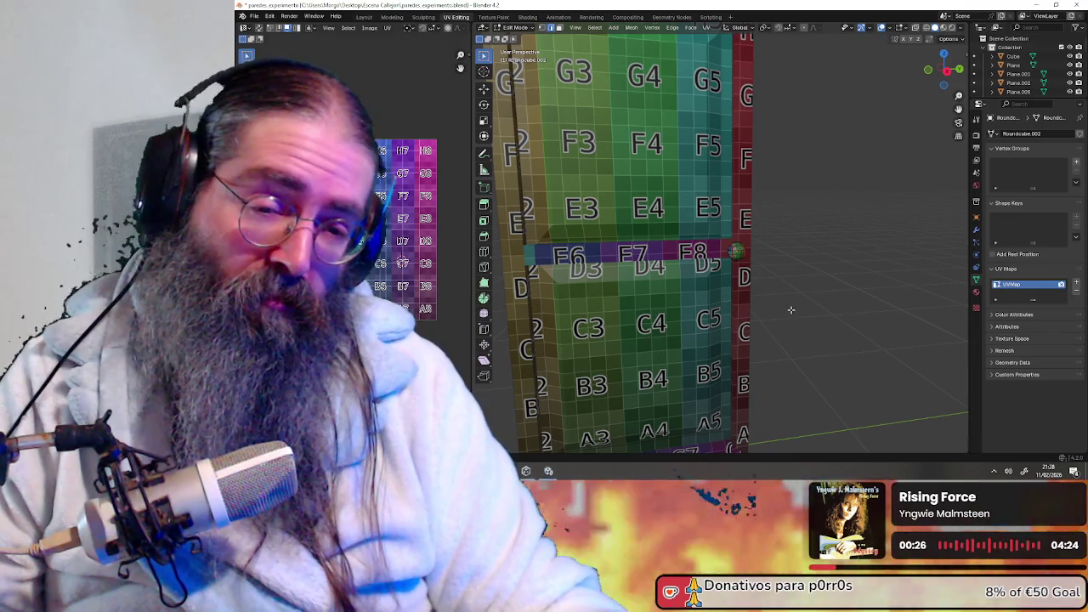
{"action": "scroll", "coordinate": [786, 297], "scroll_direction": "up", "scroll_amount": 2}
{"action": "scroll", "coordinate": [780, 276], "scroll_direction": "up", "scroll_amount": 2}
{"action": "scroll", "coordinate": [774, 255], "scroll_direction": "up", "scroll_amount": 2}
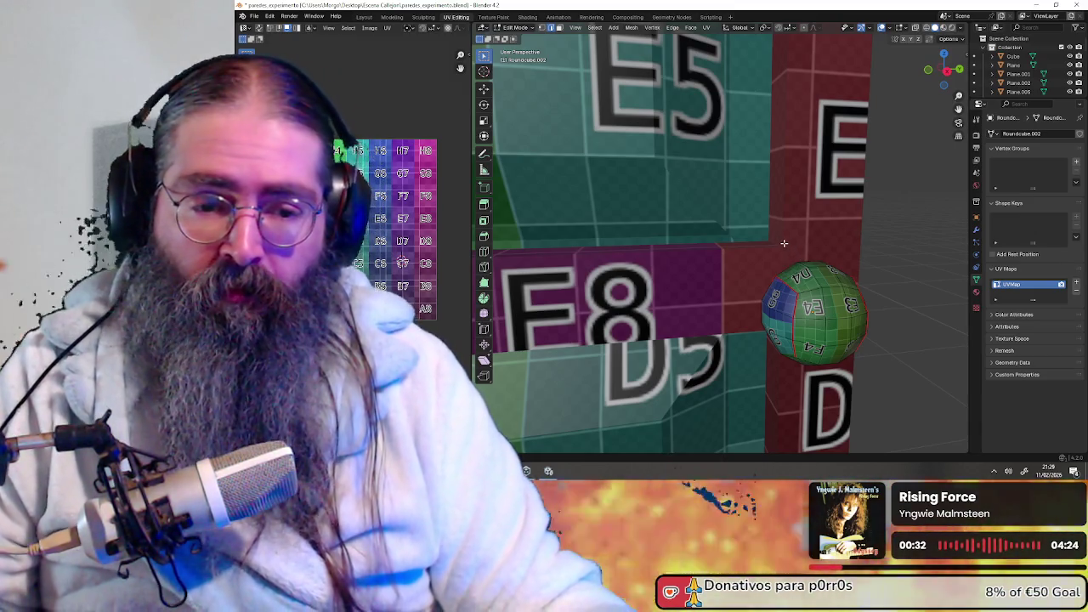
{"action": "middle_click_drag", "start_coordinate": [811, 243], "coordinate": [816, 248]}
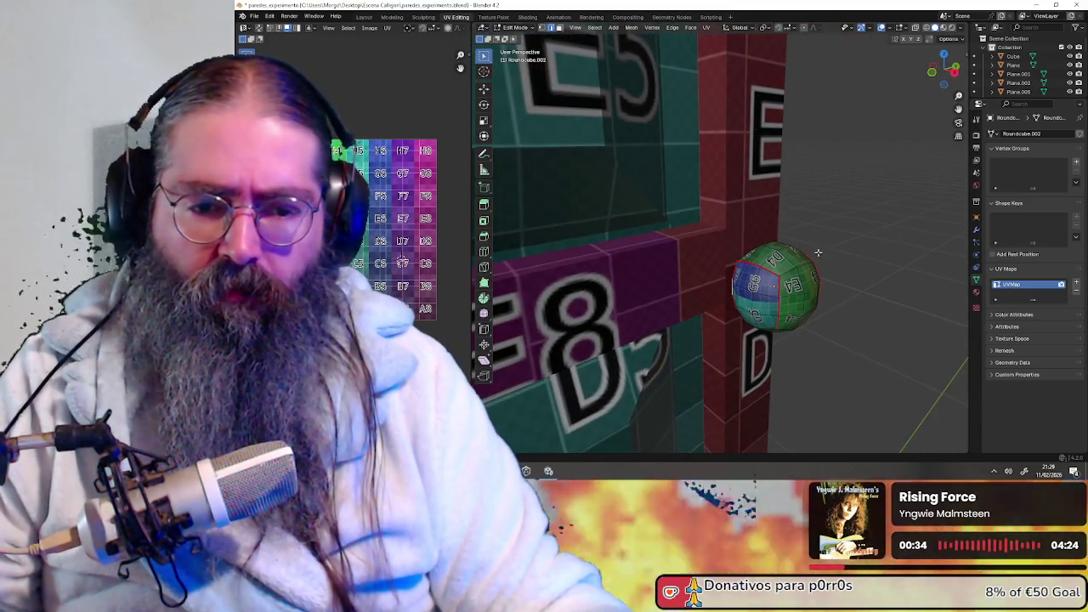
{"action": "key", "text": "shift+s"}
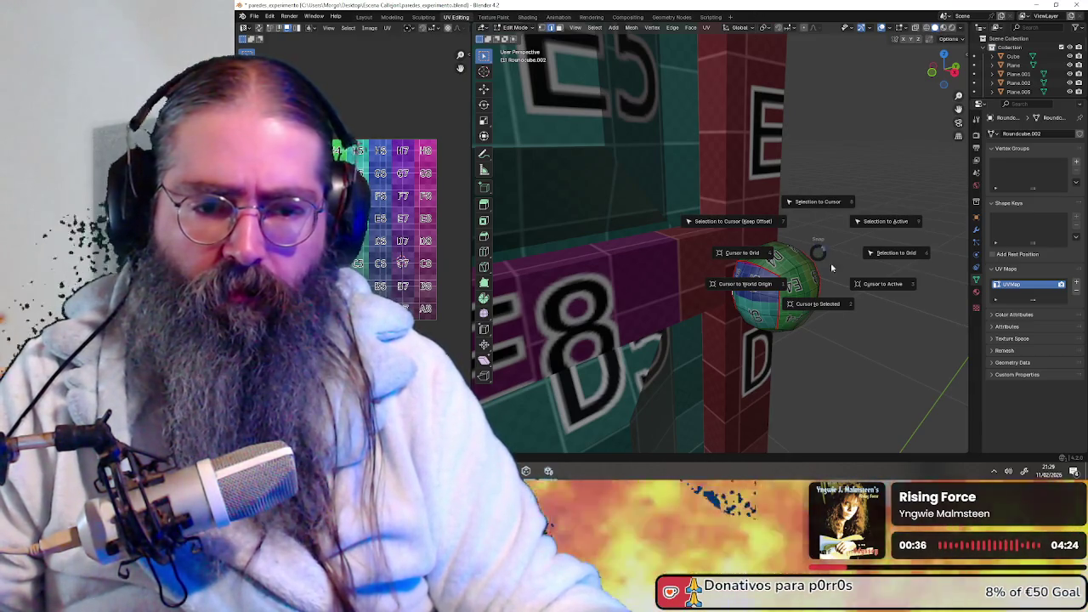
{"action": "left_click", "coordinate": [825, 306]}
- Switch to Object Mode and snap the 3D cursor to the knob again
{"action": "mouse_move", "coordinate": [818, 303]}
{"action": "middle_mouse_down"}
{"action": "mouse_move", "coordinate": [882, 274]}
{"action": "mouse_move", "coordinate": [837, 278]}
{"action": "middle_mouse_up"}
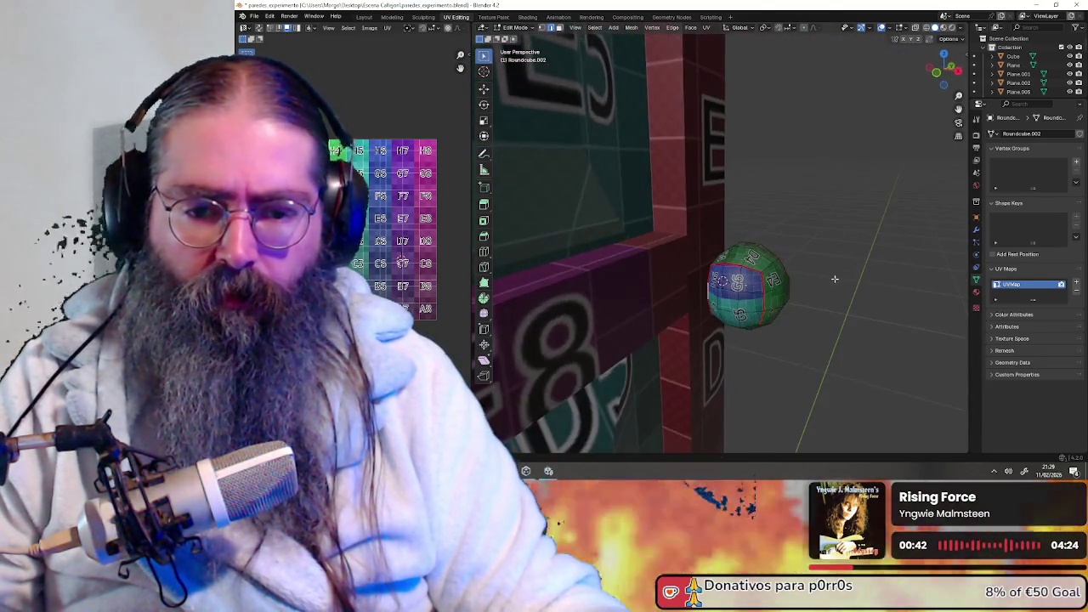
{"action": "left_click", "coordinate": [517, 27]}
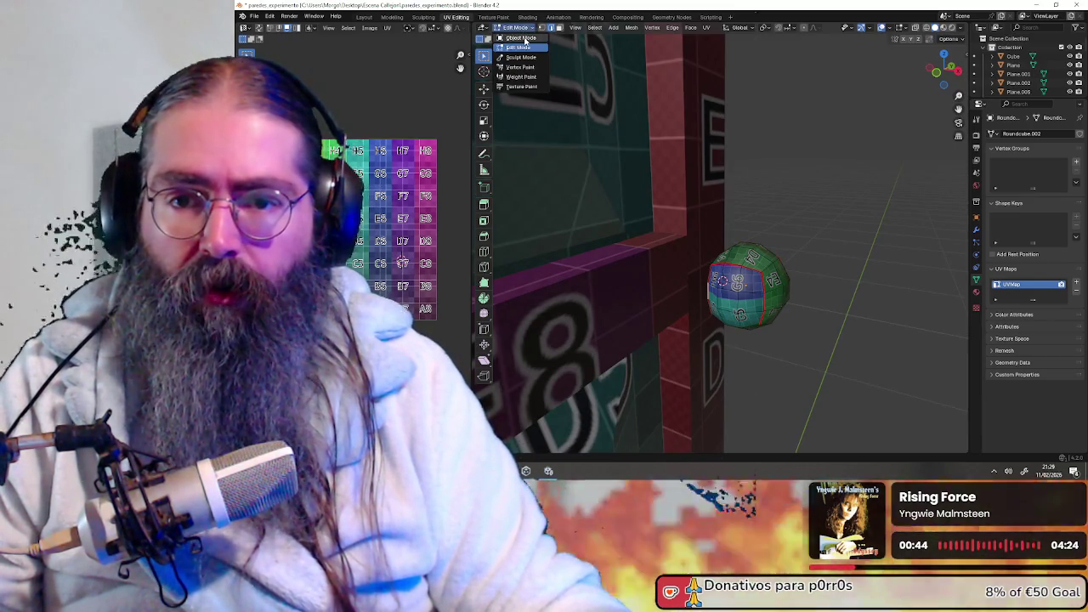
{"action": "left_click", "coordinate": [521, 38]}
{"action": "key", "text": "shift+s"}
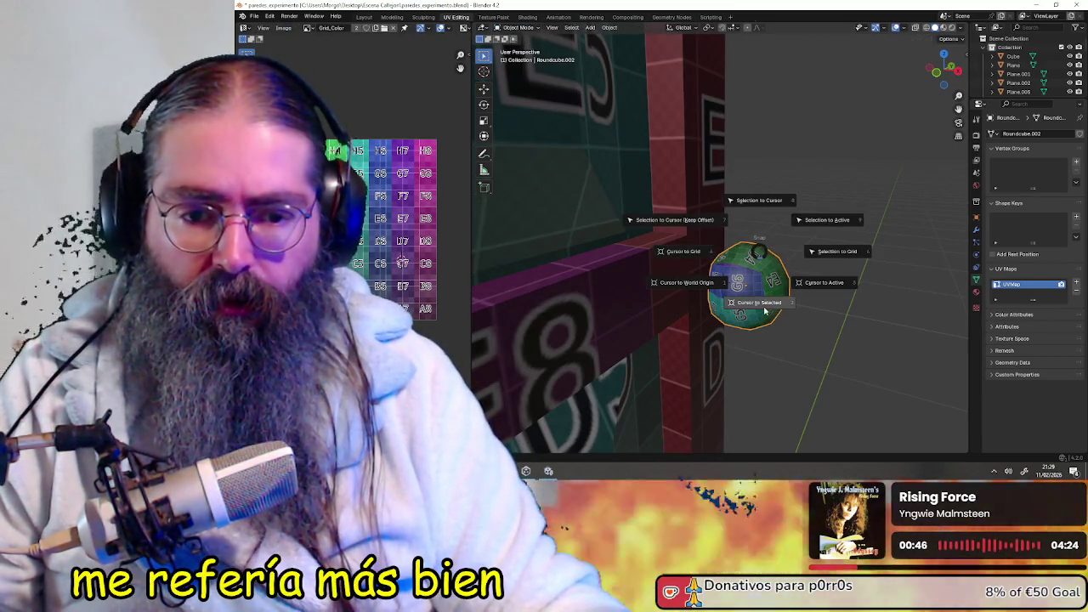
{"action": "left_click", "coordinate": [764, 311]}
{"action": "mouse_move", "coordinate": [764, 311]}
{"action": "middle_mouse_down"}
{"action": "mouse_move", "coordinate": [805, 283]}
{"action": "mouse_move", "coordinate": [778, 274]}
{"action": "mouse_move", "coordinate": [784, 266]}
{"action": "mouse_move", "coordinate": [762, 269]}
{"action": "mouse_move", "coordinate": [774, 269]}
{"action": "middle_mouse_up"}
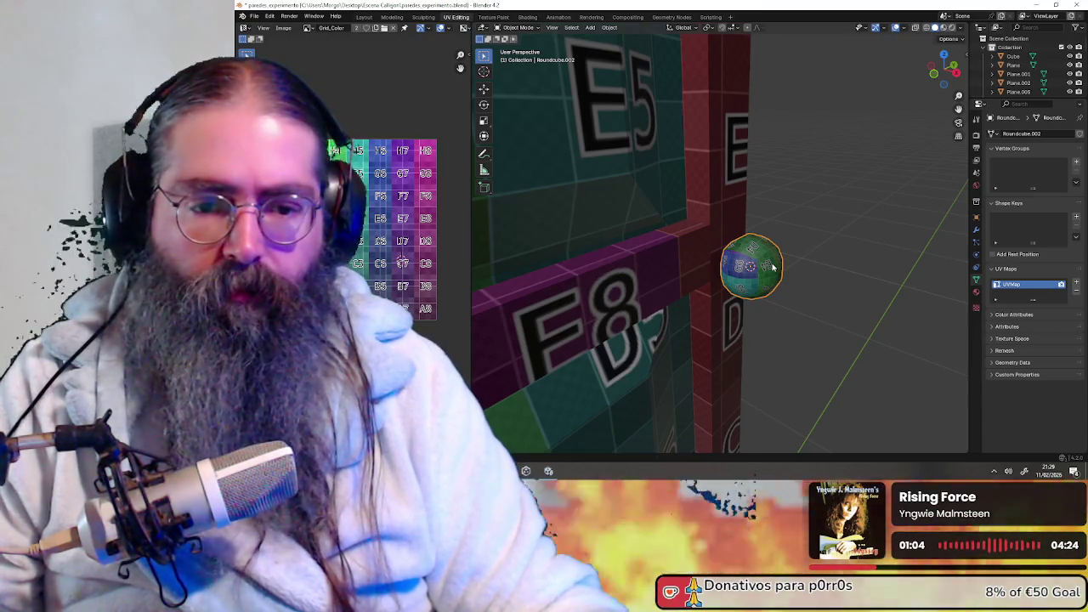
{"action": "middle_click_drag", "start_coordinate": [773, 265], "coordinate": [615, 256]}
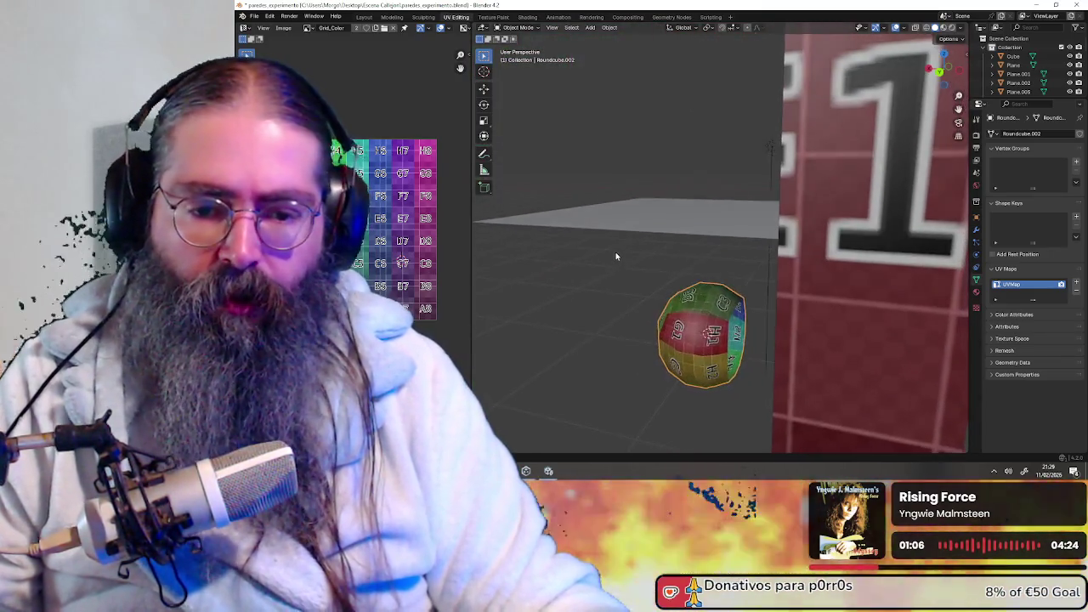
{"action": "key", "text": "Tab"}
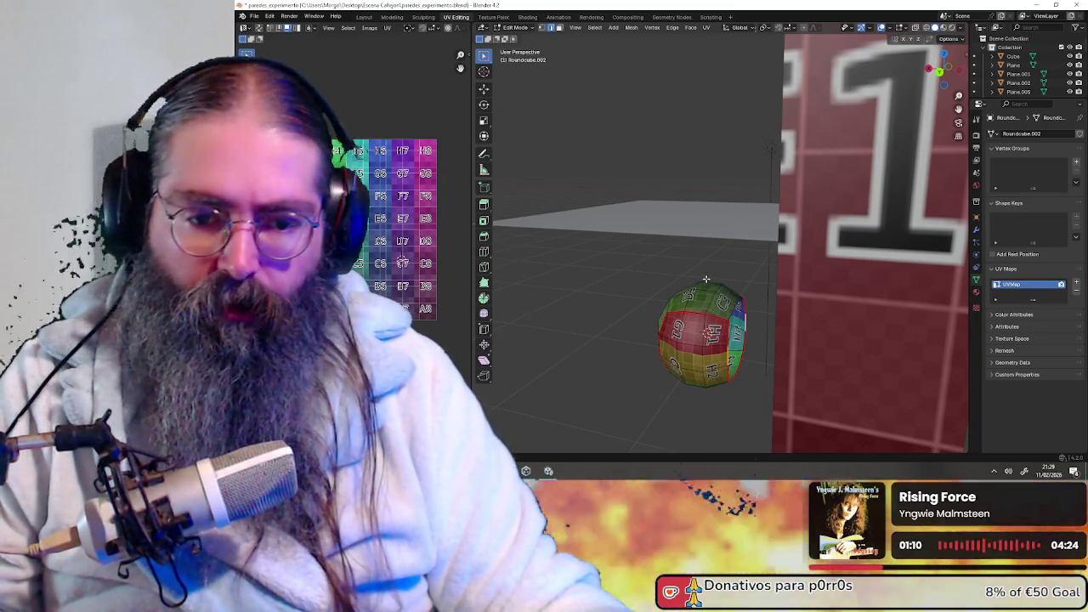
{"action": "key", "text": "ctrl+z"}
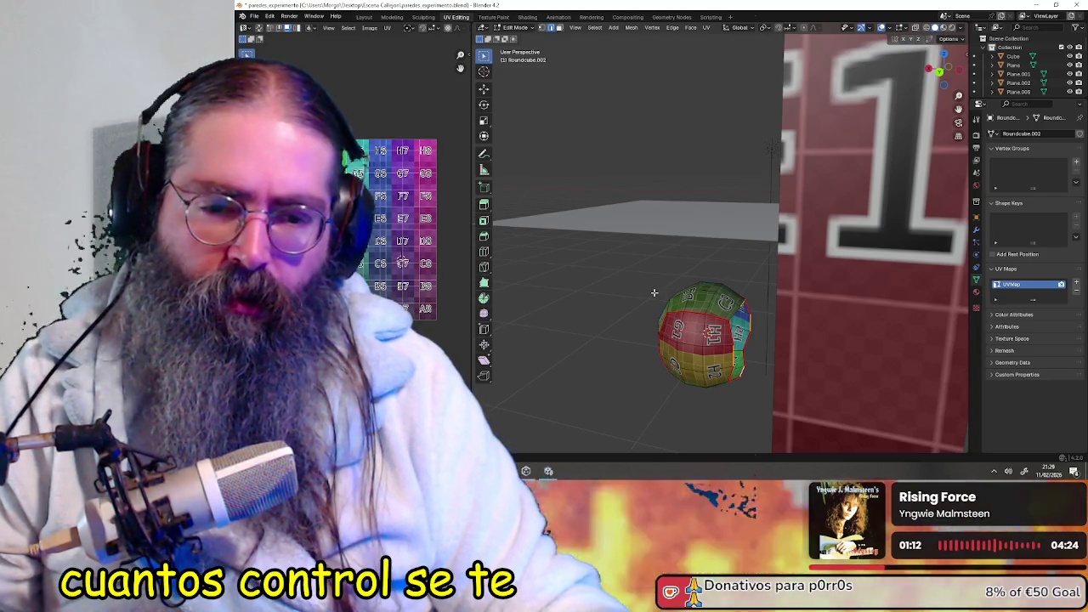
{"action": "key", "text": "ctrl+z"}
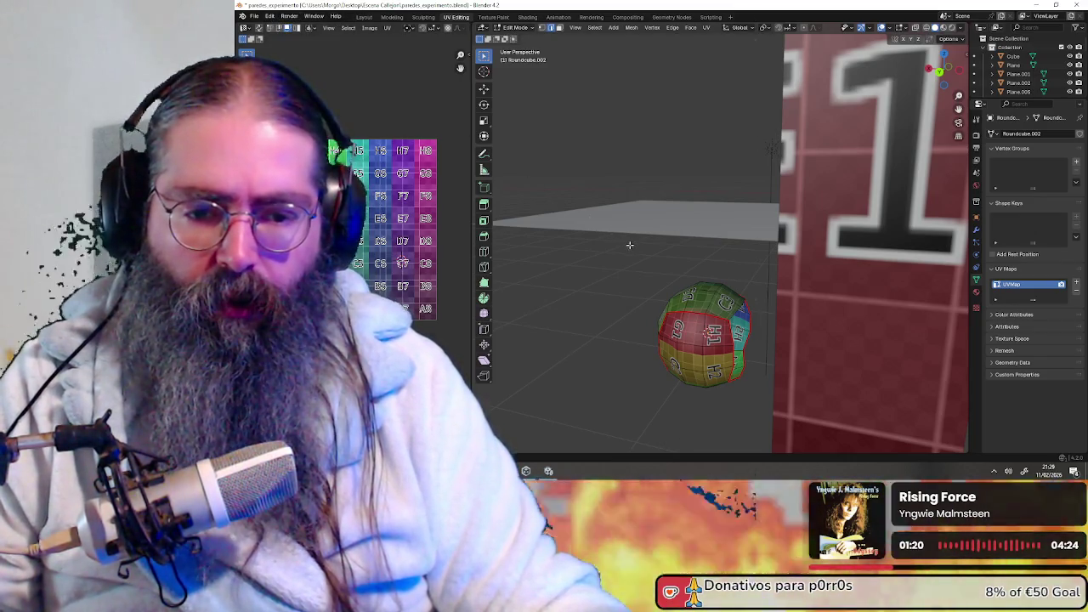
{"action": "mouse_move", "coordinate": [637, 301]}
{"action": "middle_mouse_down"}
{"action": "mouse_move", "coordinate": [675, 299]}
{"action": "mouse_move", "coordinate": [643, 278]}
{"action": "middle_mouse_up"}
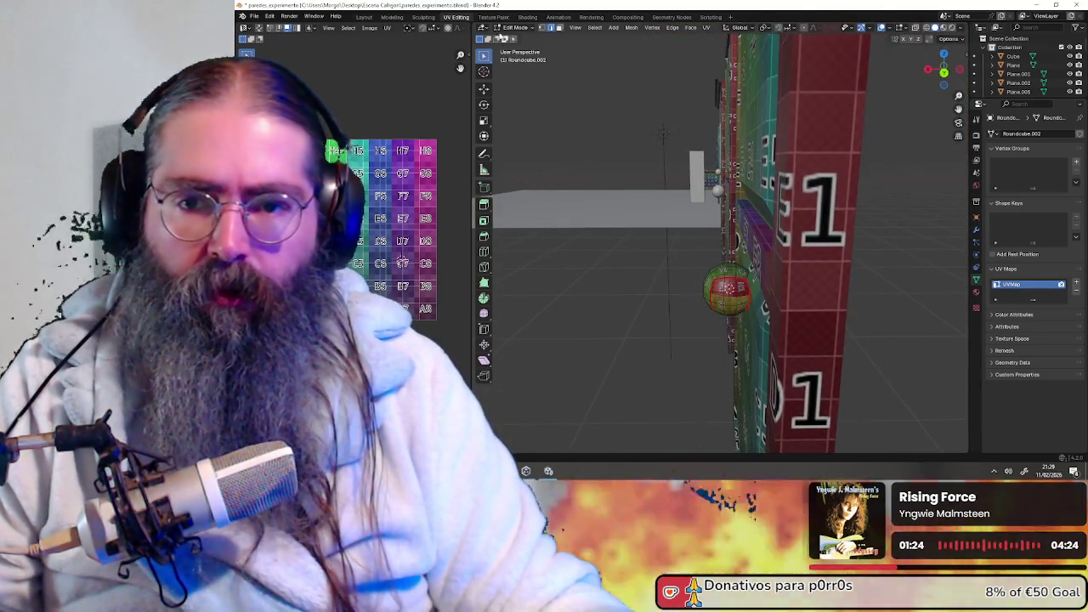
{"action": "left_click", "coordinate": [516, 27]}
{"action": "left_click", "coordinate": [523, 38]}
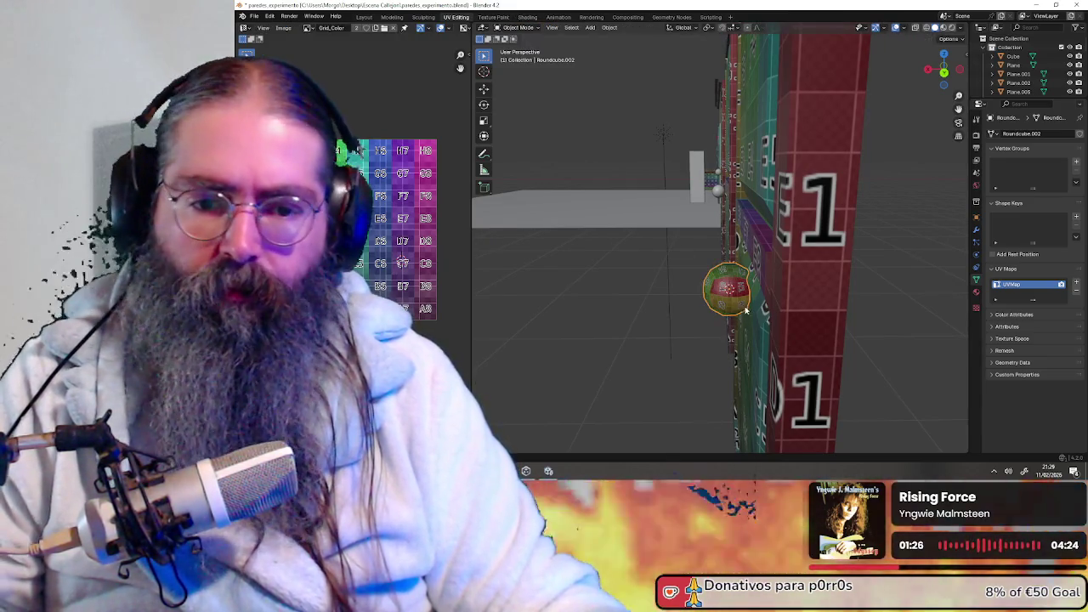
- Delete the textured knob Roundcube.002, then select and frame the plain knob Roundcube.001
{"action": "key", "text": "Delete"}
{"action": "left_click", "coordinate": [721, 195]}
{"action": "key", "text": "KP_Decimal"}
- Paste a copy of Roundcube.001 and move it 2 m along Y onto this door
{"action": "key", "text": "ctrl+v"}
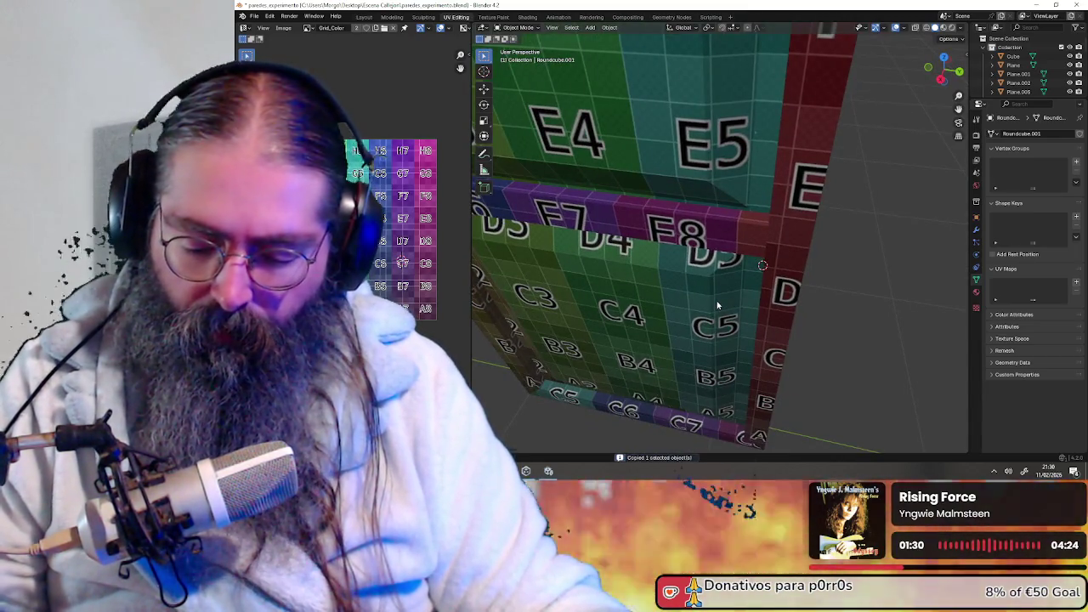
{"action": "key", "text": "g"}
{"action": "key", "text": "y"}
{"action": "key", "text": "Return"}
{"action": "mouse_move", "coordinate": [715, 369]}
{"action": "middle_mouse_down"}
{"action": "mouse_move", "coordinate": [764, 296]}
{"action": "mouse_move", "coordinate": [760, 272]}
{"action": "middle_mouse_up"}
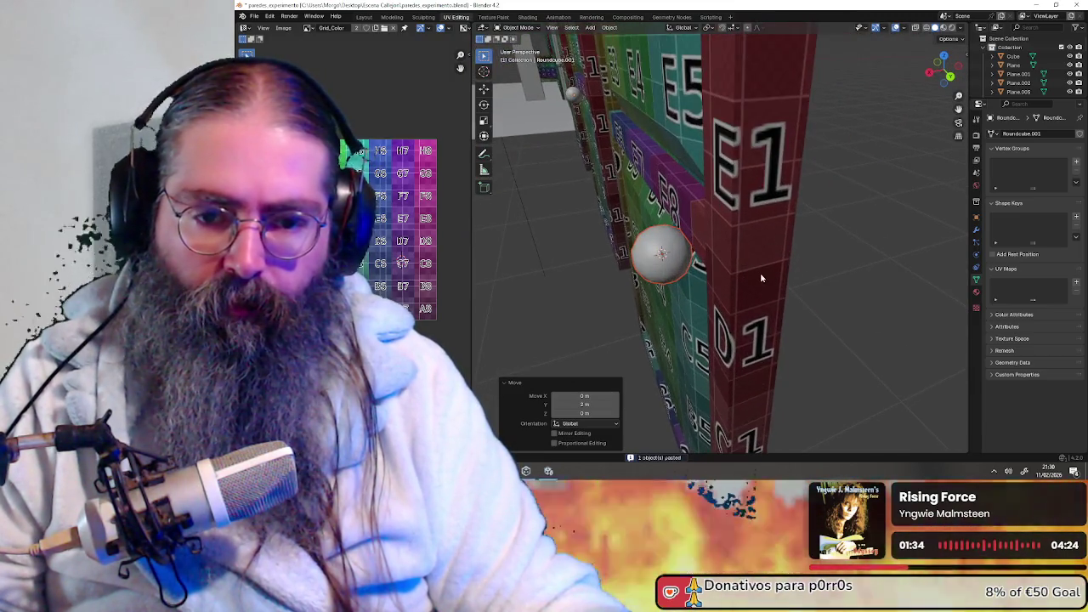
{"action": "scroll", "coordinate": [730, 291], "scroll_direction": "up", "scroll_amount": 4}
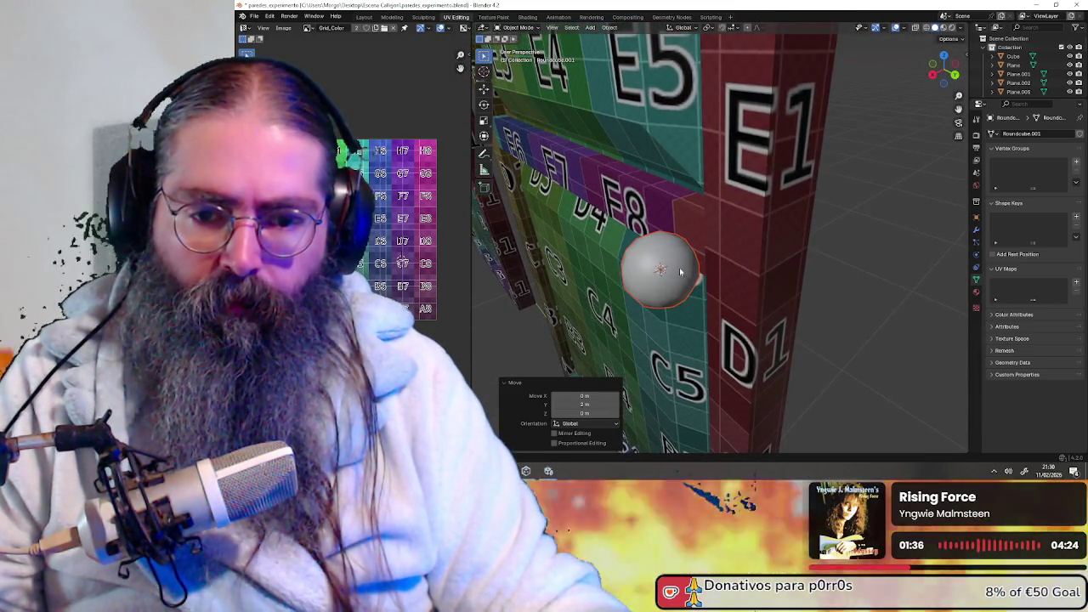
{"action": "left_click", "coordinate": [590, 27]}
{"action": "mouse_move", "coordinate": [603, 38]}
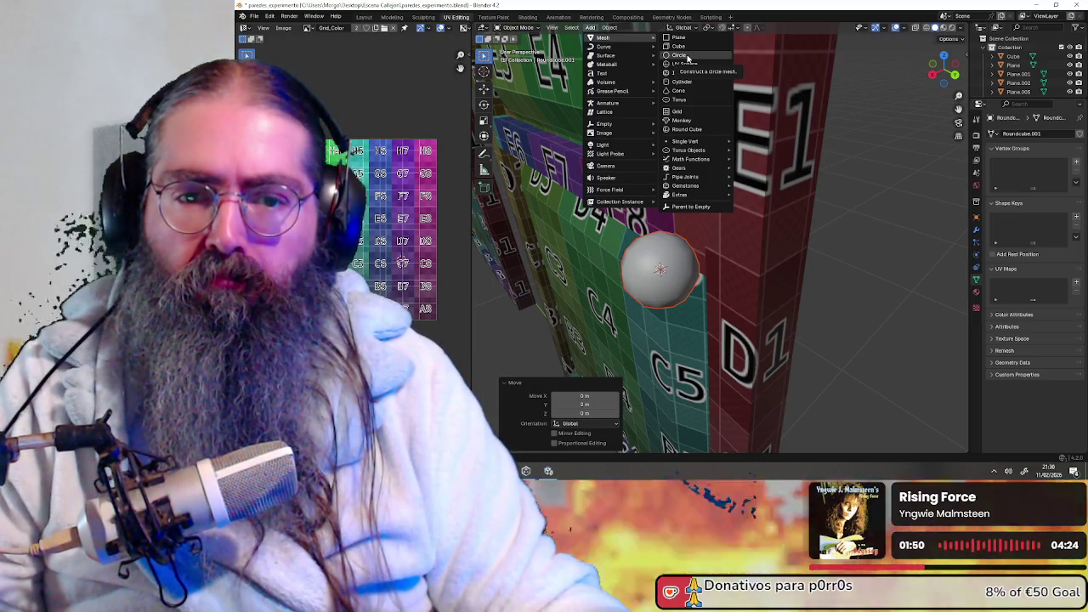
- Add a circle mesh and rotate it 90° on Y so it stands upright
{"action": "left_click", "coordinate": [688, 58]}
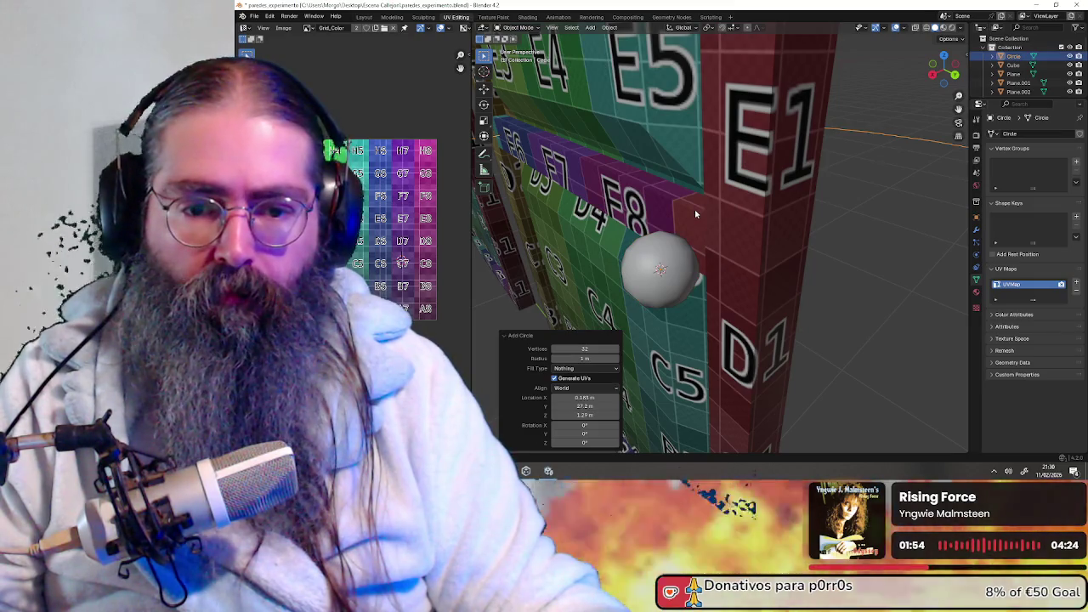
{"action": "scroll", "coordinate": [695, 211], "scroll_direction": "down", "scroll_amount": 5}
{"action": "scroll", "coordinate": [694, 213], "scroll_direction": "down", "scroll_amount": 3}
{"action": "scroll", "coordinate": [694, 213], "scroll_direction": "up", "scroll_amount": 3}
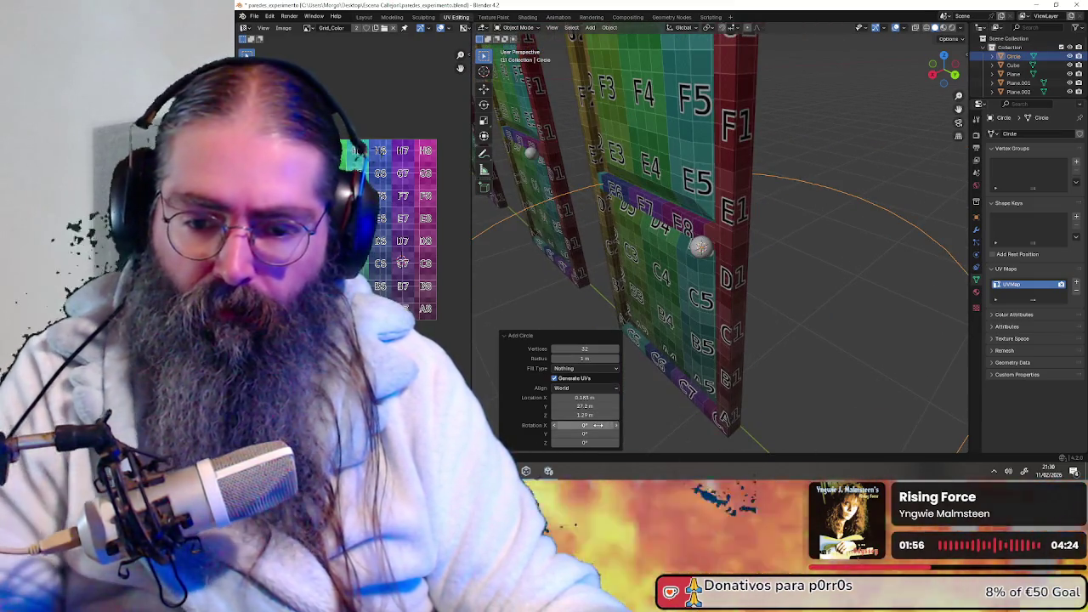
{"action": "double_click", "coordinate": [602, 435]}
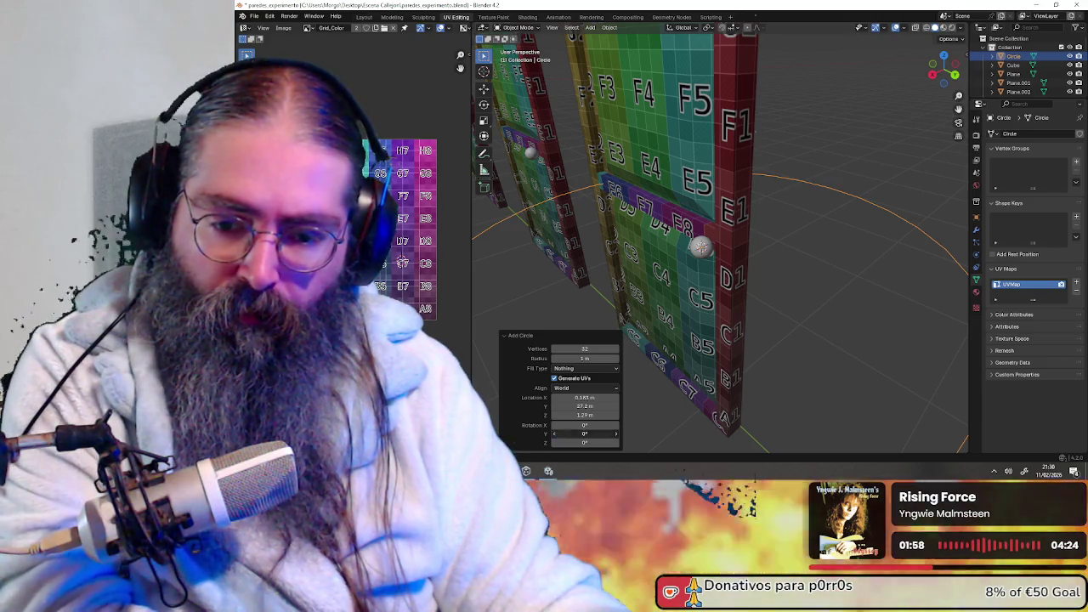
{"action": "type", "text": "90"}
{"action": "key", "text": "Return"}
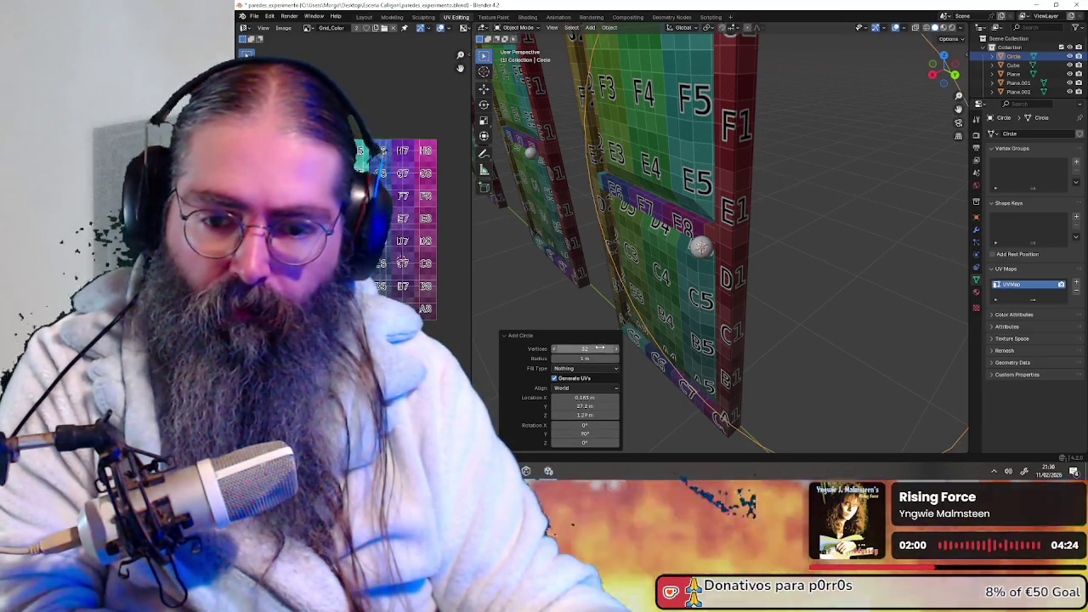
- Give the circle 12 vertices and a 0.07 m radius
{"action": "double_click", "coordinate": [594, 358]}
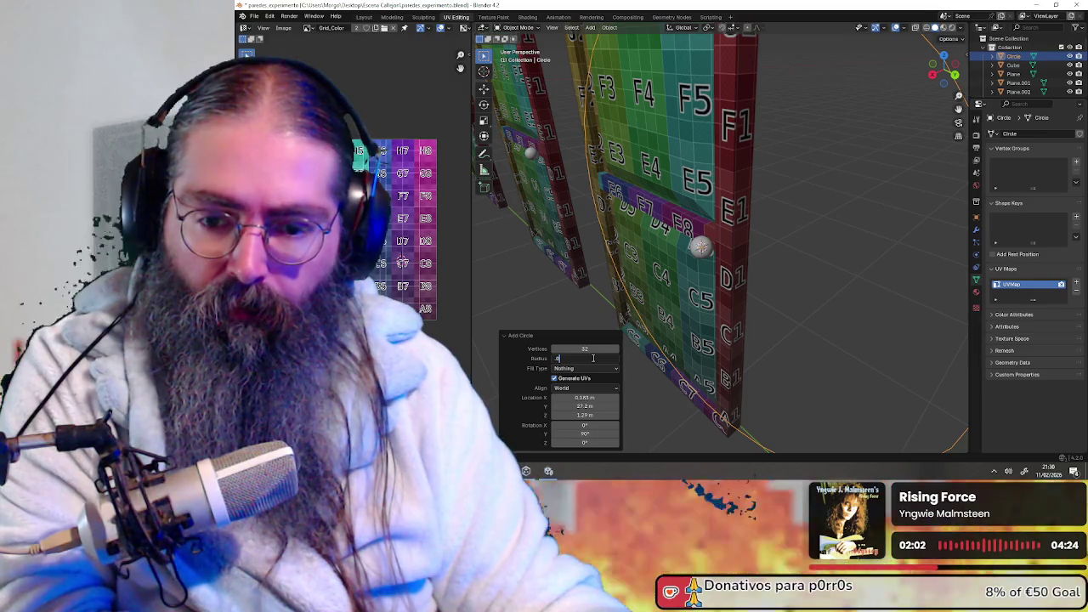
{"action": "type", "text": "1"}
{"action": "key", "text": "Return"}
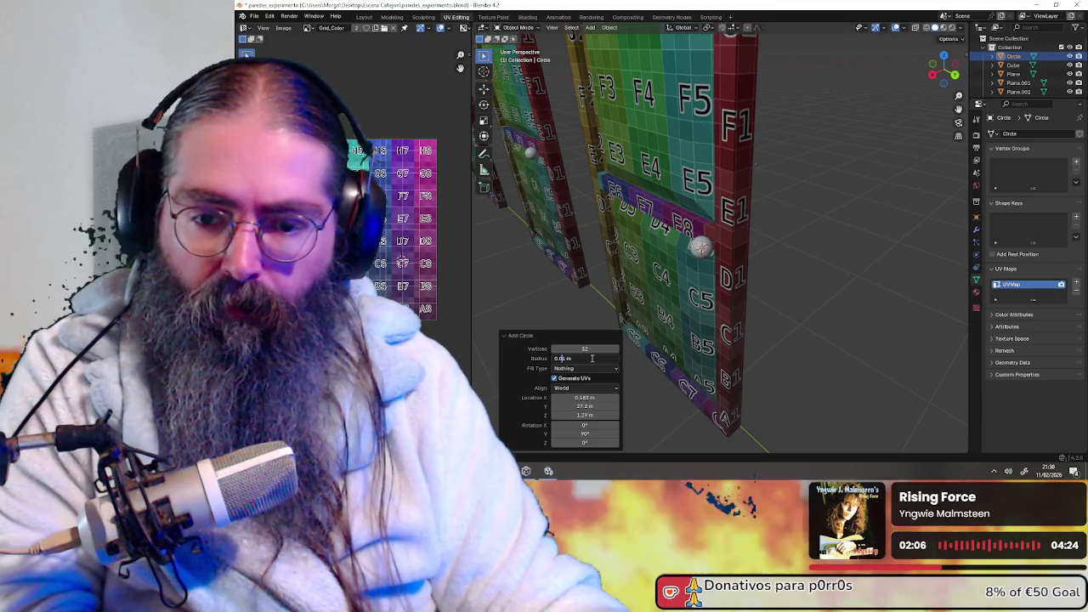
{"action": "scroll", "coordinate": [646, 323], "scroll_direction": "up", "scroll_amount": 1}
{"action": "scroll", "coordinate": [680, 289], "scroll_direction": "up", "scroll_amount": 2}
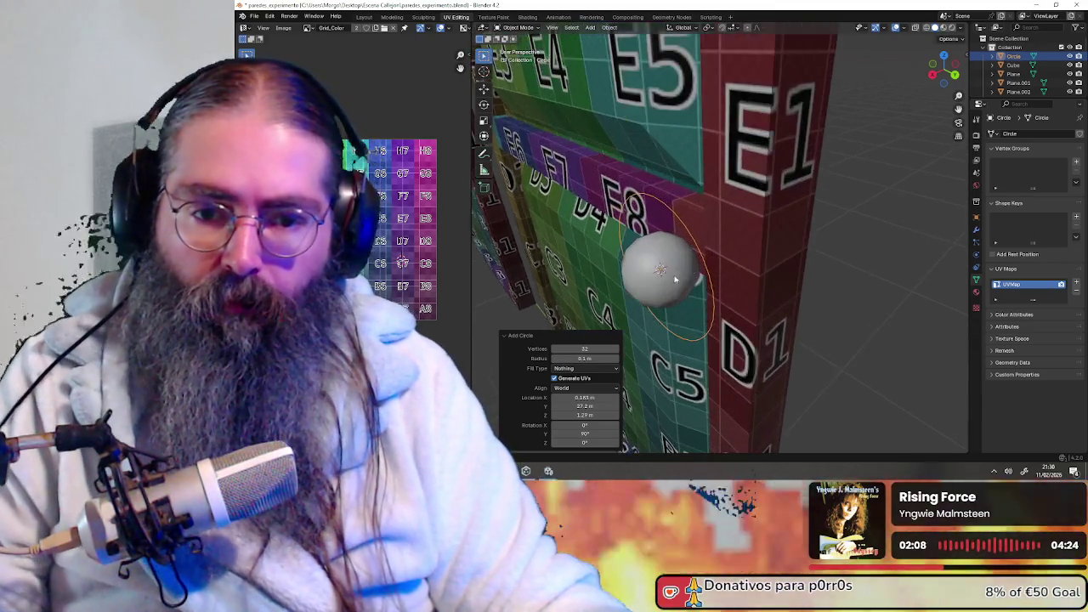
{"action": "scroll", "coordinate": [722, 263], "scroll_direction": "up", "scroll_amount": 2}
{"action": "scroll", "coordinate": [748, 255], "scroll_direction": "up", "scroll_amount": 2}
{"action": "scroll", "coordinate": [747, 266], "scroll_direction": "up", "scroll_amount": 2}
{"action": "type", "text": "1"}
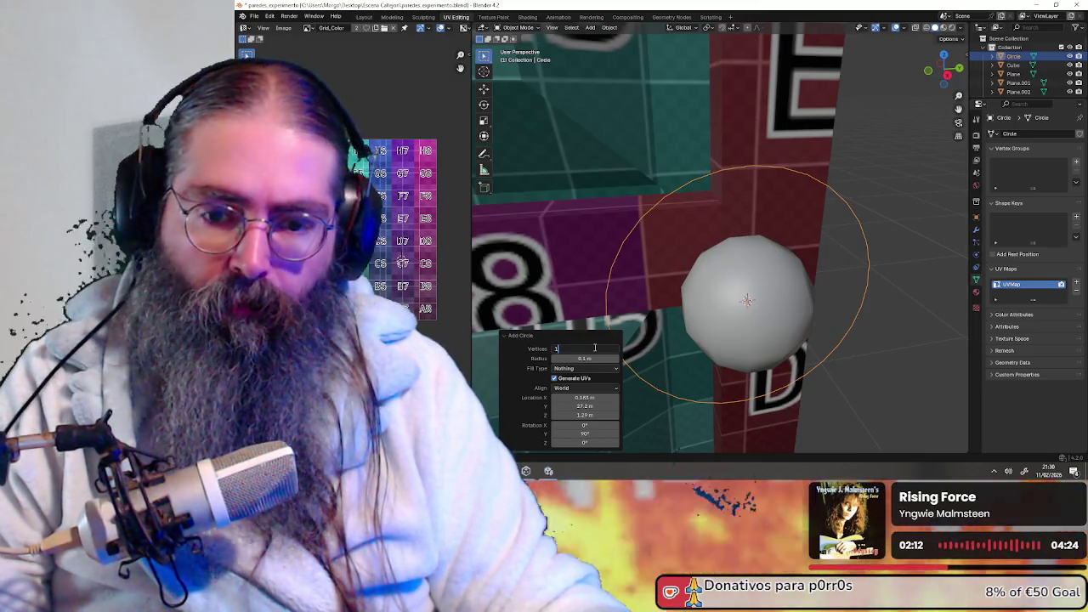
{"action": "type", "text": "2"}
{"action": "key", "text": "Return"}
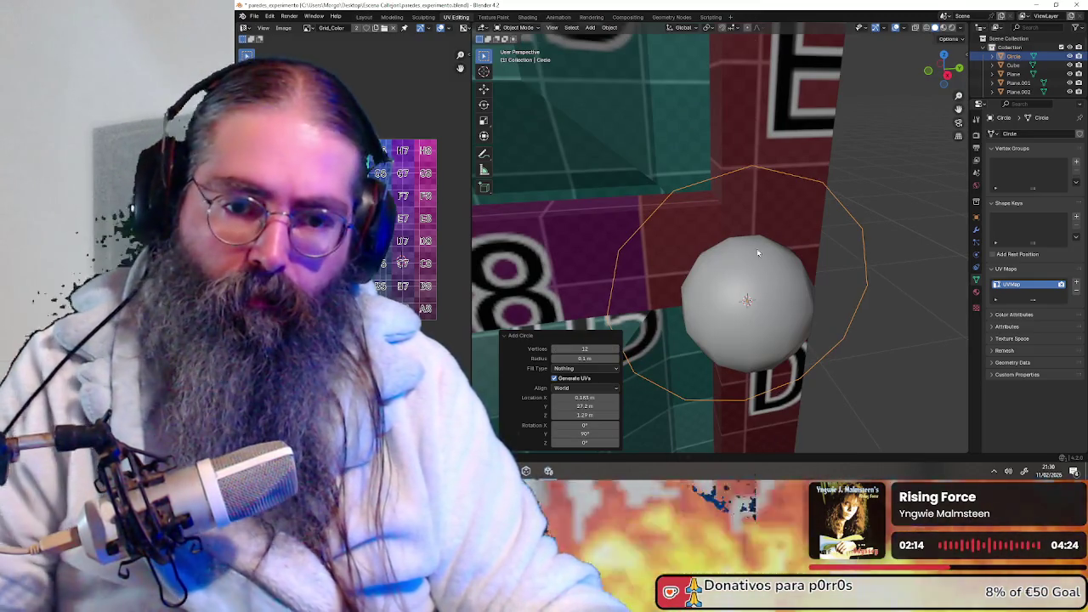
{"action": "middle_click_drag", "start_coordinate": [756, 252], "coordinate": [789, 234]}
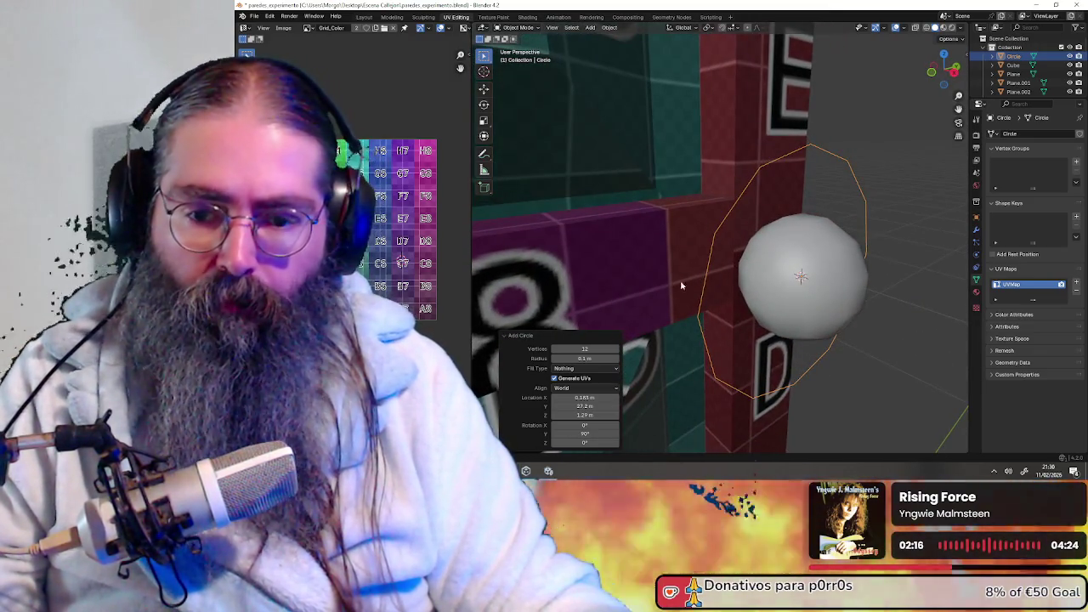
{"action": "left_click_drag", "start_coordinate": [553, 361], "coordinate": [535, 362]}
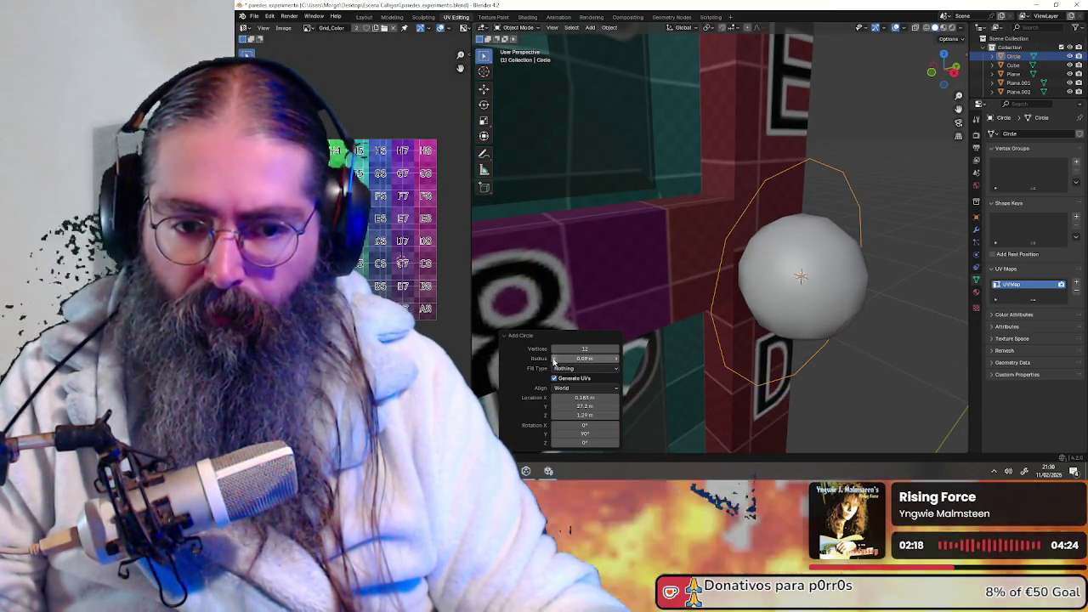
{"action": "mouse_move", "coordinate": [748, 225]}
{"action": "middle_mouse_down"}
{"action": "mouse_move", "coordinate": [780, 212]}
{"action": "mouse_move", "coordinate": [930, 68]}
{"action": "middle_mouse_up"}
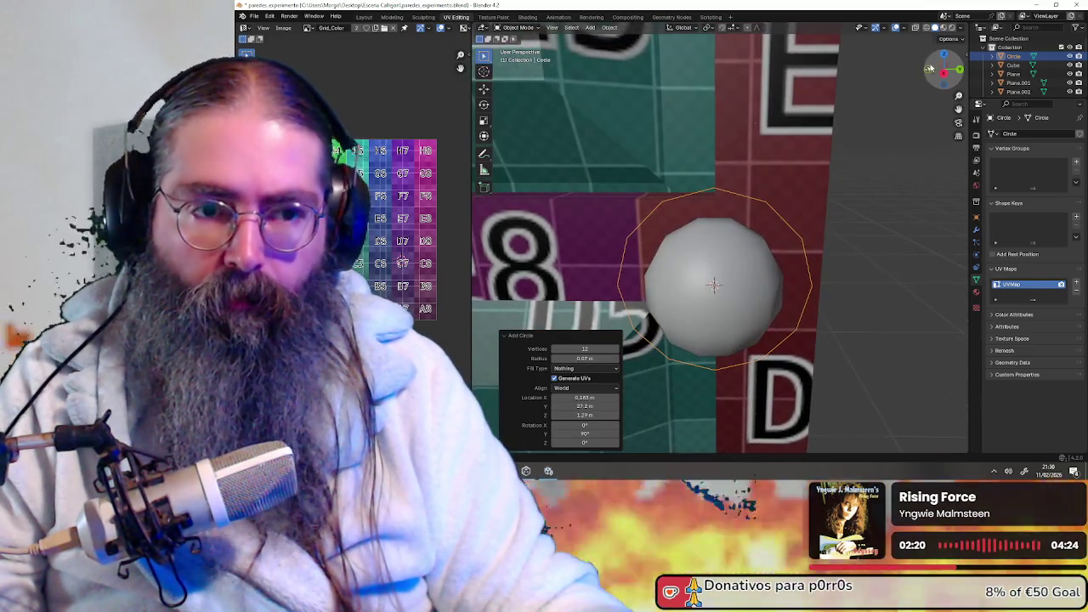
- Shrink the circle radius to 0.05 m and slide it along X toward the door
{"action": "left_click", "coordinate": [942, 74]}
{"action": "left_click", "coordinate": [555, 361]}
{"action": "left_click", "coordinate": [554, 362]}
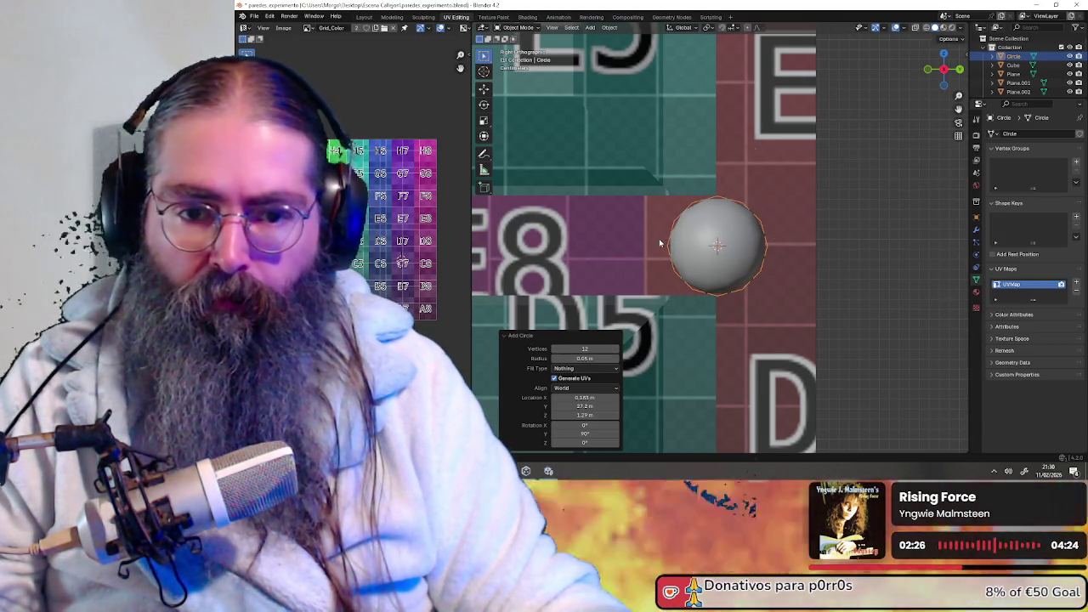
{"action": "middle_click_drag", "start_coordinate": [662, 243], "coordinate": [676, 248]}
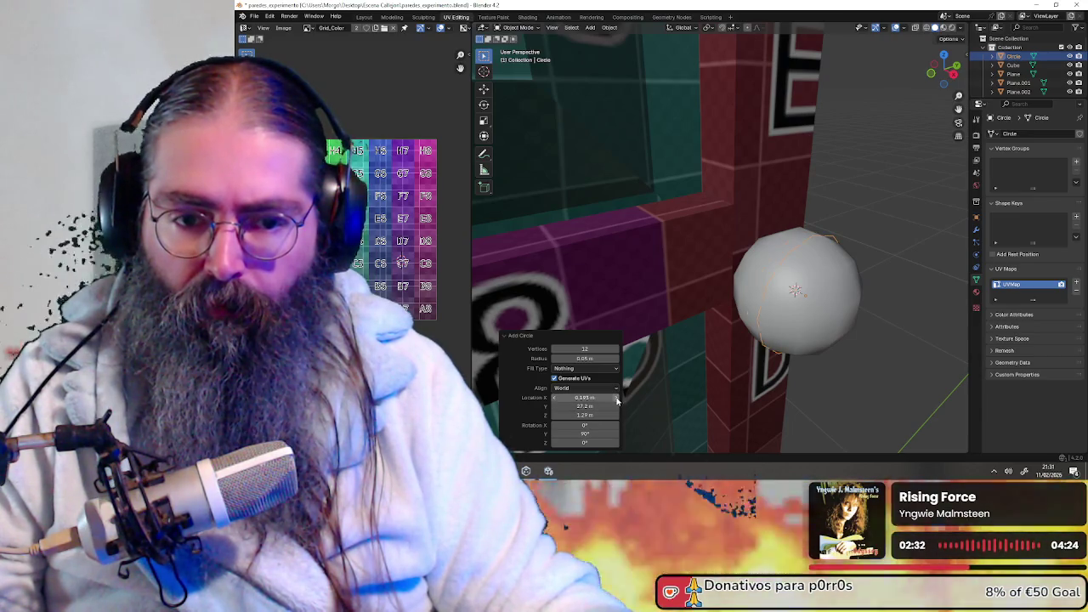
{"action": "left_click_drag", "start_coordinate": [553, 399], "coordinate": [554, 400]}
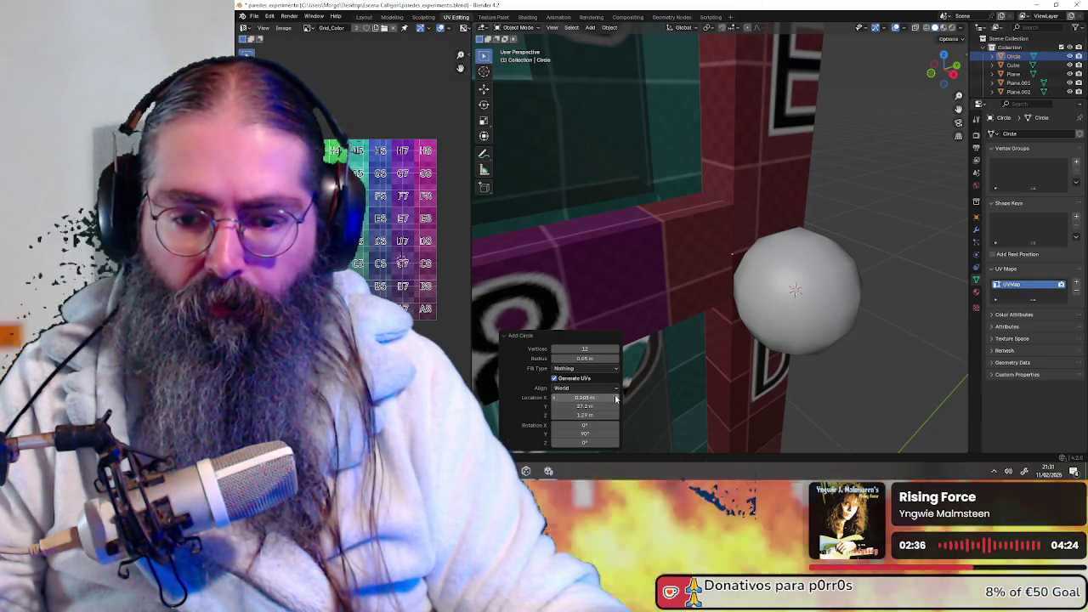
{"action": "mouse_move", "coordinate": [835, 222]}
{"action": "middle_mouse_down"}
{"action": "mouse_move", "coordinate": [740, 205]}
{"action": "mouse_move", "coordinate": [966, 75]}
{"action": "middle_mouse_up"}
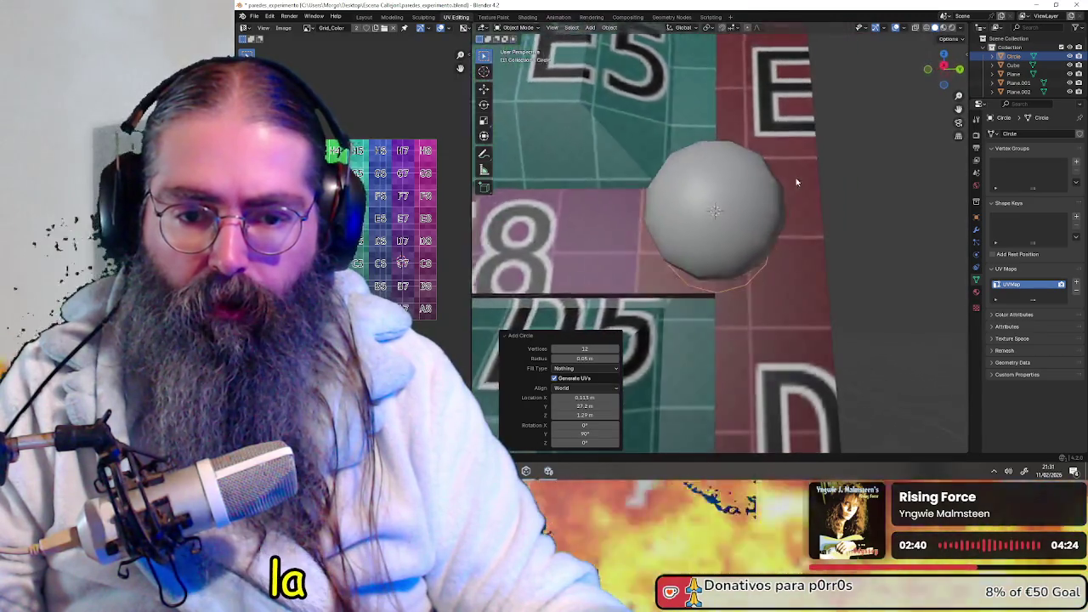
- From the Right view, fine-tune the circle radius to 0.049 m
{"action": "left_click", "coordinate": [961, 71]}
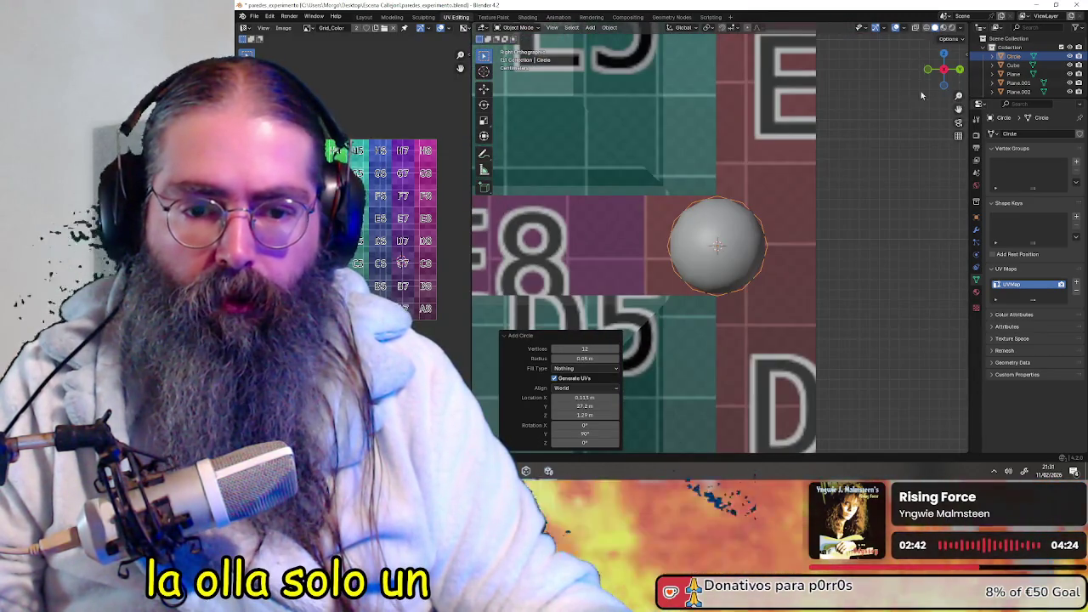
{"action": "scroll", "coordinate": [743, 244], "scroll_direction": "up", "scroll_amount": 2}
{"action": "scroll", "coordinate": [740, 232], "scroll_direction": "up", "scroll_amount": 1}
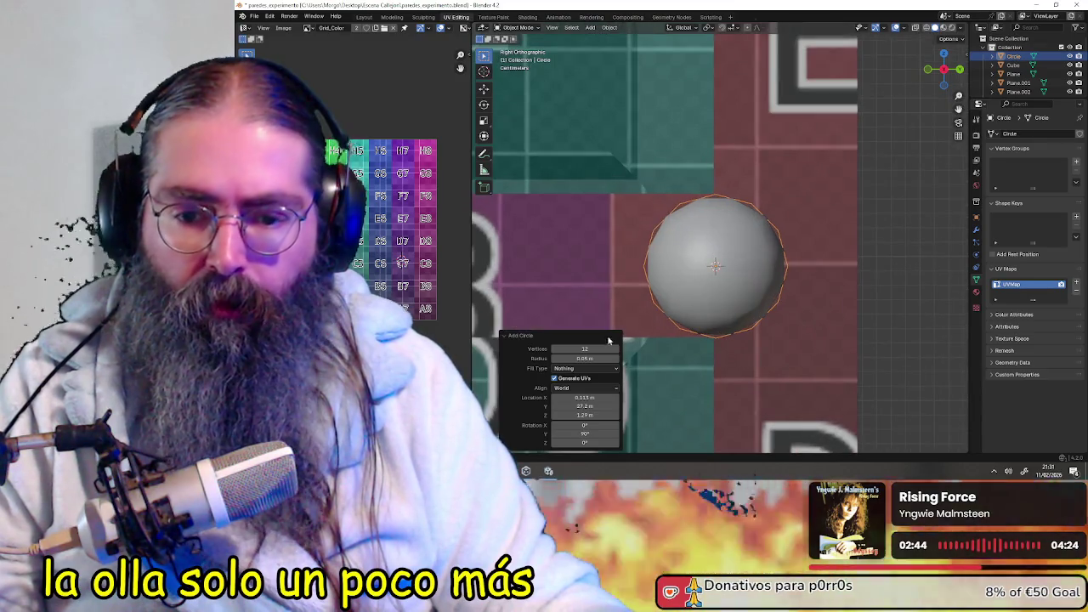
{"action": "left_click", "coordinate": [553, 359]}
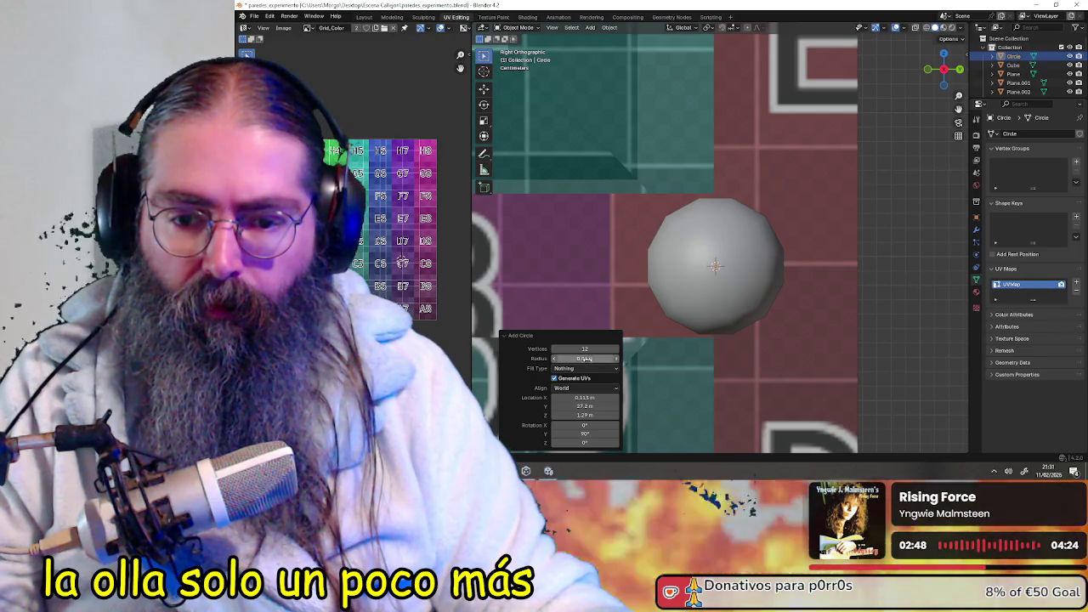
{"action": "left_click", "coordinate": [586, 359]}
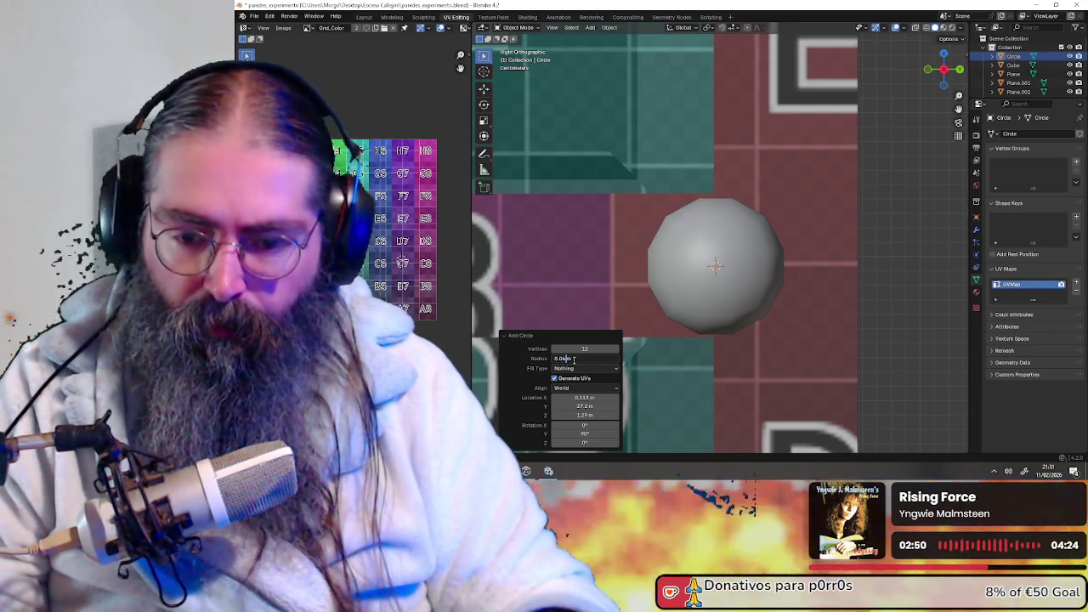
{"action": "key", "text": "Return"}
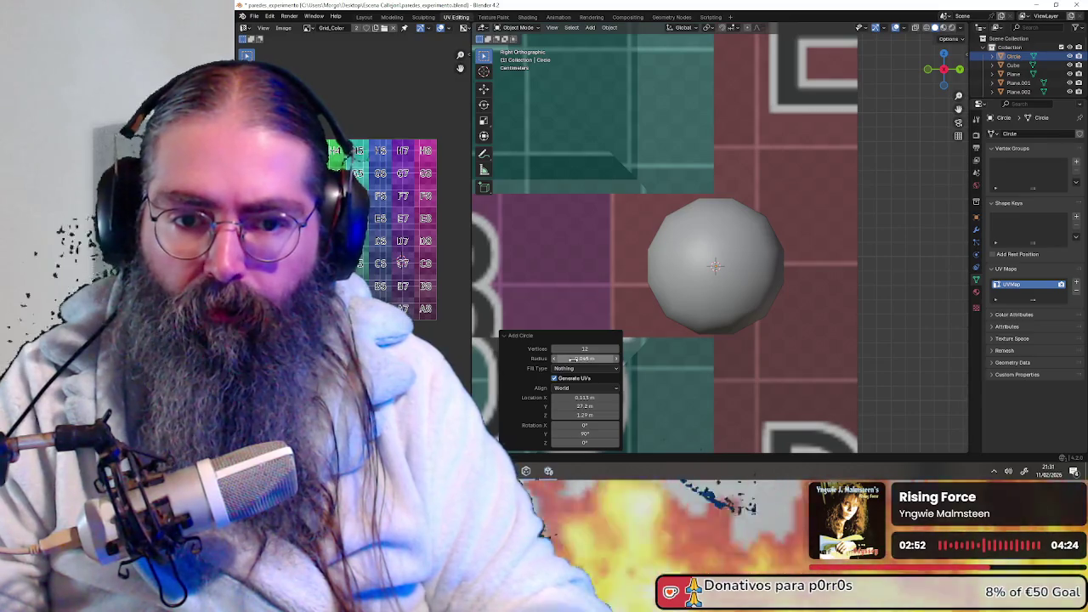
{"action": "middle_click_drag", "start_coordinate": [633, 223], "coordinate": [699, 215]}
{"action": "left_click", "coordinate": [567, 358]}
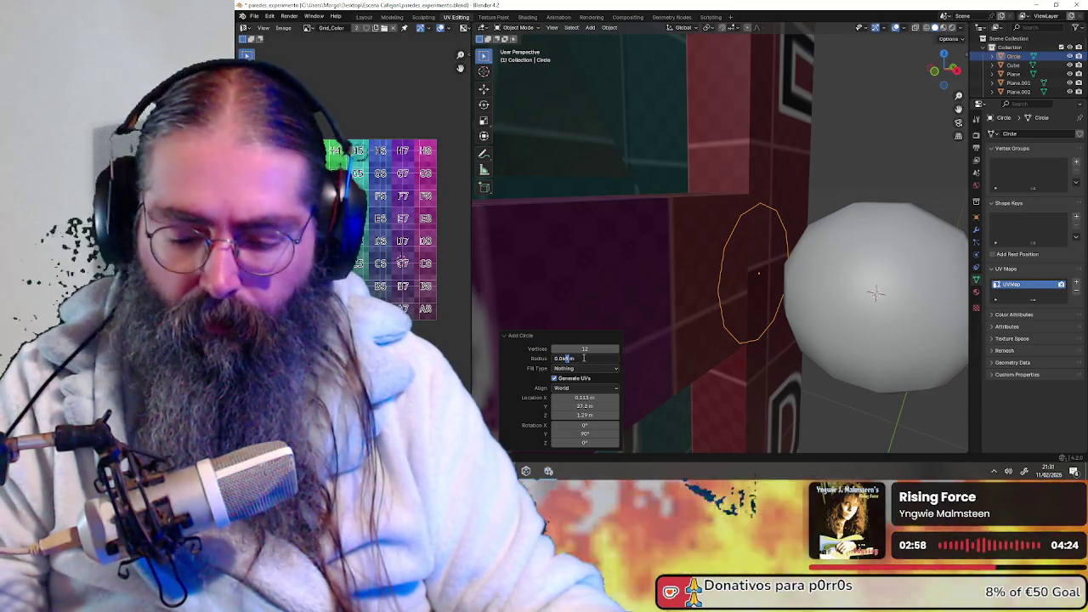
{"action": "type", "text": "0.049"}
{"action": "key", "text": "Return"}
- Check the circle in front of the knob, then undo it to keep only the sphere
{"action": "mouse_move", "coordinate": [701, 338]}
{"action": "middle_mouse_down"}
{"action": "mouse_move", "coordinate": [784, 299]}
{"action": "mouse_move", "coordinate": [734, 311]}
{"action": "mouse_move", "coordinate": [747, 308]}
{"action": "middle_mouse_up"}
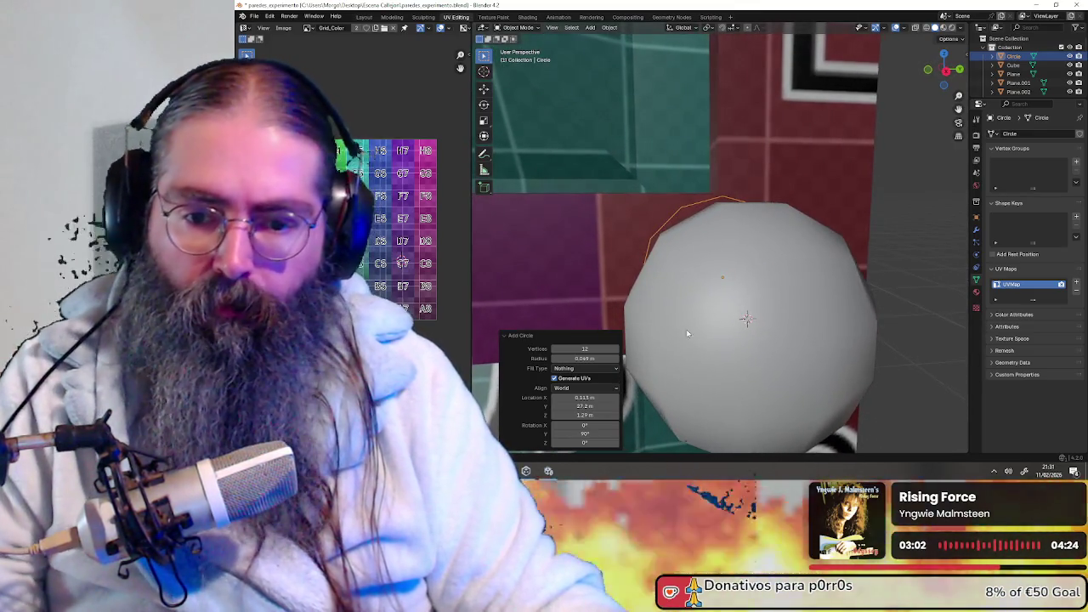
{"action": "scroll", "coordinate": [716, 323], "scroll_direction": "down", "scroll_amount": 2}
{"action": "middle_click_drag", "start_coordinate": [733, 349], "coordinate": [723, 357]}
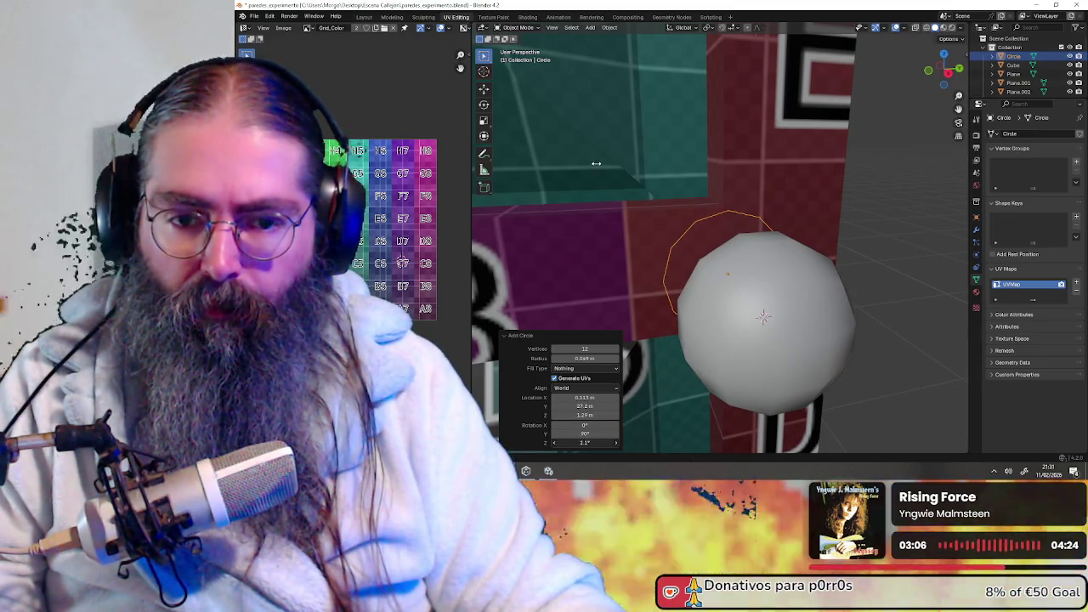
{"action": "key", "text": "ctrl+z"}
- Orbit around the wall and sphere knob, then Alt+Tab to Unity's OutdoorScene
{"action": "mouse_move", "coordinate": [662, 306]}
{"action": "middle_mouse_down"}
{"action": "mouse_move", "coordinate": [686, 315]}
{"action": "mouse_move", "coordinate": [668, 310]}
{"action": "middle_mouse_up"}
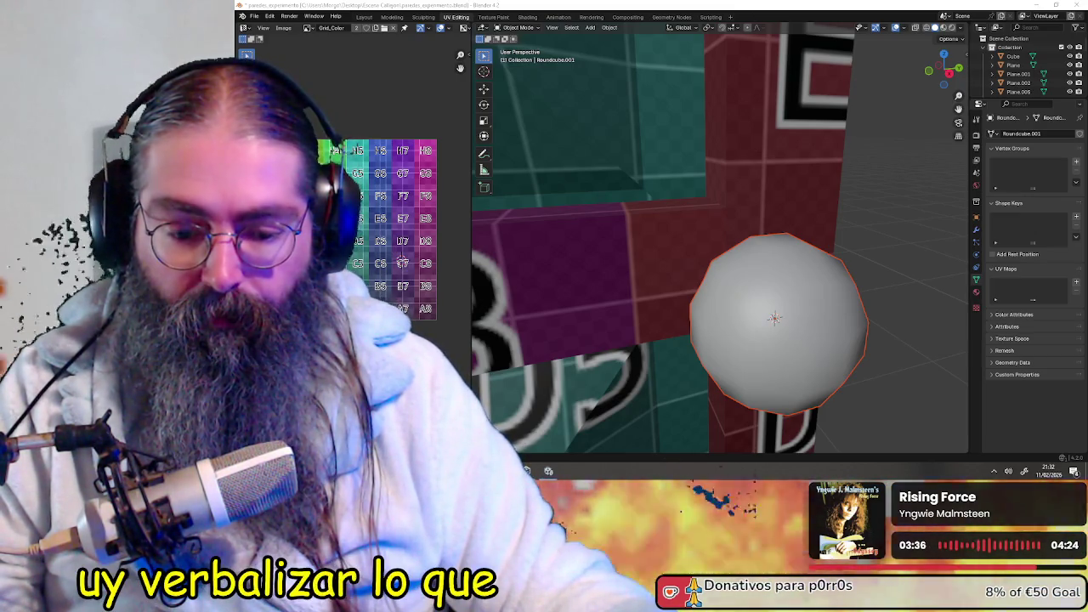
{"action": "middle_click_drag", "start_coordinate": [657, 277], "coordinate": [655, 277]}
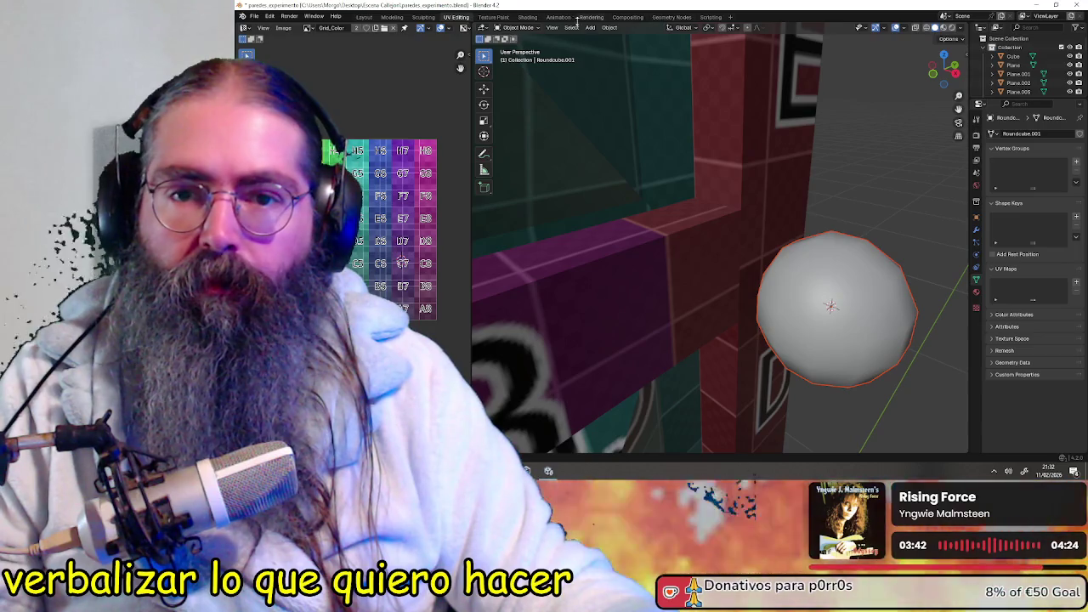
{"action": "middle_click_drag", "start_coordinate": [620, 101], "coordinate": [812, 220]}
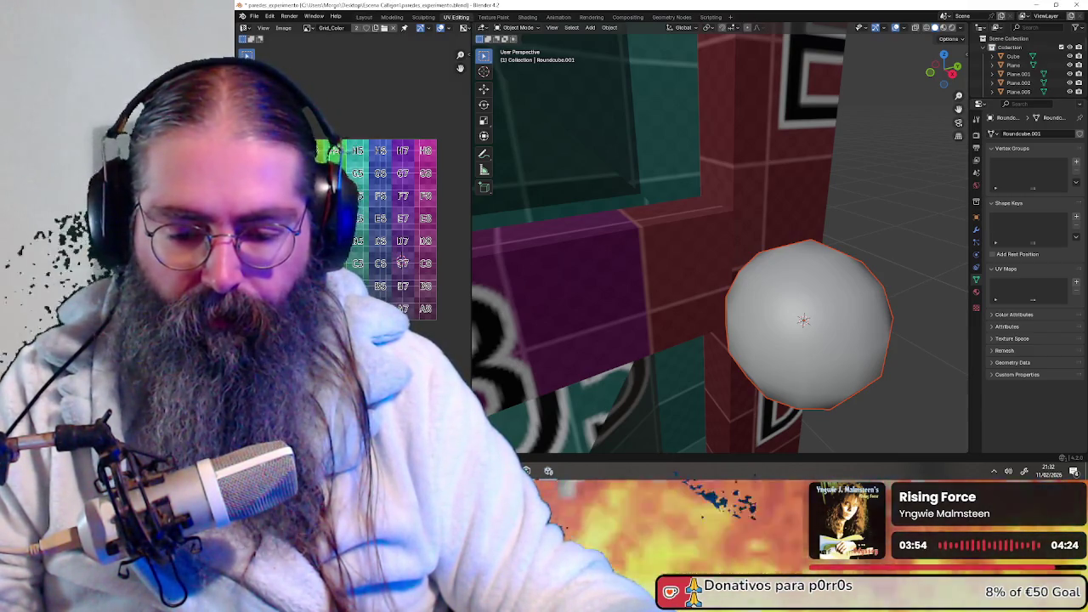
{"action": "key", "text": "alt+Tab"}
{"action": "key", "text": "alt+Tab"}
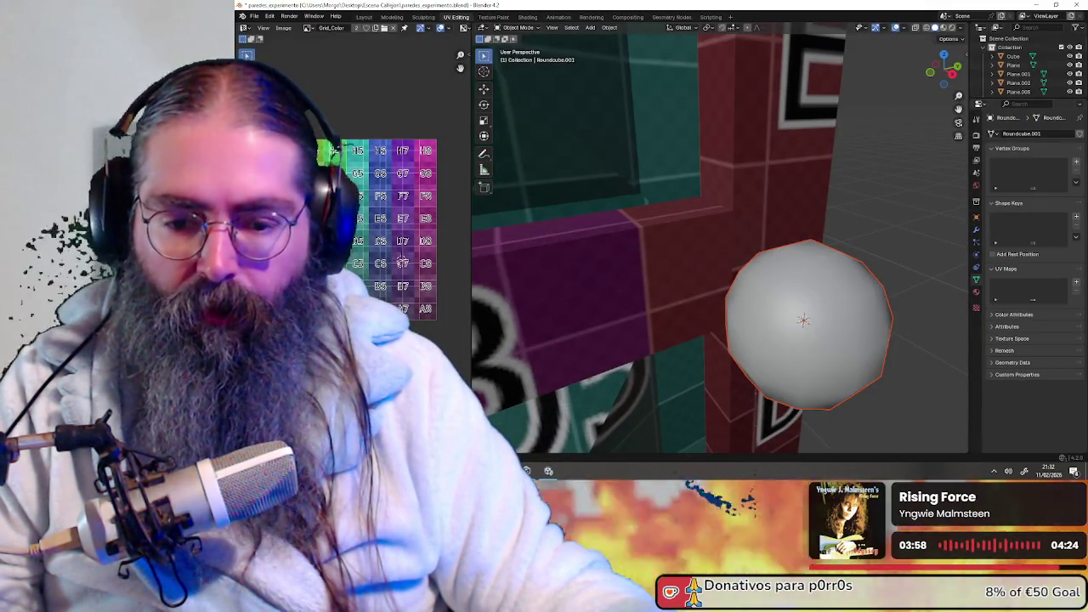
{"action": "key", "text": "alt+Tab"}
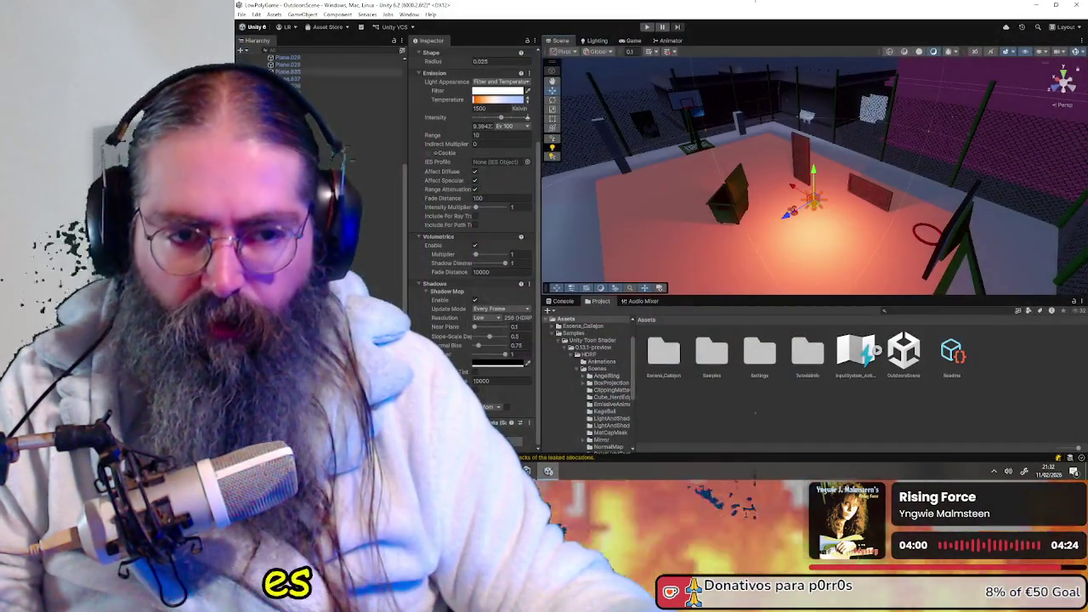
- Show Unity's Scene view as wireframe, then minimise Unity and orbit Blender's sphere knob
{"action": "left_click", "coordinate": [890, 52]}
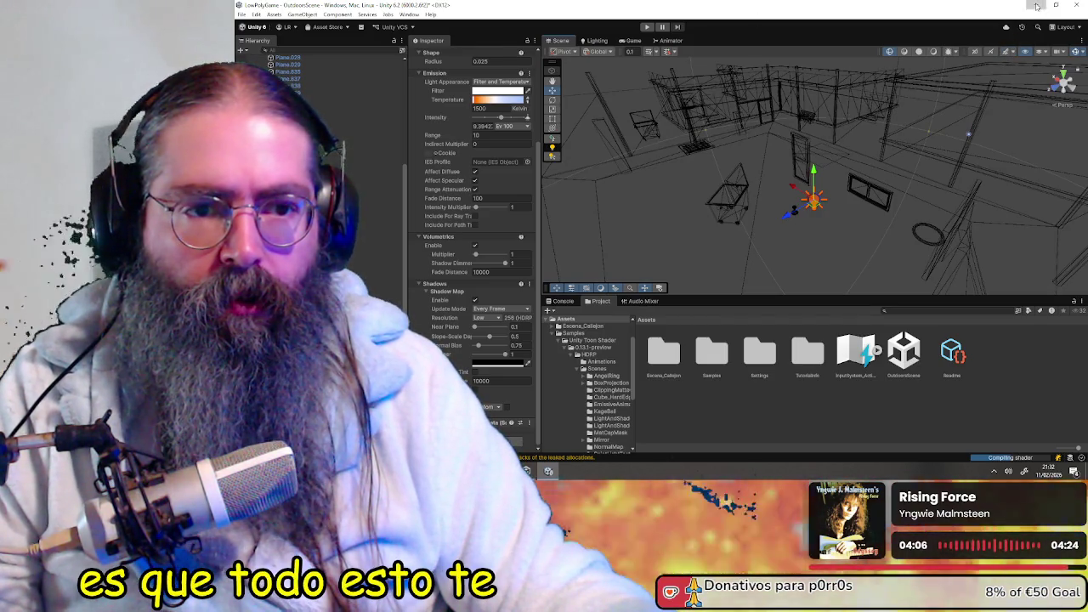
{"action": "left_click", "coordinate": [1036, 6]}
{"action": "left_click", "coordinate": [823, 251]}
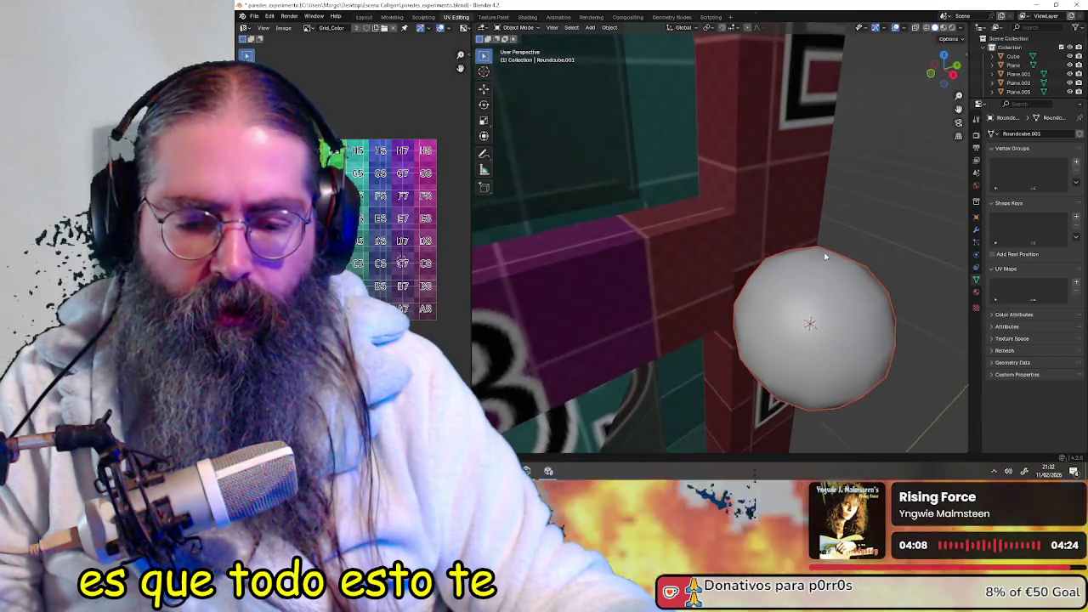
{"action": "middle_click_drag", "start_coordinate": [825, 257], "coordinate": [822, 251]}
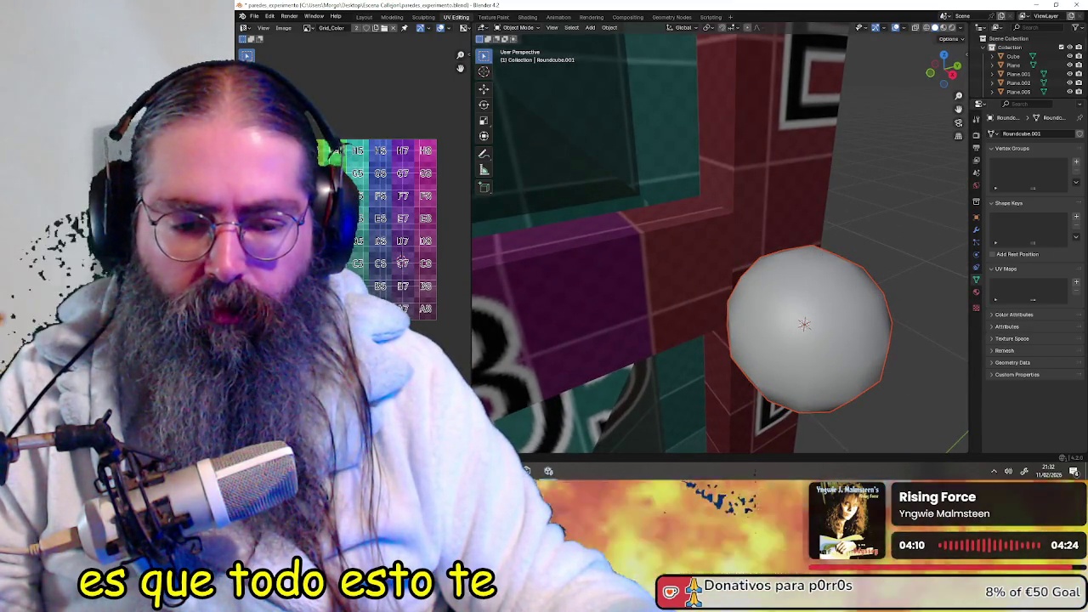
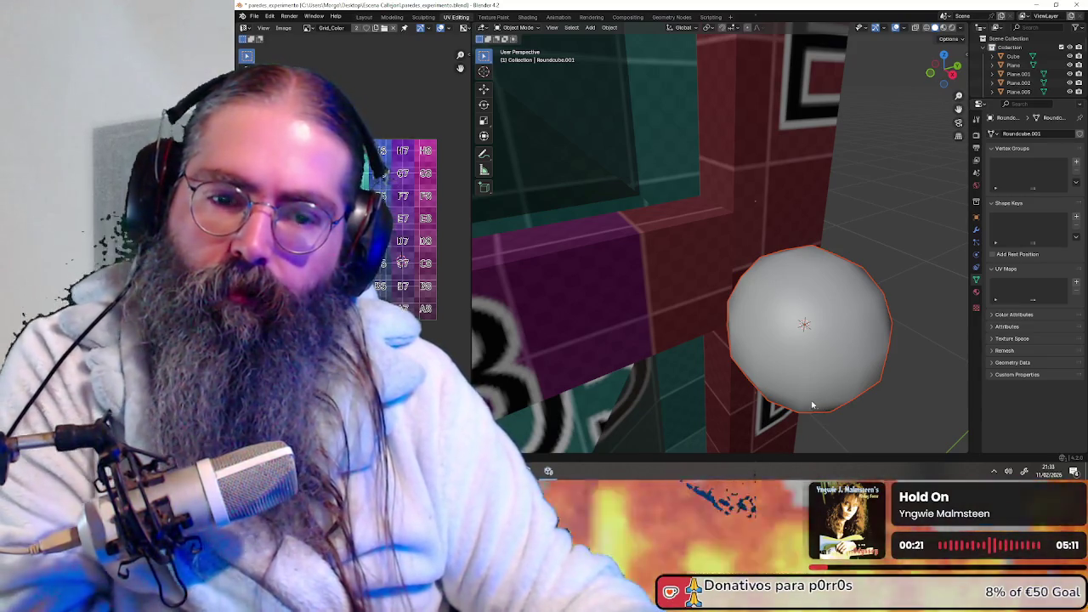
- Set Undo Steps to 100 in Preferences > System, then close Preferences
{"action": "left_click", "coordinate": [270, 16]}
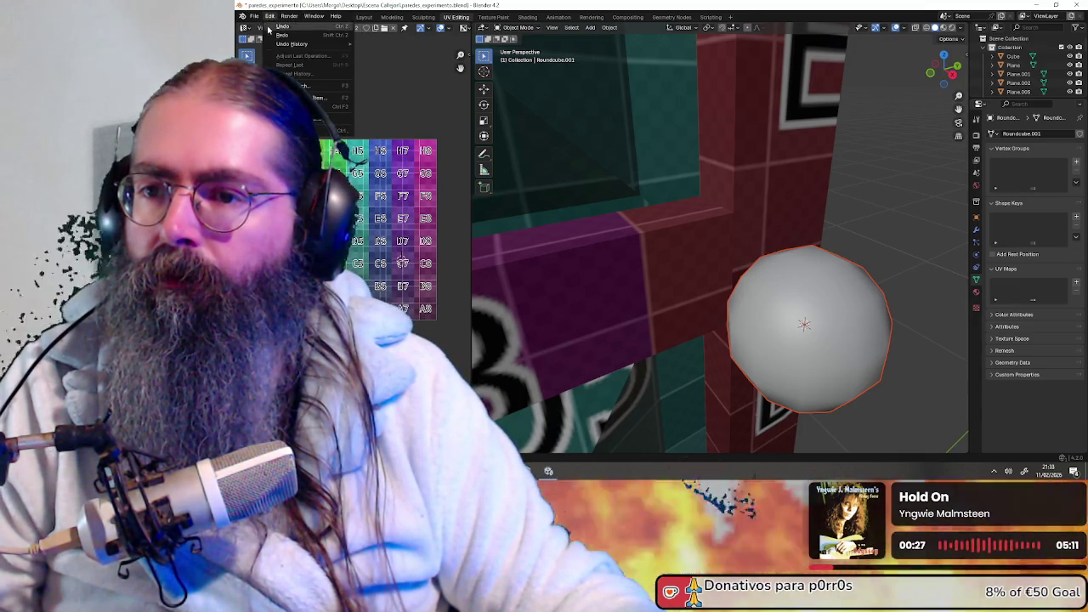
{"action": "left_click", "coordinate": [298, 130]}
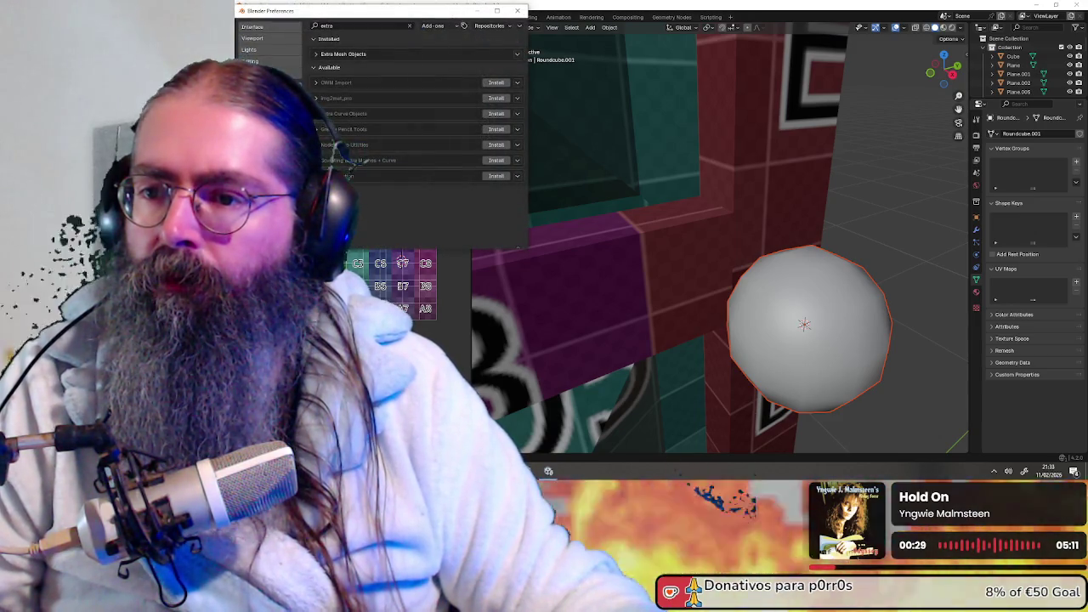
{"action": "left_click", "coordinate": [273, 63]}
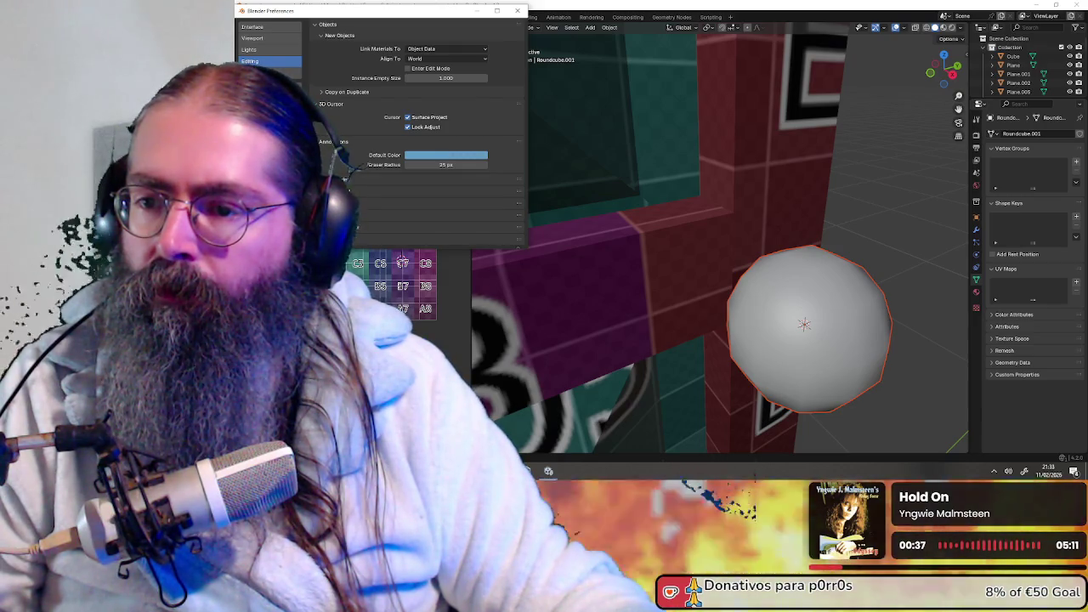
{"action": "left_click", "coordinate": [269, 153]}
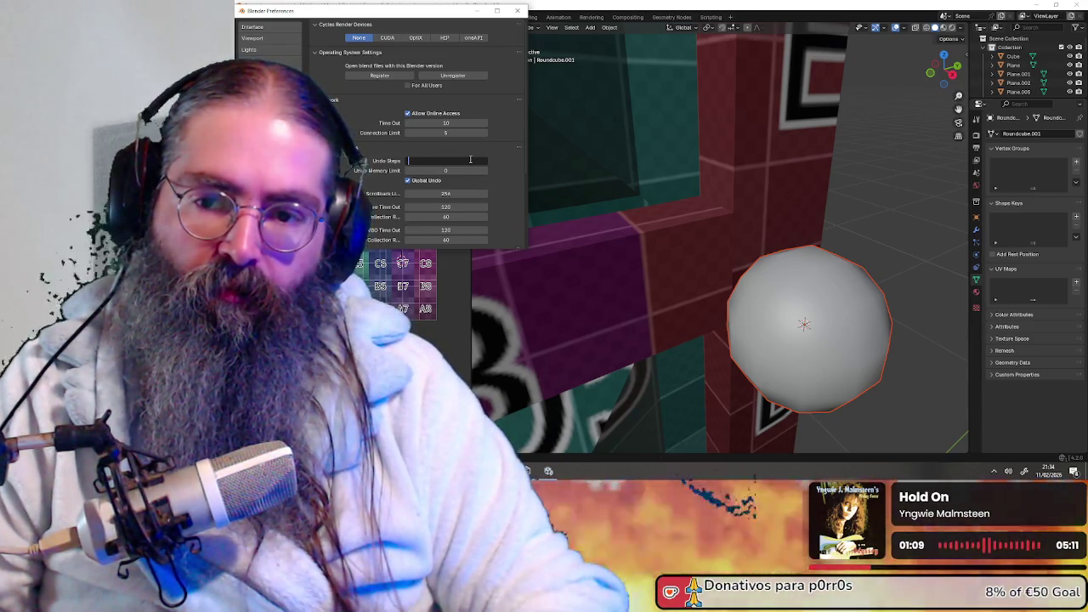
{"action": "key", "text": "BackSpace"}
{"action": "key", "text": "BackSpace"}
{"action": "type", "text": "100"}
{"action": "key", "text": "Return"}
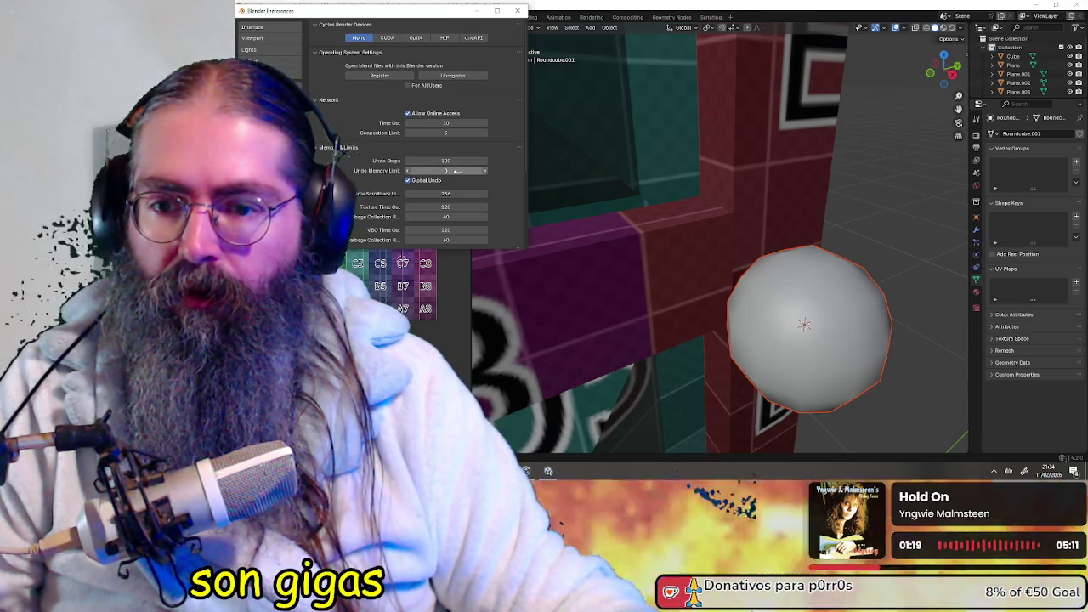
{"action": "scroll", "coordinate": [503, 185], "scroll_direction": "down", "scroll_amount": 2}
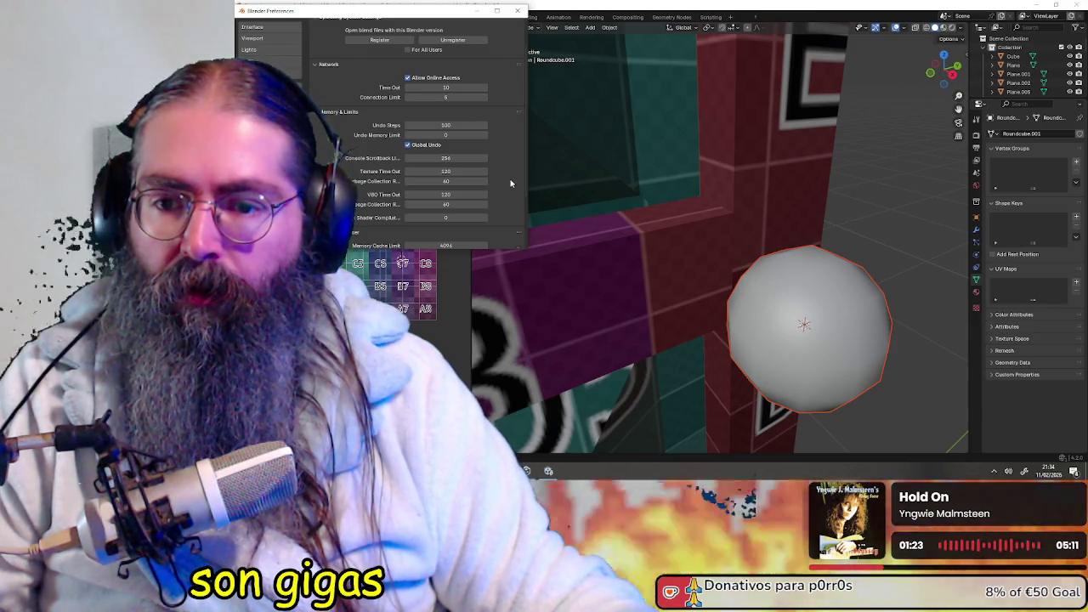
{"action": "scroll", "coordinate": [511, 184], "scroll_direction": "up", "scroll_amount": 1}
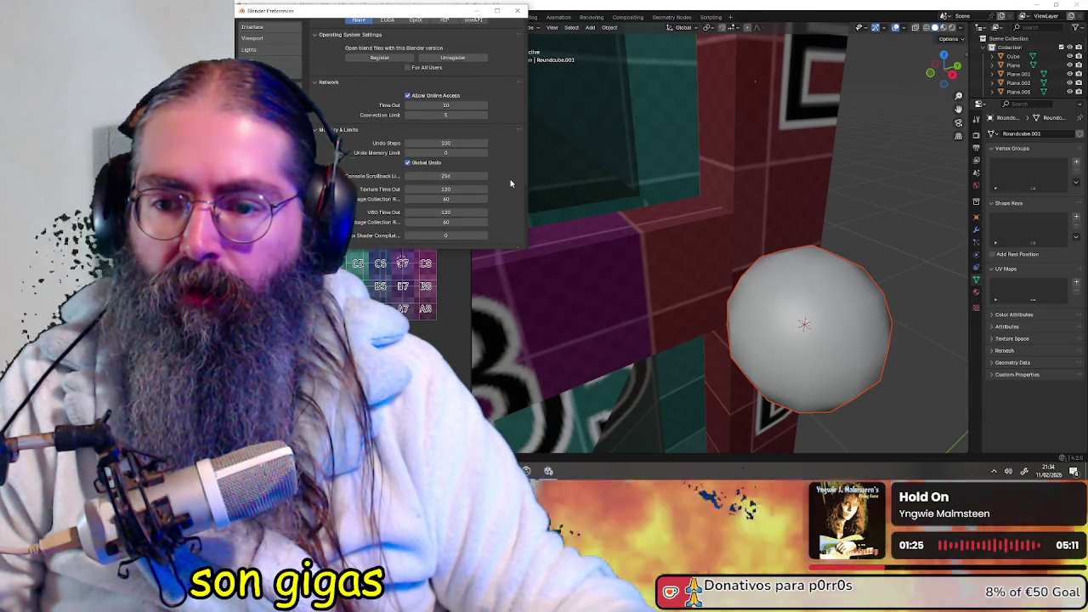
{"action": "scroll", "coordinate": [511, 184], "scroll_direction": "down", "scroll_amount": 5}
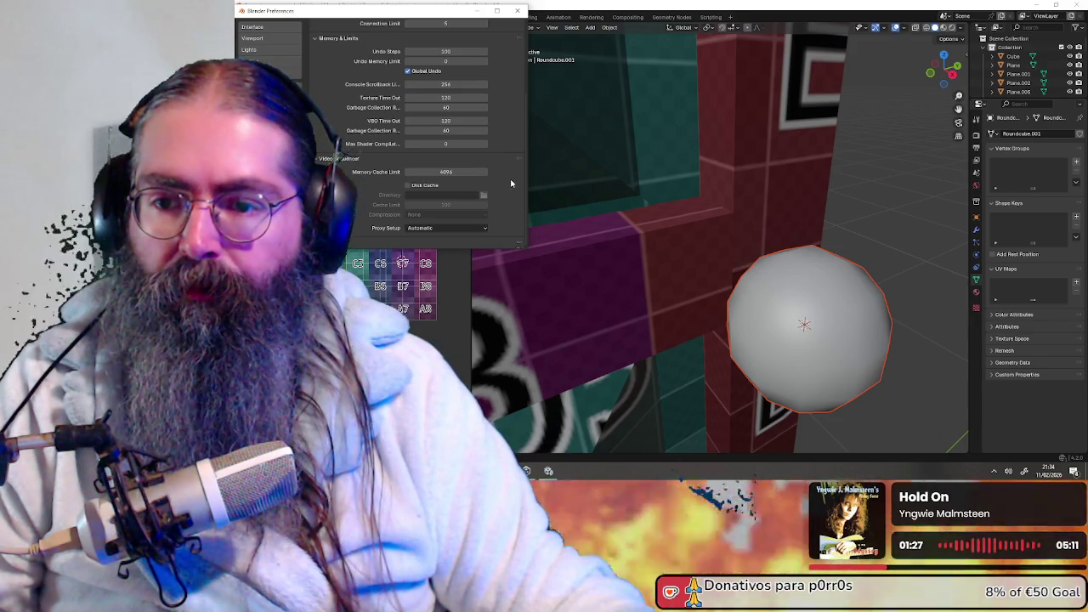
{"action": "scroll", "coordinate": [511, 183], "scroll_direction": "up", "scroll_amount": 6}
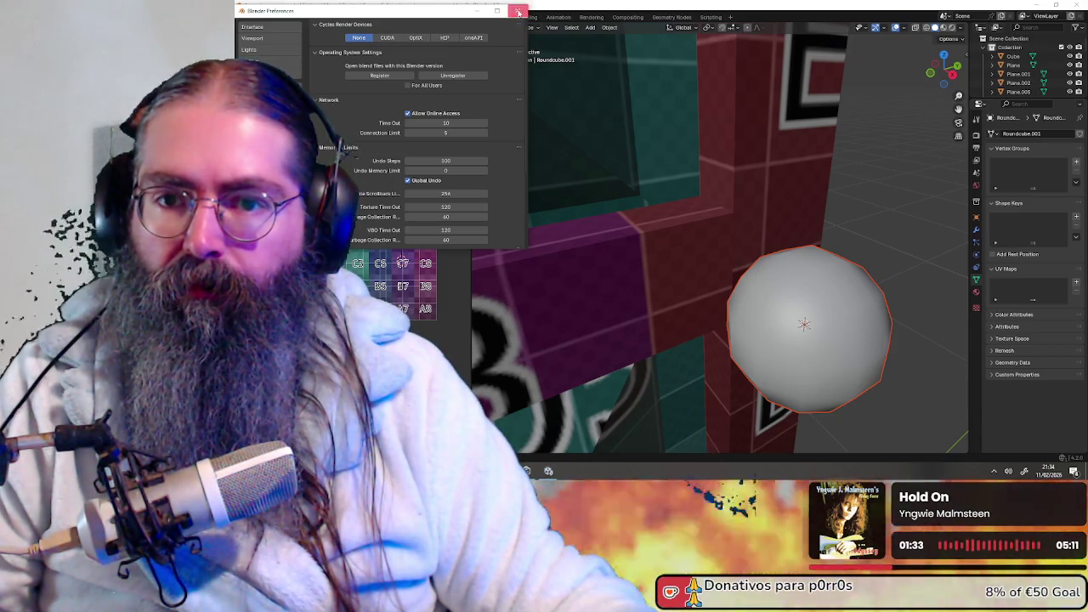
{"action": "left_click", "coordinate": [518, 12]}
- Orbit the view around the small sphere and column to see them from several angles
{"action": "middle_click_drag", "start_coordinate": [793, 274], "coordinate": [786, 273]}
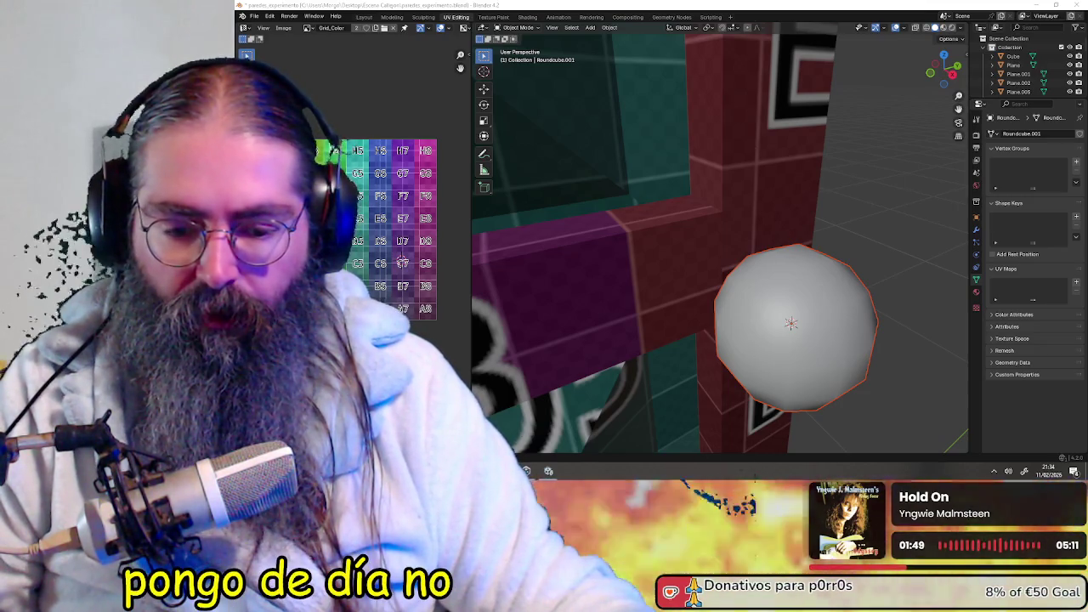
{"action": "key", "text": "alt+Tab"}
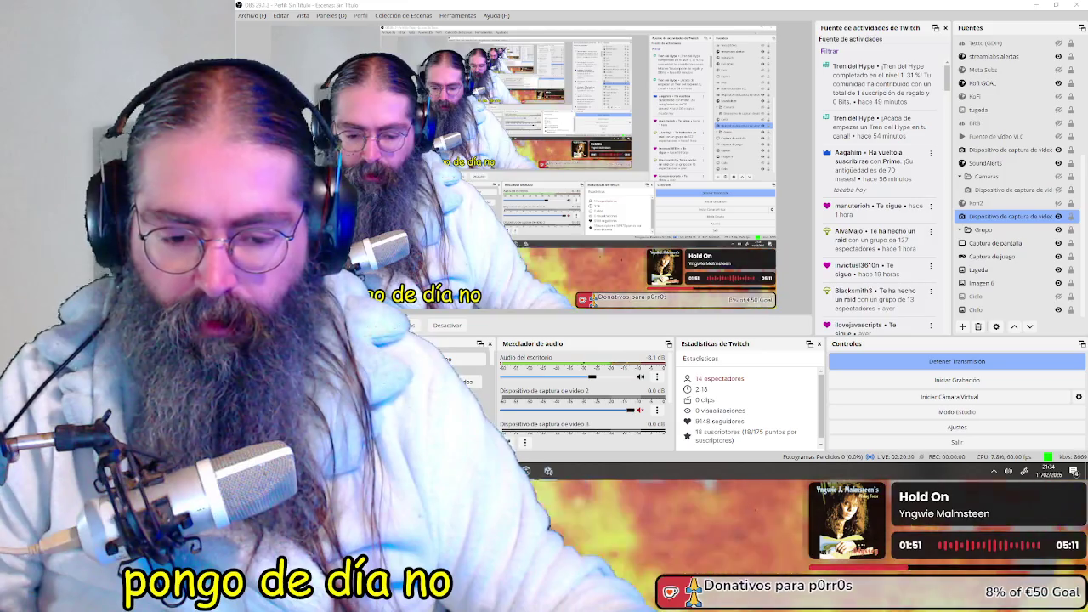
{"action": "key", "text": "alt+Tab"}
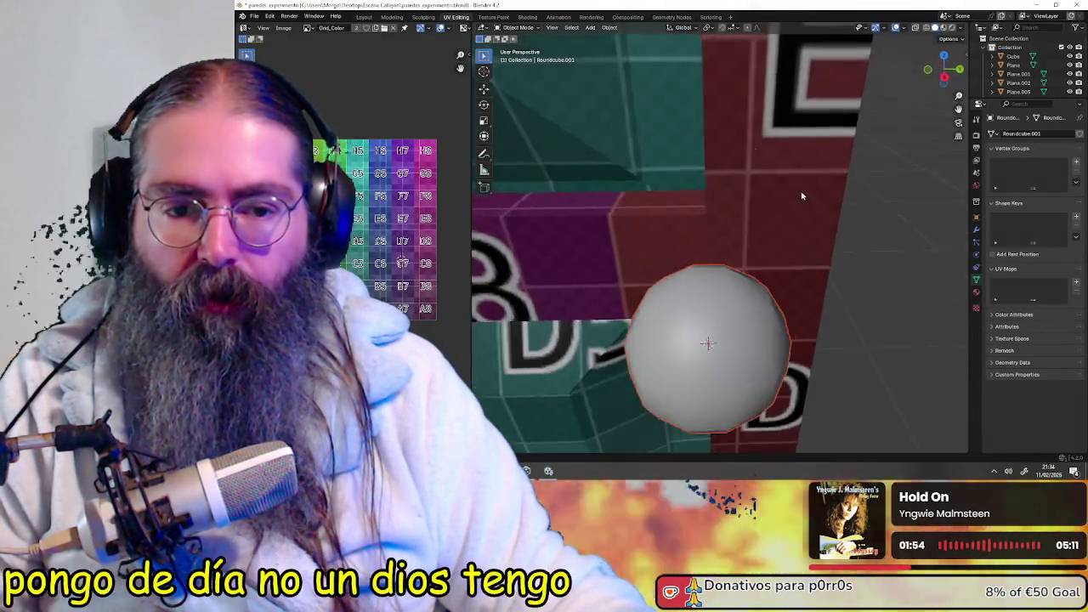
{"action": "middle_click_drag", "start_coordinate": [802, 197], "coordinate": [721, 193]}
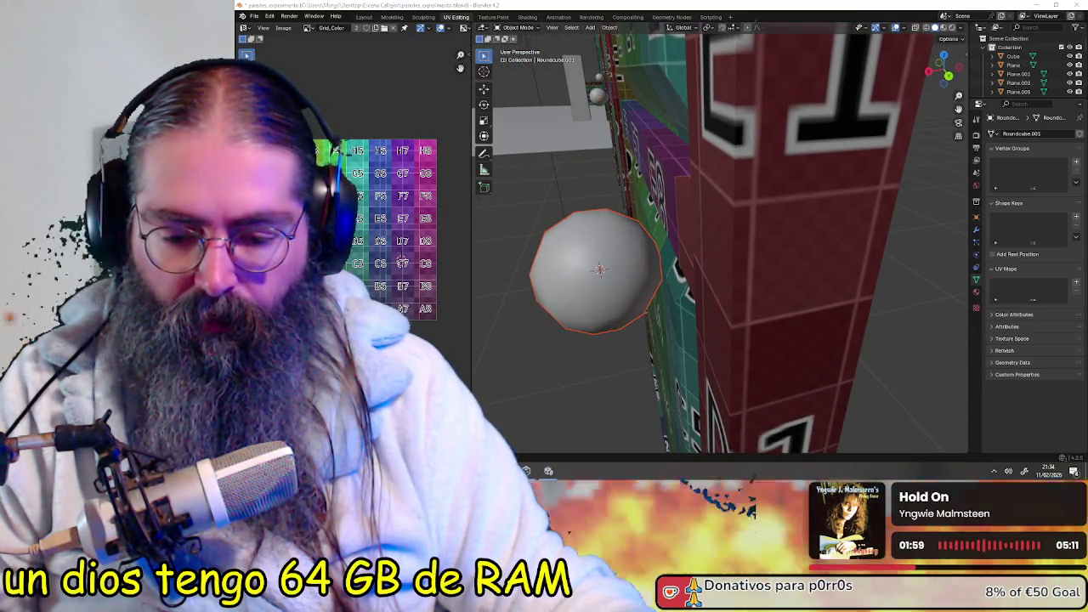
{"action": "key", "text": "alt+Tab"}
{"action": "key", "text": "alt+Tab"}
{"action": "mouse_move", "coordinate": [622, 223]}
{"action": "middle_mouse_down"}
{"action": "mouse_move", "coordinate": [587, 282]}
{"action": "mouse_move", "coordinate": [669, 290]}
{"action": "middle_mouse_up"}
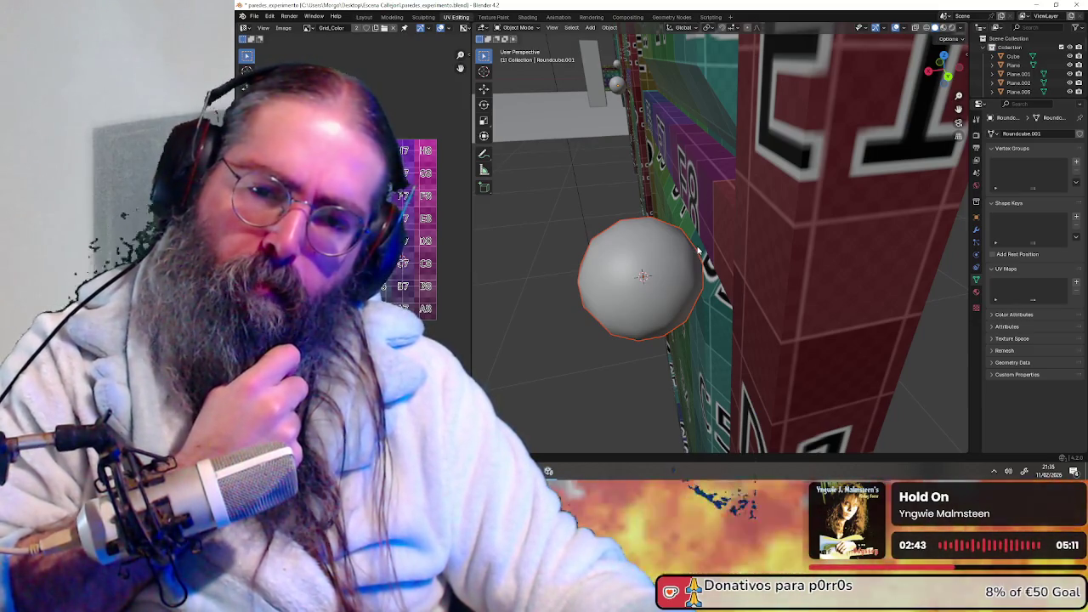
{"action": "middle_click_drag", "start_coordinate": [699, 250], "coordinate": [790, 239]}
{"action": "scroll", "coordinate": [790, 239], "scroll_direction": "down", "scroll_amount": 4}
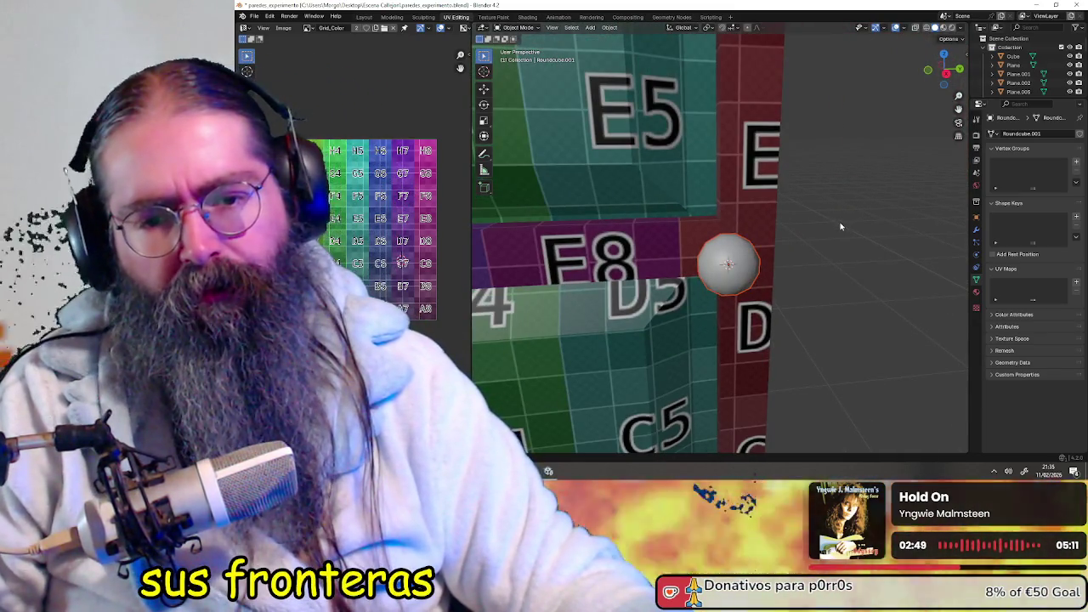
- Deselect the sphere and bring up the Add menu
{"action": "left_click", "coordinate": [840, 224]}
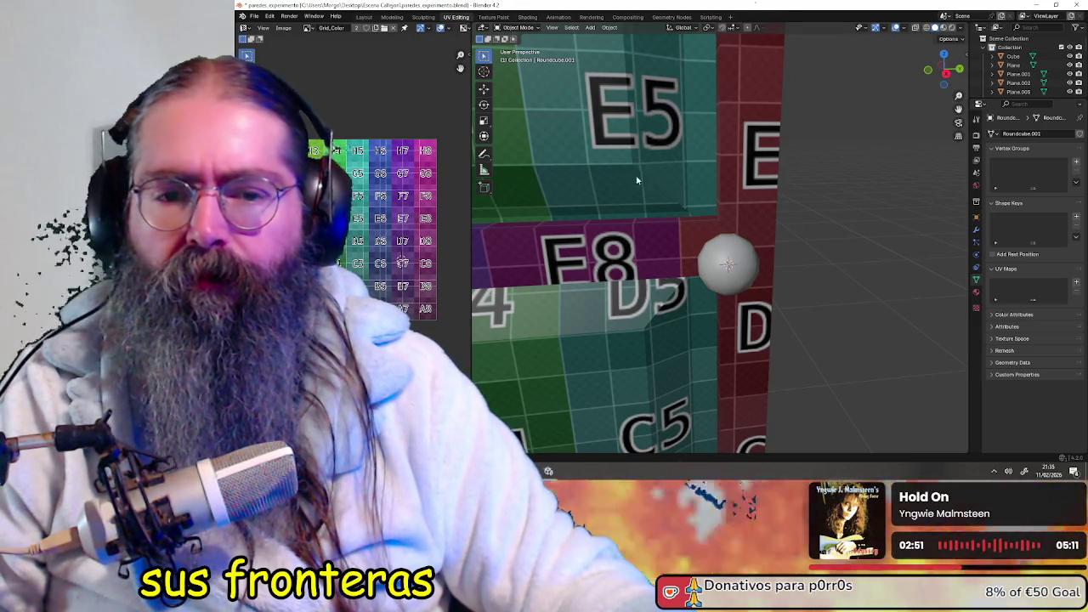
{"action": "middle_click_drag", "start_coordinate": [741, 251], "coordinate": [762, 247]}
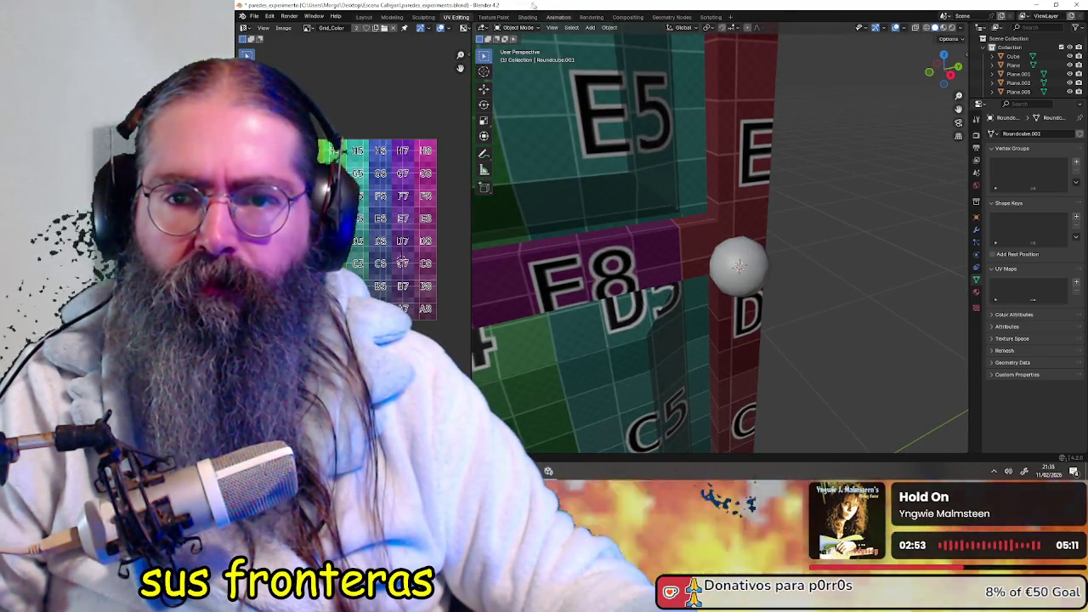
{"action": "left_click", "coordinate": [589, 27]}
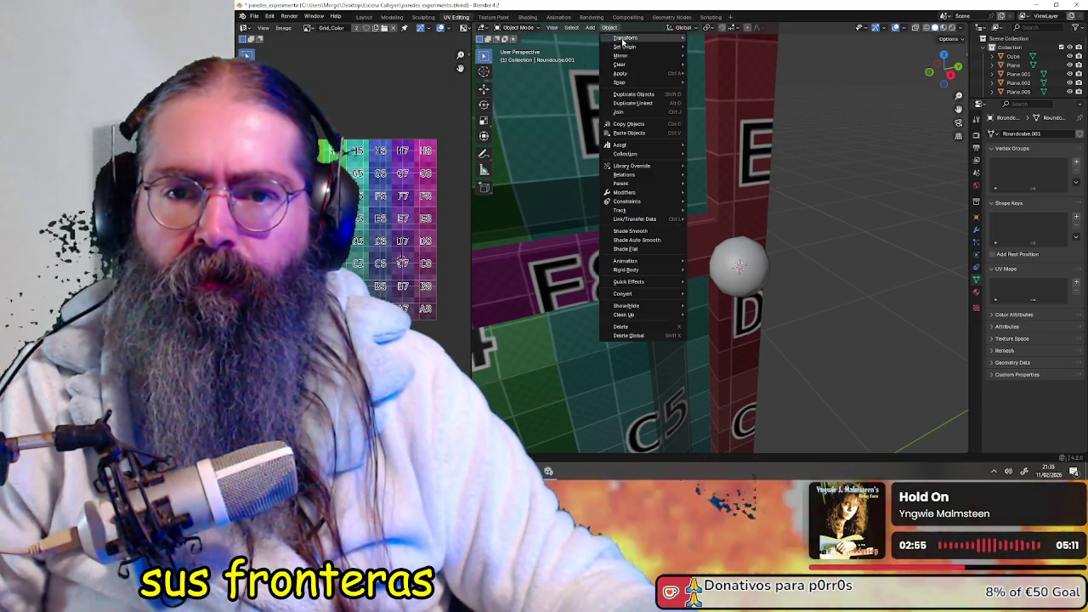
{"action": "mouse_move", "coordinate": [605, 38]}
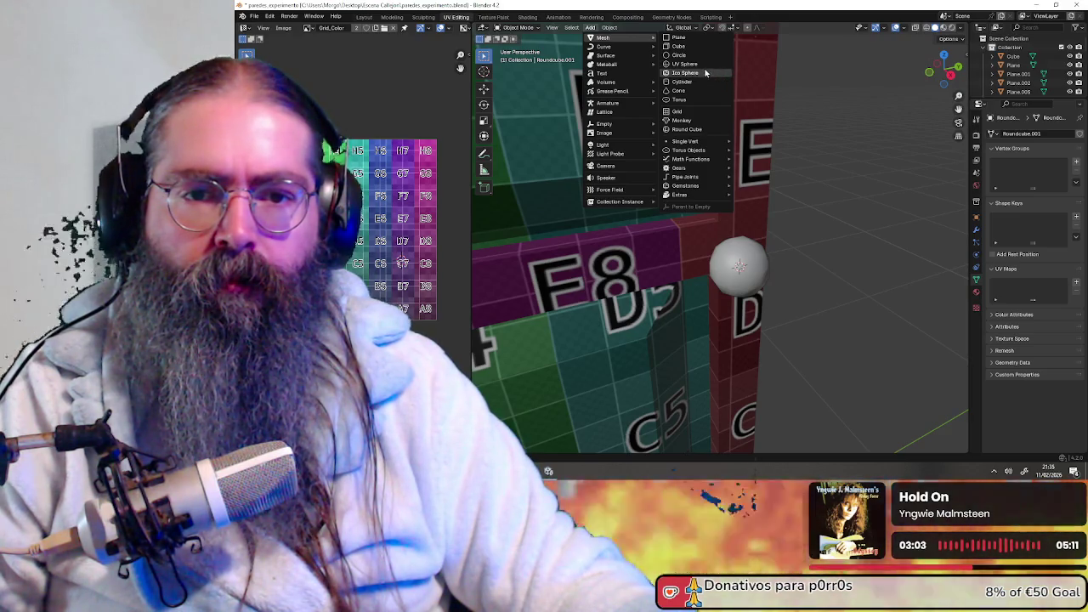
- Add a UV sphere with a 0.1 m radius, rotated 90° about Y
{"action": "left_click", "coordinate": [697, 66]}
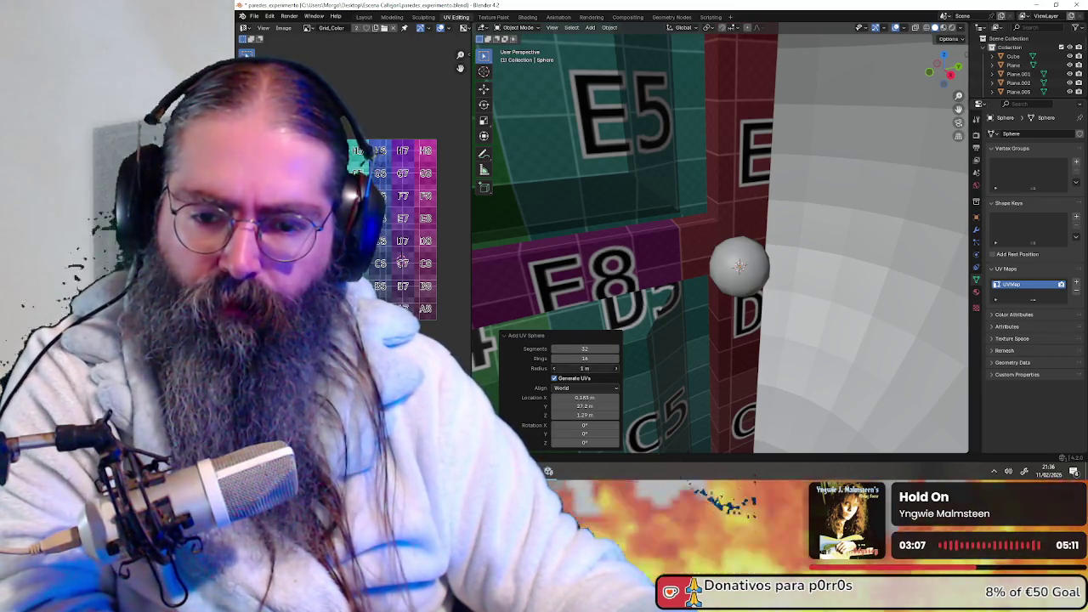
{"action": "type", "text": "0.1"}
{"action": "key", "text": "Return"}
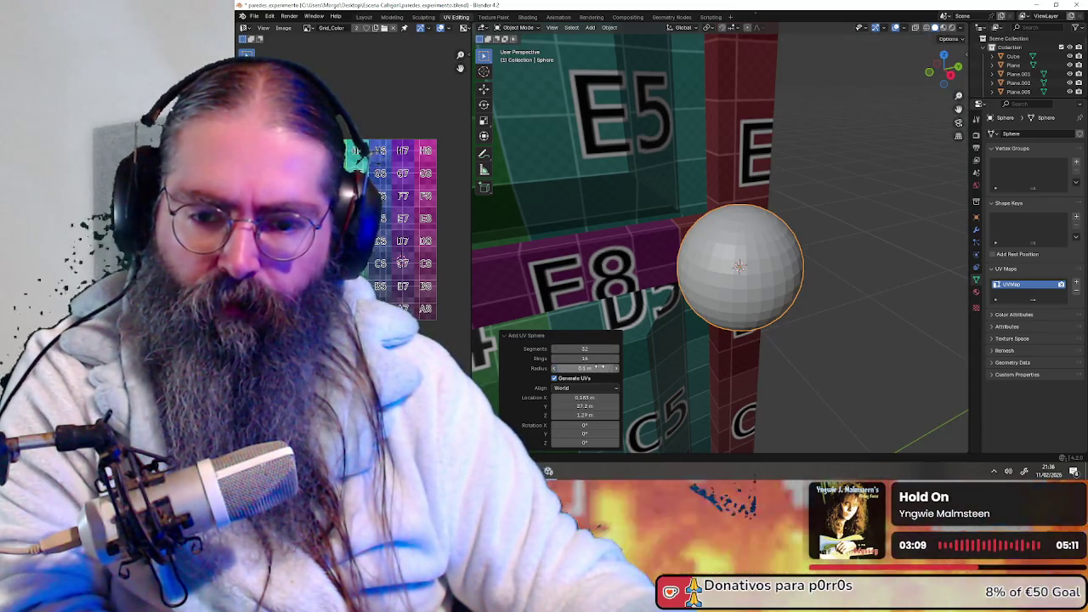
{"action": "left_click", "coordinate": [605, 434]}
{"action": "type", "text": "90"}
{"action": "key", "text": "Return"}
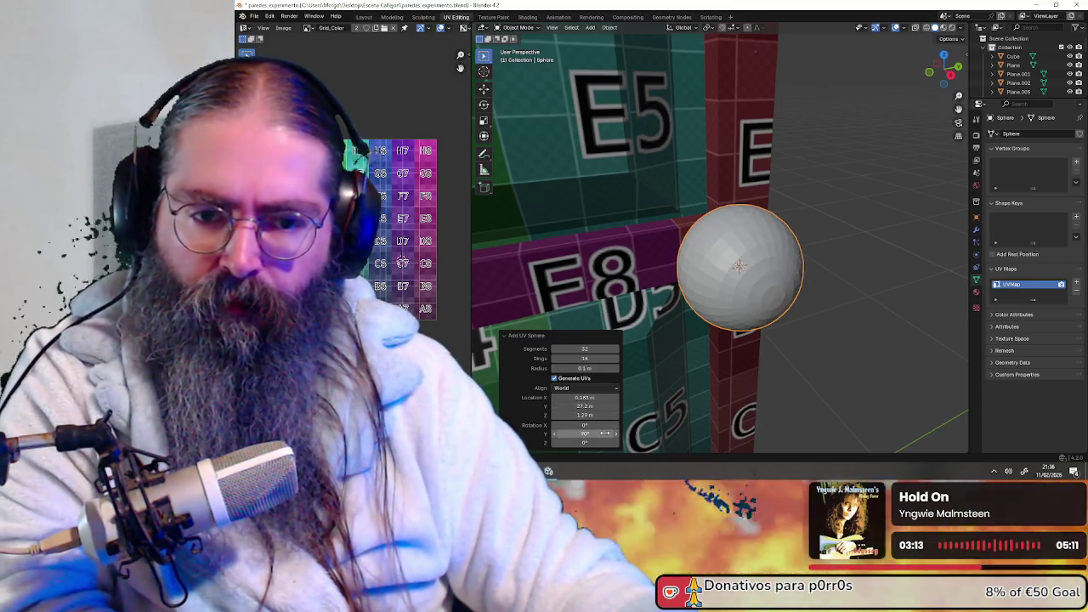
- Give the test sphere 16 segments, 5 rings and a 0.05 m radius
{"action": "scroll", "coordinate": [718, 309], "scroll_direction": "up", "scroll_amount": 1}
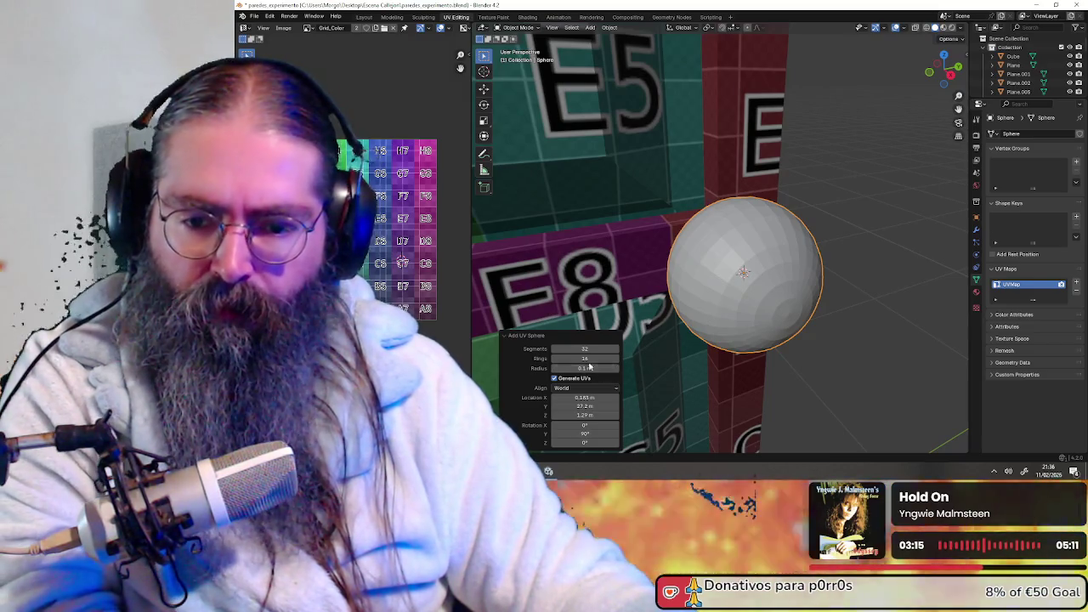
{"action": "left_click", "coordinate": [588, 349]}
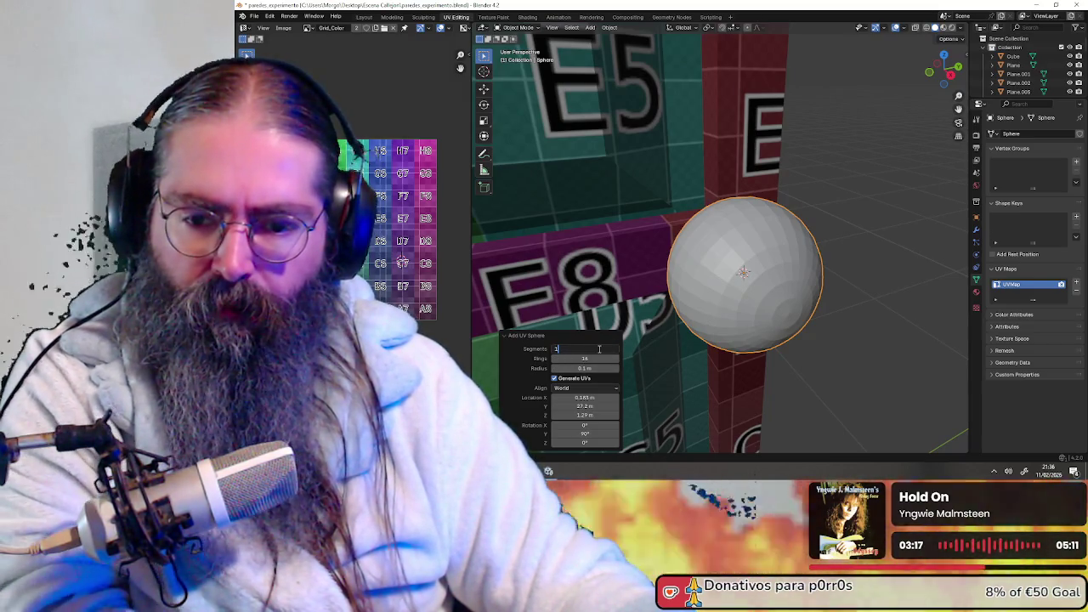
{"action": "type", "text": "16"}
{"action": "key", "text": "Return"}
{"action": "key", "text": "Return"}
{"action": "mouse_move", "coordinate": [804, 299]}
{"action": "middle_mouse_down"}
{"action": "mouse_move", "coordinate": [845, 283]}
{"action": "mouse_move", "coordinate": [689, 281]}
{"action": "mouse_move", "coordinate": [792, 273]}
{"action": "middle_mouse_up"}
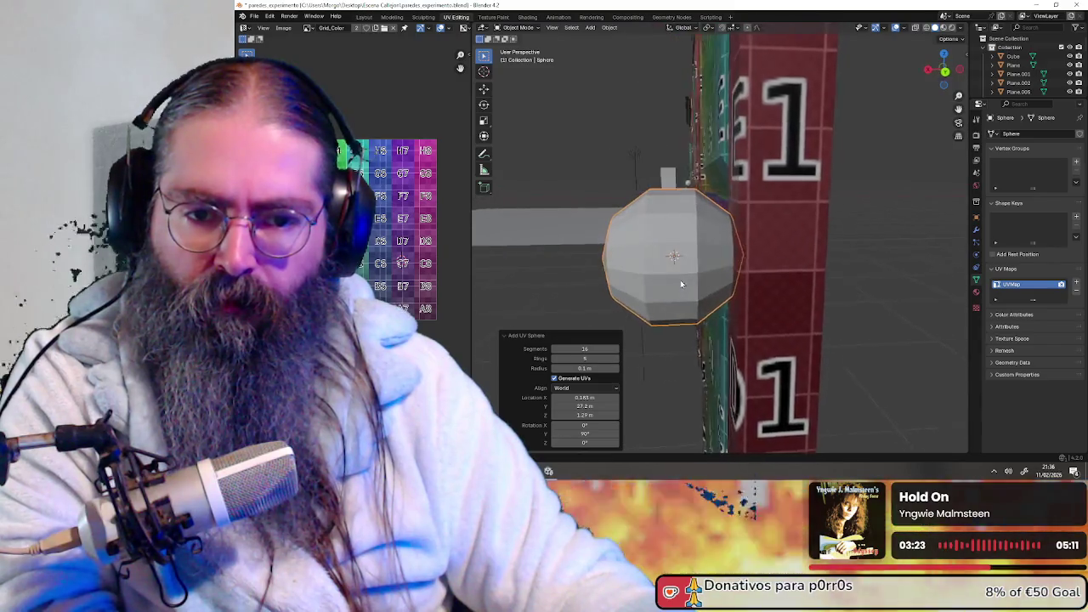
{"action": "left_click", "coordinate": [595, 369]}
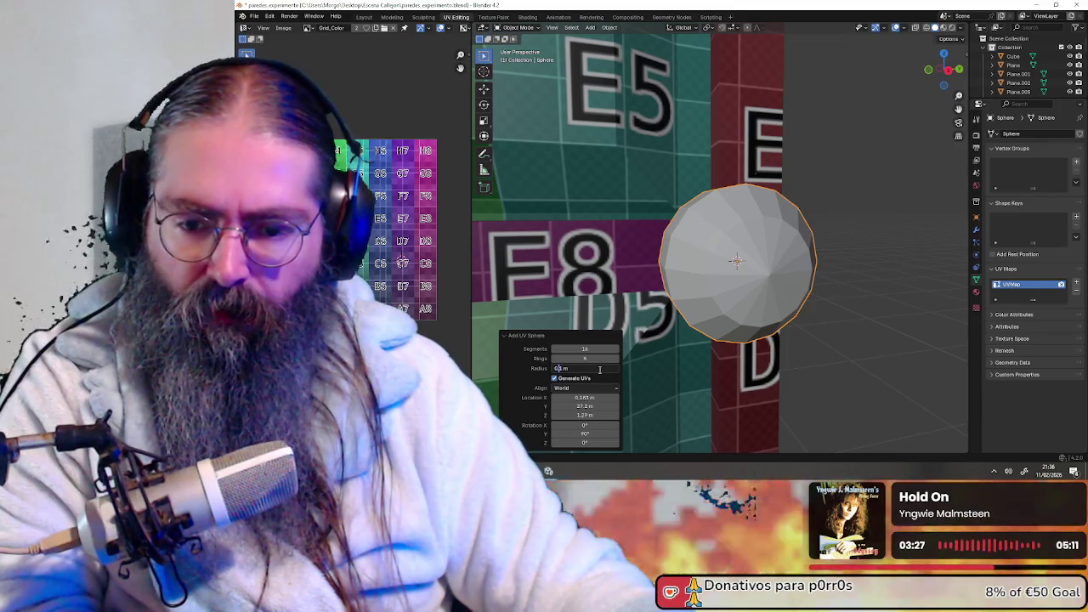
{"action": "type", "text": "0.05"}
{"action": "key", "text": "Return"}
- Inspect the faceted sphere in Local View, then return to the full scene and delete it
{"action": "mouse_move", "coordinate": [672, 358]}
{"action": "middle_mouse_down"}
{"action": "mouse_move", "coordinate": [765, 323]}
{"action": "mouse_move", "coordinate": [748, 259]}
{"action": "middle_mouse_up"}
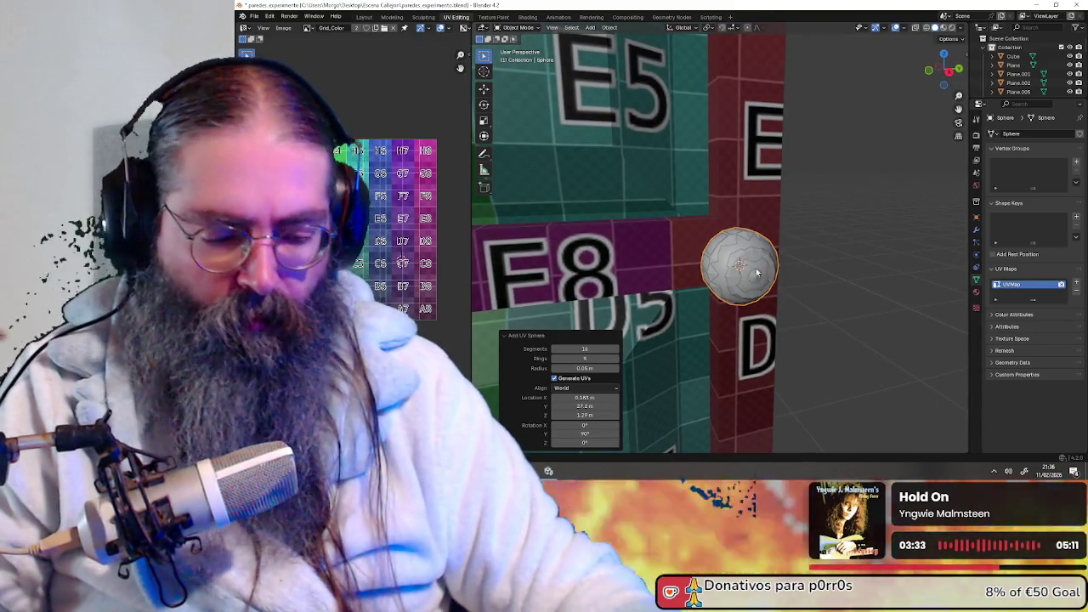
{"action": "key", "text": "KP_Divide"}
{"action": "scroll", "coordinate": [757, 271], "scroll_direction": "down", "scroll_amount": 3}
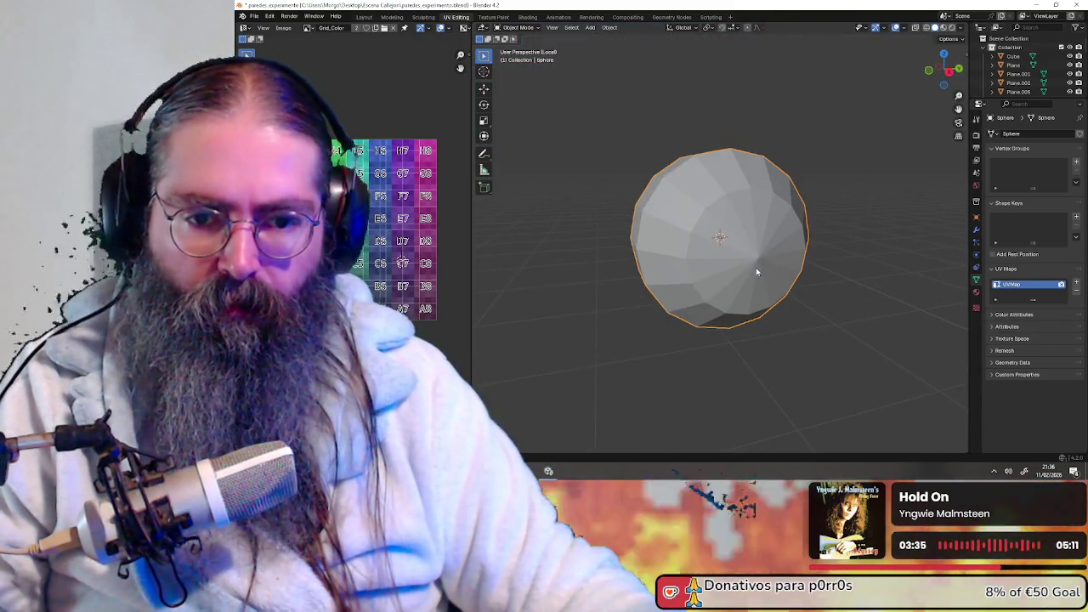
{"action": "mouse_move", "coordinate": [666, 236]}
{"action": "middle_mouse_down"}
{"action": "mouse_move", "coordinate": [809, 236]}
{"action": "mouse_move", "coordinate": [671, 244]}
{"action": "middle_mouse_up"}
{"action": "scroll", "coordinate": [681, 248], "scroll_direction": "down", "scroll_amount": 3}
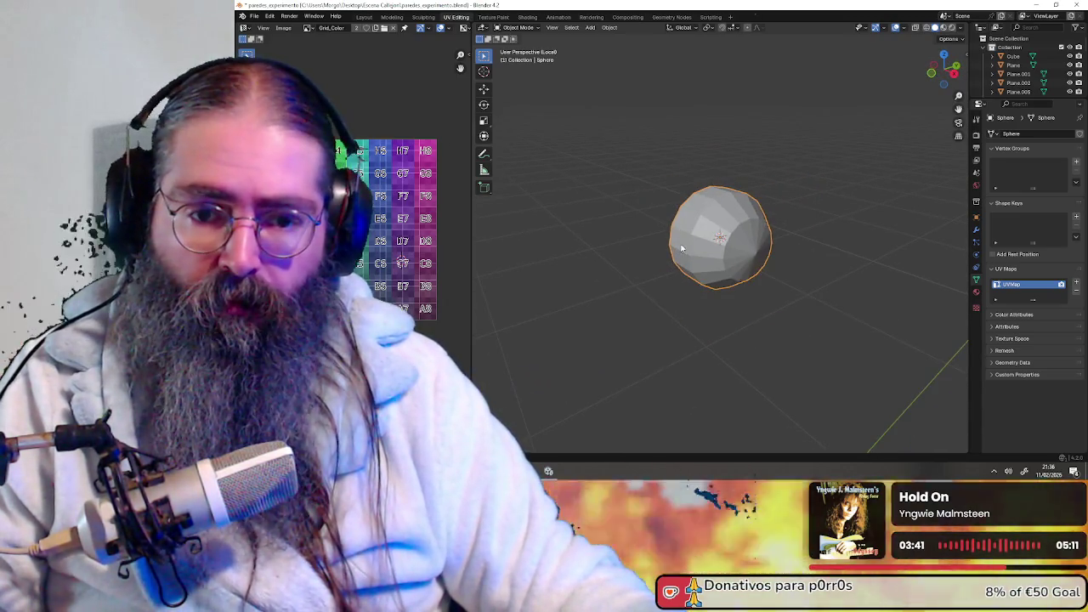
{"action": "mouse_move", "coordinate": [755, 233]}
{"action": "middle_mouse_down"}
{"action": "mouse_move", "coordinate": [719, 231]}
{"action": "mouse_move", "coordinate": [816, 227]}
{"action": "middle_mouse_up"}
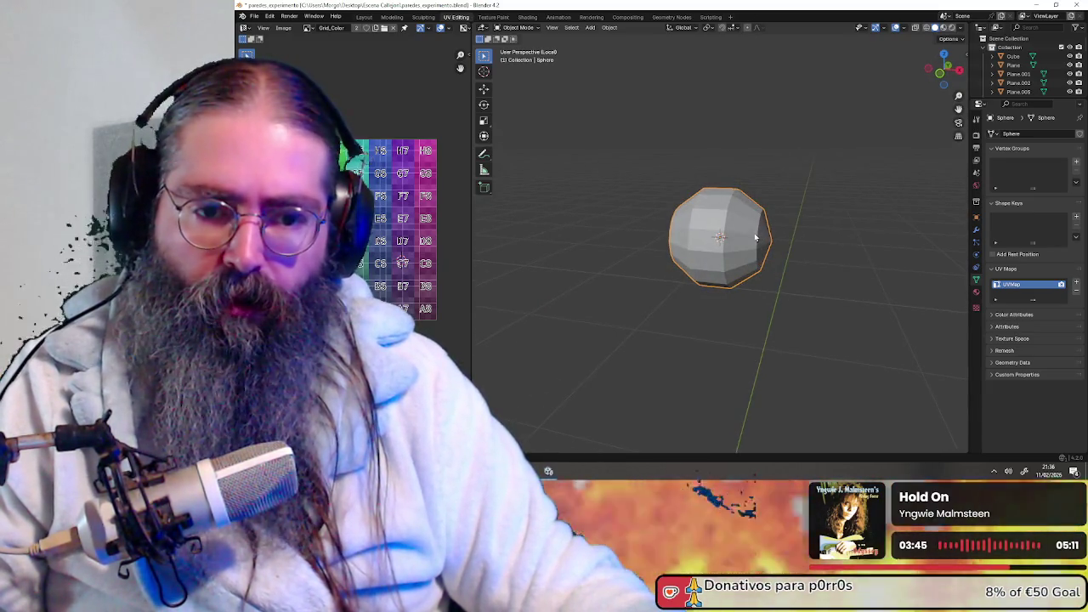
{"action": "mouse_move", "coordinate": [714, 238]}
{"action": "middle_mouse_down"}
{"action": "mouse_move", "coordinate": [791, 239]}
{"action": "mouse_move", "coordinate": [722, 247]}
{"action": "middle_mouse_up"}
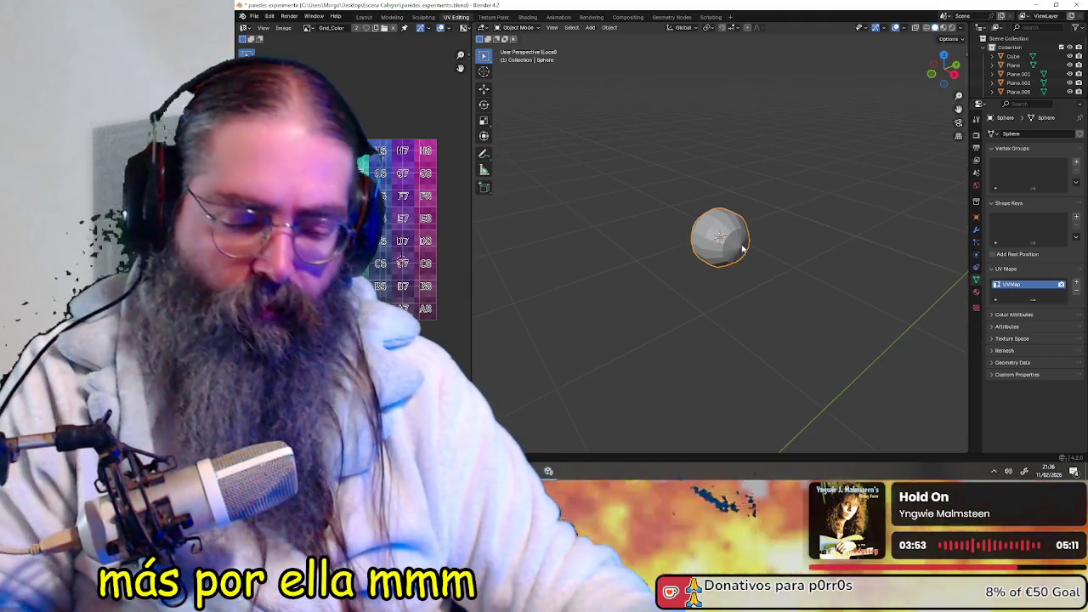
{"action": "key", "text": "KP_Divide"}
{"action": "key", "text": "Delete"}
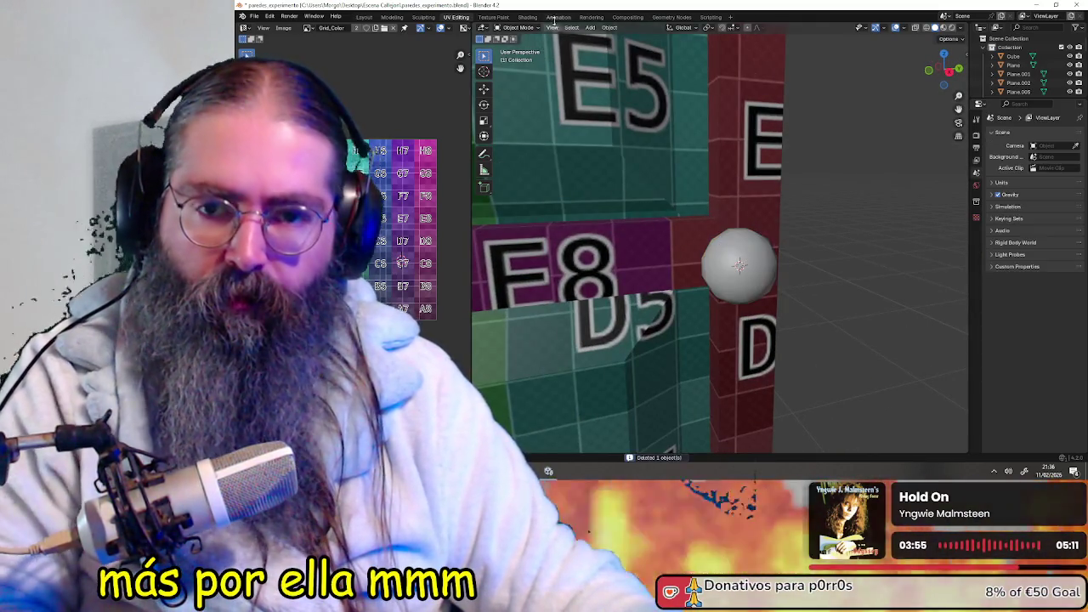
{"action": "left_click", "coordinate": [609, 27]}
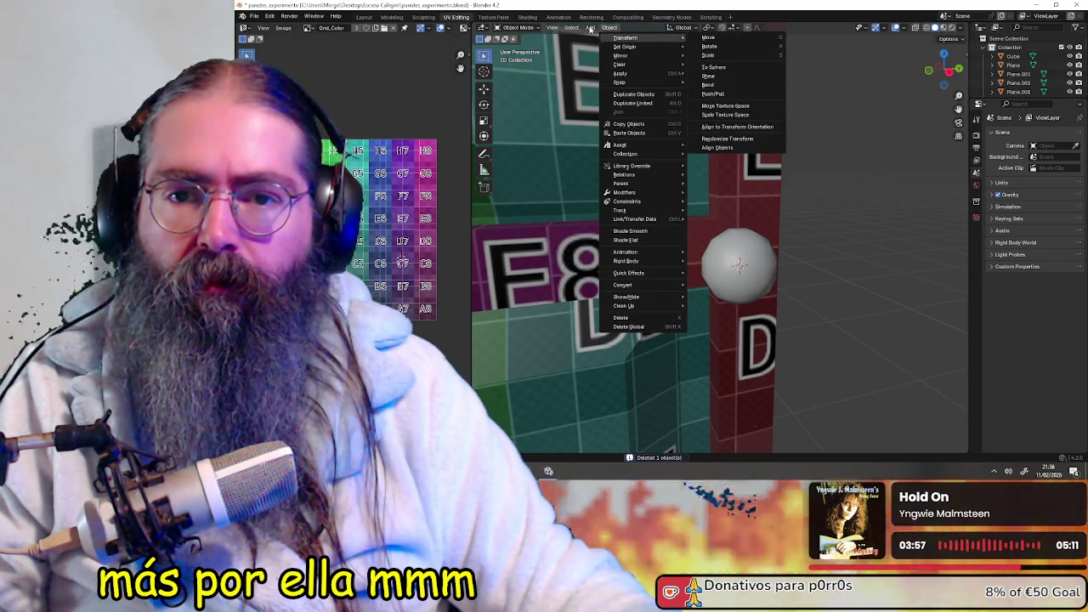
{"action": "mouse_move", "coordinate": [621, 37]}
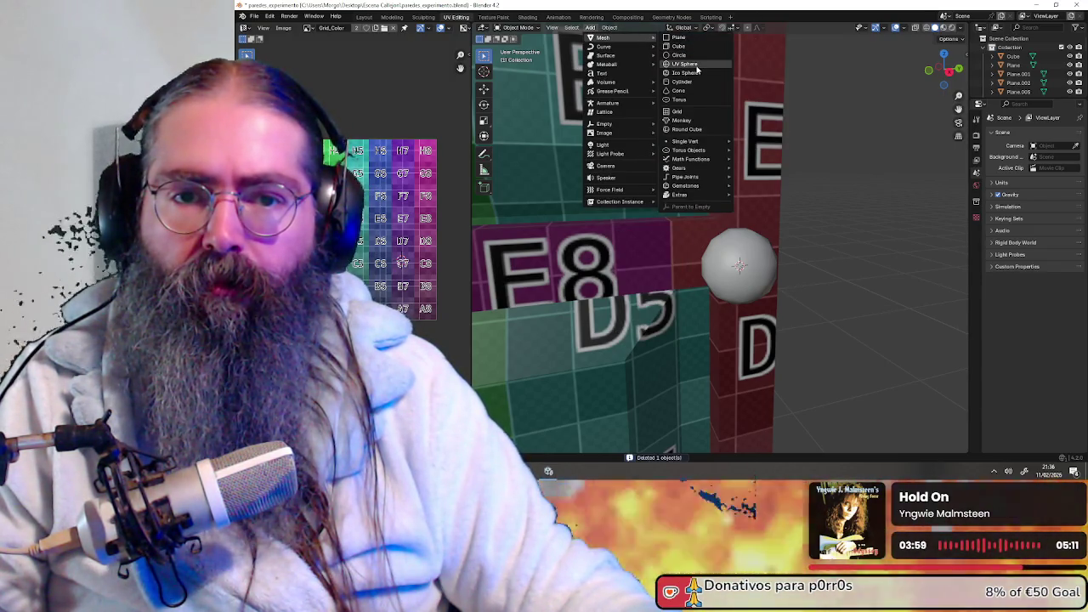
{"action": "left_click", "coordinate": [686, 64]}
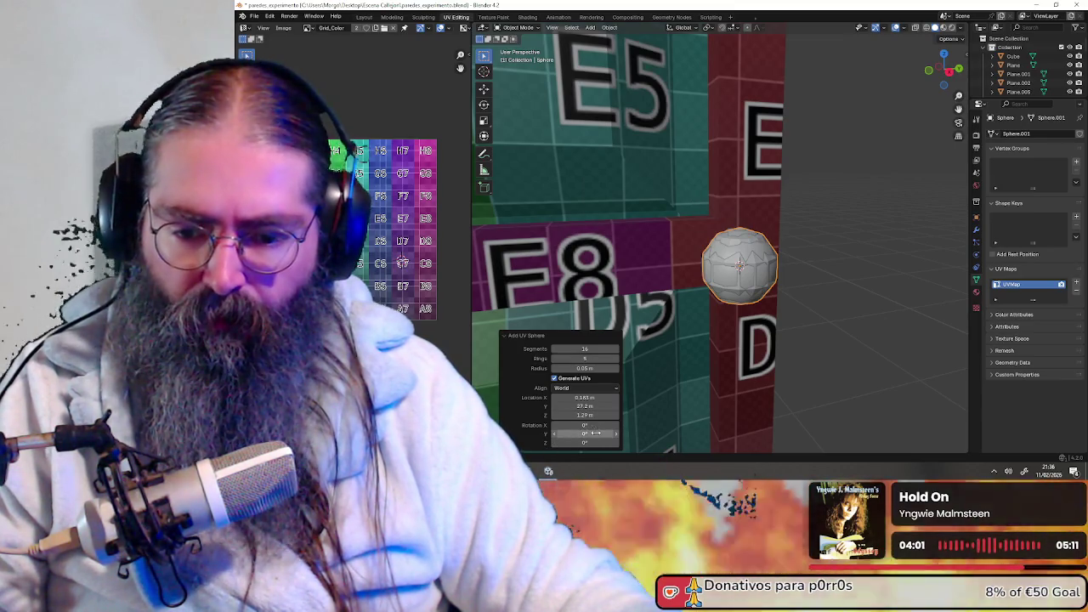
{"action": "type", "text": "90"}
{"action": "key", "text": "Return"}
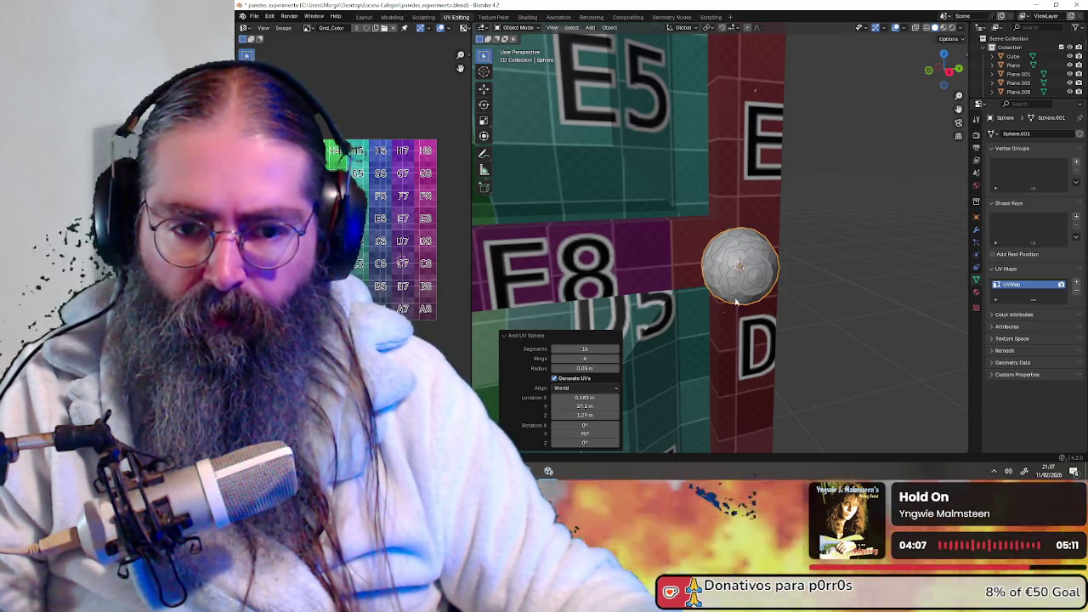
{"action": "scroll", "coordinate": [729, 308], "scroll_direction": "up", "scroll_amount": 5}
{"action": "middle_click_drag", "start_coordinate": [729, 308], "coordinate": [715, 300]}
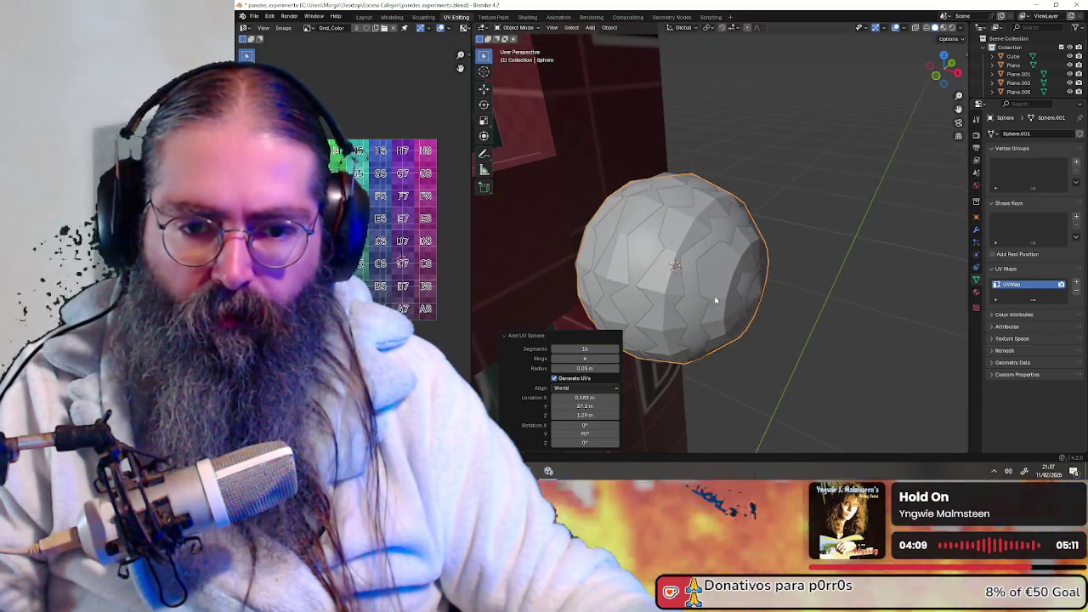
{"action": "key", "text": "KP_Divide"}
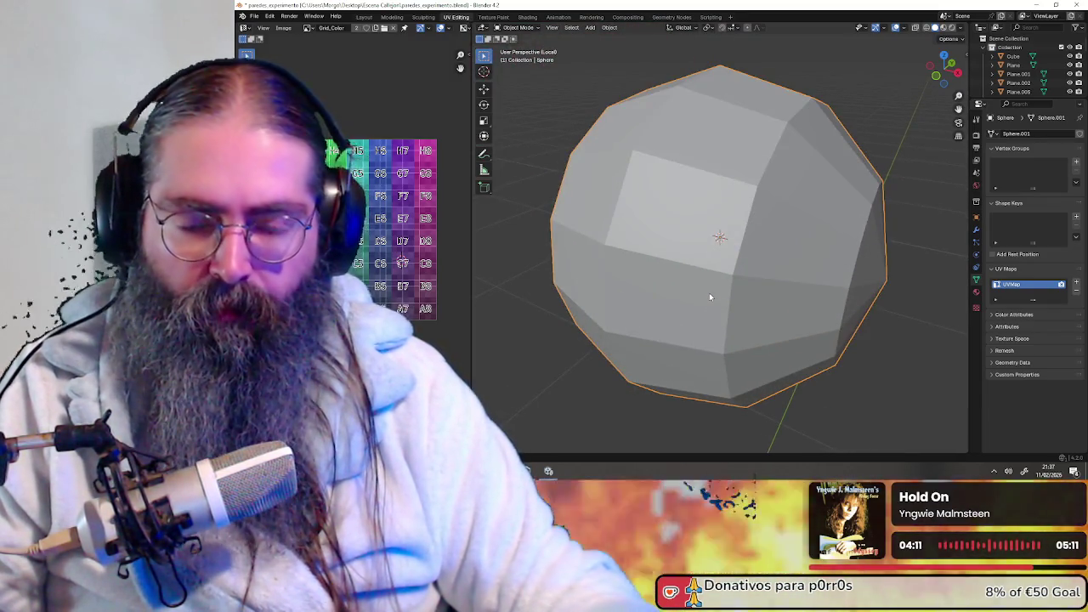
{"action": "scroll", "coordinate": [709, 292], "scroll_direction": "down", "scroll_amount": 4}
{"action": "scroll", "coordinate": [706, 294], "scroll_direction": "down", "scroll_amount": 2}
{"action": "mouse_move", "coordinate": [764, 274]}
{"action": "middle_mouse_down"}
{"action": "mouse_move", "coordinate": [819, 269]}
{"action": "mouse_move", "coordinate": [717, 270]}
{"action": "mouse_move", "coordinate": [737, 270]}
{"action": "mouse_move", "coordinate": [681, 257]}
{"action": "mouse_move", "coordinate": [704, 256]}
{"action": "middle_mouse_up"}
{"action": "middle_click_drag", "start_coordinate": [658, 179], "coordinate": [678, 205]}
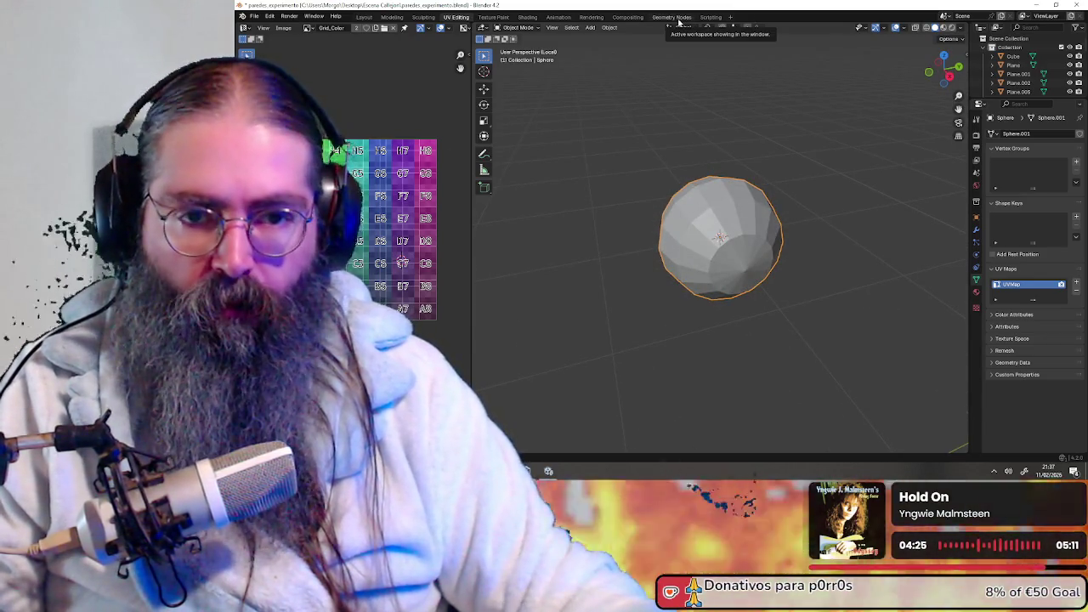
{"action": "key", "text": "KP_Divide"}
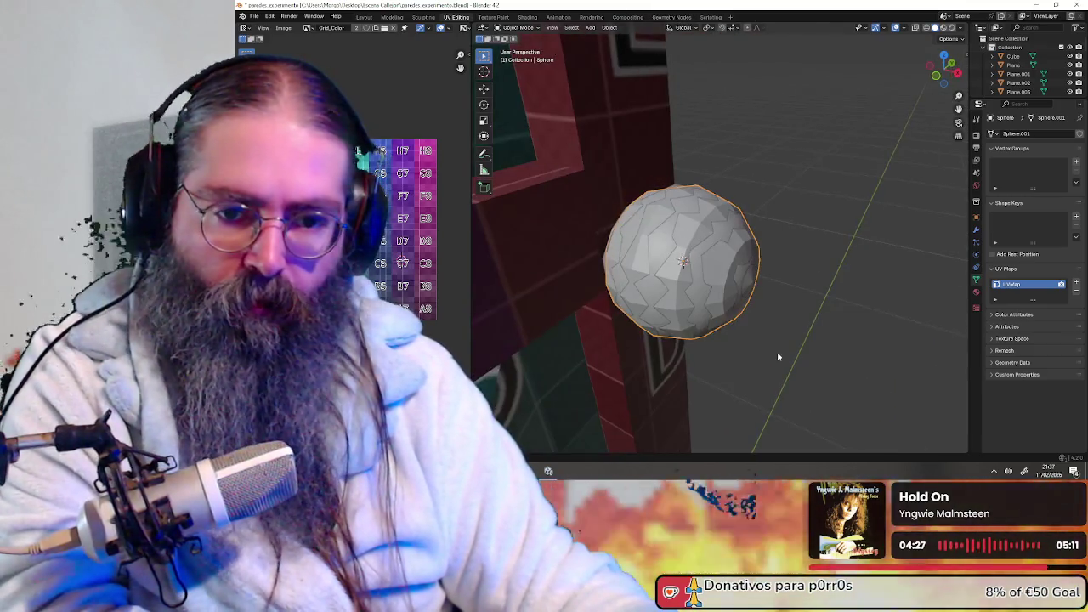
{"action": "key", "text": "Delete"}
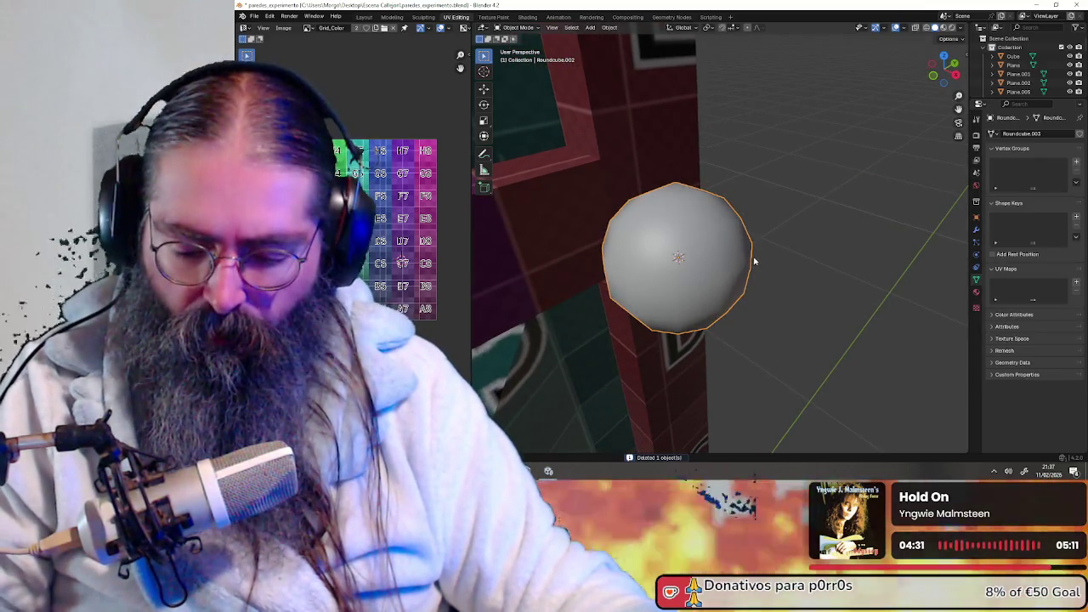
- Move Roundcube.002 1 m along global Y with G, Y, 1
{"action": "key", "text": "g"}
{"action": "key", "text": "y"}
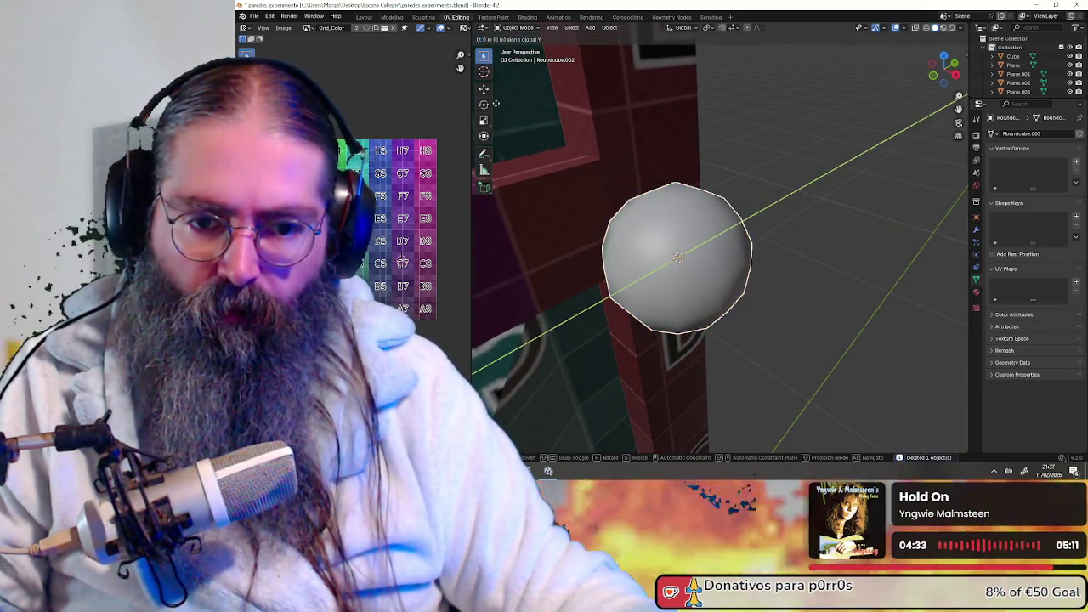
{"action": "type", "text": "1"}
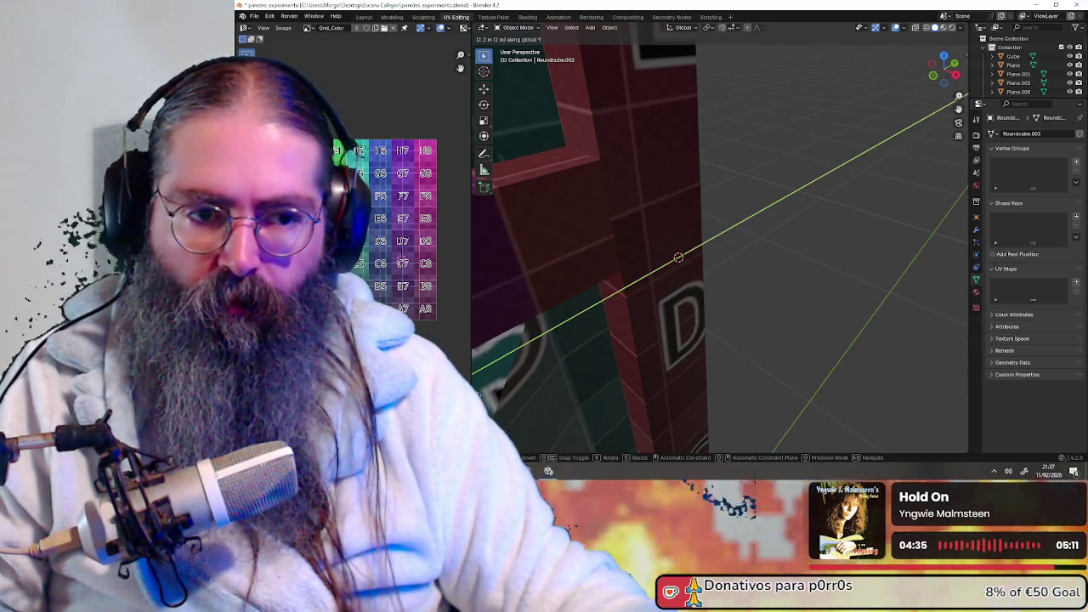
{"action": "key", "text": "Return"}
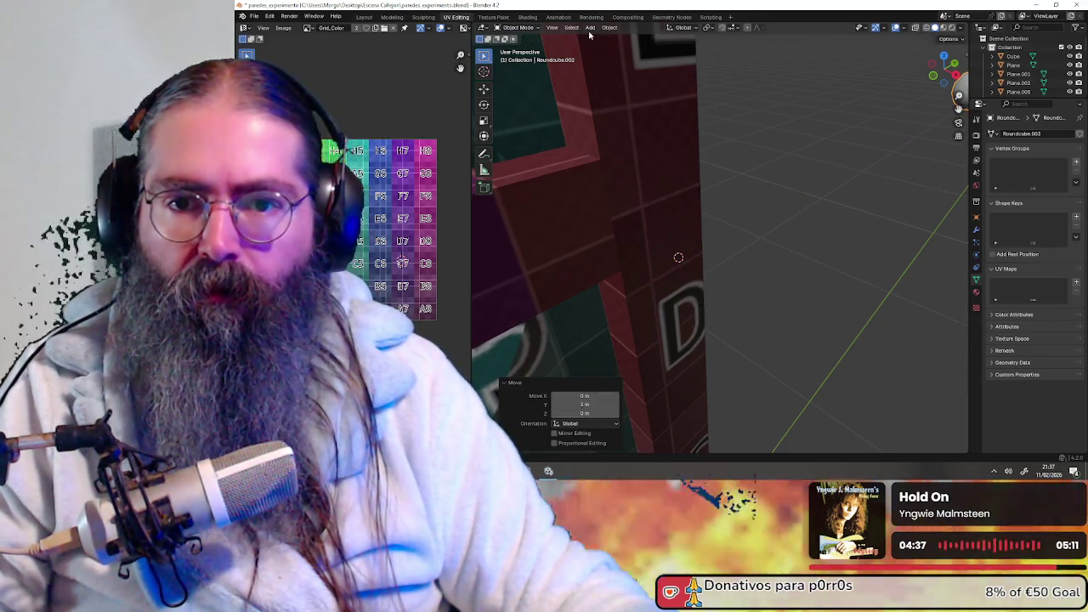
{"action": "left_click", "coordinate": [590, 27]}
{"action": "mouse_move", "coordinate": [603, 37]}
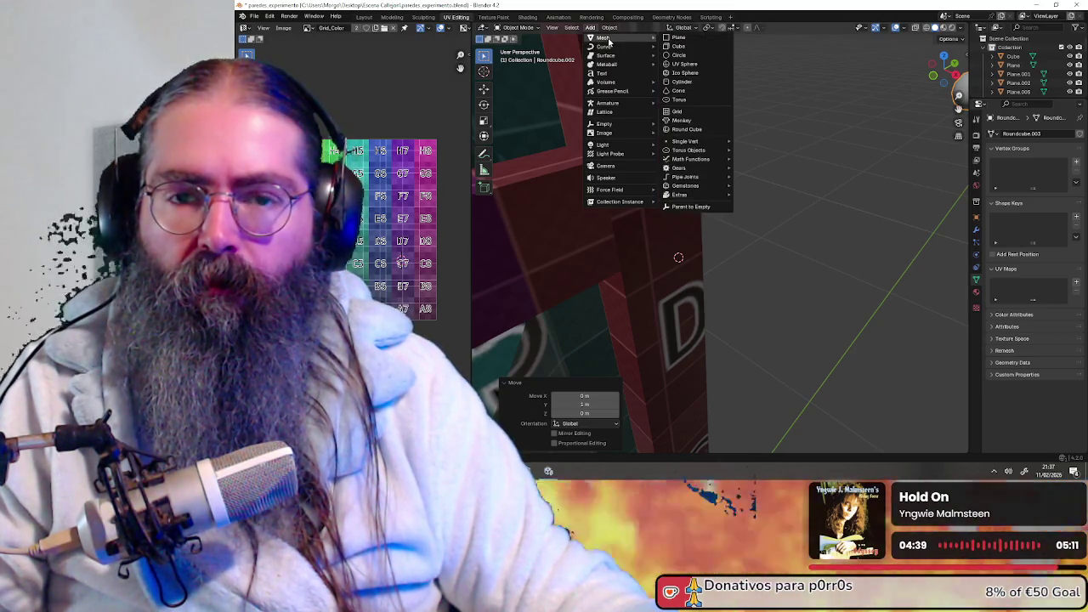
- Add a UV sphere rotated 90° about Y with 12 segments
{"action": "left_click", "coordinate": [685, 64]}
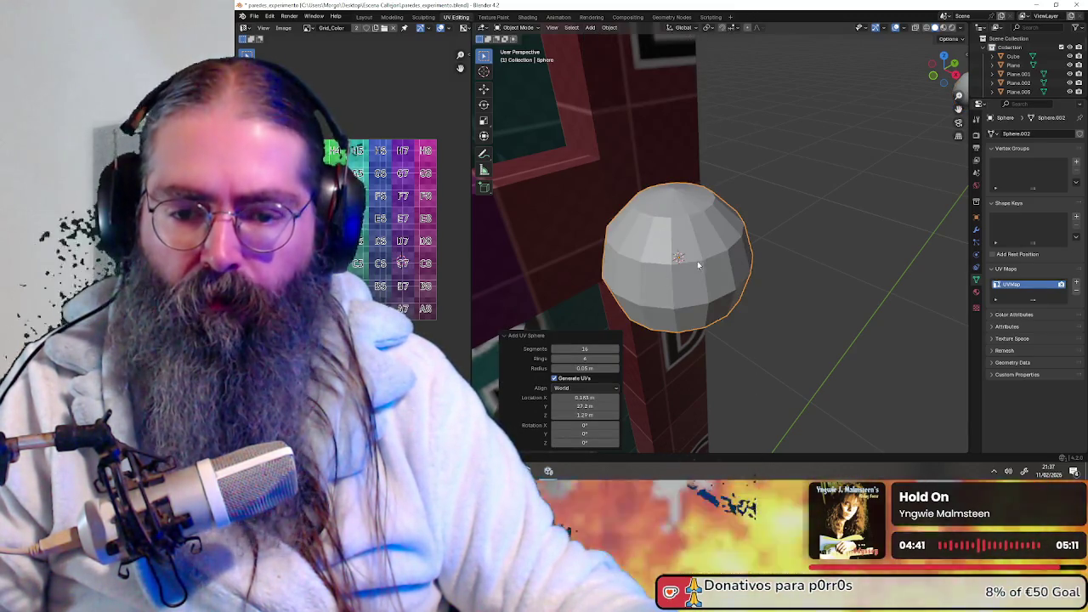
{"action": "left_click", "coordinate": [598, 433]}
{"action": "type", "text": "90"}
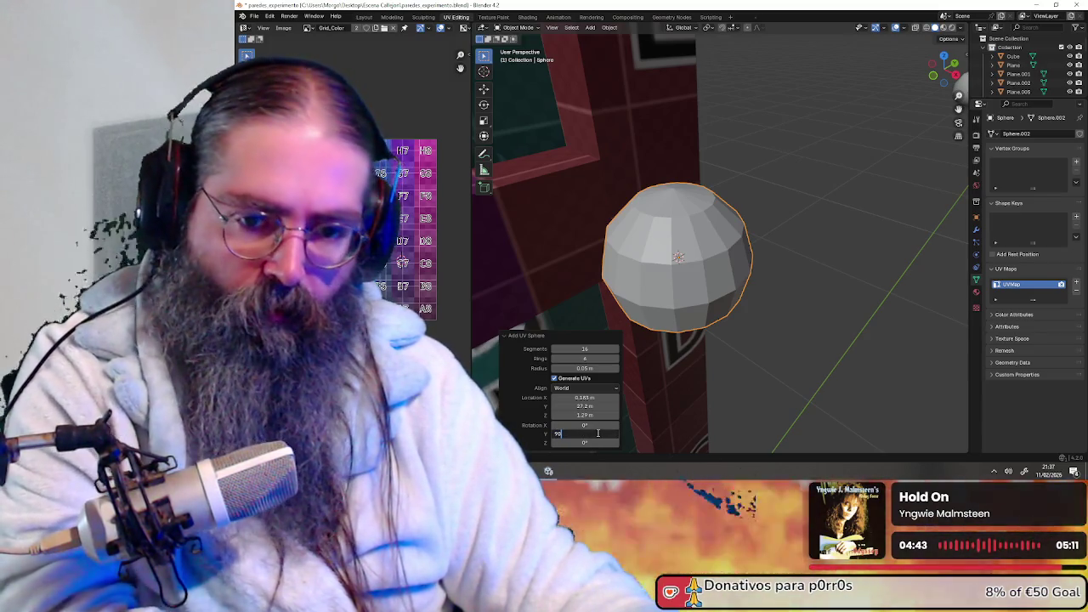
{"action": "key", "text": "Return"}
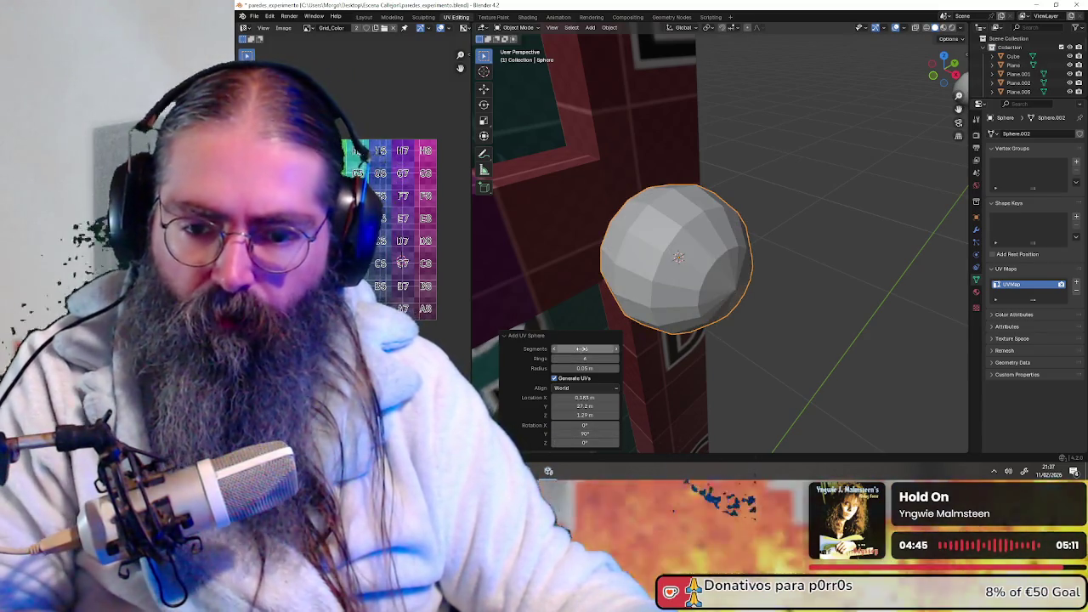
{"action": "left_click", "coordinate": [583, 349]}
{"action": "type", "text": "12"}
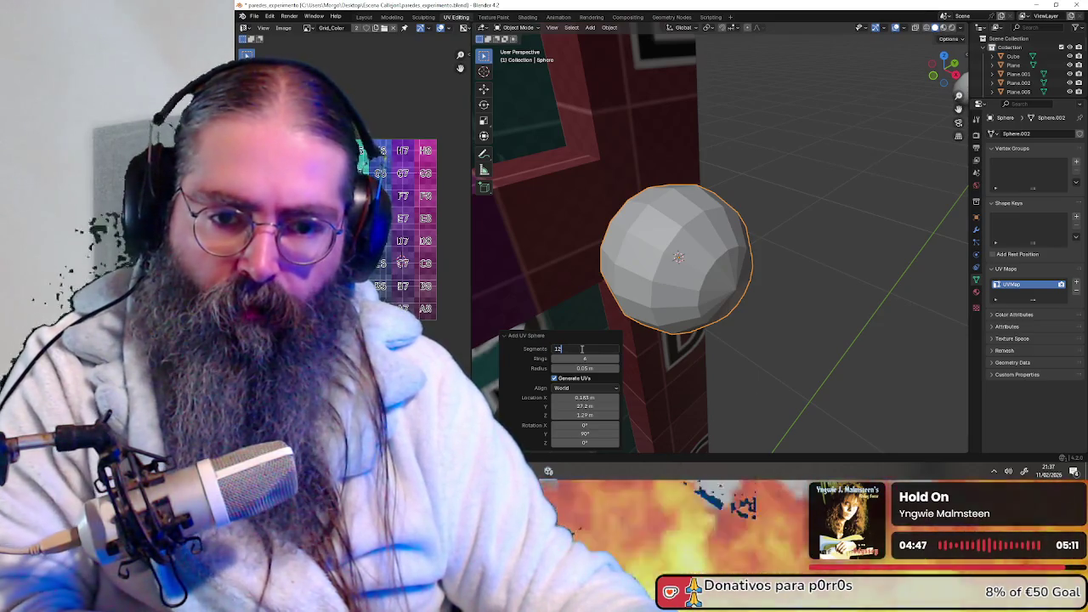
{"action": "key", "text": "Return"}
- Raise the sphere's ring count to 7 and orbit to view its pole head-on
{"action": "mouse_move", "coordinate": [663, 281]}
{"action": "middle_mouse_down"}
{"action": "mouse_move", "coordinate": [702, 246]}
{"action": "mouse_move", "coordinate": [783, 260]}
{"action": "mouse_move", "coordinate": [699, 255]}
{"action": "mouse_move", "coordinate": [702, 270]}
{"action": "mouse_move", "coordinate": [791, 262]}
{"action": "mouse_move", "coordinate": [756, 266]}
{"action": "middle_mouse_up"}
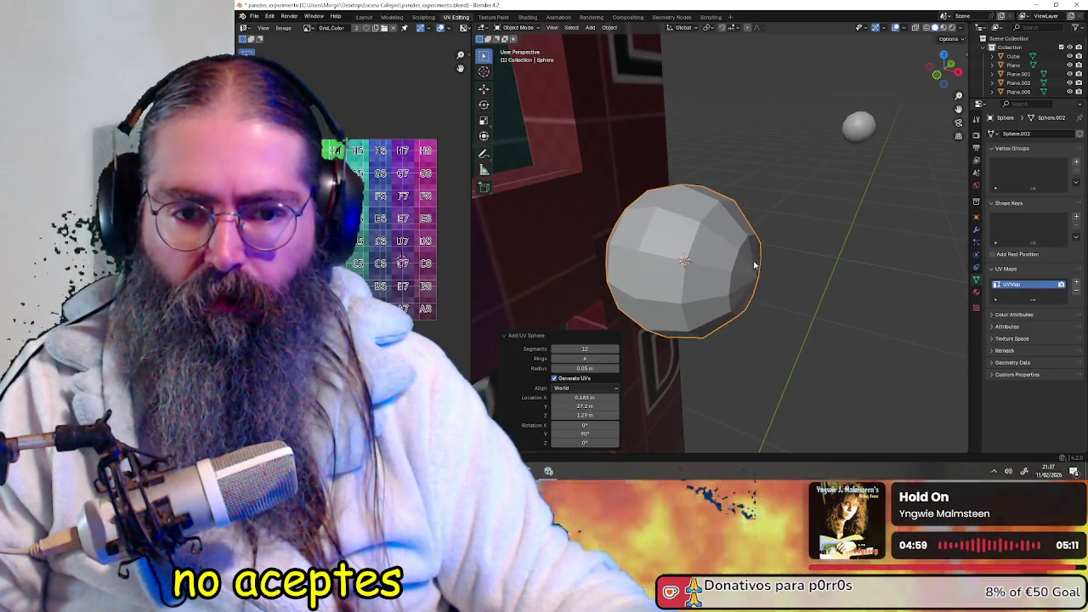
{"action": "left_click", "coordinate": [617, 361]}
{"action": "middle_click_drag", "start_coordinate": [705, 231], "coordinate": [740, 226]}
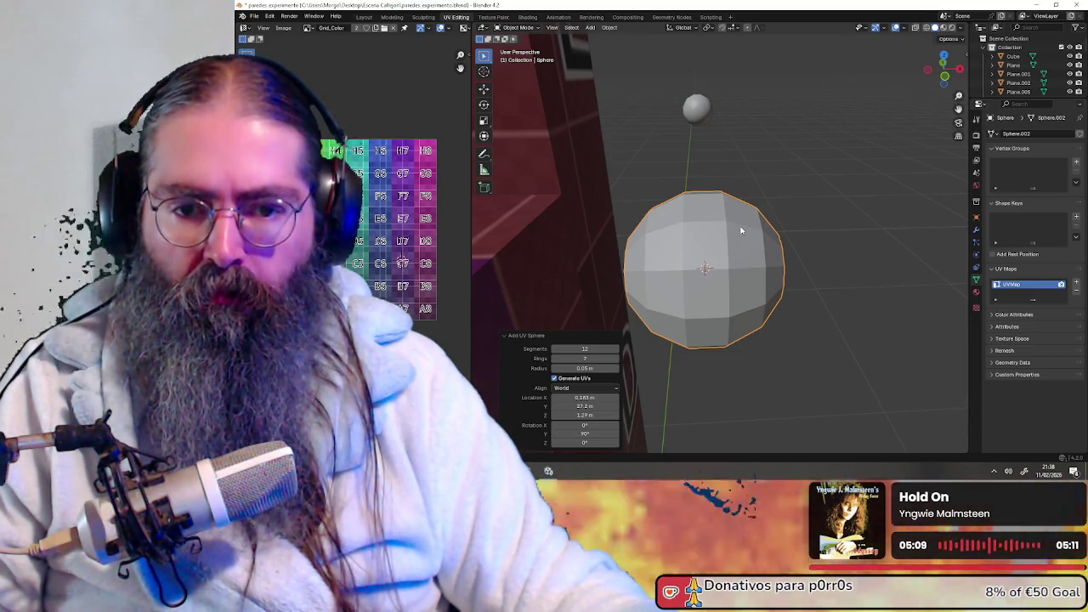
{"action": "mouse_move", "coordinate": [740, 230]}
{"action": "middle_mouse_down"}
{"action": "mouse_move", "coordinate": [738, 217]}
{"action": "mouse_move", "coordinate": [643, 202]}
{"action": "mouse_move", "coordinate": [658, 209]}
{"action": "middle_mouse_up"}
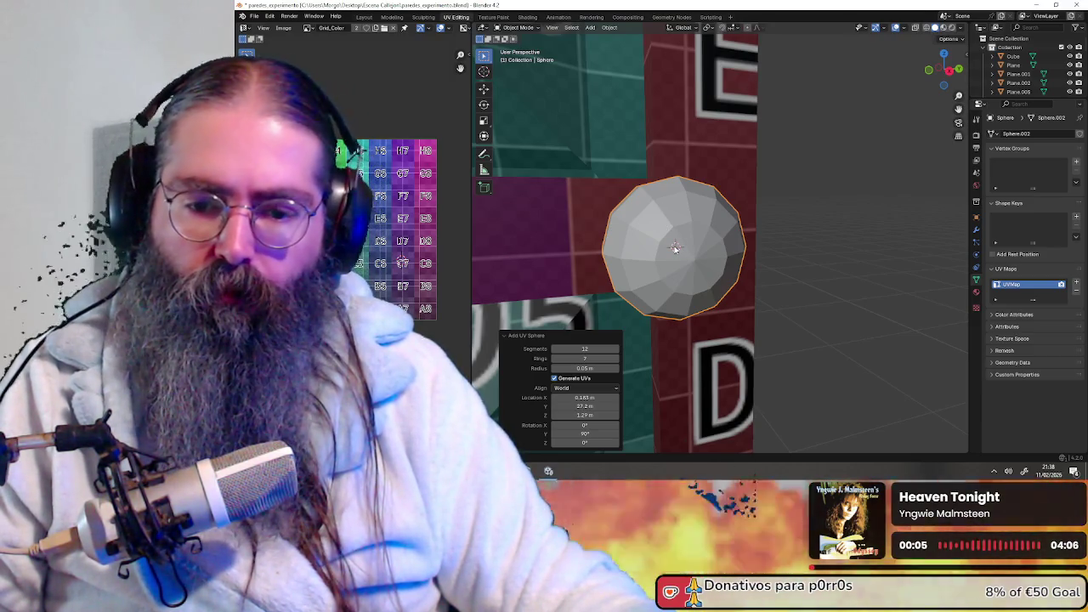
{"action": "scroll", "coordinate": [675, 248], "scroll_direction": "up", "scroll_amount": 1}
{"action": "mouse_move", "coordinate": [675, 249]}
{"action": "middle_mouse_down"}
{"action": "mouse_move", "coordinate": [651, 233]}
{"action": "mouse_move", "coordinate": [733, 227]}
{"action": "mouse_move", "coordinate": [704, 228]}
{"action": "middle_mouse_up"}
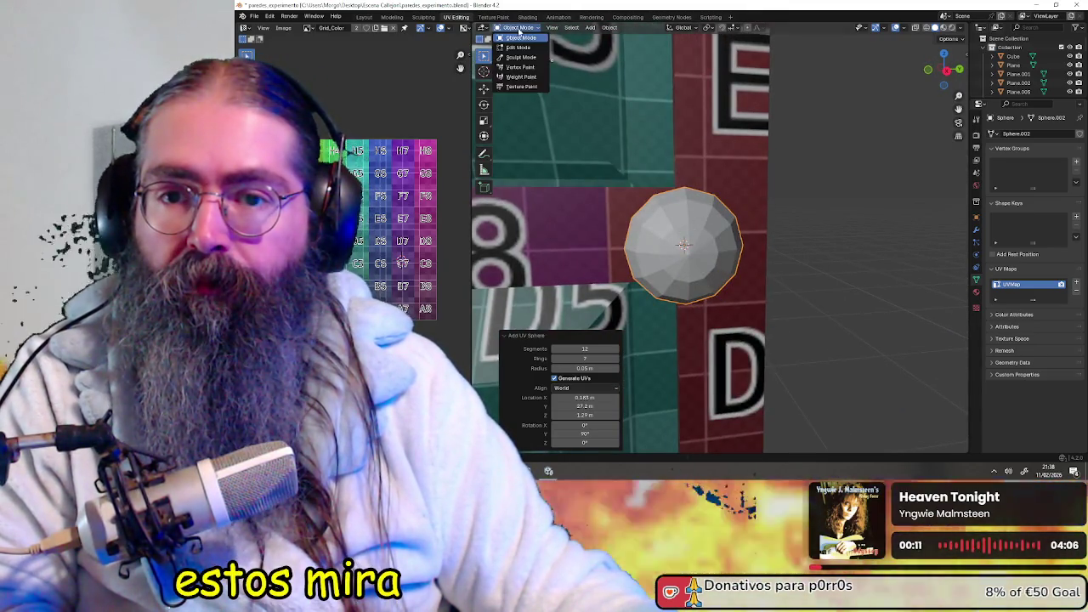
- Switch the sphere into Edit Mode and give it smooth shading
{"action": "left_click", "coordinate": [519, 28]}
{"action": "left_click", "coordinate": [519, 48]}
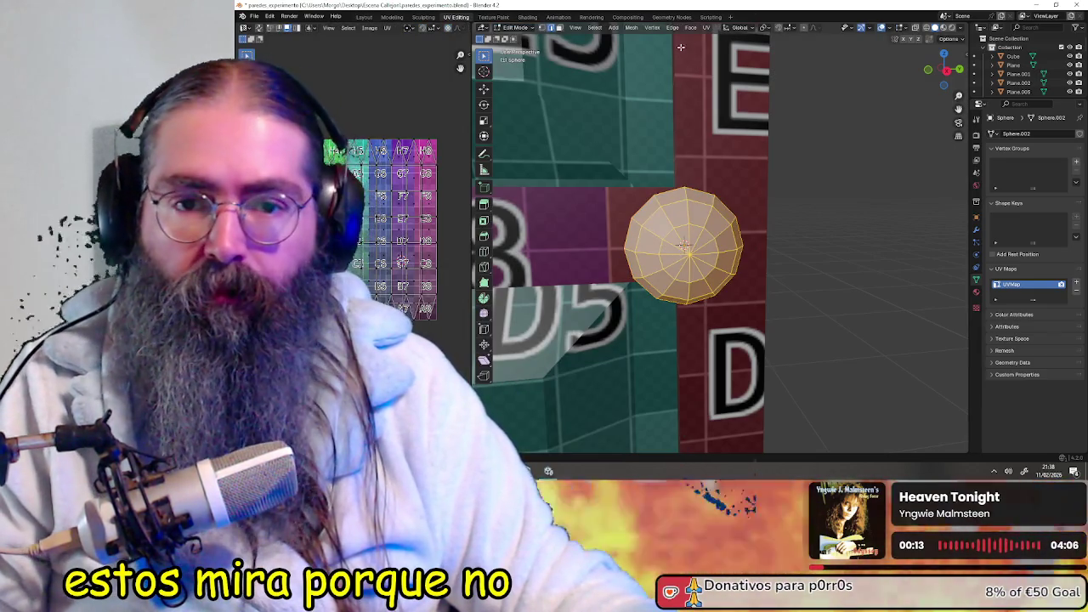
{"action": "key", "text": "ctrl+e"}
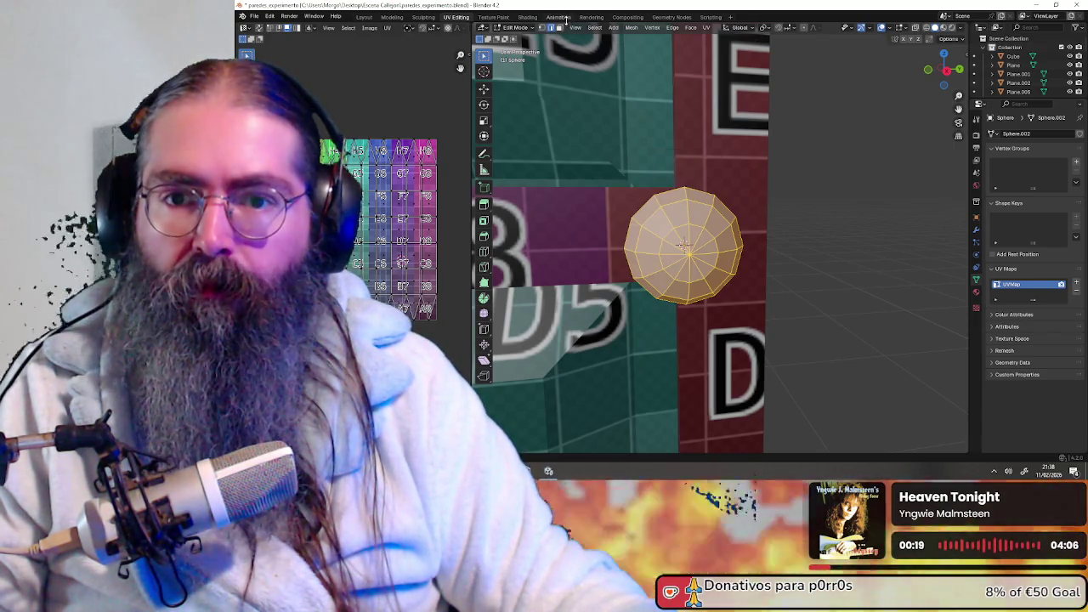
{"action": "key", "text": "ctrl+f"}
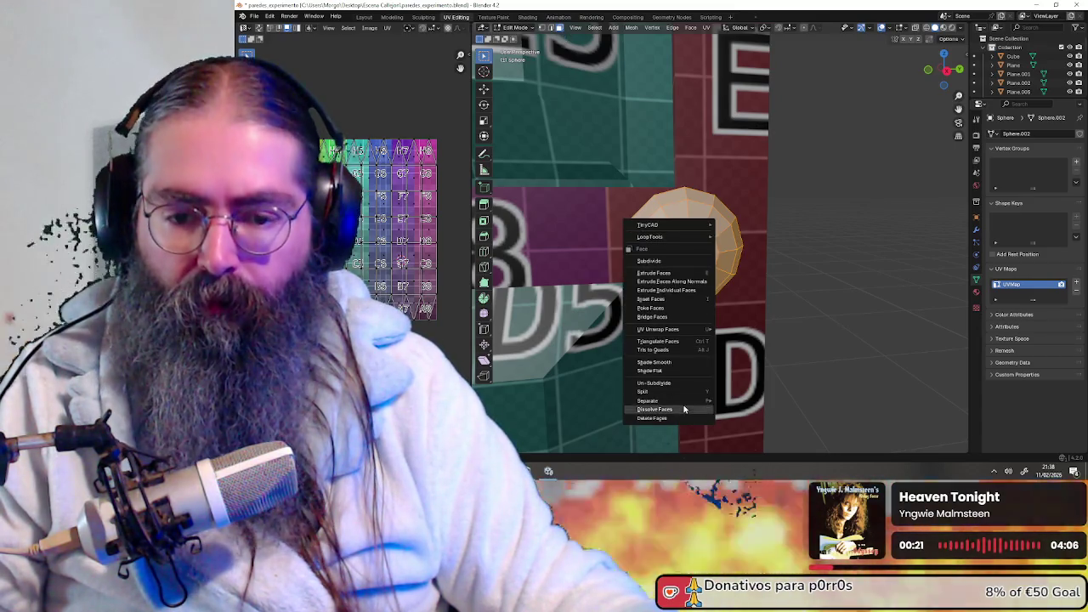
{"action": "left_click", "coordinate": [675, 363]}
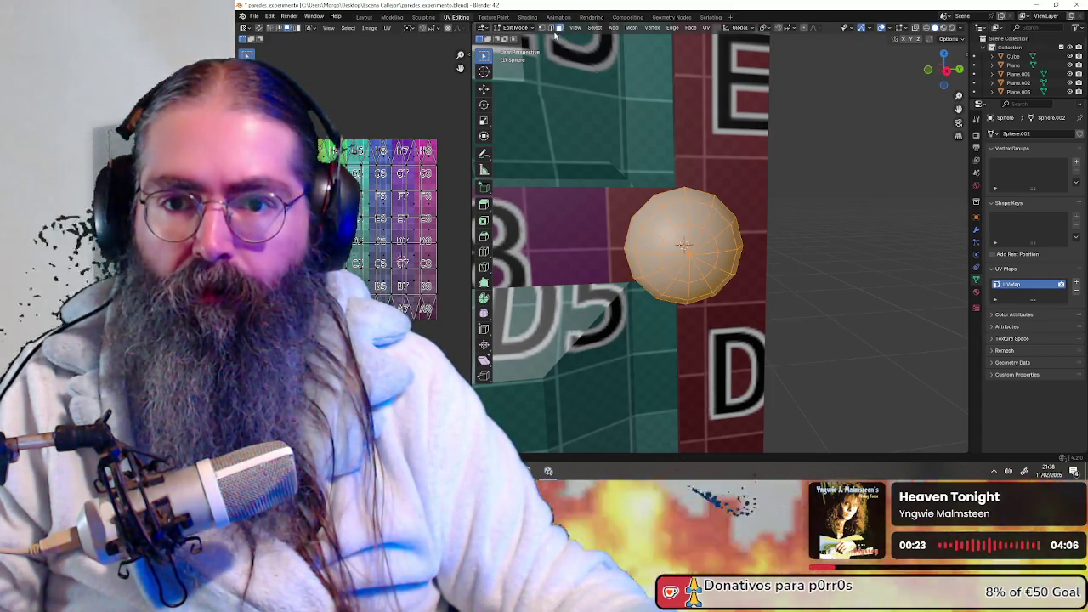
- Isolate the sphere in Local View and select the triangle fan around one pole
{"action": "scroll", "coordinate": [656, 170], "scroll_direction": "up", "scroll_amount": 2}
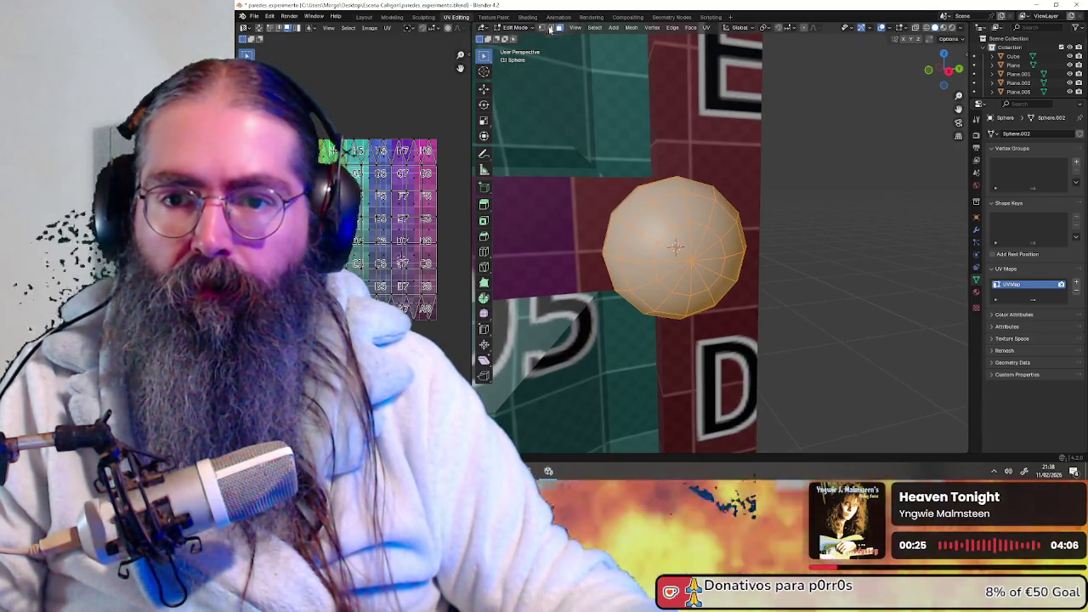
{"action": "mouse_move", "coordinate": [693, 253]}
{"action": "middle_mouse_down"}
{"action": "mouse_move", "coordinate": [709, 256]}
{"action": "mouse_move", "coordinate": [659, 291]}
{"action": "mouse_move", "coordinate": [678, 310]}
{"action": "middle_mouse_up"}
{"action": "left_click", "coordinate": [712, 274]}
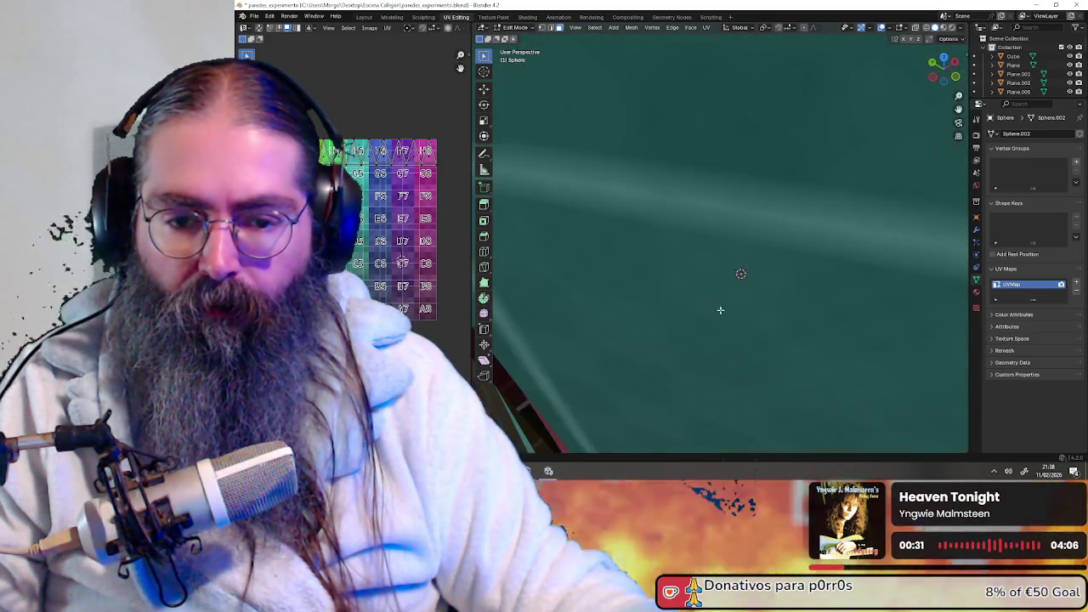
{"action": "key", "text": "KP_Divide"}
{"action": "middle_click_drag", "start_coordinate": [718, 309], "coordinate": [757, 284]}
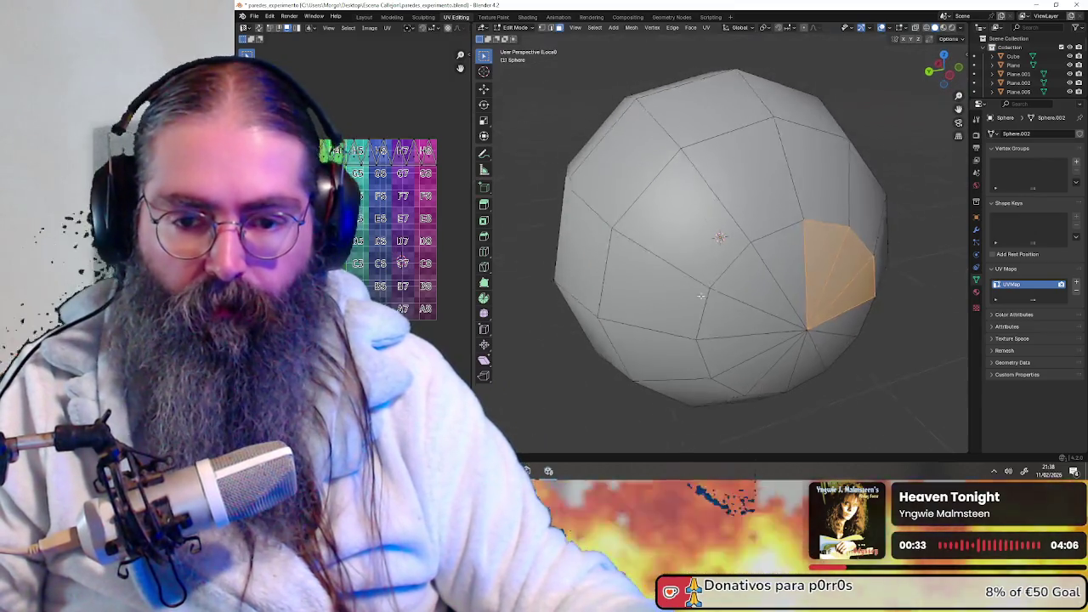
{"action": "scroll", "coordinate": [757, 284], "scroll_direction": "down", "scroll_amount": 3}
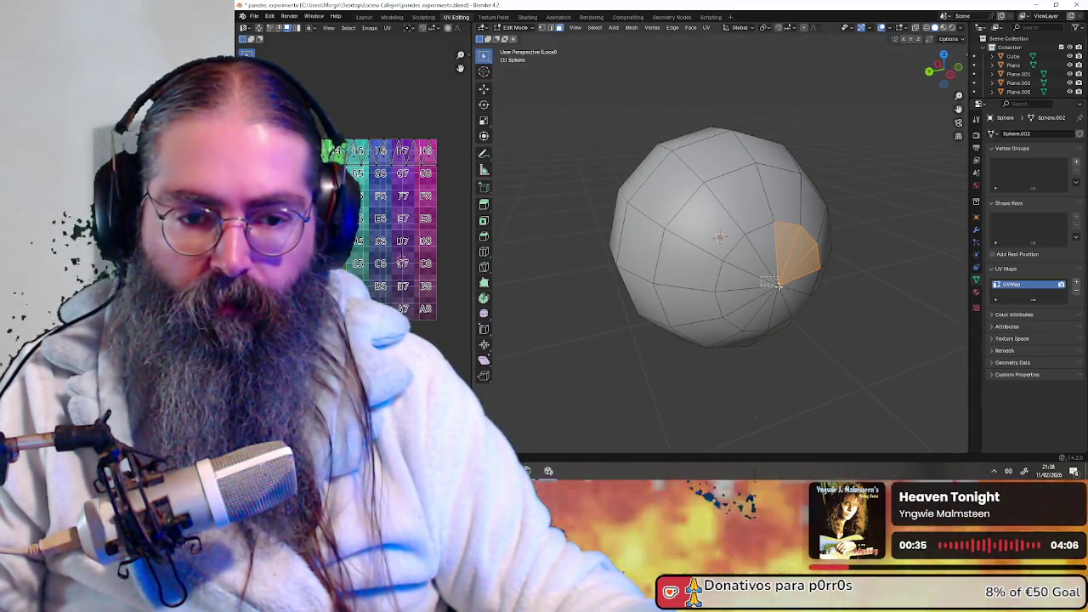
{"action": "left_click_drag", "start_coordinate": [777, 285], "coordinate": [807, 323]}
{"action": "middle_click_drag", "start_coordinate": [808, 323], "coordinate": [732, 259]}
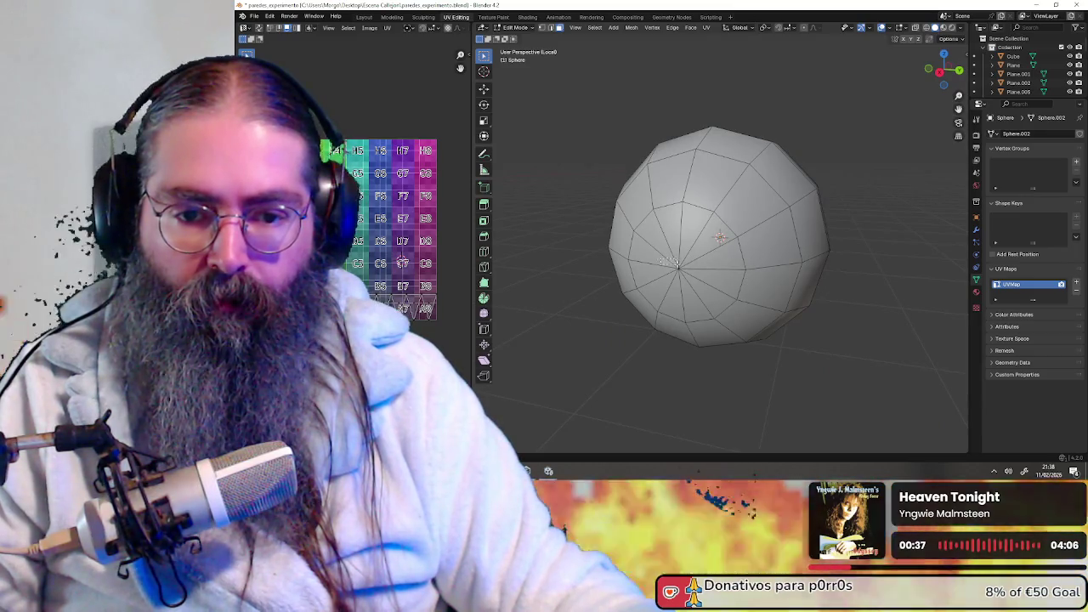
{"action": "left_click_drag", "start_coordinate": [672, 262], "coordinate": [702, 276]}
{"action": "middle_click_drag", "start_coordinate": [701, 276], "coordinate": [704, 277]}
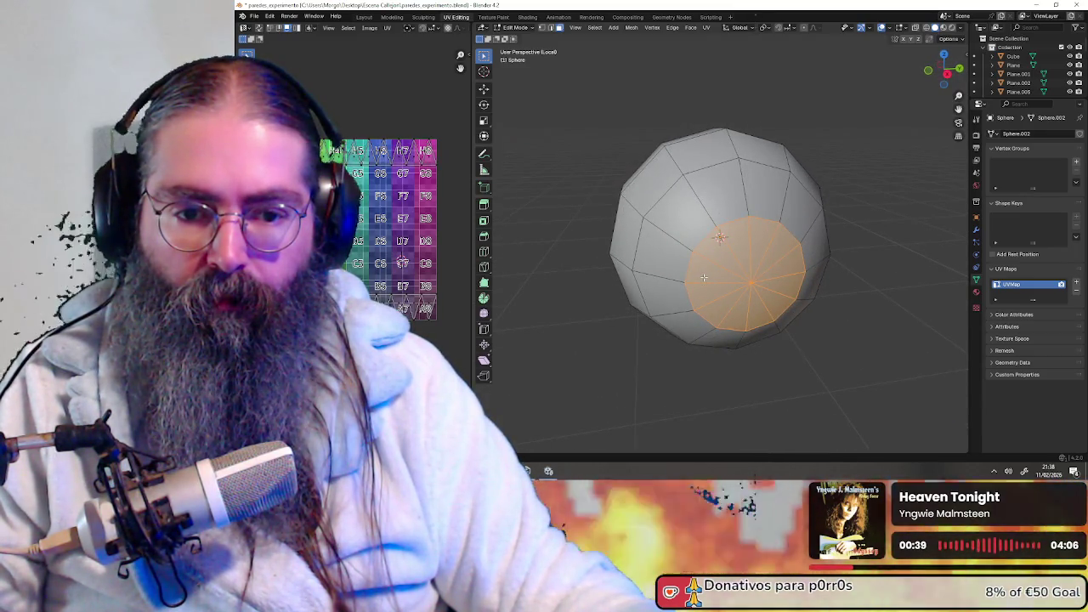
{"action": "mouse_move", "coordinate": [706, 278]}
{"action": "middle_mouse_down"}
{"action": "mouse_move", "coordinate": [833, 284]}
{"action": "mouse_move", "coordinate": [722, 276]}
{"action": "middle_mouse_up"}
{"action": "scroll", "coordinate": [720, 273], "scroll_direction": "down", "scroll_amount": 2}
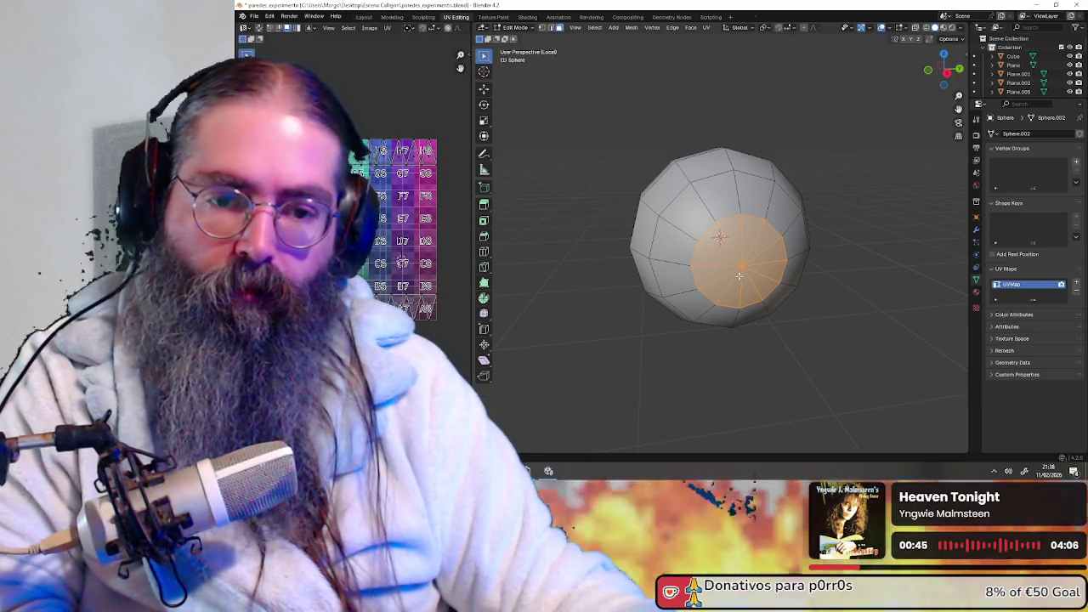
- Delete the pole's triangle faces and fill the hole with a single cap face
{"action": "key", "text": "x"}
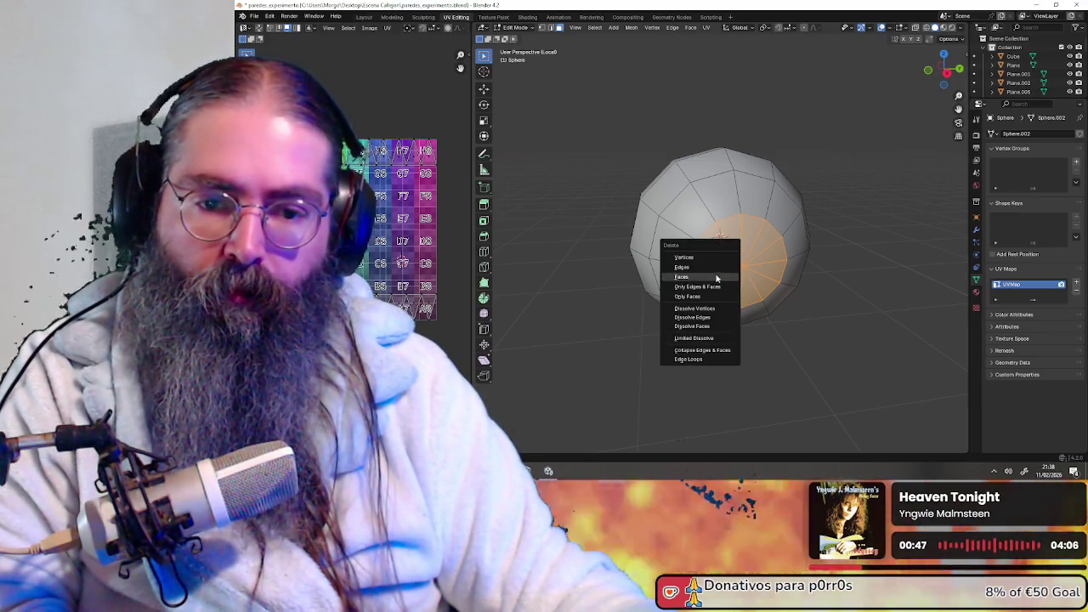
{"action": "left_click", "coordinate": [721, 284]}
{"action": "mouse_move", "coordinate": [721, 284]}
{"action": "middle_mouse_down"}
{"action": "mouse_move", "coordinate": [799, 305]}
{"action": "mouse_move", "coordinate": [706, 303]}
{"action": "middle_mouse_up"}
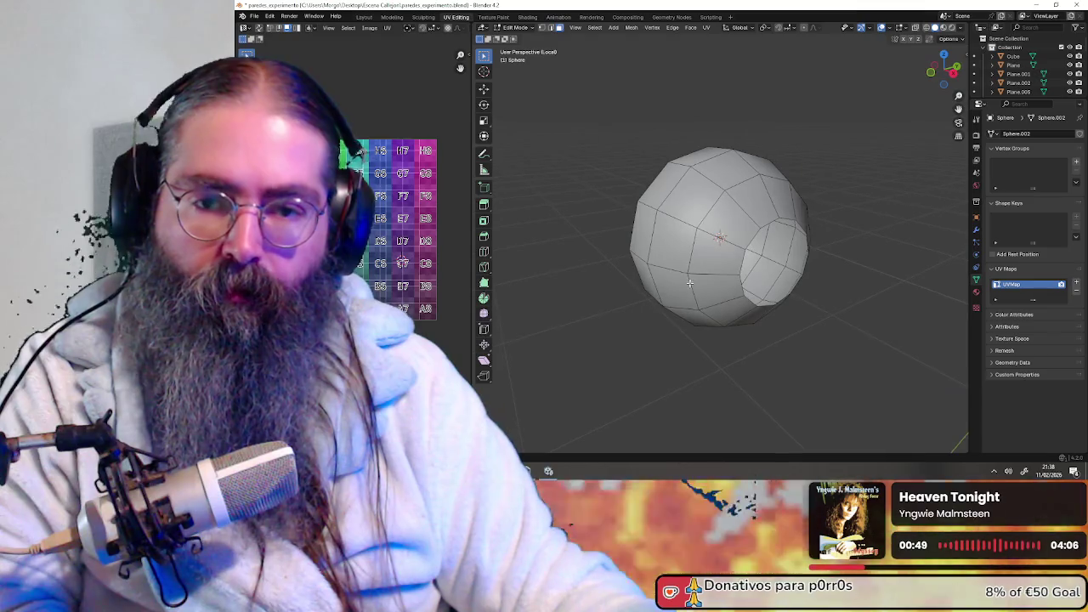
{"action": "key", "text": "KP_Divide"}
{"action": "mouse_move", "coordinate": [765, 255]}
{"action": "middle_mouse_down"}
{"action": "mouse_move", "coordinate": [836, 225]}
{"action": "mouse_move", "coordinate": [678, 205]}
{"action": "middle_mouse_up"}
{"action": "key", "text": "KP_Divide"}
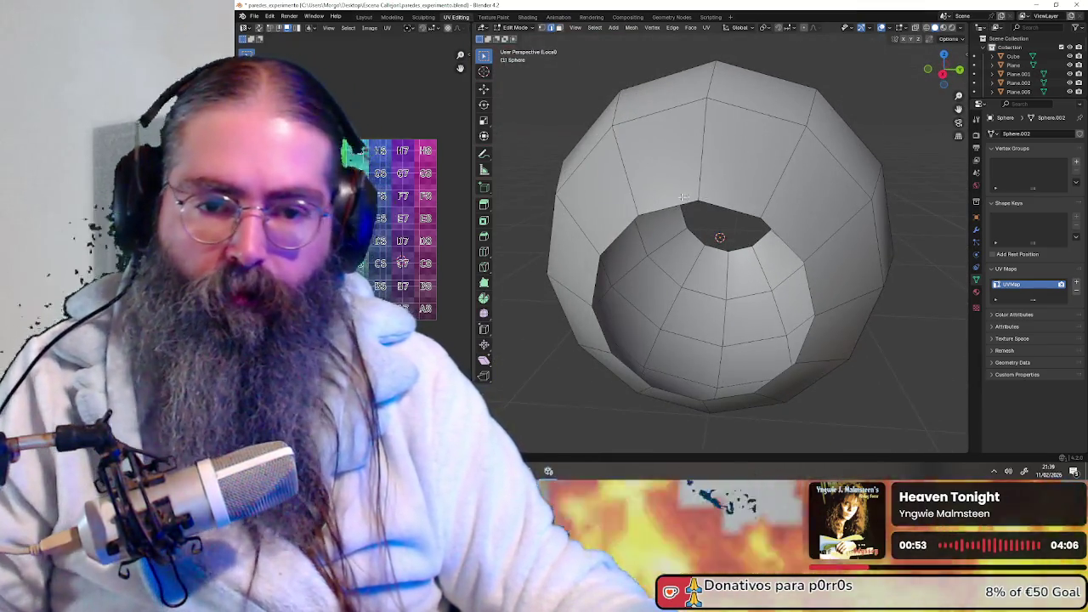
{"action": "key", "text": "f"}
{"action": "mouse_move", "coordinate": [719, 203]}
{"action": "middle_mouse_down"}
{"action": "mouse_move", "coordinate": [691, 218]}
{"action": "mouse_move", "coordinate": [701, 254]}
{"action": "middle_mouse_up"}
{"action": "scroll", "coordinate": [697, 247], "scroll_direction": "down", "scroll_amount": 5}
{"action": "scroll", "coordinate": [732, 257], "scroll_direction": "up", "scroll_amount": 3}
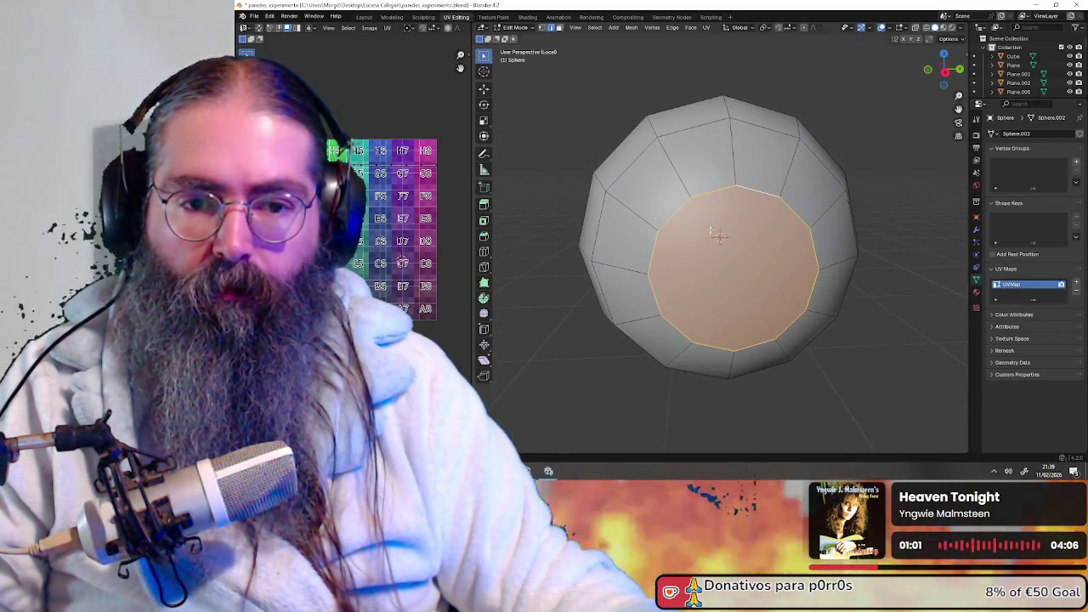
- Bevel the rim around the new cap face
{"action": "middle_click_drag", "start_coordinate": [745, 242], "coordinate": [731, 226]}
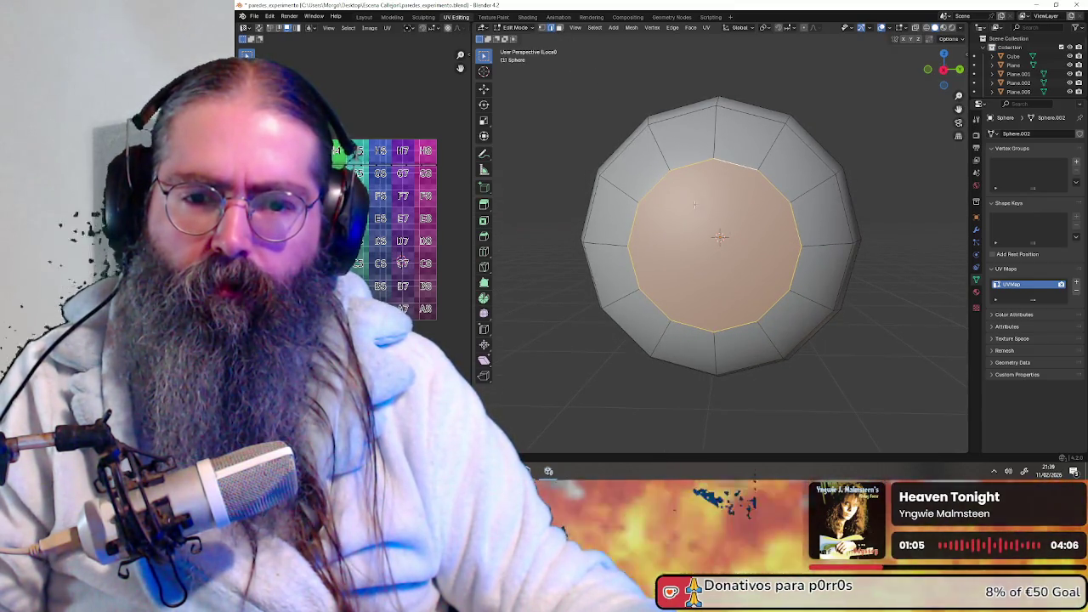
{"action": "key", "text": "ctrl+v"}
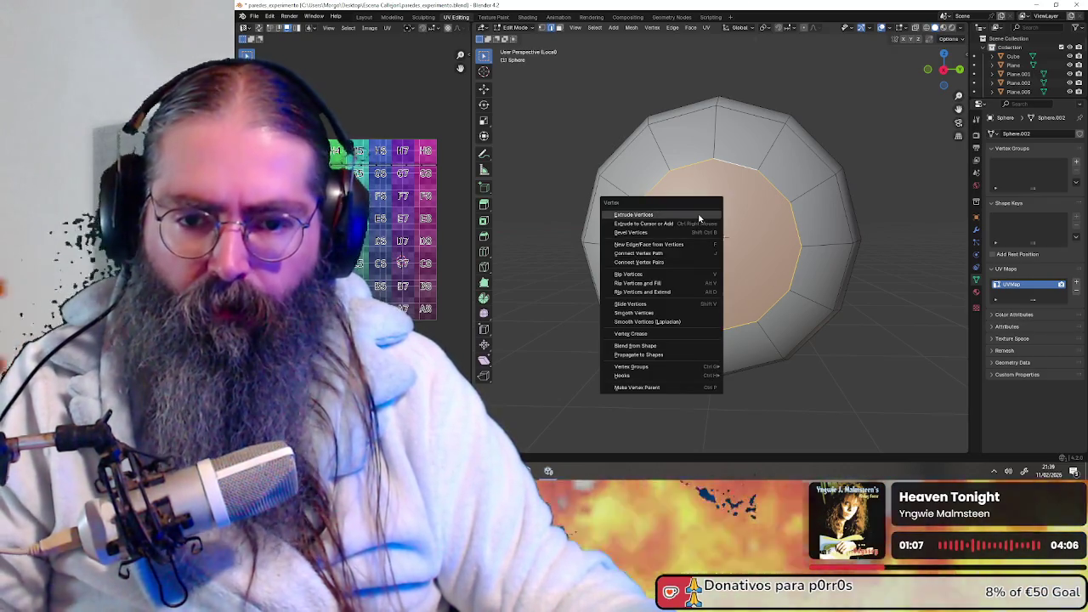
{"action": "left_click", "coordinate": [697, 232]}
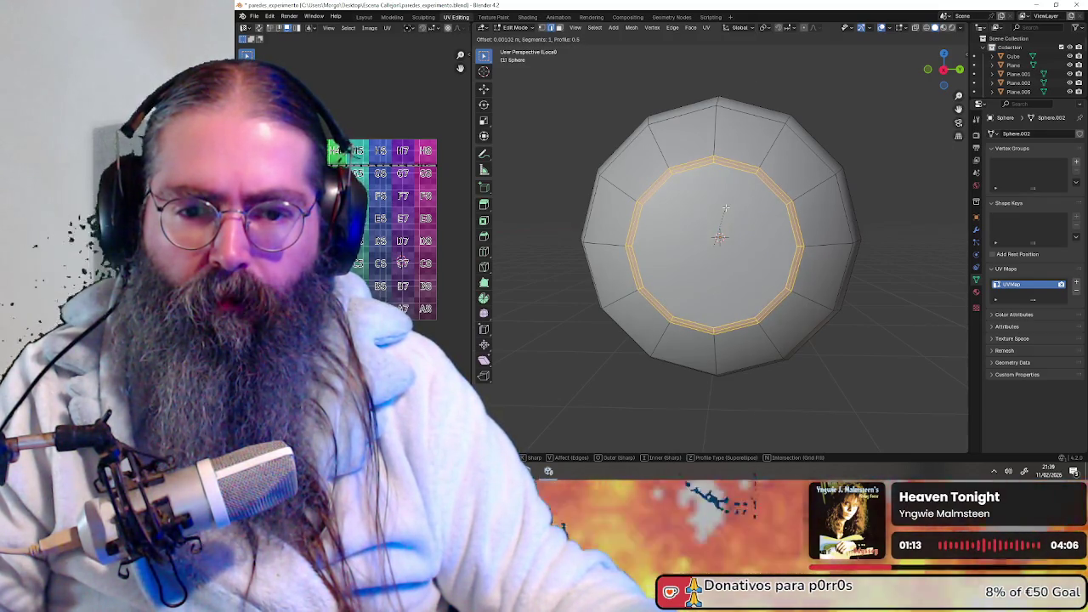
{"action": "left_click", "coordinate": [725, 208]}
{"action": "mouse_move", "coordinate": [725, 207]}
{"action": "middle_mouse_down"}
{"action": "mouse_move", "coordinate": [736, 237]}
{"action": "mouse_move", "coordinate": [683, 227]}
{"action": "middle_mouse_up"}
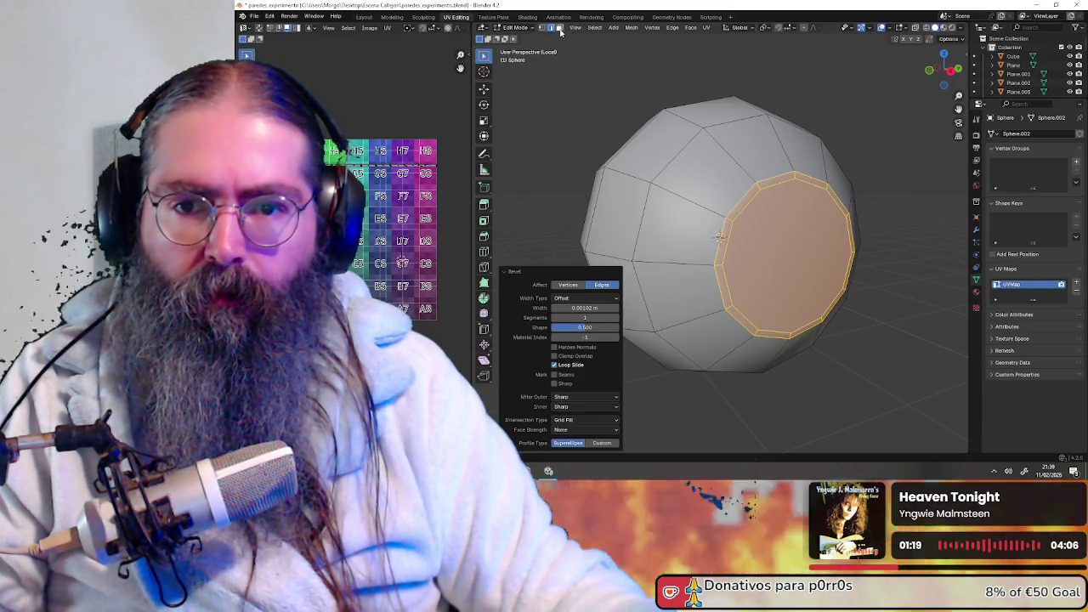
- In face select mode, extrude the cap face slightly inward to recess it
{"action": "left_click", "coordinate": [560, 28]}
{"action": "left_click", "coordinate": [791, 255]}
{"action": "middle_click_drag", "start_coordinate": [790, 255], "coordinate": [785, 252]}
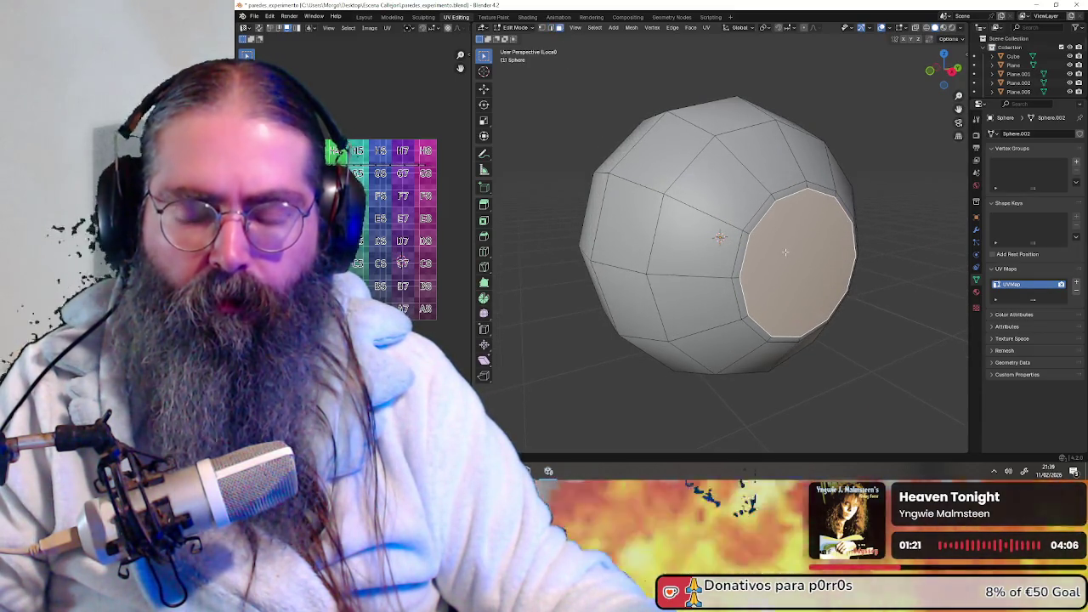
{"action": "key", "text": "e"}
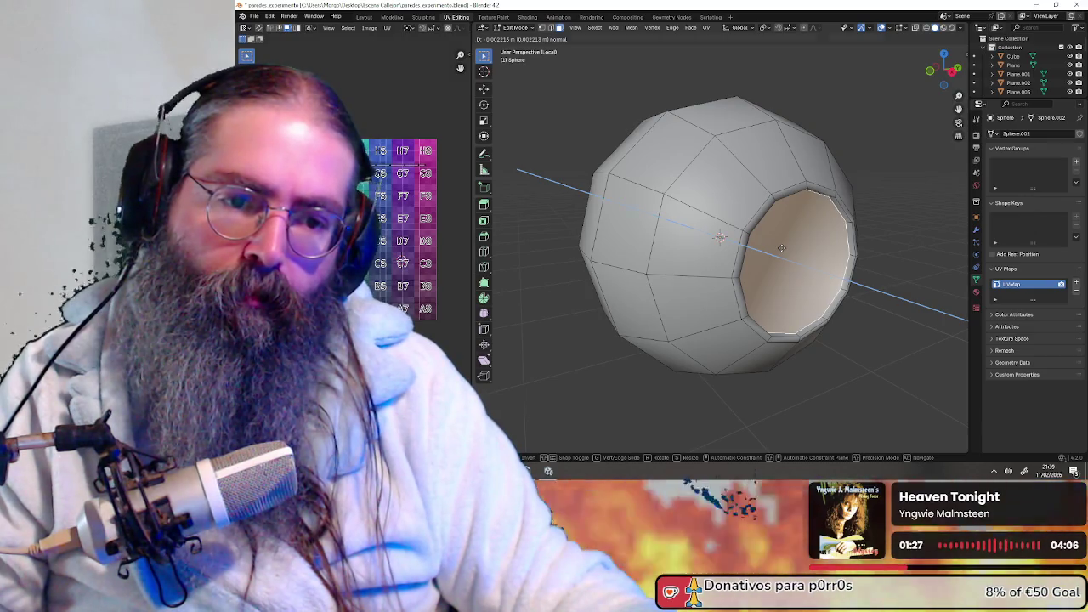
{"action": "left_click", "coordinate": [781, 248]}
{"action": "middle_click_drag", "start_coordinate": [781, 248], "coordinate": [870, 250]}
- Shade the recessed inner cap flat and orbit to the sphere's opposite side
{"action": "left_click", "coordinate": [753, 255]}
{"action": "right_click", "coordinate": [768, 298]}
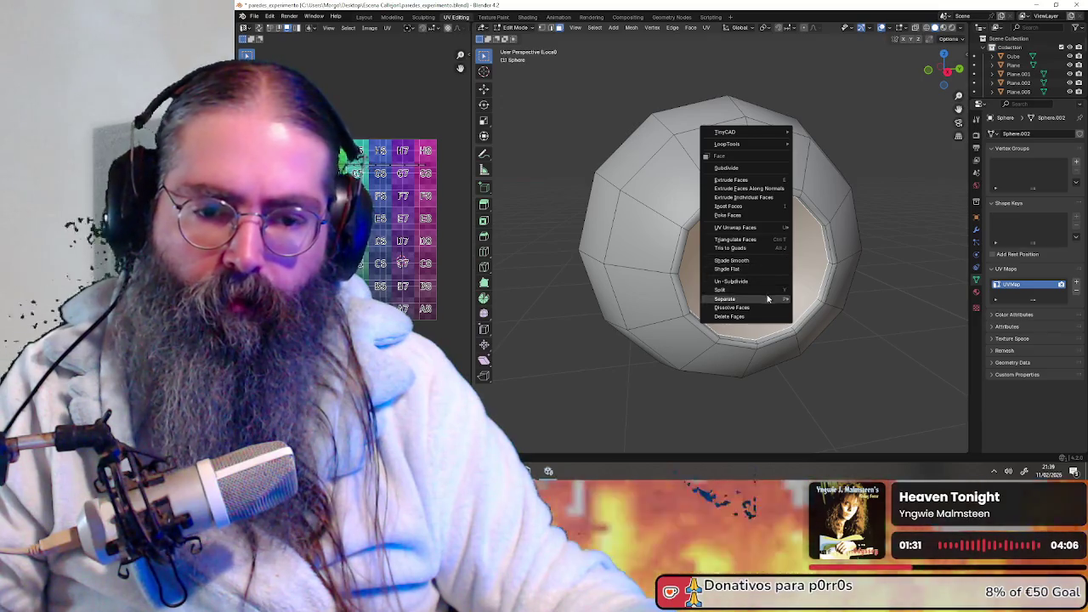
{"action": "left_click", "coordinate": [760, 268]}
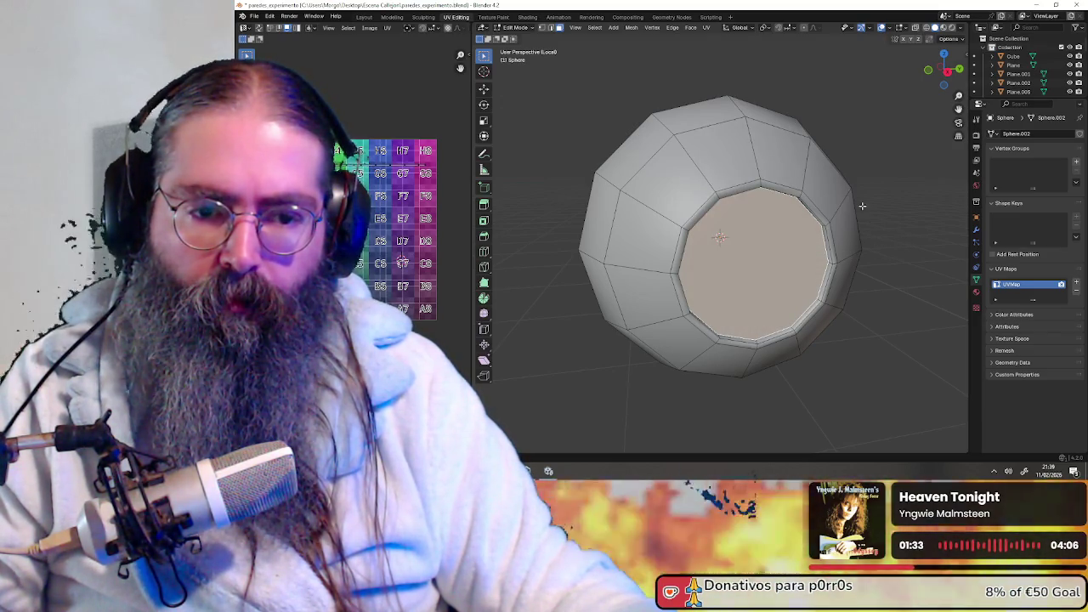
{"action": "middle_click_drag", "start_coordinate": [862, 206], "coordinate": [774, 212]}
{"action": "scroll", "coordinate": [693, 222], "scroll_direction": "down", "scroll_amount": 3}
{"action": "middle_click_drag", "start_coordinate": [693, 223], "coordinate": [601, 202]}
{"action": "mouse_move", "coordinate": [623, 158]}
{"action": "middle_mouse_down"}
{"action": "mouse_move", "coordinate": [705, 172]}
{"action": "mouse_move", "coordinate": [776, 157]}
{"action": "middle_mouse_up"}
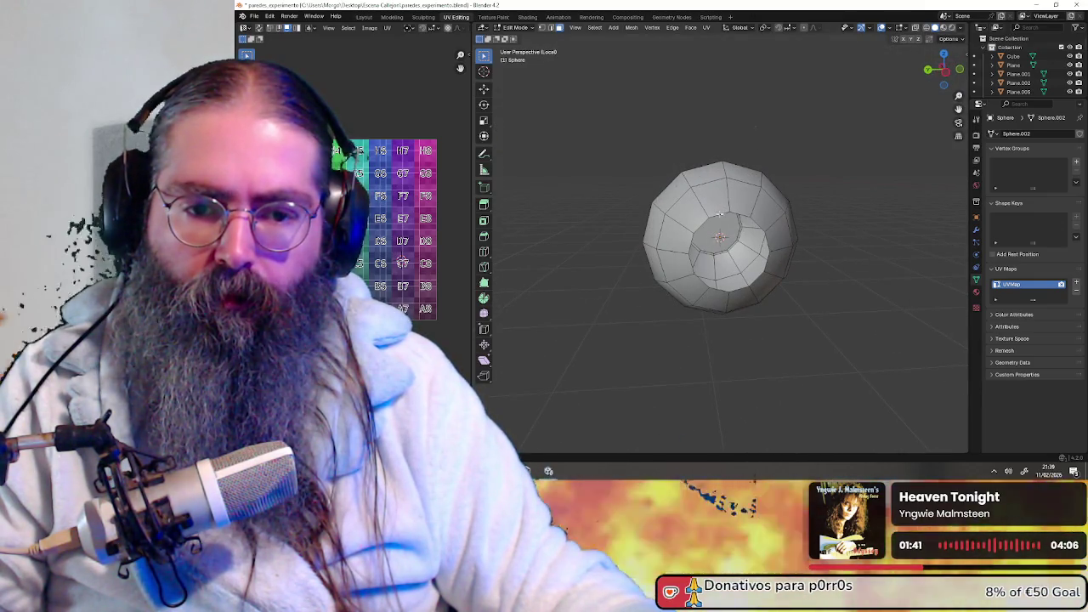
- In edge select mode, scale the selected edge ring to 0.533 on Y and Z
{"action": "left_click", "coordinate": [551, 28]}
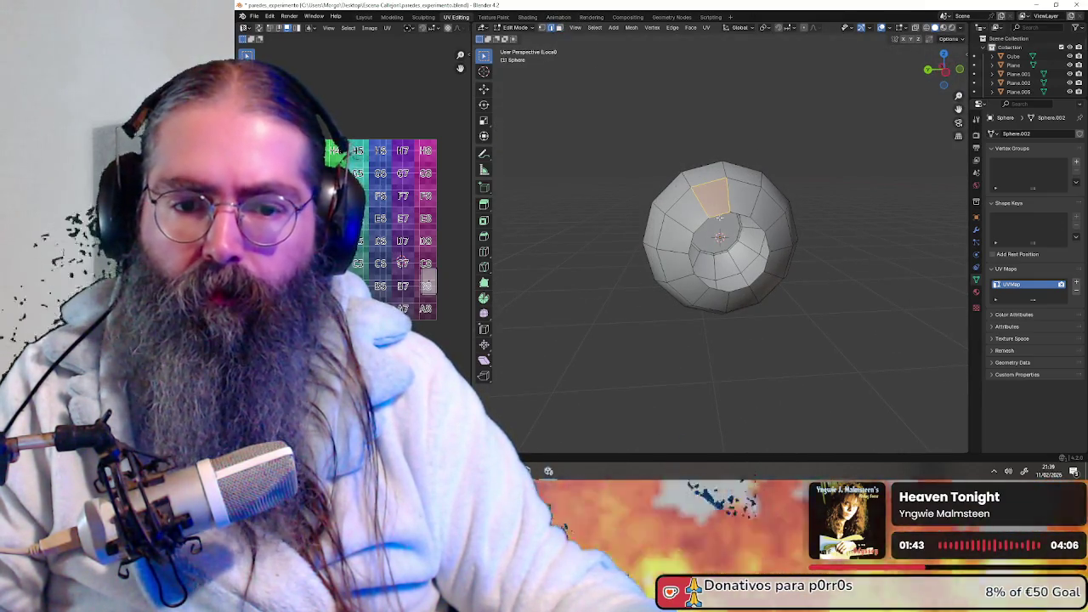
{"action": "middle_click_drag", "start_coordinate": [740, 214], "coordinate": [718, 221]}
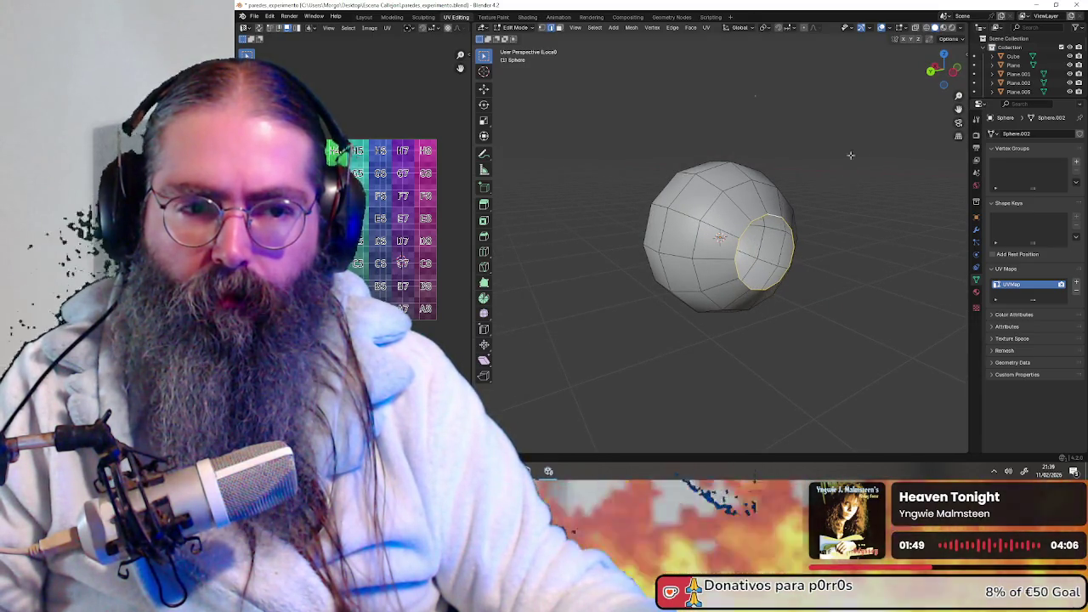
{"action": "key", "text": "s"}
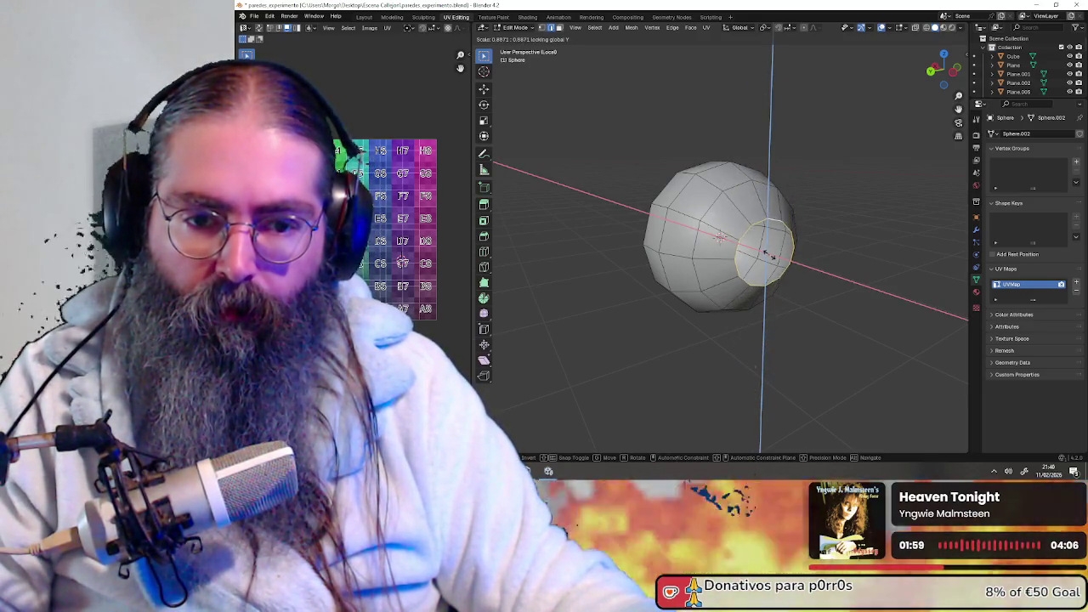
{"action": "left_click", "coordinate": [766, 255]}
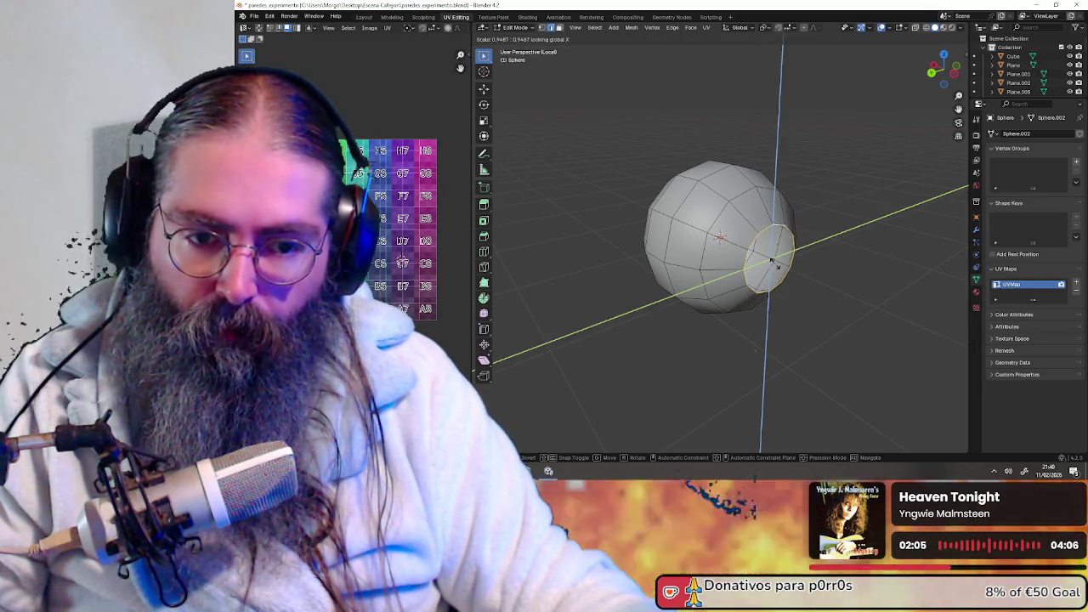
{"action": "left_click", "coordinate": [773, 258]}
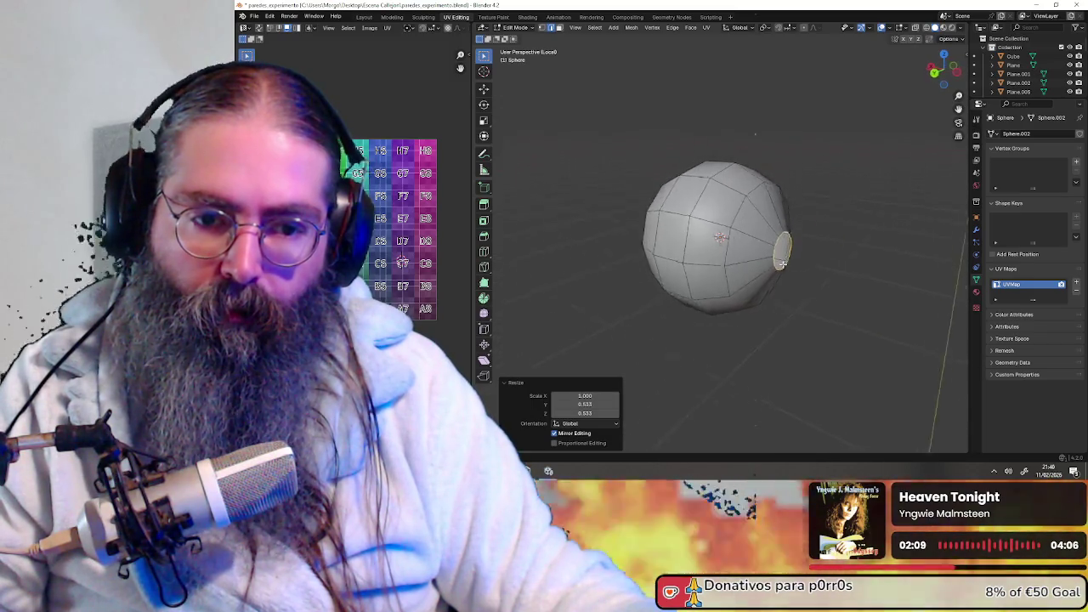
{"action": "middle_click_drag", "start_coordinate": [783, 264], "coordinate": [827, 281]}
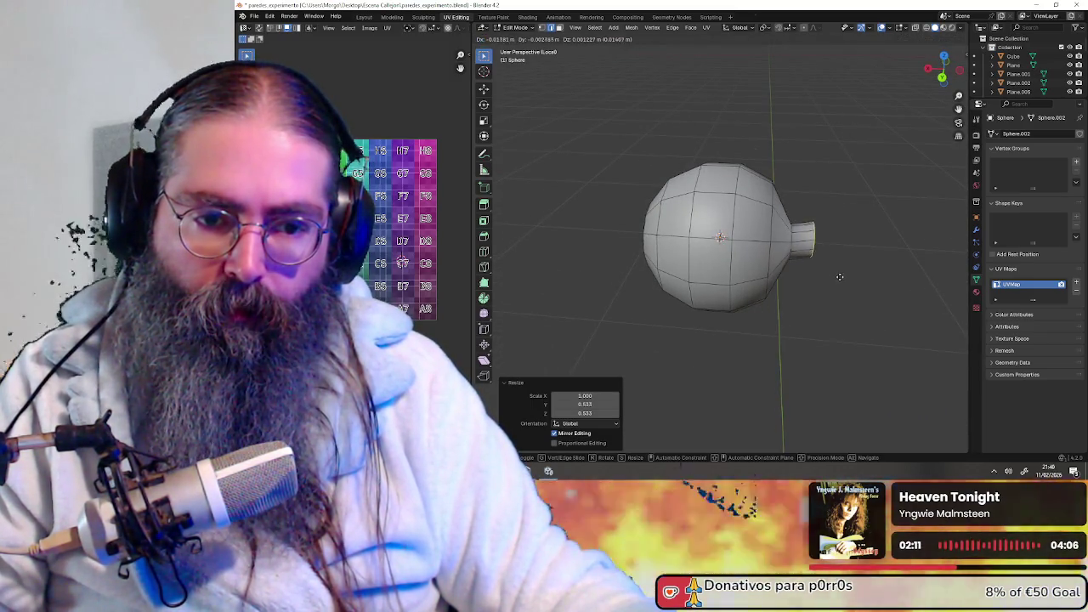
- Extrude the shrunken ring along X into a short cylindrical neck
{"action": "key", "text": "x"}
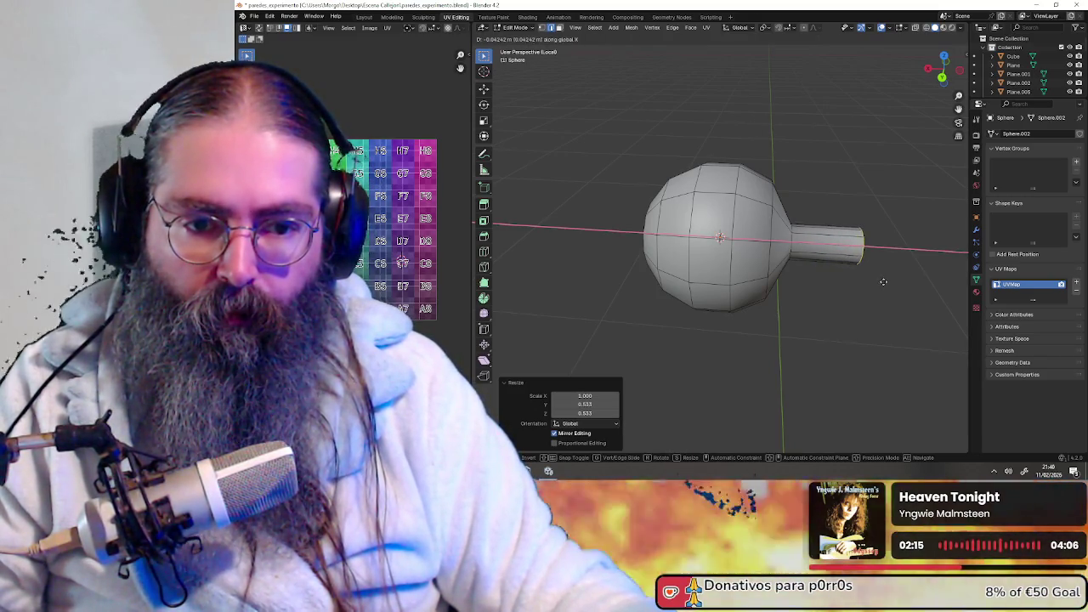
{"action": "left_click", "coordinate": [864, 282]}
{"action": "mouse_move", "coordinate": [850, 289]}
{"action": "middle_mouse_down"}
{"action": "mouse_move", "coordinate": [845, 312]}
{"action": "mouse_move", "coordinate": [867, 316]}
{"action": "mouse_move", "coordinate": [777, 311]}
{"action": "middle_mouse_up"}
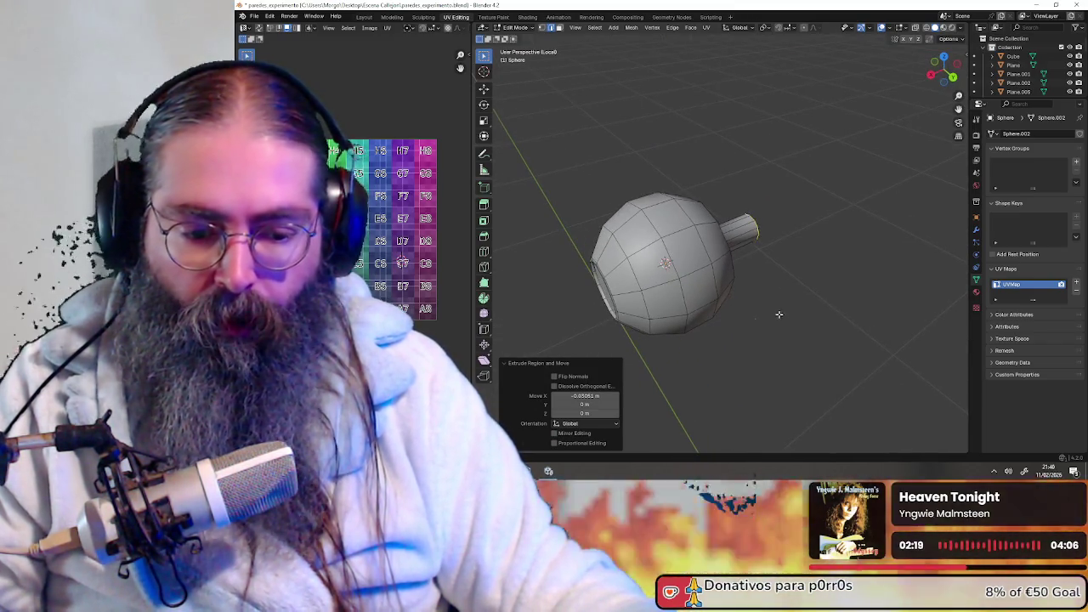
{"action": "key", "text": "alt+e"}
{"action": "mouse_move", "coordinate": [856, 252]}
{"action": "middle_mouse_down"}
{"action": "mouse_move", "coordinate": [781, 283]}
{"action": "mouse_move", "coordinate": [782, 297]}
{"action": "mouse_move", "coordinate": [808, 280]}
{"action": "mouse_move", "coordinate": [760, 289]}
{"action": "mouse_move", "coordinate": [779, 277]}
{"action": "mouse_move", "coordinate": [720, 275]}
{"action": "mouse_move", "coordinate": [872, 279]}
{"action": "middle_mouse_up"}
{"action": "mouse_move", "coordinate": [814, 298]}
{"action": "middle_mouse_down"}
{"action": "mouse_move", "coordinate": [768, 303]}
{"action": "mouse_move", "coordinate": [804, 311]}
{"action": "mouse_move", "coordinate": [848, 301]}
{"action": "mouse_move", "coordinate": [744, 310]}
{"action": "mouse_move", "coordinate": [799, 314]}
{"action": "mouse_move", "coordinate": [758, 322]}
{"action": "mouse_move", "coordinate": [785, 316]}
{"action": "middle_mouse_up"}
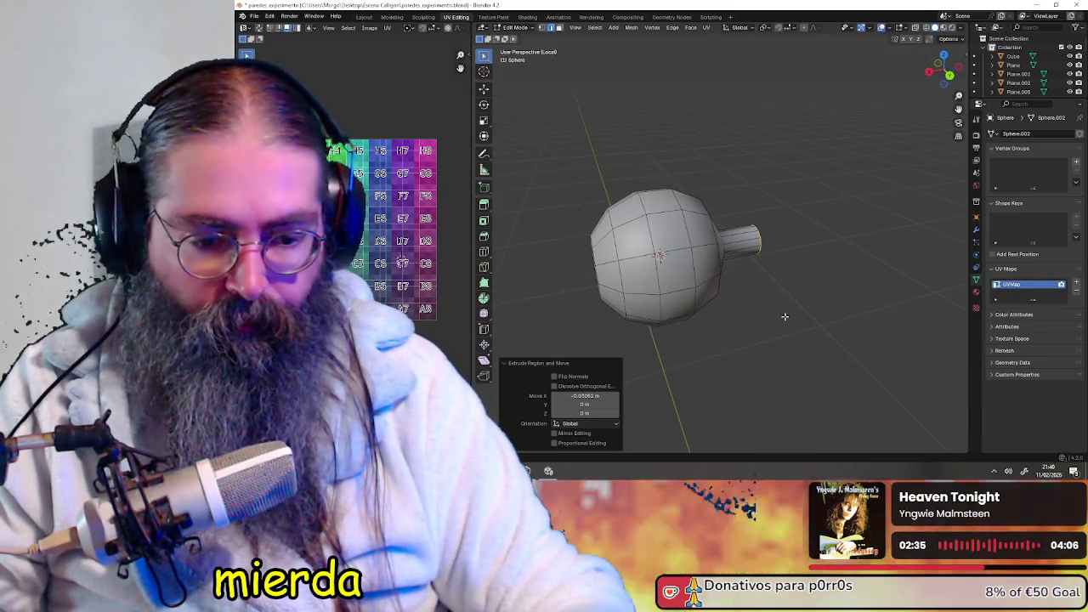
- Exit Local View and start moving the neck's end along X
{"action": "key", "text": "KP_Divide"}
{"action": "mouse_move", "coordinate": [784, 316]}
{"action": "middle_mouse_down"}
{"action": "mouse_move", "coordinate": [758, 252]}
{"action": "mouse_move", "coordinate": [725, 254]}
{"action": "mouse_move", "coordinate": [846, 308]}
{"action": "mouse_move", "coordinate": [767, 280]}
{"action": "mouse_move", "coordinate": [757, 297]}
{"action": "middle_mouse_up"}
{"action": "scroll", "coordinate": [725, 254], "scroll_direction": "up", "scroll_amount": 3}
{"action": "key", "text": "g"}
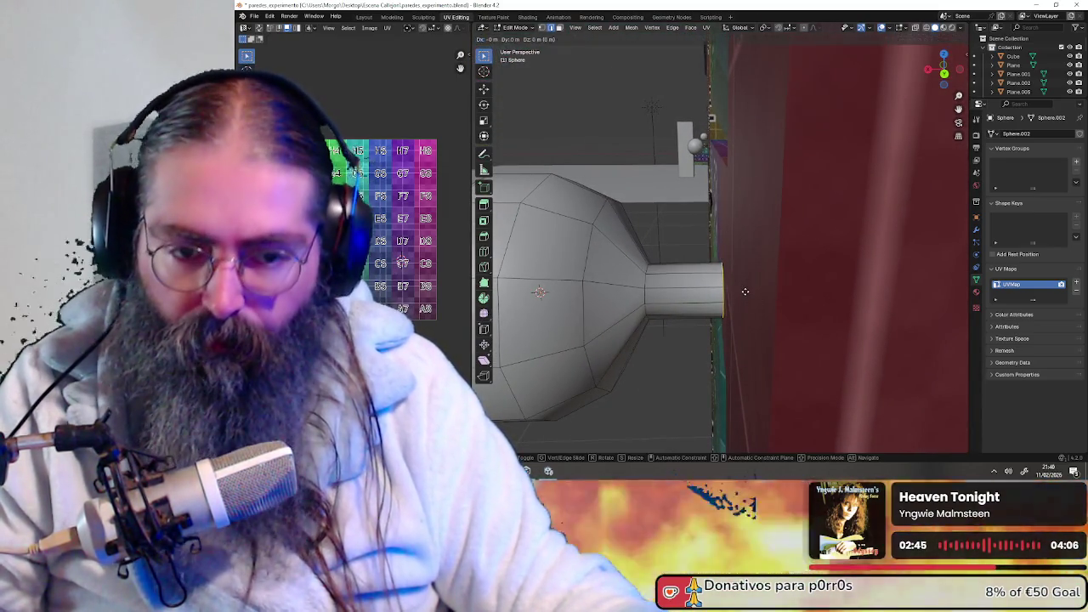
{"action": "key", "text": "x"}
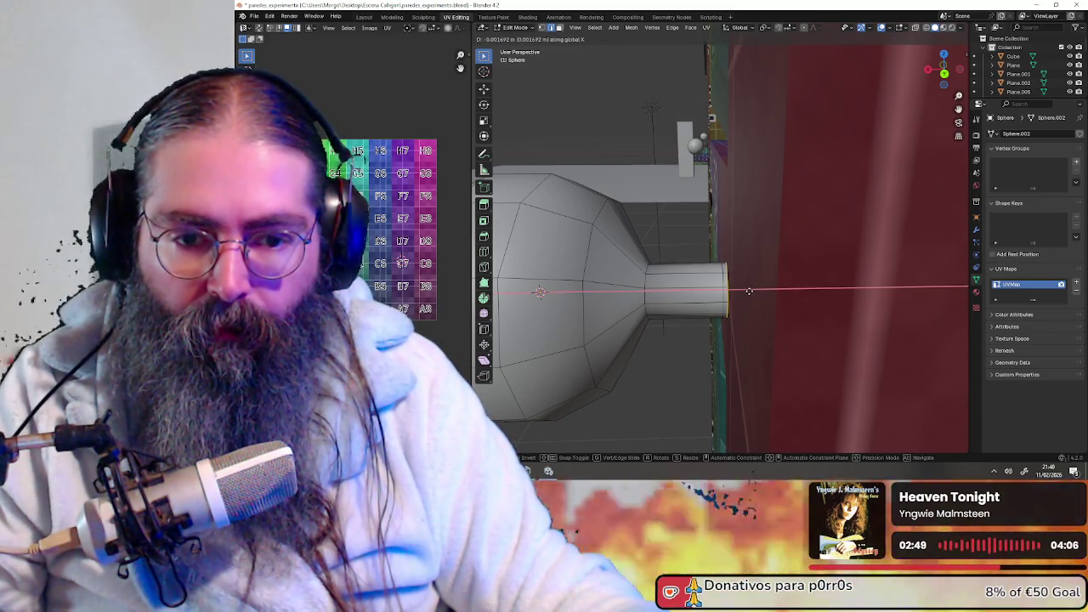
- Lengthen the neck toward the wall and orbit to inspect the flared base and sphere
{"action": "left_click", "coordinate": [749, 290]}
{"action": "middle_click_drag", "start_coordinate": [749, 291], "coordinate": [784, 295]}
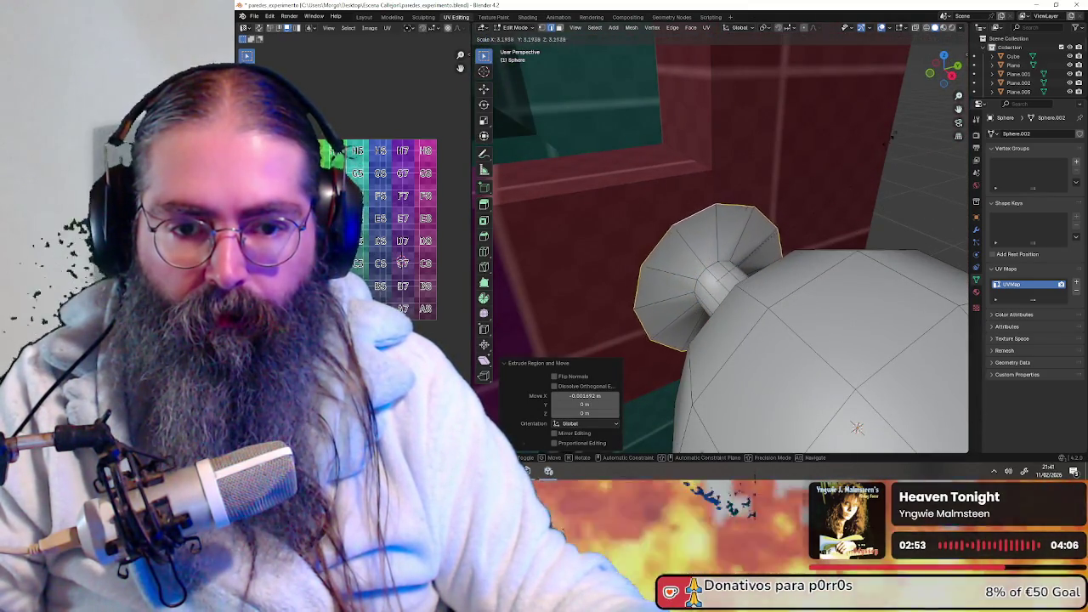
{"action": "mouse_move", "coordinate": [837, 199]}
{"action": "middle_mouse_down"}
{"action": "mouse_move", "coordinate": [852, 221]}
{"action": "mouse_move", "coordinate": [818, 261]}
{"action": "mouse_move", "coordinate": [693, 248]}
{"action": "mouse_move", "coordinate": [820, 225]}
{"action": "middle_mouse_up"}
{"action": "scroll", "coordinate": [818, 255], "scroll_direction": "down", "scroll_amount": 3}
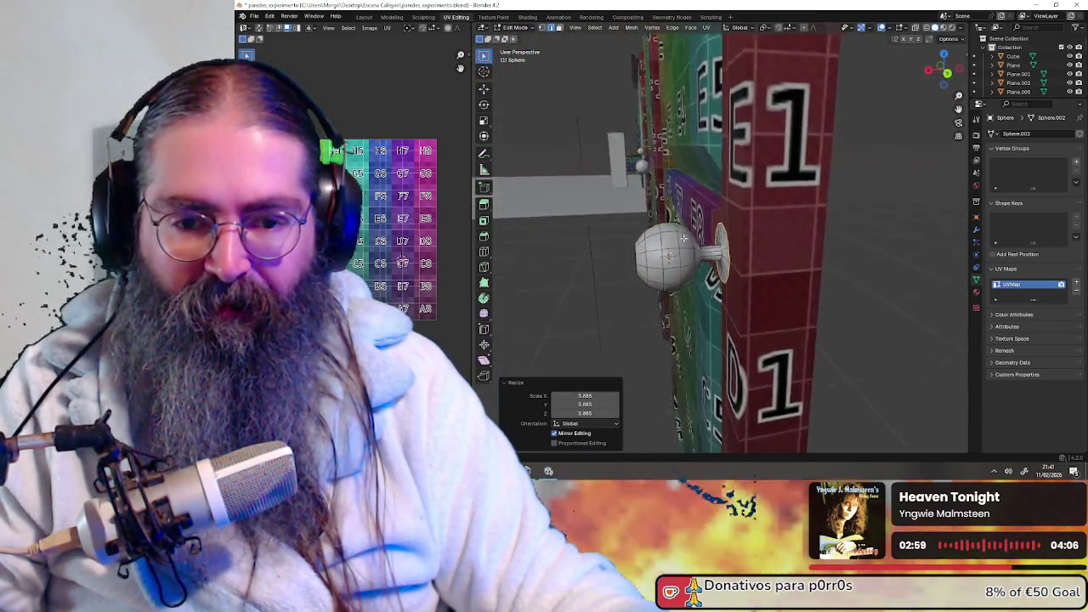
{"action": "scroll", "coordinate": [820, 224], "scroll_direction": "up", "scroll_amount": 4}
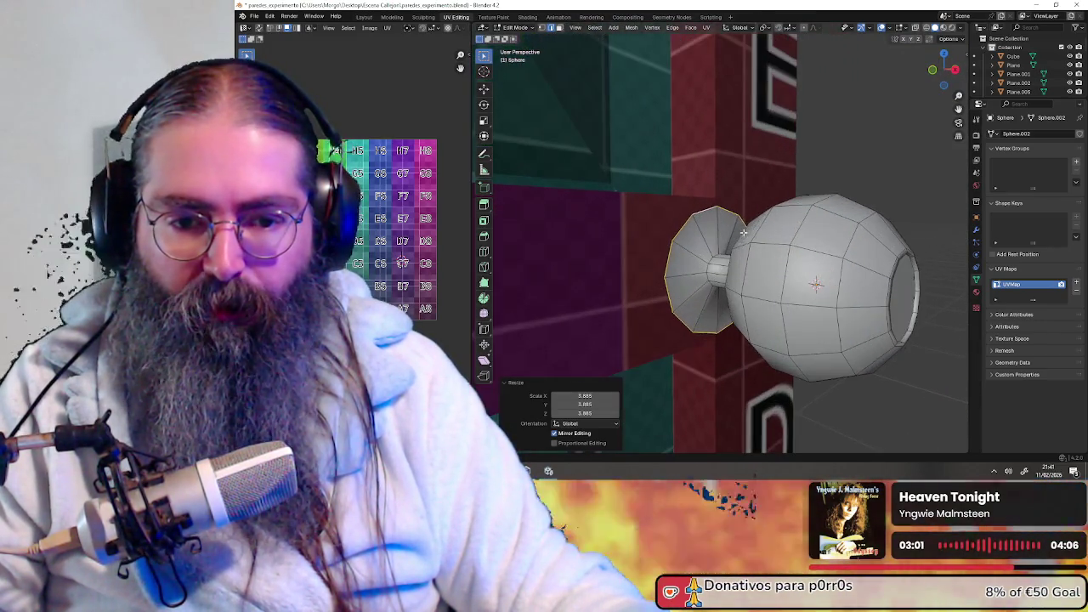
{"action": "mouse_move", "coordinate": [820, 225]}
{"action": "middle_mouse_down"}
{"action": "mouse_move", "coordinate": [732, 242]}
{"action": "mouse_move", "coordinate": [838, 245]}
{"action": "mouse_move", "coordinate": [656, 260]}
{"action": "mouse_move", "coordinate": [817, 231]}
{"action": "mouse_move", "coordinate": [801, 231]}
{"action": "middle_mouse_up"}
{"action": "scroll", "coordinate": [732, 241], "scroll_direction": "down", "scroll_amount": 2}
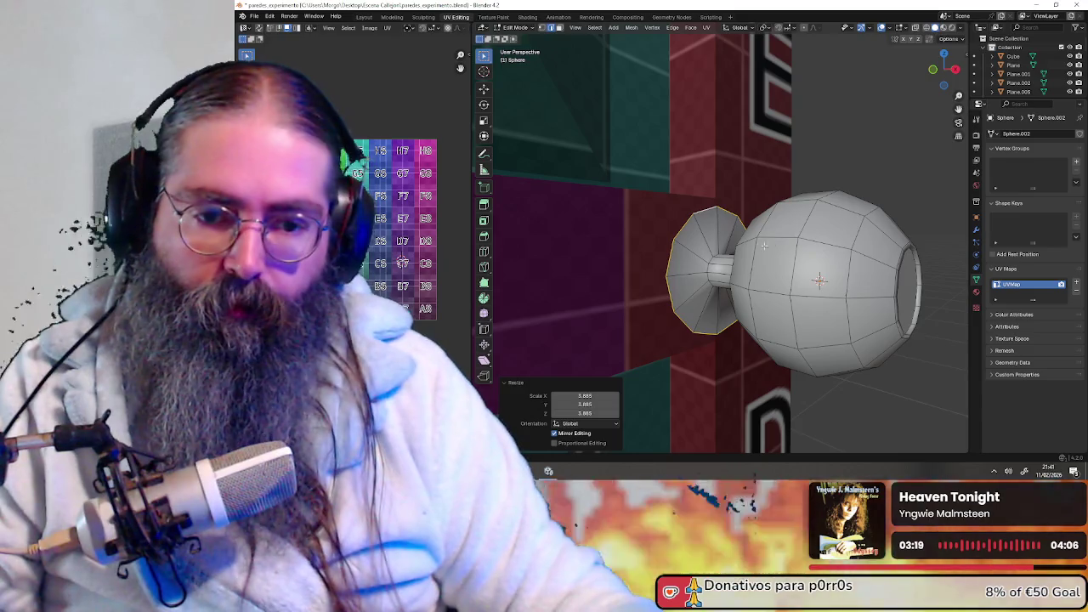
- Loop-cut the stem with Ctrl+R just below the sphere, then orbit around to inspect it
{"action": "middle_click_drag", "start_coordinate": [801, 229], "coordinate": [812, 272]}
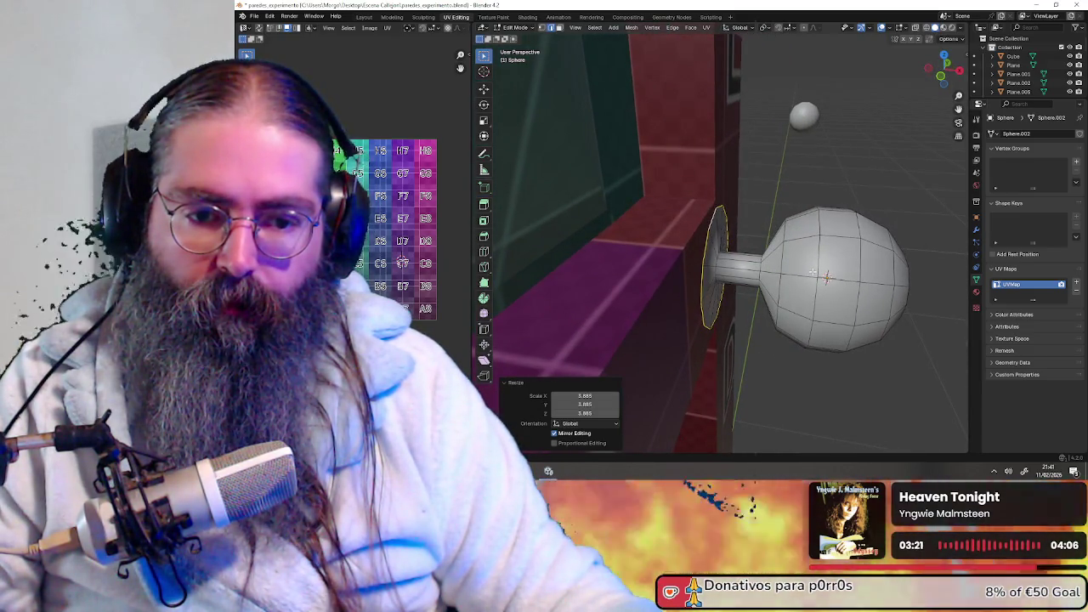
{"action": "mouse_move", "coordinate": [812, 272]}
{"action": "middle_mouse_down"}
{"action": "mouse_move", "coordinate": [763, 281]}
{"action": "mouse_move", "coordinate": [763, 304]}
{"action": "middle_mouse_up"}
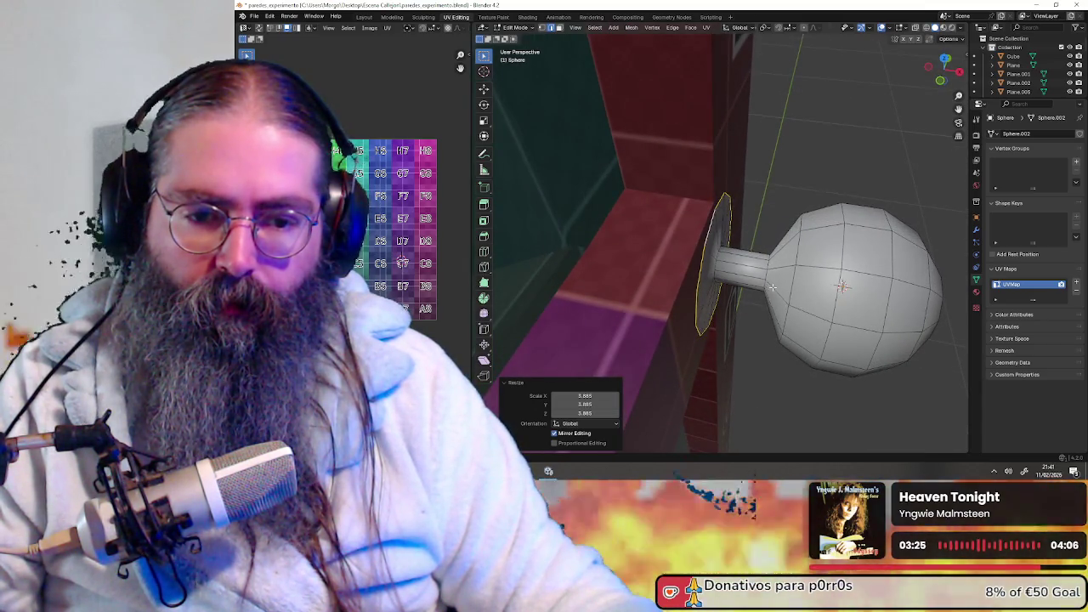
{"action": "key", "text": "ctrl+r"}
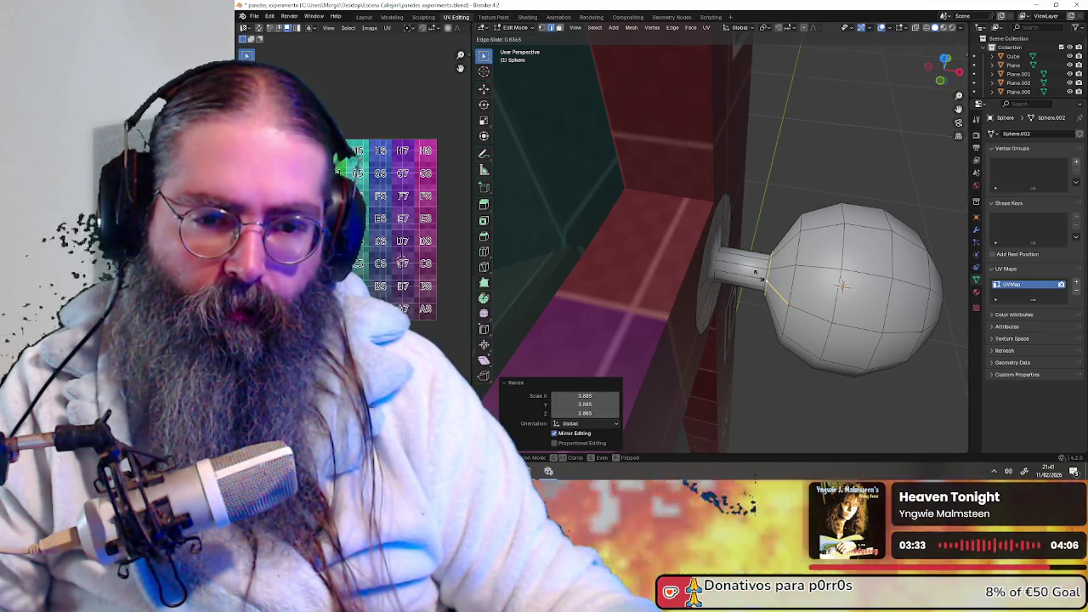
{"action": "left_click", "coordinate": [759, 274]}
{"action": "middle_click_drag", "start_coordinate": [837, 262], "coordinate": [684, 237]}
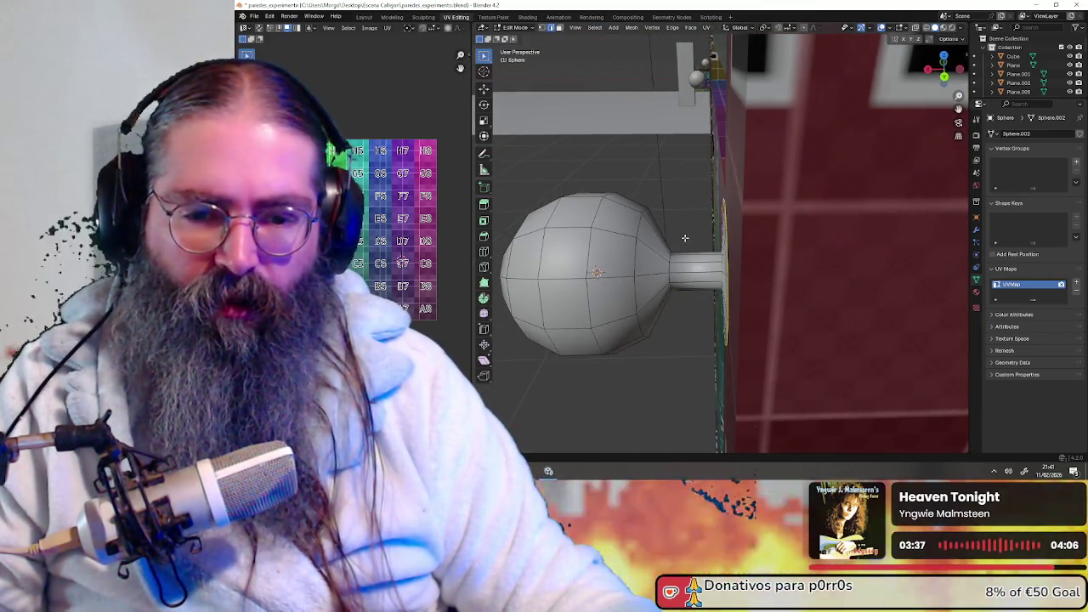
{"action": "mouse_move", "coordinate": [684, 237]}
{"action": "middle_mouse_down"}
{"action": "mouse_move", "coordinate": [807, 241]}
{"action": "mouse_move", "coordinate": [765, 241]}
{"action": "mouse_move", "coordinate": [740, 299]}
{"action": "middle_mouse_up"}
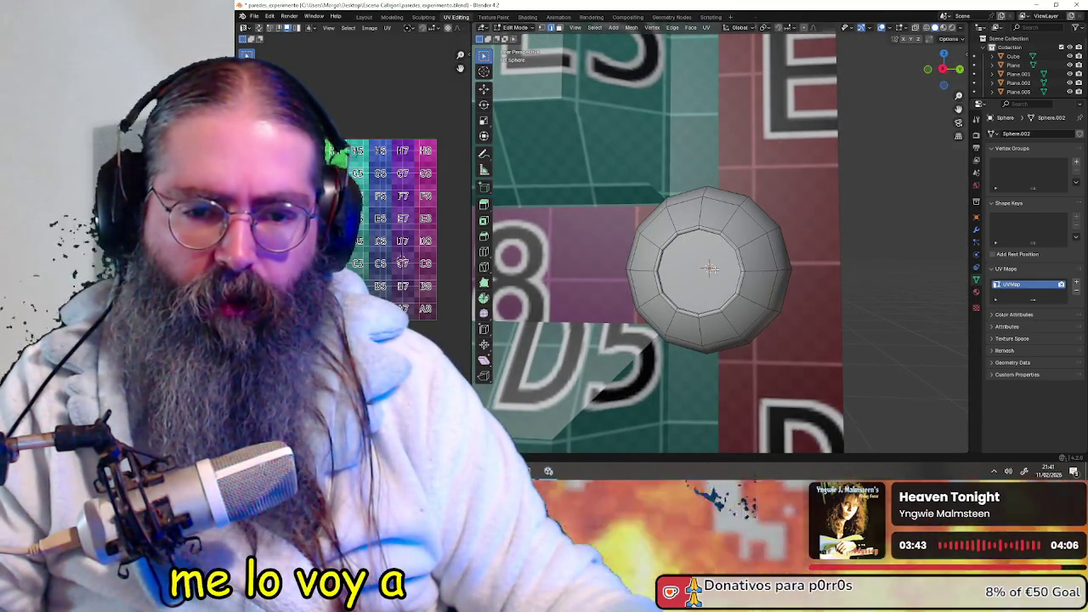
{"action": "middle_click_drag", "start_coordinate": [720, 254], "coordinate": [601, 274]}
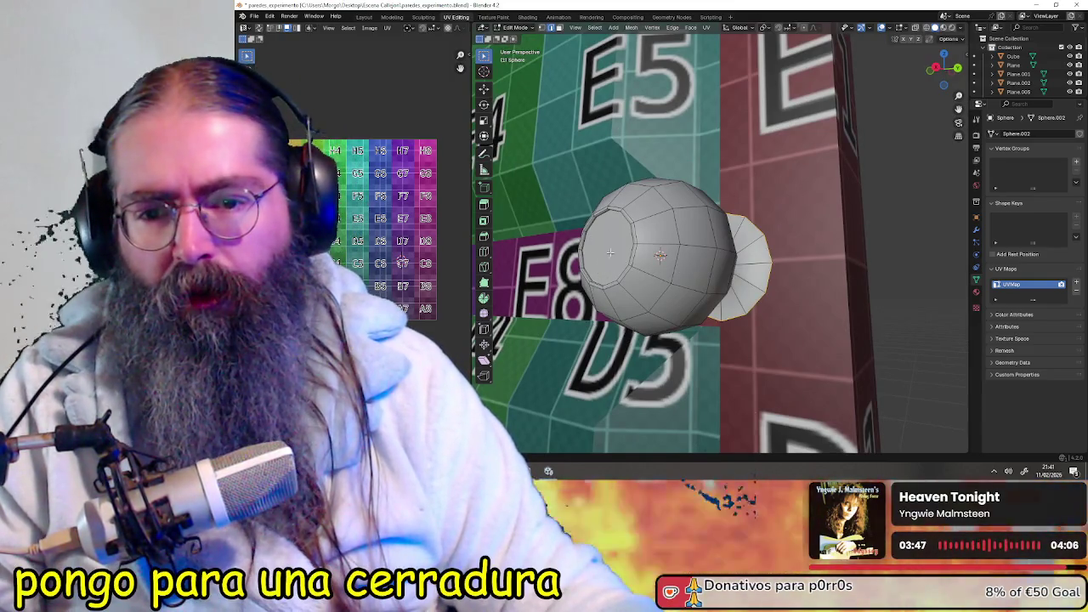
{"action": "mouse_move", "coordinate": [599, 234]}
{"action": "middle_mouse_down"}
{"action": "mouse_move", "coordinate": [715, 284]}
{"action": "mouse_move", "coordinate": [598, 278]}
{"action": "middle_mouse_up"}
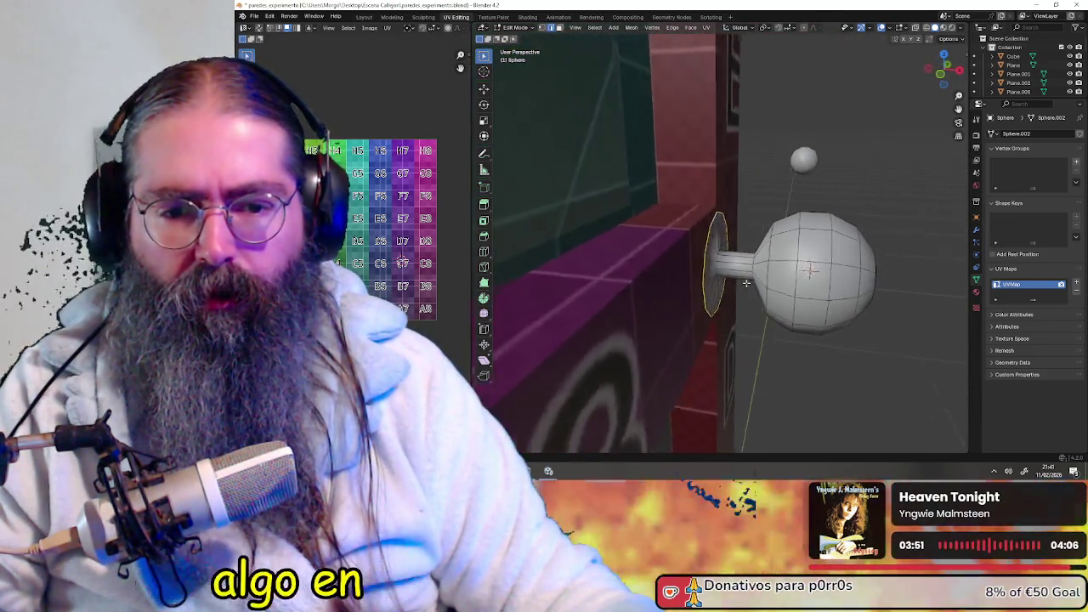
{"action": "scroll", "coordinate": [598, 276], "scroll_direction": "down", "scroll_amount": 6}
- Switch the viewport to brighter shading and drop the knob into Object Mode
{"action": "scroll", "coordinate": [722, 255], "scroll_direction": "down", "scroll_amount": 4}
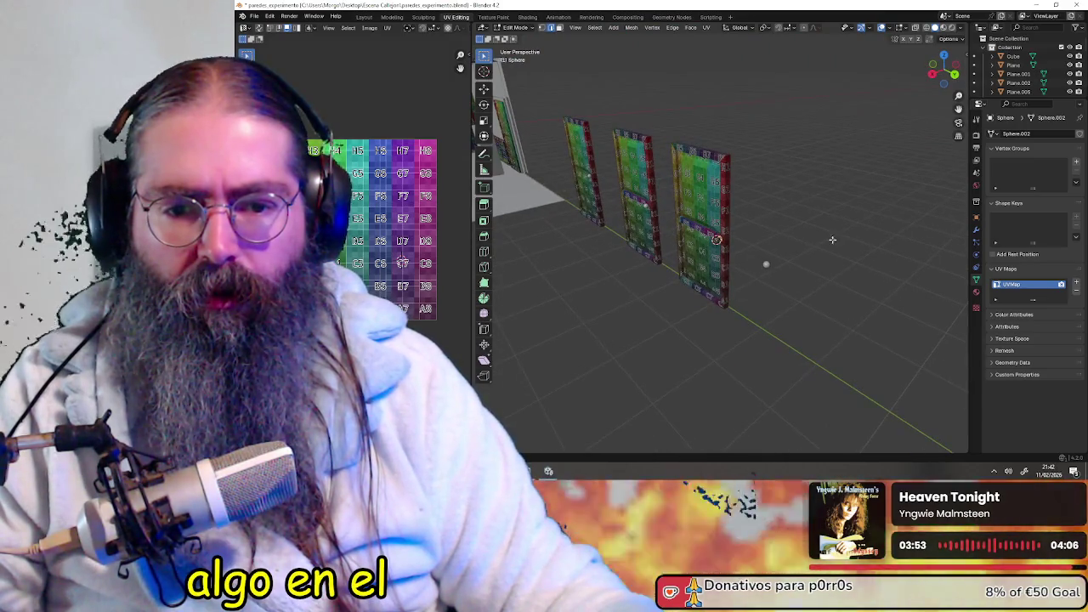
{"action": "scroll", "coordinate": [796, 235], "scroll_direction": "up", "scroll_amount": 3}
{"action": "scroll", "coordinate": [833, 187], "scroll_direction": "up", "scroll_amount": 3}
{"action": "scroll", "coordinate": [884, 128], "scroll_direction": "up", "scroll_amount": 2}
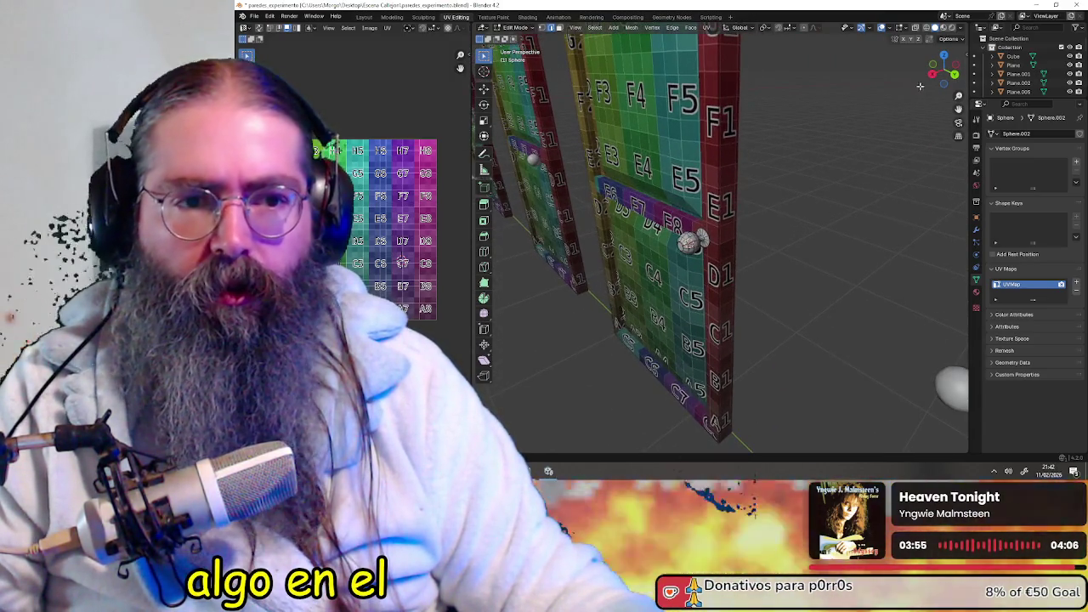
{"action": "left_click", "coordinate": [944, 28]}
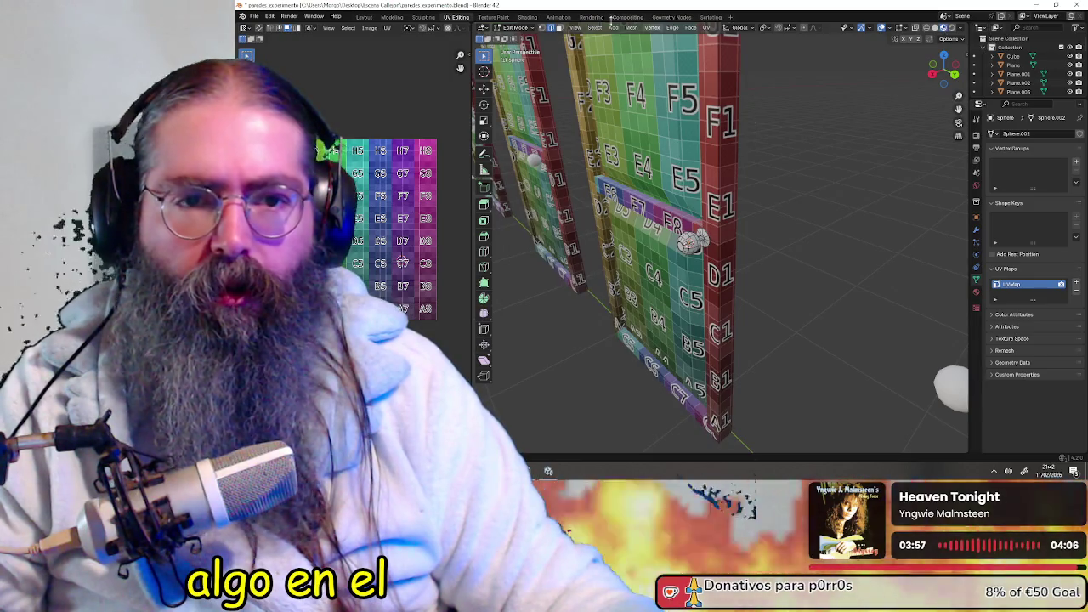
{"action": "left_click", "coordinate": [515, 39]}
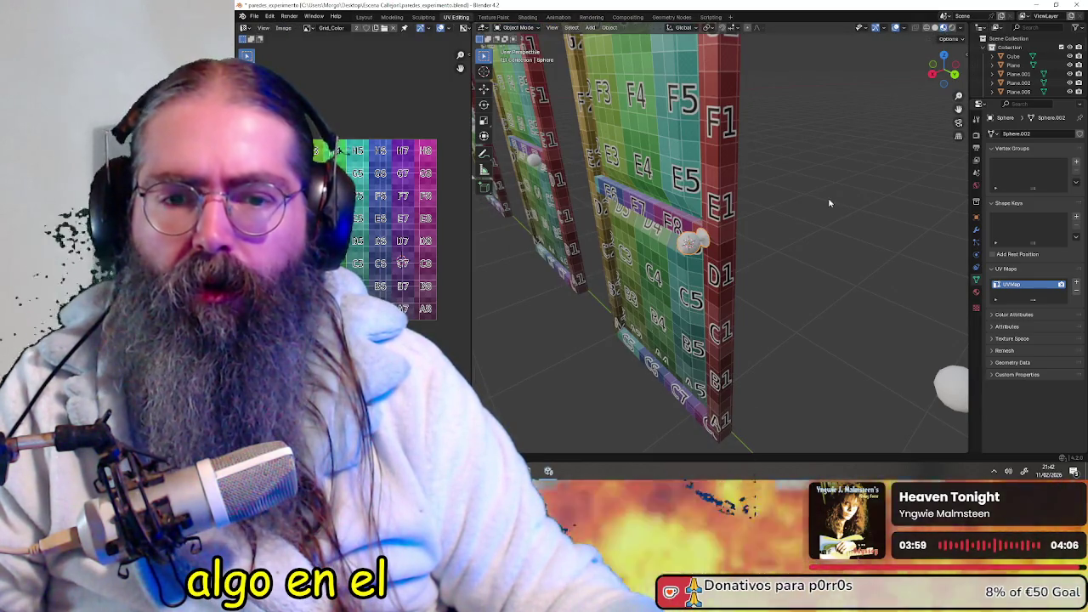
{"action": "scroll", "coordinate": [760, 262], "scroll_direction": "up", "scroll_amount": 2}
{"action": "scroll", "coordinate": [748, 268], "scroll_direction": "up", "scroll_amount": 2}
{"action": "scroll", "coordinate": [797, 253], "scroll_direction": "up", "scroll_amount": 2}
{"action": "mouse_move", "coordinate": [797, 252]}
{"action": "middle_mouse_down"}
{"action": "mouse_move", "coordinate": [732, 233]}
{"action": "mouse_move", "coordinate": [717, 237]}
{"action": "mouse_move", "coordinate": [740, 245]}
{"action": "mouse_move", "coordinate": [724, 267]}
{"action": "mouse_move", "coordinate": [727, 256]}
{"action": "middle_mouse_up"}
- Re-enter Edit Mode, clear the selection, and grow a face selection across the ball
{"action": "left_click", "coordinate": [516, 28]}
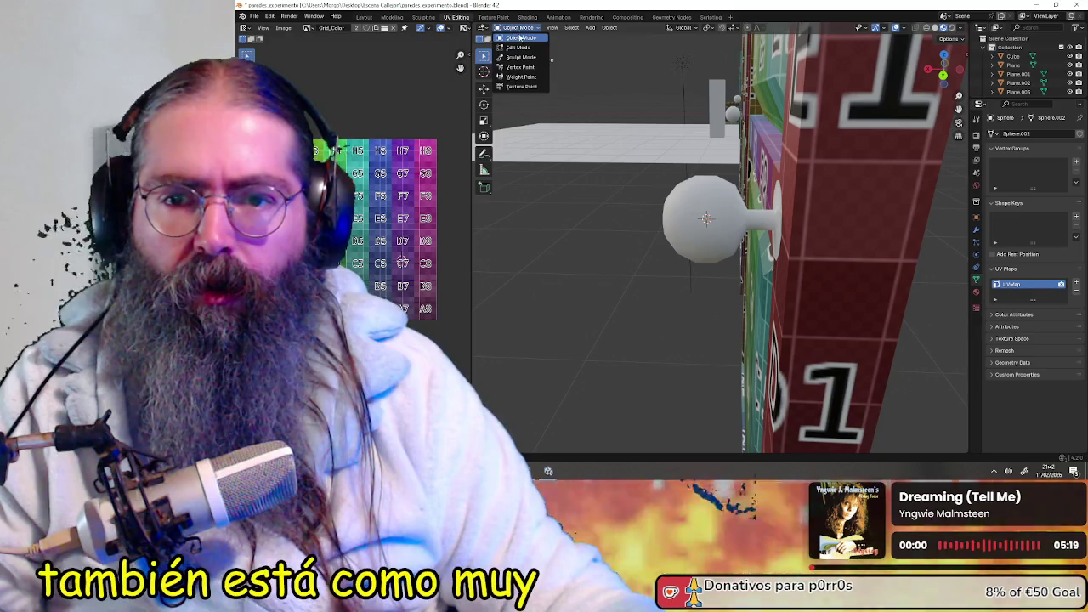
{"action": "left_click", "coordinate": [520, 47]}
{"action": "middle_click_drag", "start_coordinate": [726, 256], "coordinate": [700, 222]}
{"action": "key", "text": "a"}
{"action": "key", "text": "alt+a"}
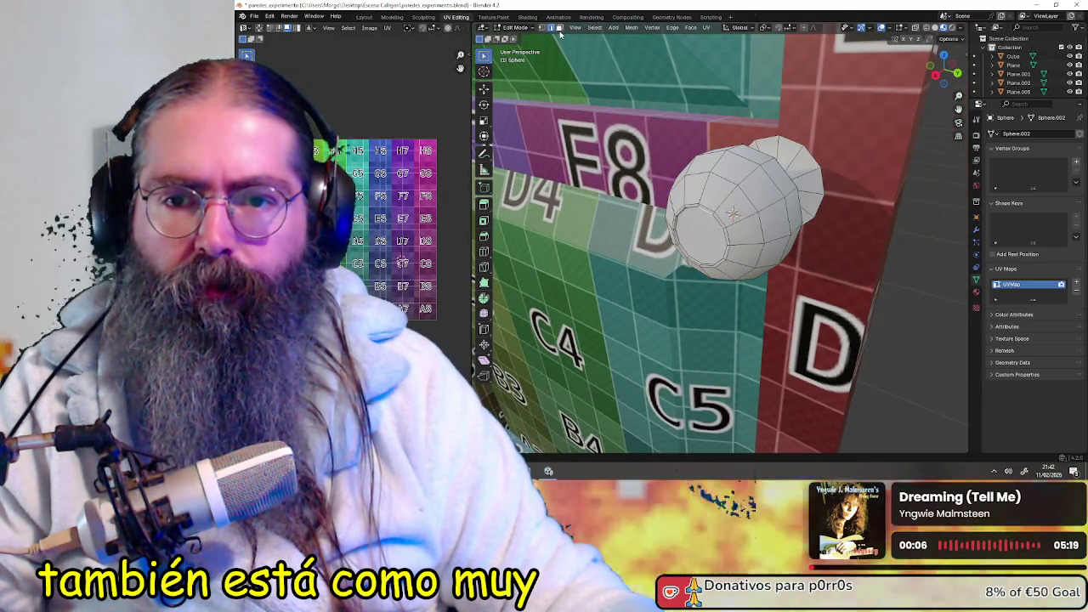
{"action": "mouse_move", "coordinate": [724, 239]}
{"action": "middle_mouse_down"}
{"action": "mouse_move", "coordinate": [833, 206]}
{"action": "mouse_move", "coordinate": [773, 219]}
{"action": "middle_mouse_up"}
{"action": "key", "text": "ctrl+KP_Add"}
{"action": "key", "text": "ctrl+KP_Add"}
{"action": "key", "text": "ctrl+KP_Add"}
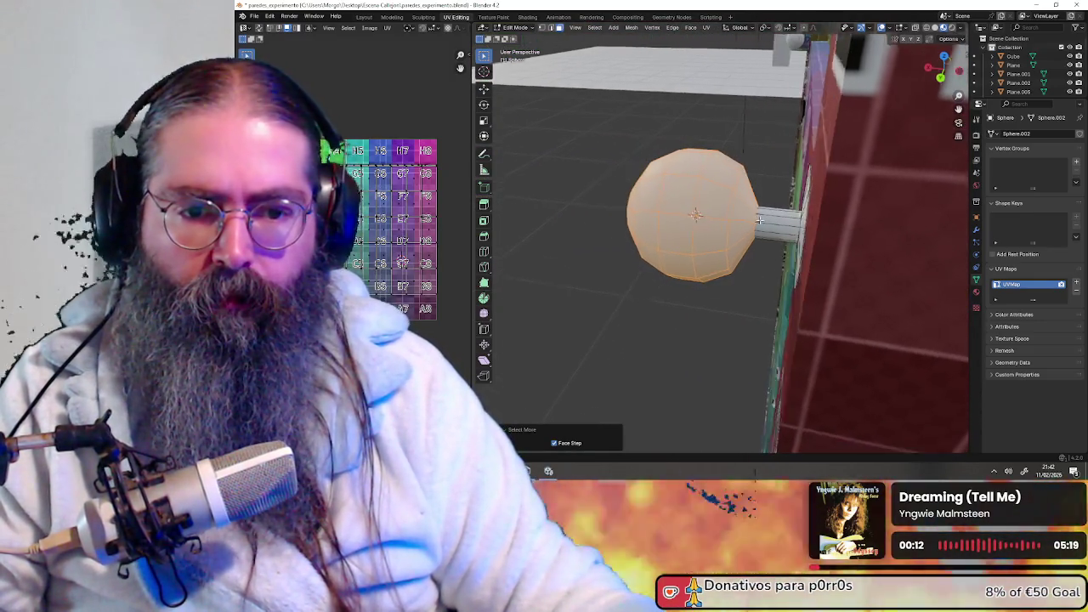
- Shift the ball's selected faces along X and view the result from the front and base
{"action": "key", "text": "g"}
{"action": "key", "text": "z"}
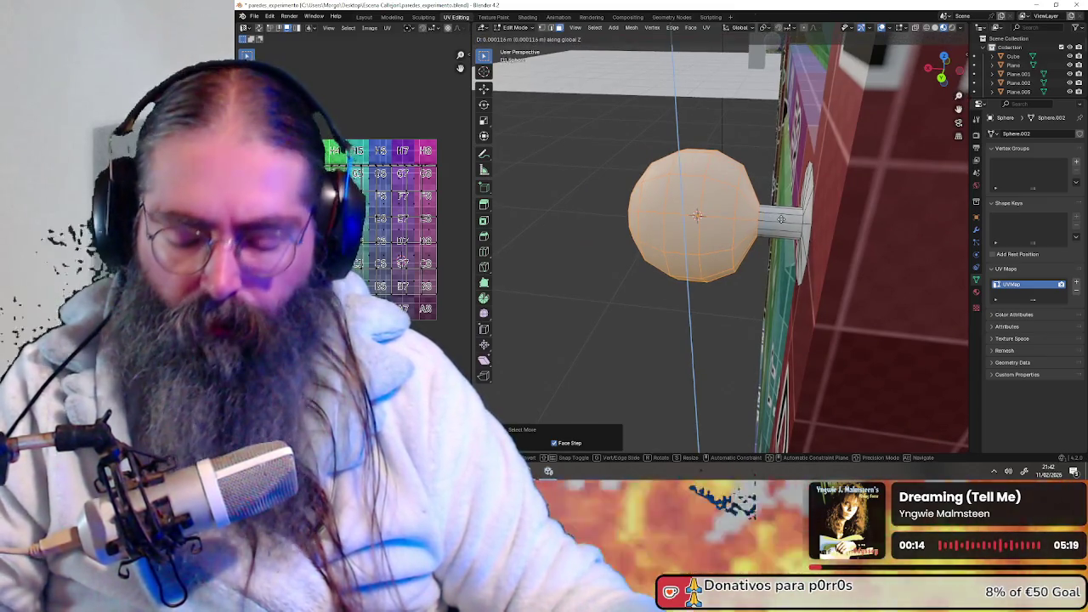
{"action": "key", "text": "x"}
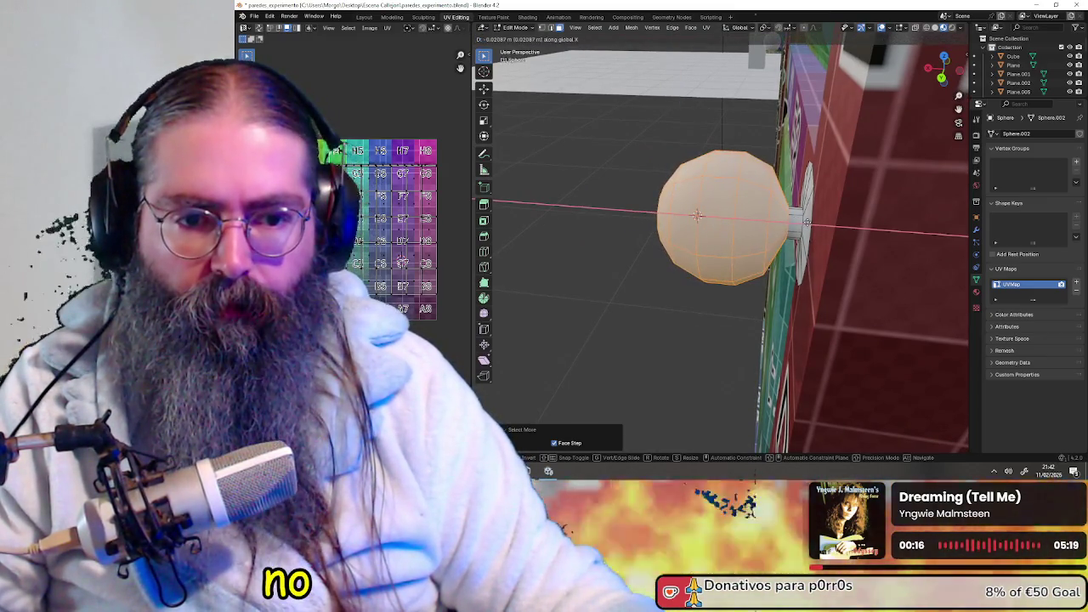
{"action": "left_click", "coordinate": [697, 216]}
{"action": "mouse_move", "coordinate": [697, 216]}
{"action": "middle_mouse_down"}
{"action": "mouse_move", "coordinate": [814, 226]}
{"action": "mouse_move", "coordinate": [727, 296]}
{"action": "mouse_move", "coordinate": [735, 333]}
{"action": "mouse_move", "coordinate": [848, 300]}
{"action": "mouse_move", "coordinate": [690, 315]}
{"action": "mouse_move", "coordinate": [789, 310]}
{"action": "mouse_move", "coordinate": [828, 272]}
{"action": "mouse_move", "coordinate": [843, 226]}
{"action": "mouse_move", "coordinate": [539, 160]}
{"action": "mouse_move", "coordinate": [748, 177]}
{"action": "mouse_move", "coordinate": [668, 207]}
{"action": "mouse_move", "coordinate": [685, 208]}
{"action": "middle_mouse_up"}
{"action": "scroll", "coordinate": [843, 225], "scroll_direction": "up", "scroll_amount": 2}
{"action": "scroll", "coordinate": [697, 208], "scroll_direction": "up", "scroll_amount": 1}
{"action": "scroll", "coordinate": [714, 209], "scroll_direction": "up", "scroll_amount": 2}
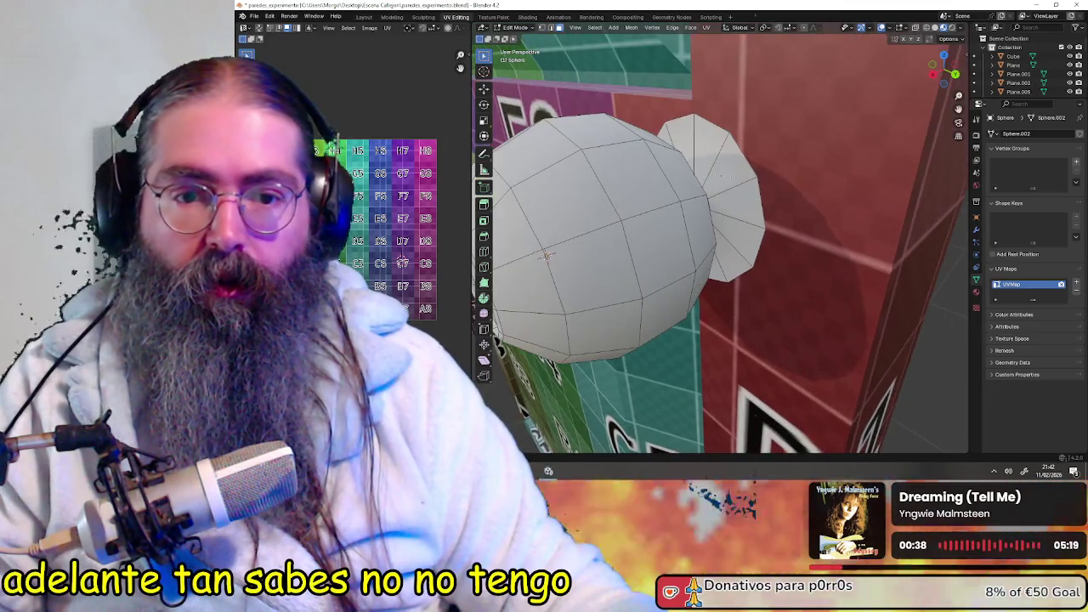
{"action": "scroll", "coordinate": [733, 211], "scroll_direction": "up", "scroll_amount": 1}
{"action": "scroll", "coordinate": [731, 211], "scroll_direction": "up", "scroll_amount": 1}
{"action": "scroll", "coordinate": [724, 210], "scroll_direction": "up", "scroll_amount": 1}
{"action": "scroll", "coordinate": [719, 211], "scroll_direction": "up", "scroll_amount": 1}
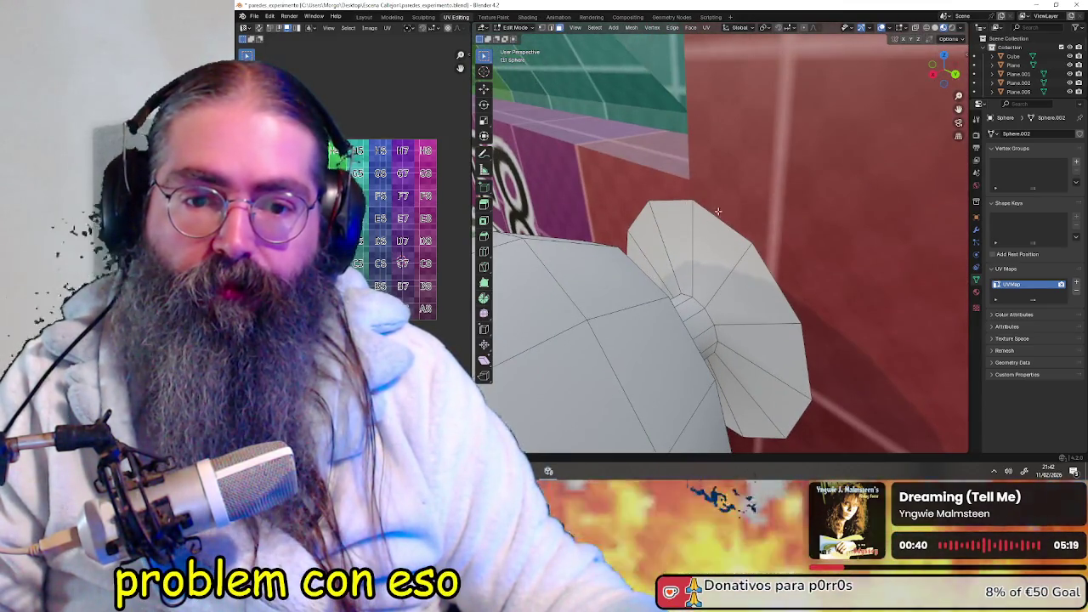
{"action": "mouse_move", "coordinate": [736, 231]}
{"action": "middle_mouse_down"}
{"action": "mouse_move", "coordinate": [743, 288]}
{"action": "mouse_move", "coordinate": [639, 186]}
{"action": "mouse_move", "coordinate": [596, 86]}
{"action": "middle_mouse_up"}
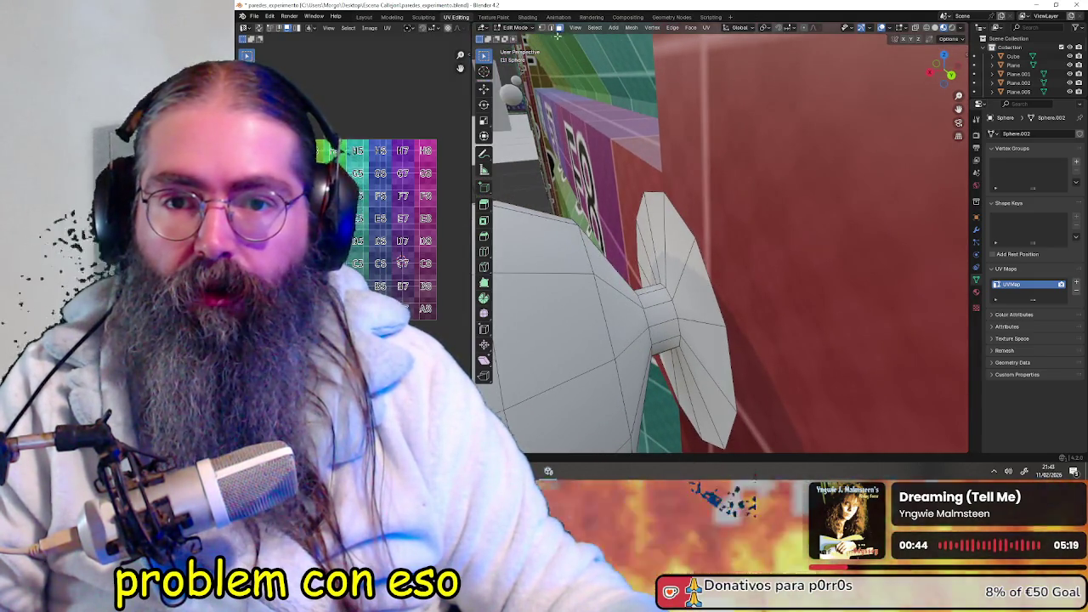
- In edge select mode, slide the selected edge loop along X
{"action": "left_click", "coordinate": [551, 27]}
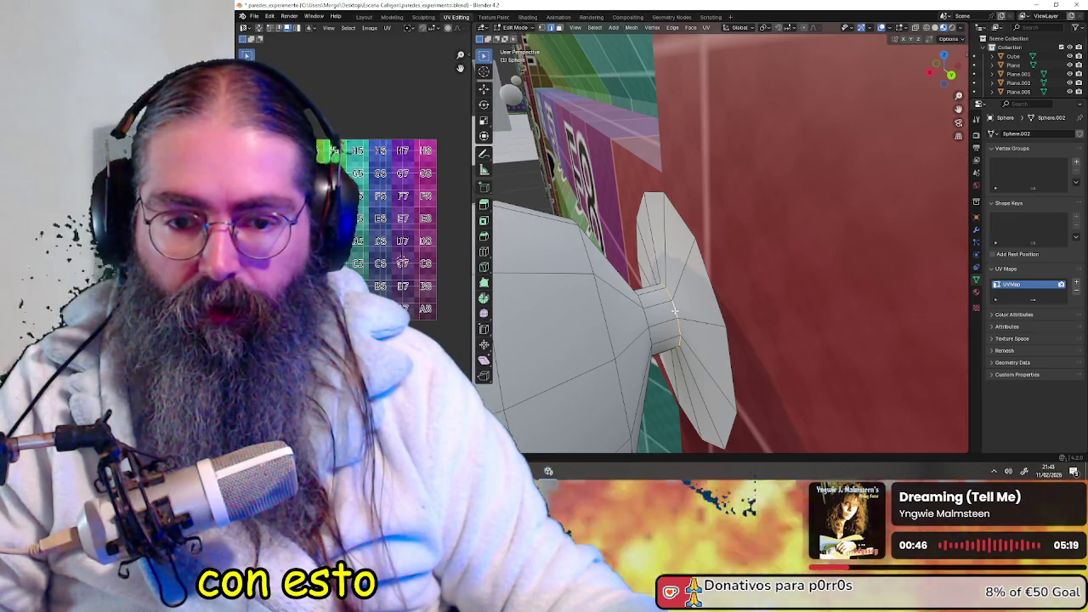
{"action": "key", "text": "g"}
{"action": "key", "text": "x"}
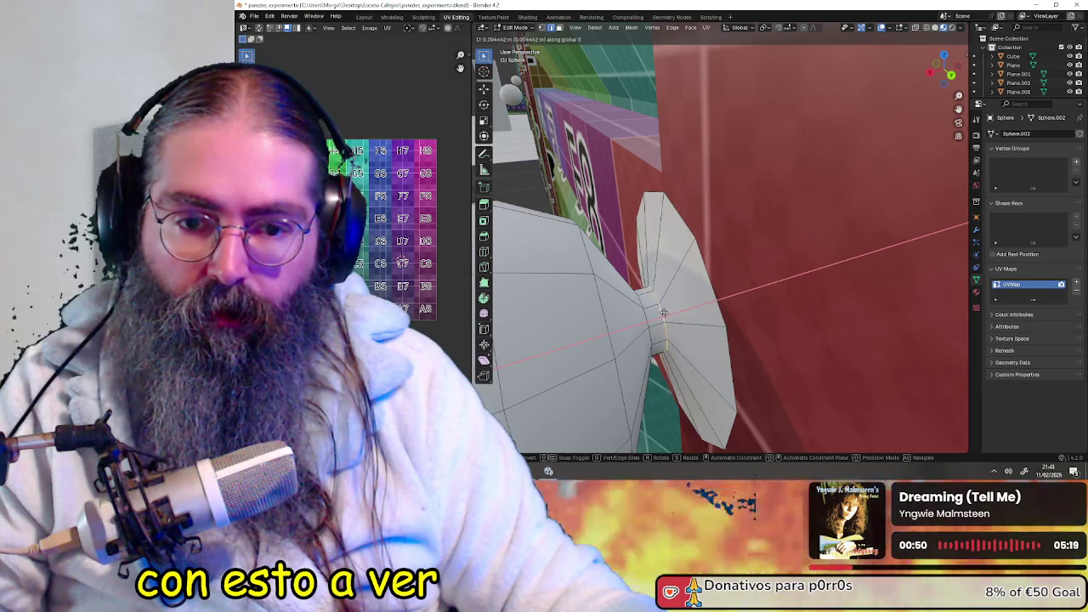
{"action": "left_click", "coordinate": [660, 311]}
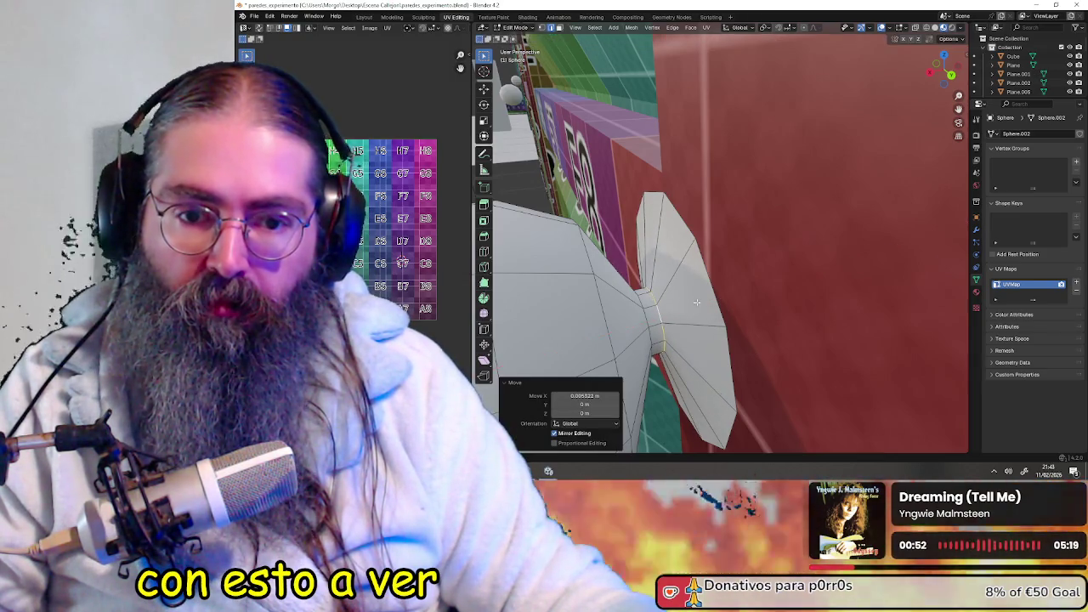
- Select the flared base, shift it along X, and return to Object Mode
{"action": "left_click", "coordinate": [706, 283]}
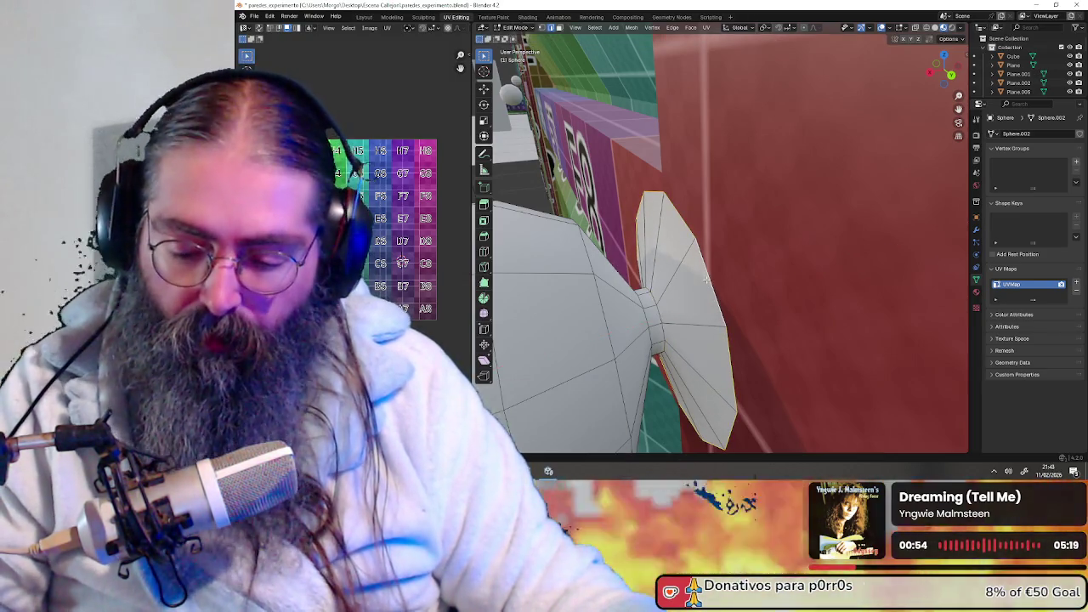
{"action": "key", "text": "g"}
{"action": "key", "text": "x"}
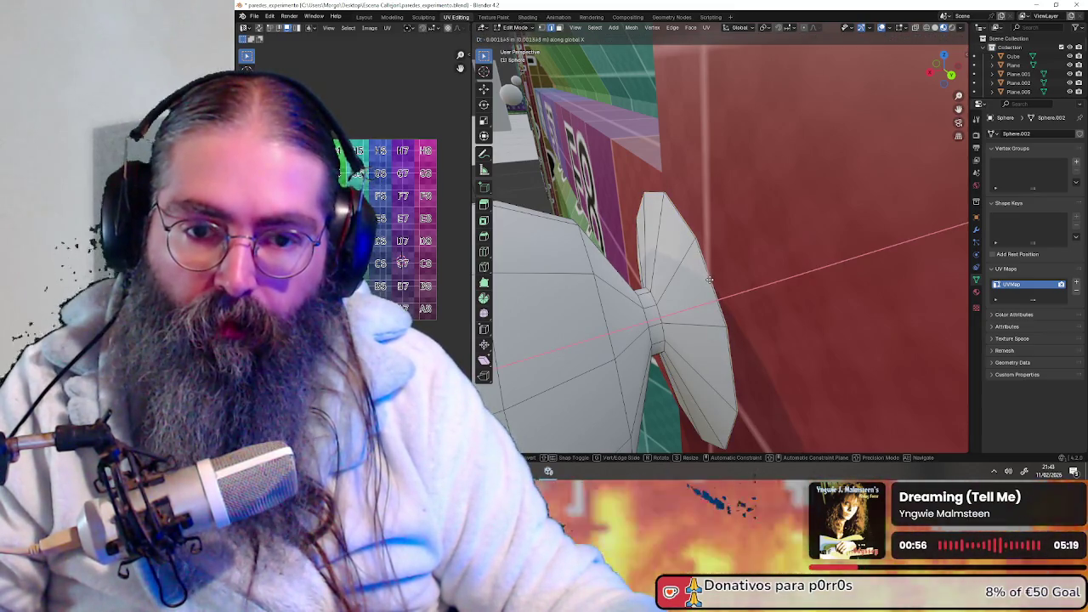
{"action": "left_click", "coordinate": [711, 281]}
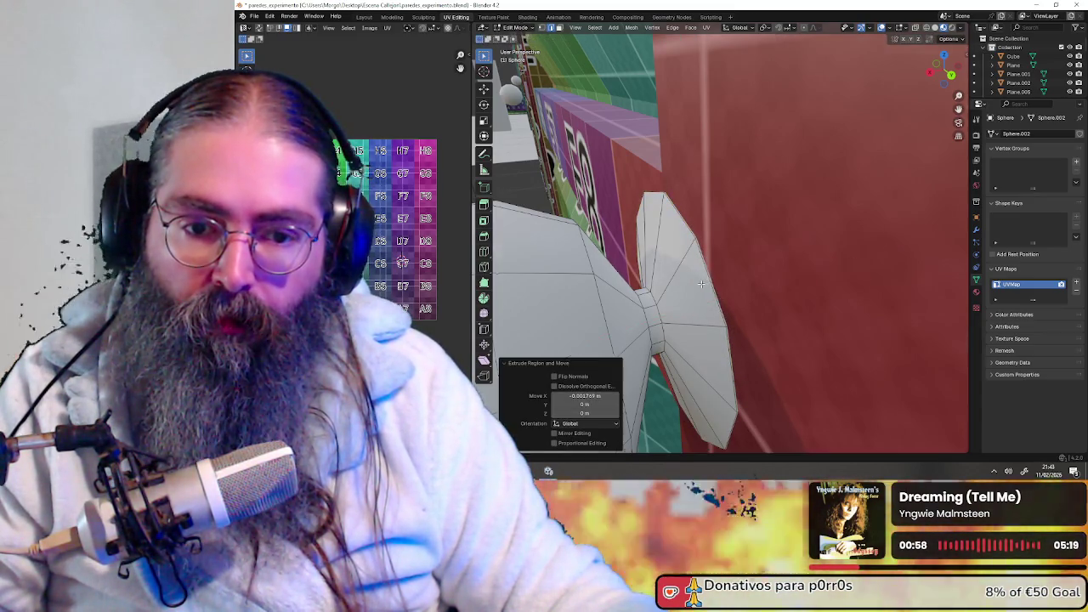
{"action": "scroll", "coordinate": [690, 289], "scroll_direction": "down", "scroll_amount": 4}
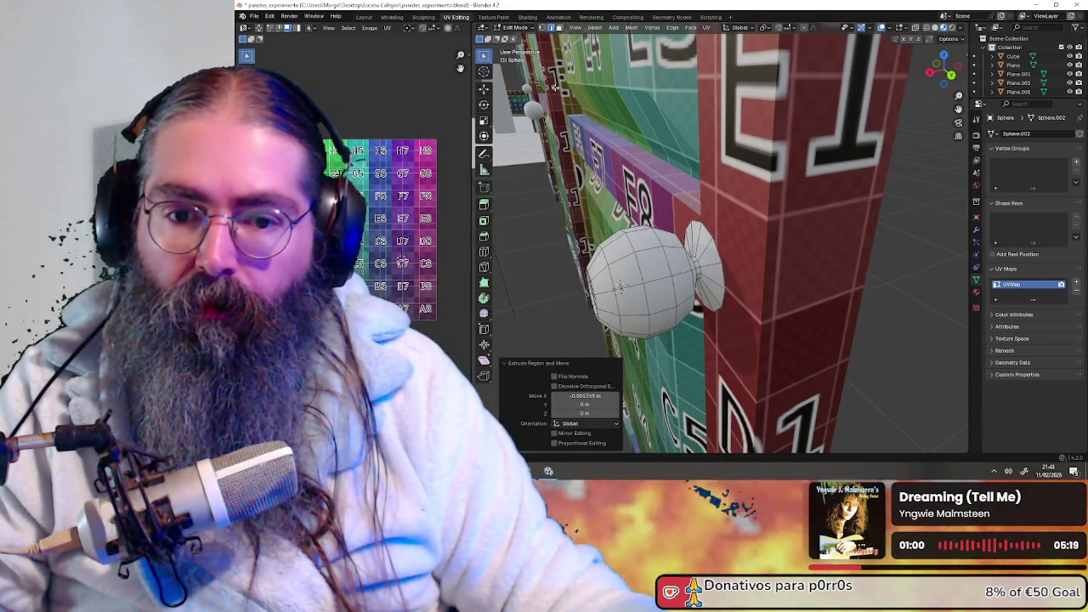
{"action": "left_click", "coordinate": [522, 38]}
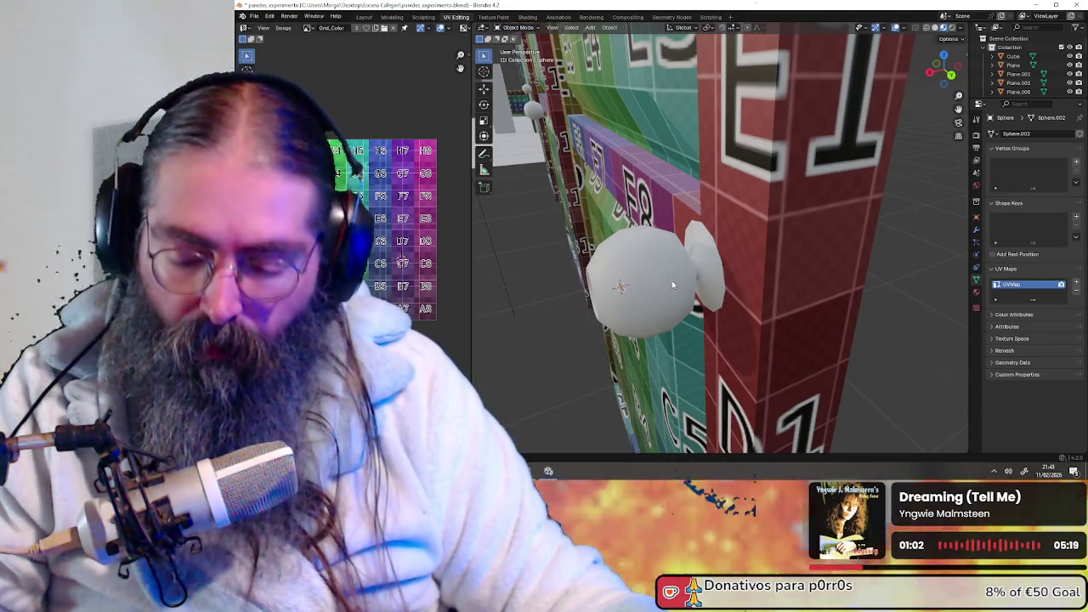
- Move the knob sphere 0.001037 m along X toward the wall
{"action": "scroll", "coordinate": [687, 285], "scroll_direction": "up", "scroll_amount": 3}
{"action": "scroll", "coordinate": [687, 281], "scroll_direction": "up", "scroll_amount": 2}
{"action": "key", "text": "g"}
{"action": "key", "text": "x"}
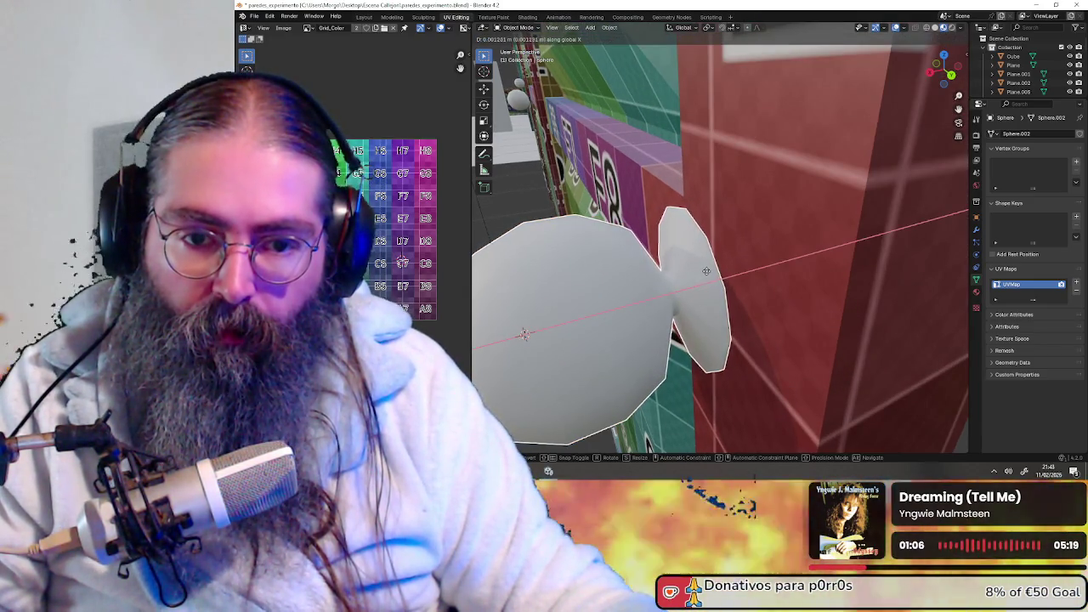
{"action": "left_click", "coordinate": [709, 270]}
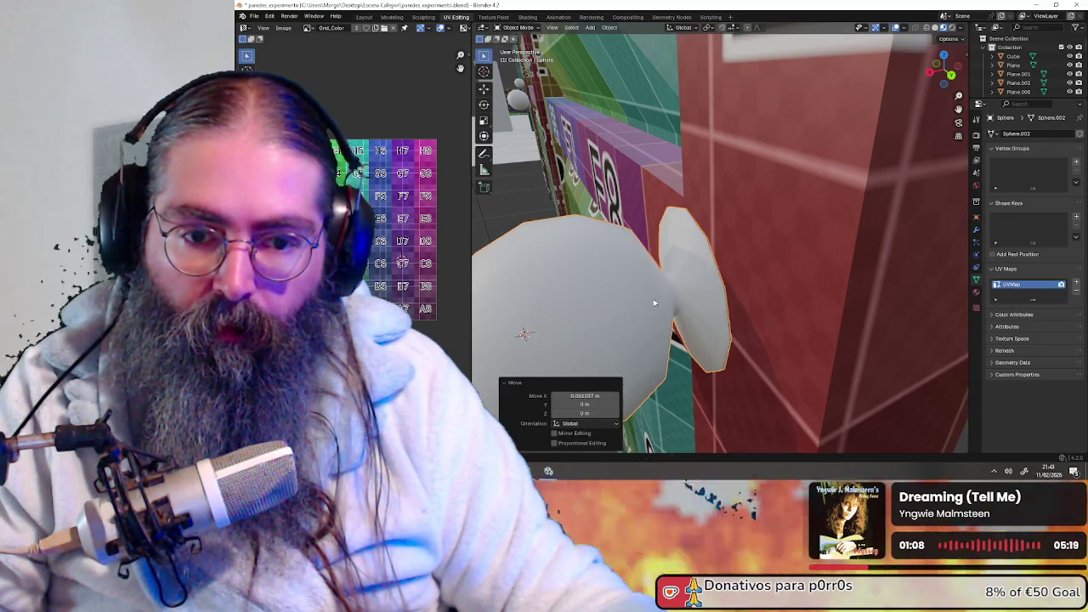
- Check the knob against the red wall column, then paste a duplicate from the clipboard
{"action": "middle_click_drag", "start_coordinate": [709, 271], "coordinate": [774, 284]}
{"action": "scroll", "coordinate": [773, 285], "scroll_direction": "down", "scroll_amount": 4}
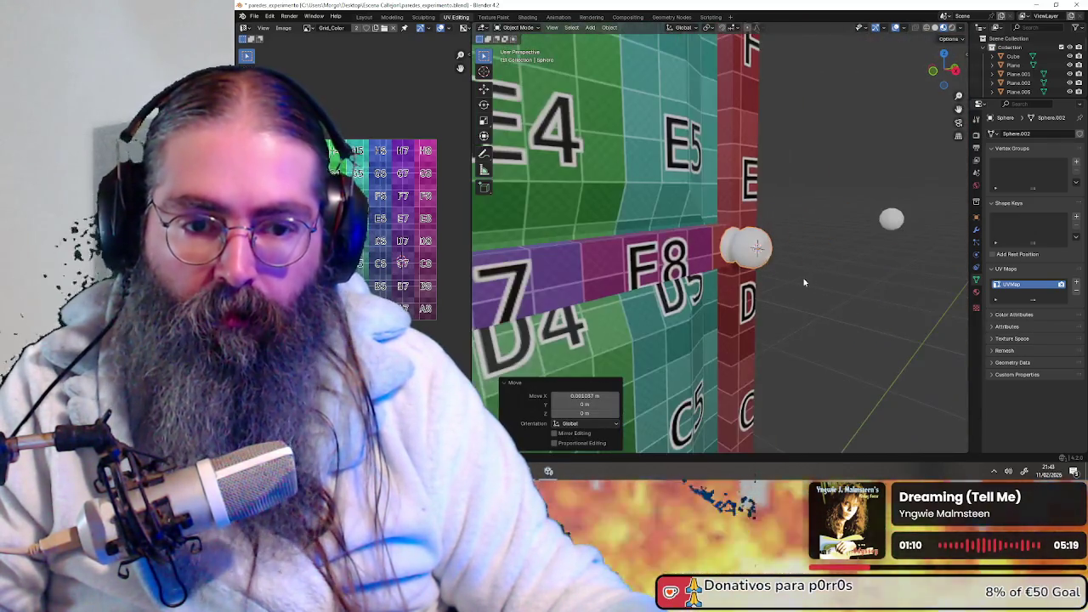
{"action": "mouse_move", "coordinate": [839, 265]}
{"action": "middle_mouse_down"}
{"action": "mouse_move", "coordinate": [703, 281]}
{"action": "mouse_move", "coordinate": [768, 265]}
{"action": "mouse_move", "coordinate": [737, 280]}
{"action": "mouse_move", "coordinate": [661, 218]}
{"action": "mouse_move", "coordinate": [646, 219]}
{"action": "mouse_move", "coordinate": [801, 214]}
{"action": "mouse_move", "coordinate": [656, 225]}
{"action": "middle_mouse_up"}
{"action": "scroll", "coordinate": [737, 280], "scroll_direction": "up", "scroll_amount": 4}
{"action": "scroll", "coordinate": [705, 221], "scroll_direction": "down", "scroll_amount": 3}
{"action": "scroll", "coordinate": [657, 224], "scroll_direction": "down", "scroll_amount": 2}
{"action": "mouse_move", "coordinate": [590, 249]}
{"action": "middle_mouse_down"}
{"action": "mouse_move", "coordinate": [760, 244]}
{"action": "mouse_move", "coordinate": [593, 251]}
{"action": "mouse_move", "coordinate": [714, 251]}
{"action": "mouse_move", "coordinate": [802, 237]}
{"action": "mouse_move", "coordinate": [649, 264]}
{"action": "mouse_move", "coordinate": [754, 245]}
{"action": "mouse_move", "coordinate": [653, 251]}
{"action": "mouse_move", "coordinate": [728, 226]}
{"action": "middle_mouse_up"}
{"action": "scroll", "coordinate": [760, 244], "scroll_direction": "up", "scroll_amount": 3}
{"action": "scroll", "coordinate": [802, 236], "scroll_direction": "down", "scroll_amount": 2}
{"action": "scroll", "coordinate": [716, 250], "scroll_direction": "up", "scroll_amount": 2}
{"action": "scroll", "coordinate": [750, 229], "scroll_direction": "down", "scroll_amount": 5}
{"action": "scroll", "coordinate": [718, 261], "scroll_direction": "up", "scroll_amount": 2}
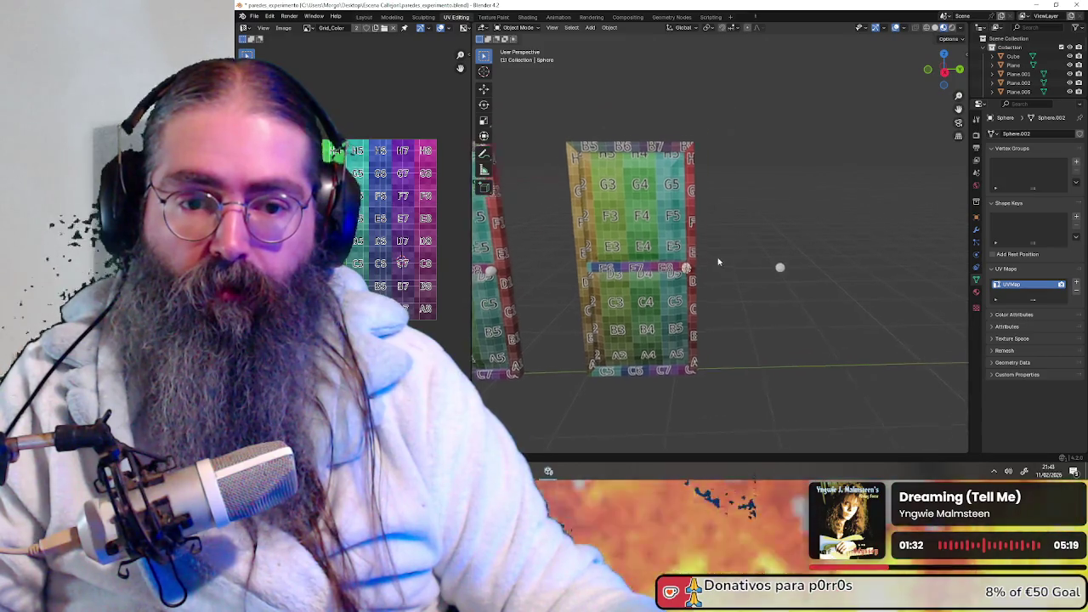
{"action": "scroll", "coordinate": [719, 261], "scroll_direction": "up", "scroll_amount": 3}
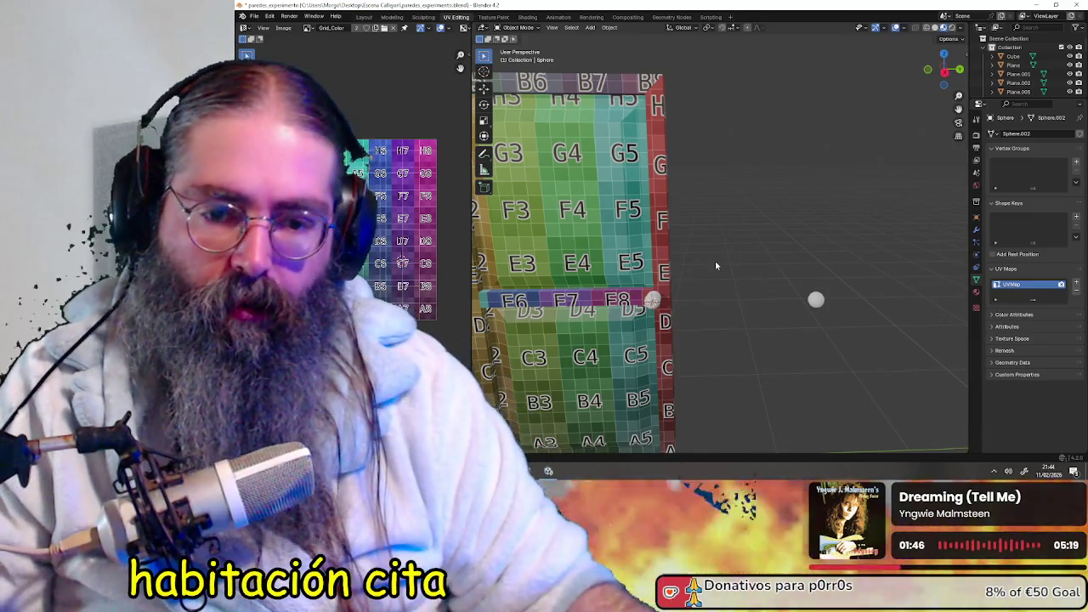
{"action": "mouse_move", "coordinate": [716, 266]}
{"action": "middle_mouse_down"}
{"action": "mouse_move", "coordinate": [778, 227]}
{"action": "mouse_move", "coordinate": [795, 245]}
{"action": "mouse_move", "coordinate": [812, 326]}
{"action": "mouse_move", "coordinate": [762, 275]}
{"action": "mouse_move", "coordinate": [753, 279]}
{"action": "mouse_move", "coordinate": [761, 284]}
{"action": "middle_mouse_up"}
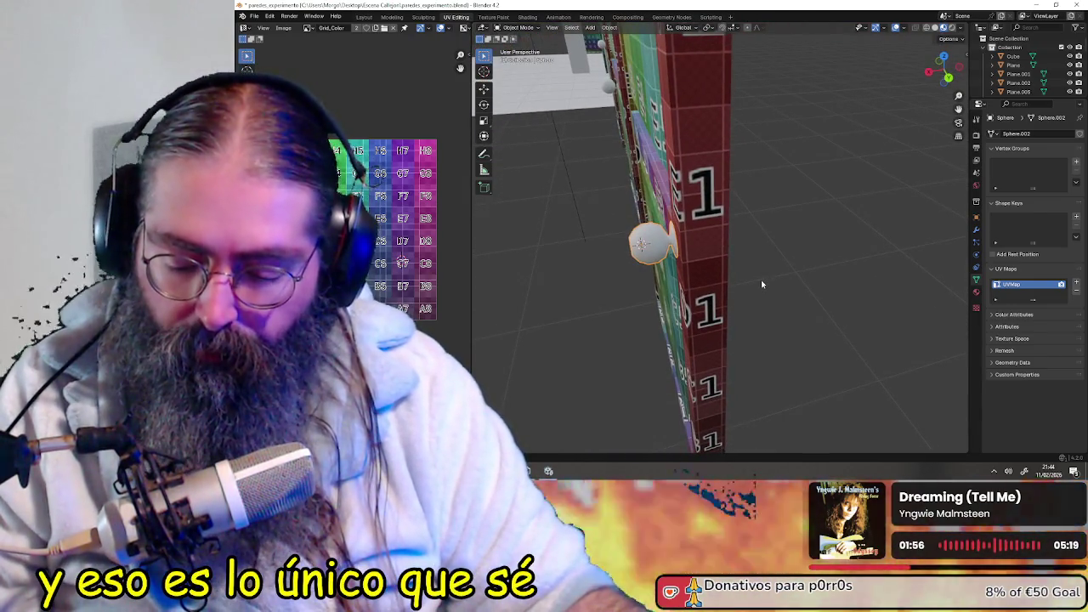
{"action": "key", "text": "ctrl+v"}
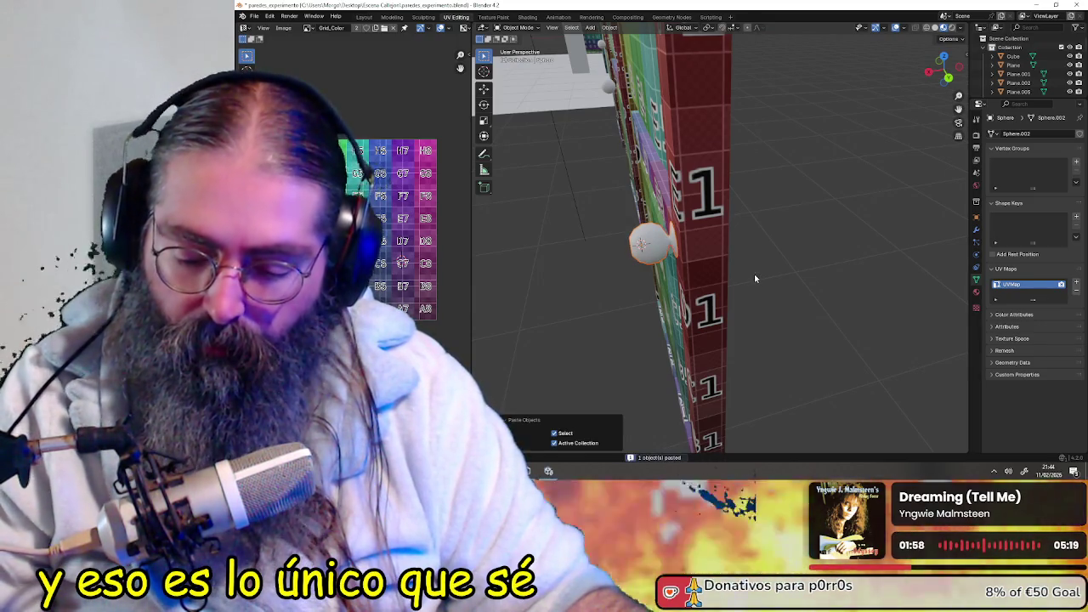
- Delete the pasted duplicate knob
{"action": "key", "text": "g"}
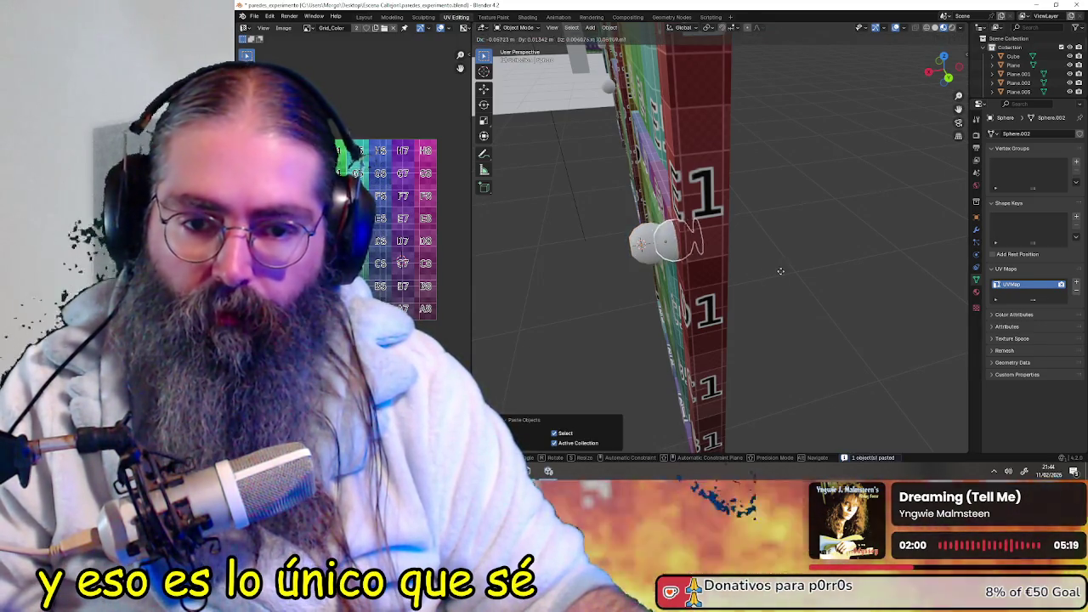
{"action": "key", "text": "Escape"}
{"action": "key", "text": "Delete"}
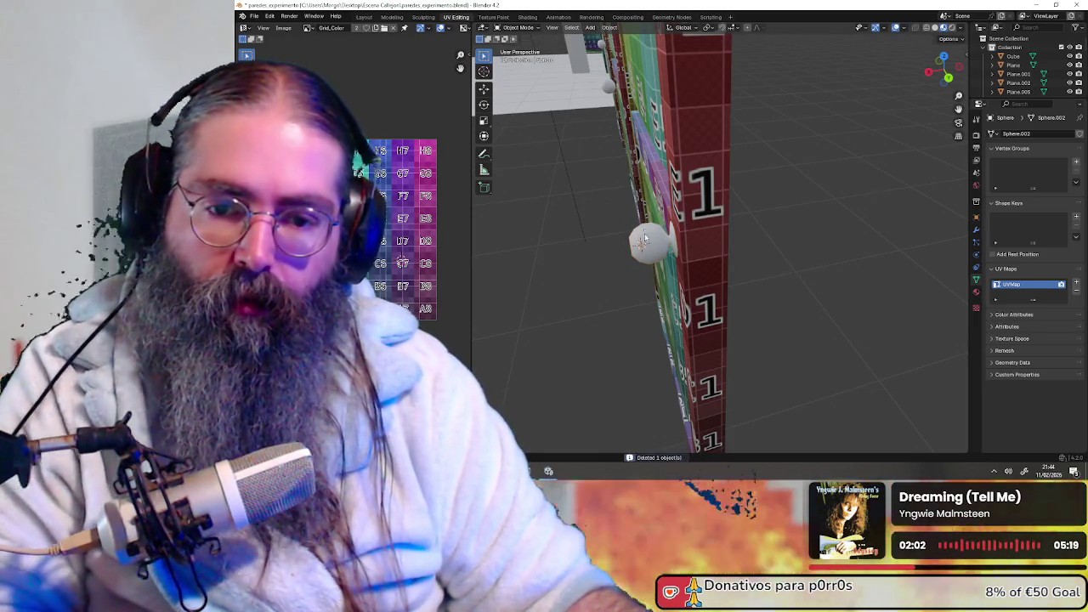
{"action": "scroll", "coordinate": [596, 259], "scroll_direction": "up", "scroll_amount": 6}
{"action": "mouse_move", "coordinate": [687, 254]}
{"action": "middle_mouse_down"}
{"action": "mouse_move", "coordinate": [762, 328]}
{"action": "mouse_move", "coordinate": [807, 246]}
{"action": "mouse_move", "coordinate": [748, 229]}
{"action": "middle_mouse_up"}
- Put the original knob into Edit Mode and frame it higher in the view
{"action": "left_click", "coordinate": [515, 28]}
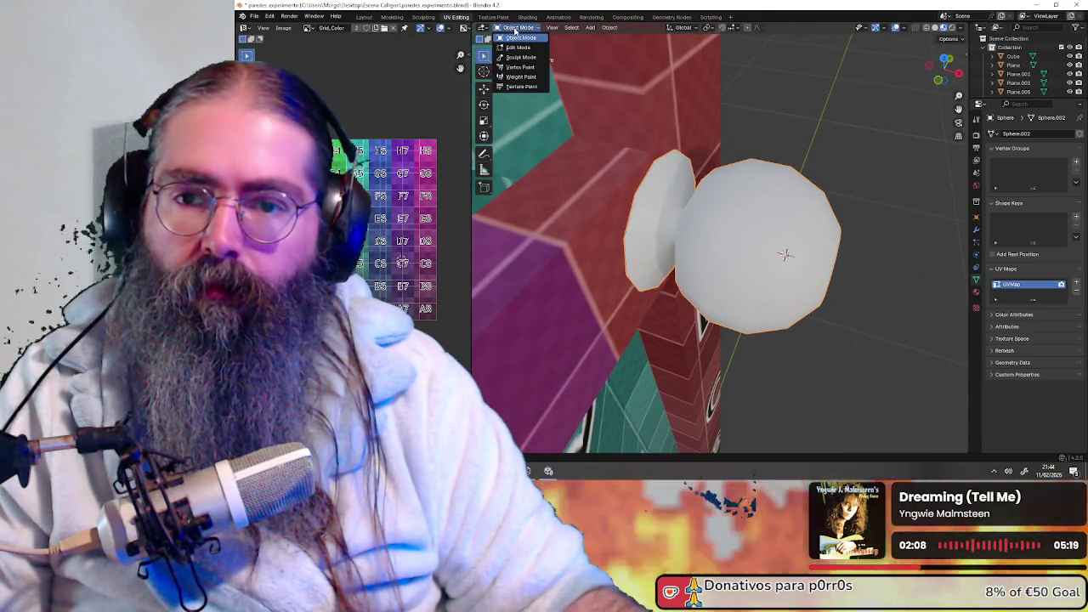
{"action": "left_click", "coordinate": [520, 48]}
{"action": "mouse_move", "coordinate": [680, 255]}
{"action": "middle_mouse_down"}
{"action": "mouse_move", "coordinate": [697, 192]}
{"action": "mouse_move", "coordinate": [755, 224]}
{"action": "mouse_move", "coordinate": [690, 197]}
{"action": "mouse_move", "coordinate": [680, 208]}
{"action": "mouse_move", "coordinate": [689, 222]}
{"action": "middle_mouse_up"}
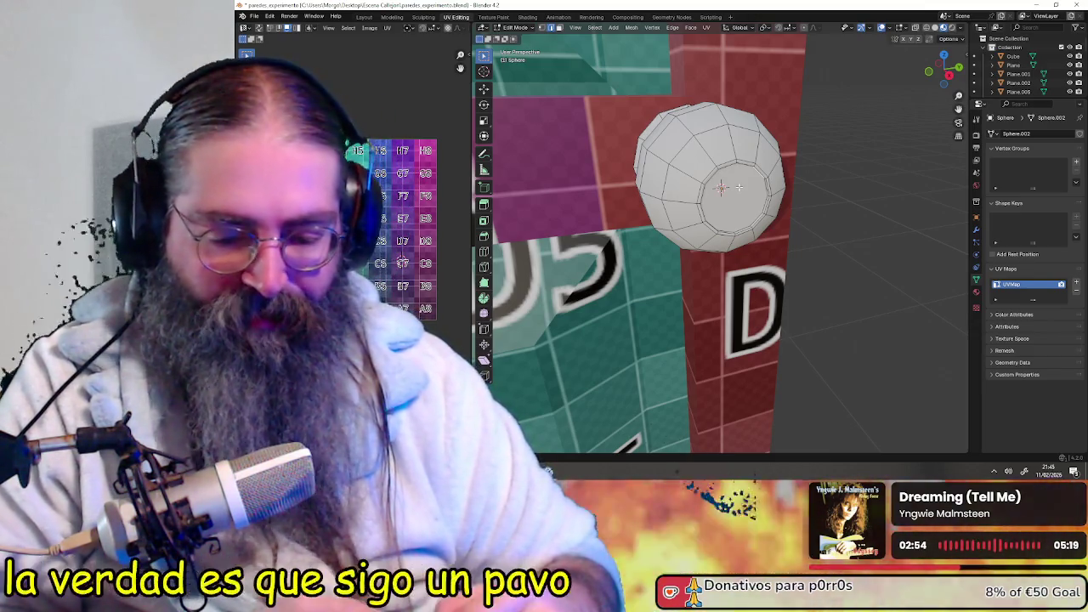
{"action": "middle_click_drag", "start_coordinate": [812, 335], "coordinate": [846, 342]}
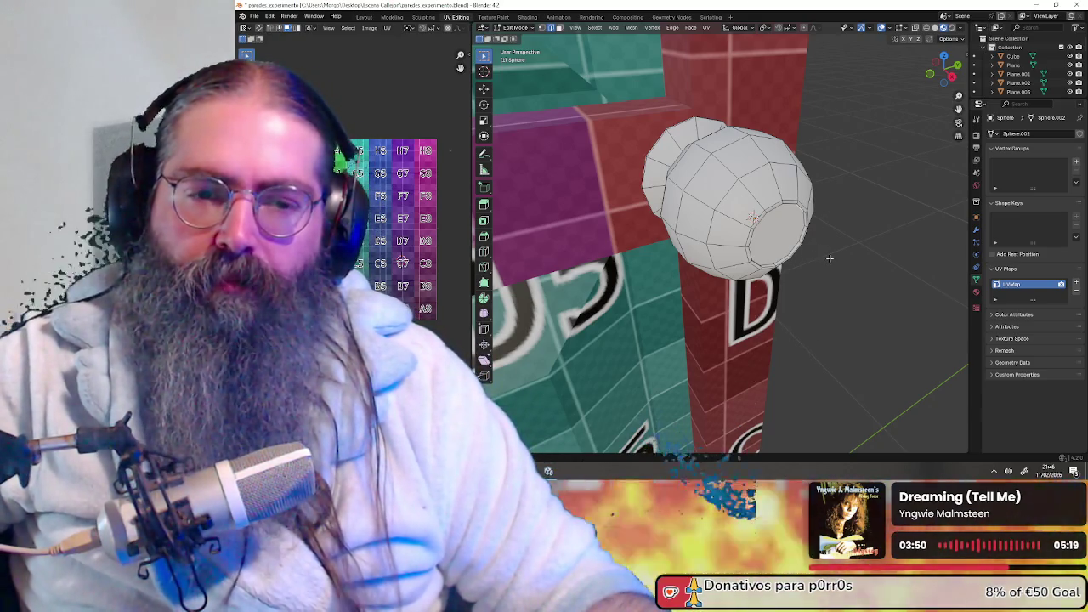
{"action": "scroll", "coordinate": [868, 255], "scroll_direction": "up", "scroll_amount": 1}
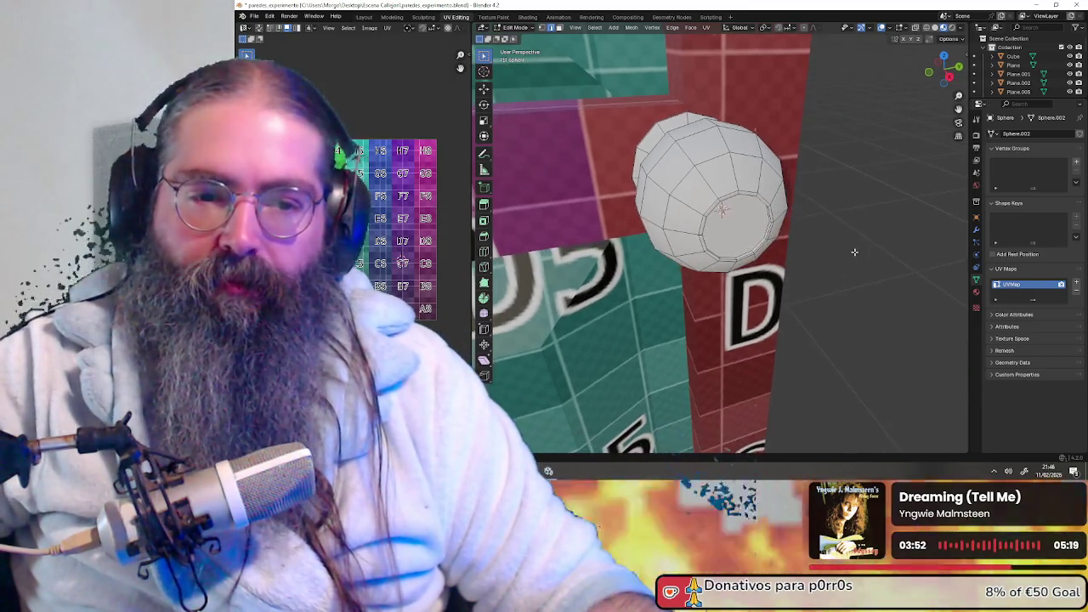
{"action": "scroll", "coordinate": [855, 253], "scroll_direction": "up", "scroll_amount": 1}
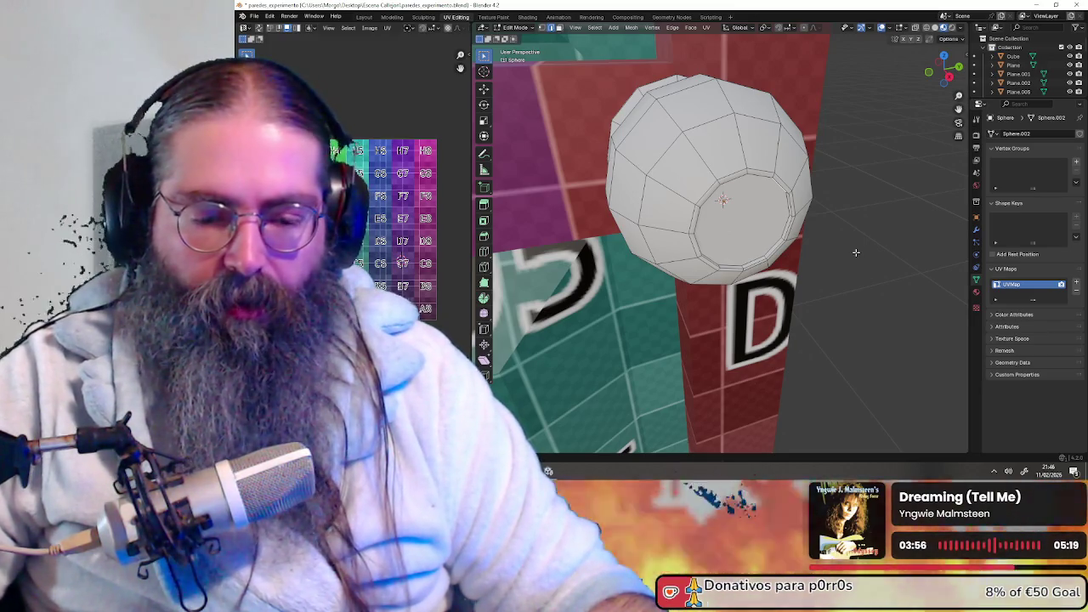
{"action": "scroll", "coordinate": [816, 259], "scroll_direction": "up", "scroll_amount": 2}
{"action": "scroll", "coordinate": [807, 254], "scroll_direction": "up", "scroll_amount": 1}
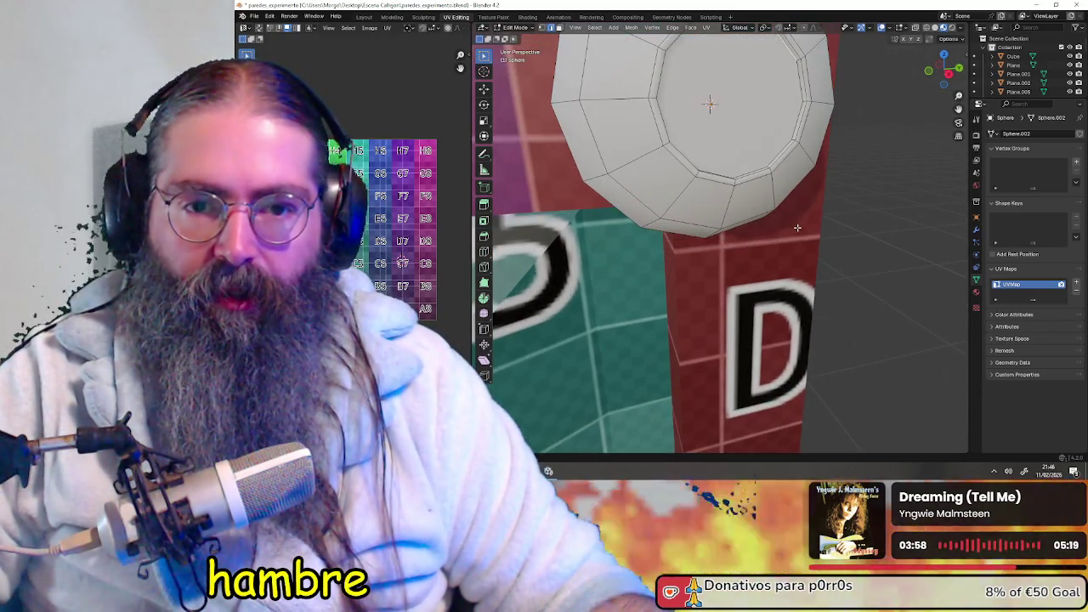
{"action": "scroll", "coordinate": [799, 247], "scroll_direction": "up", "scroll_amount": 1}
{"action": "middle_click_drag", "start_coordinate": [796, 245], "coordinate": [763, 232]}
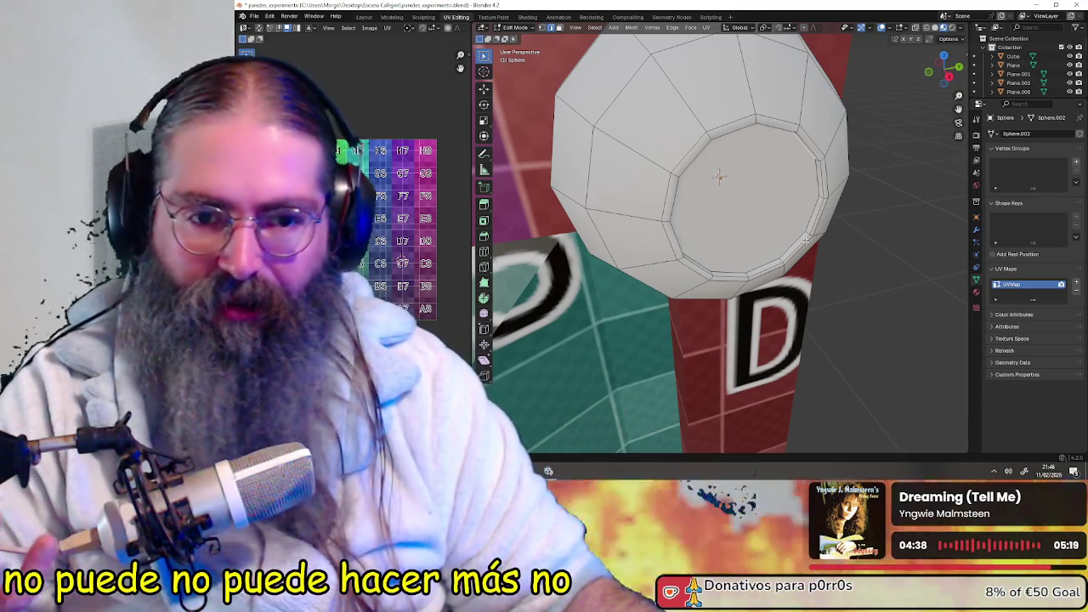
{"action": "middle_click_drag", "start_coordinate": [803, 241], "coordinate": [855, 235]}
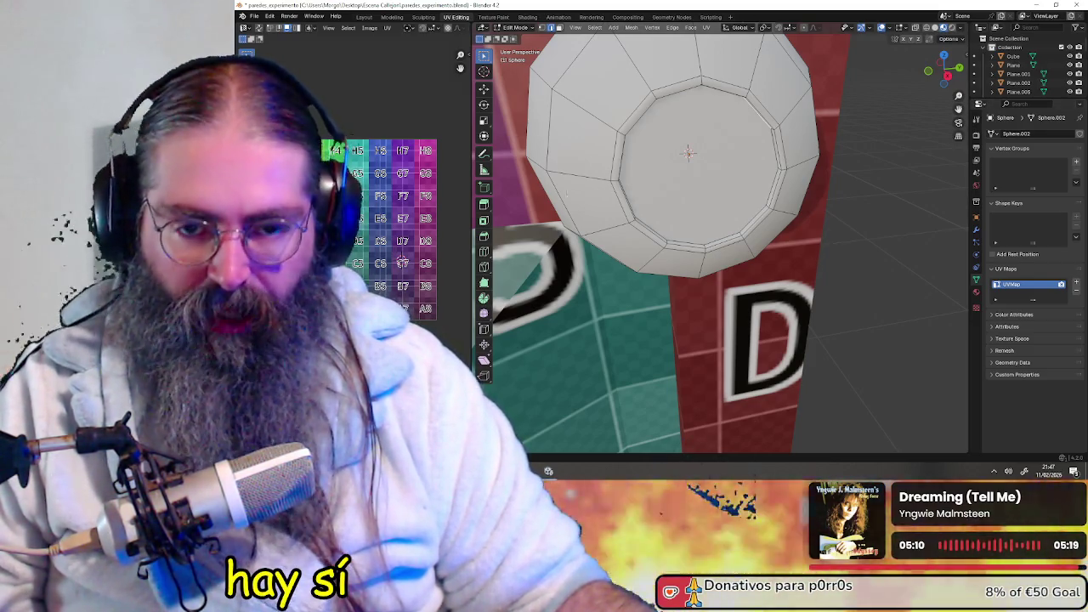
{"action": "mouse_move", "coordinate": [603, 189]}
{"action": "middle_mouse_down"}
{"action": "mouse_move", "coordinate": [807, 337]}
{"action": "mouse_move", "coordinate": [805, 325]}
{"action": "middle_mouse_up"}
{"action": "mouse_move", "coordinate": [857, 217]}
{"action": "middle_mouse_down"}
{"action": "mouse_move", "coordinate": [792, 268]}
{"action": "mouse_move", "coordinate": [756, 251]}
{"action": "mouse_move", "coordinate": [781, 255]}
{"action": "middle_mouse_up"}
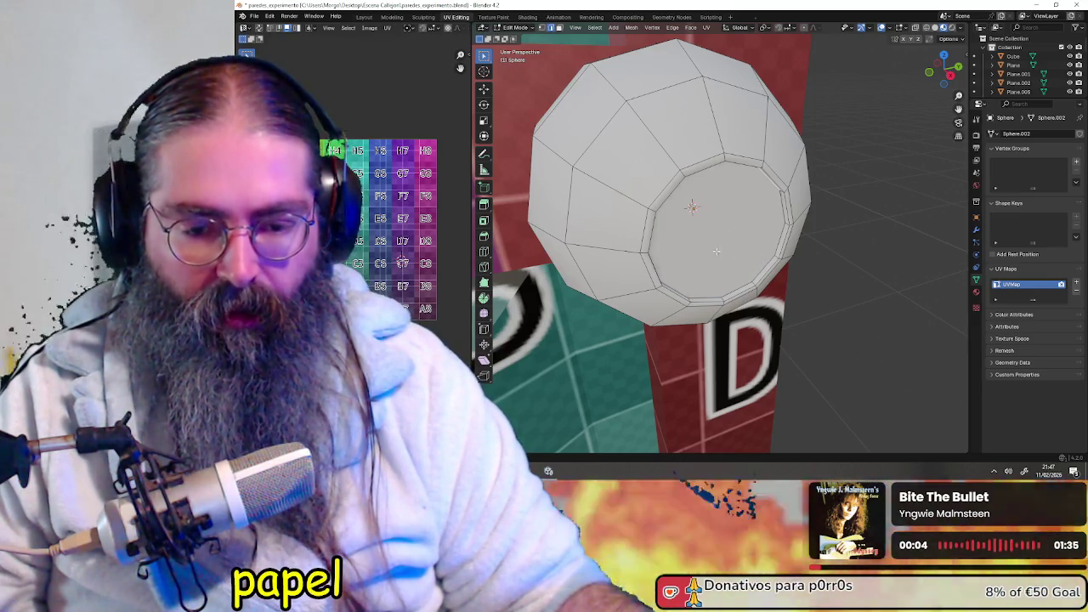
{"action": "middle_click_drag", "start_coordinate": [717, 251], "coordinate": [744, 243]}
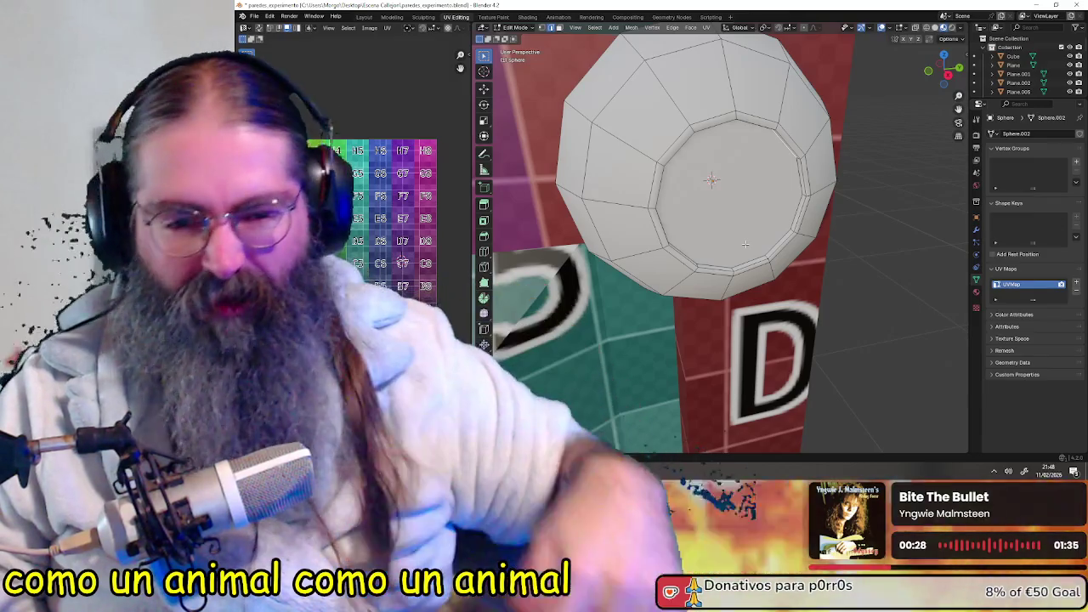
{"action": "middle_click_drag", "start_coordinate": [771, 245], "coordinate": [845, 270]}
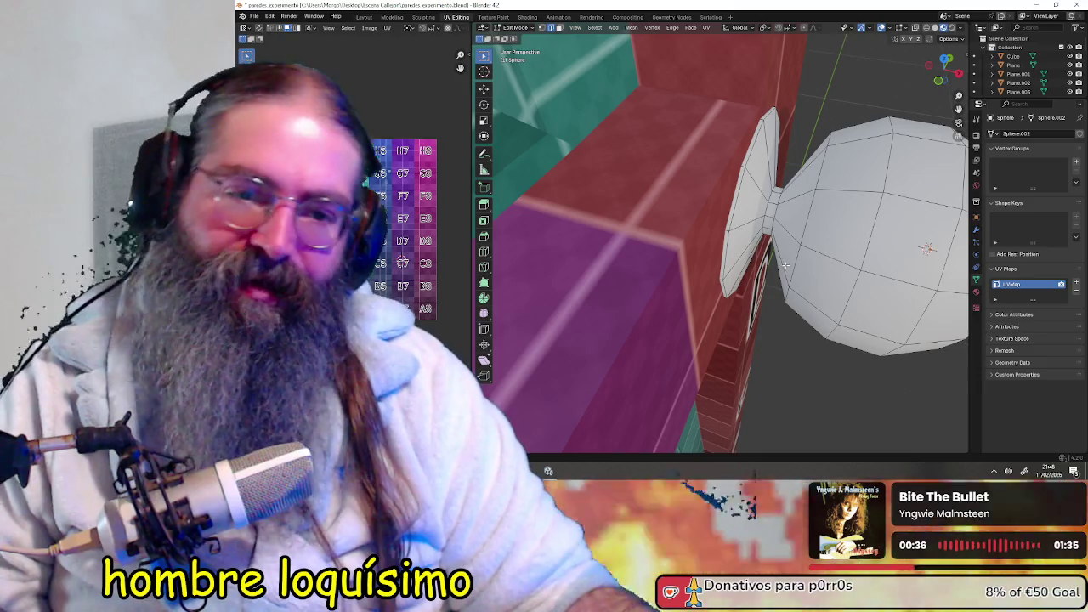
{"action": "middle_click_drag", "start_coordinate": [825, 261], "coordinate": [775, 245]}
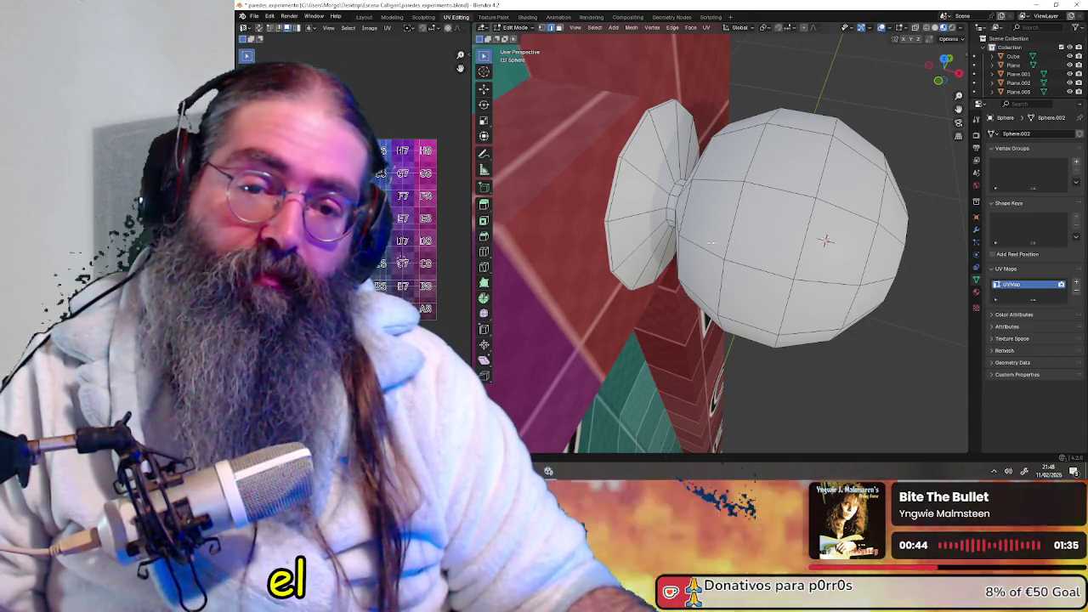
{"action": "middle_click_drag", "start_coordinate": [720, 244], "coordinate": [711, 229]}
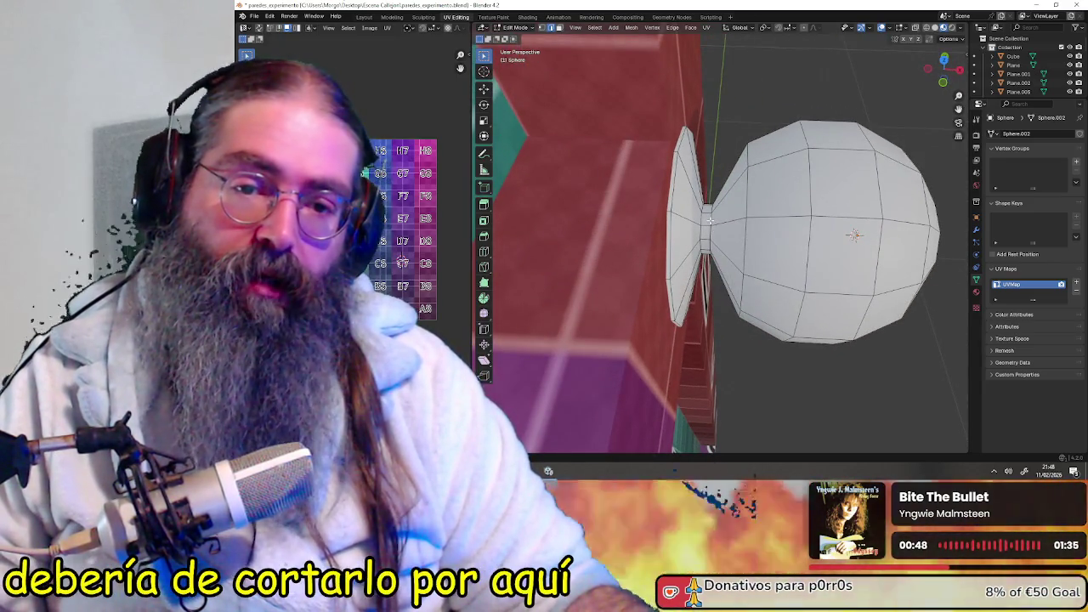
{"action": "middle_click_drag", "start_coordinate": [710, 220], "coordinate": [750, 232]}
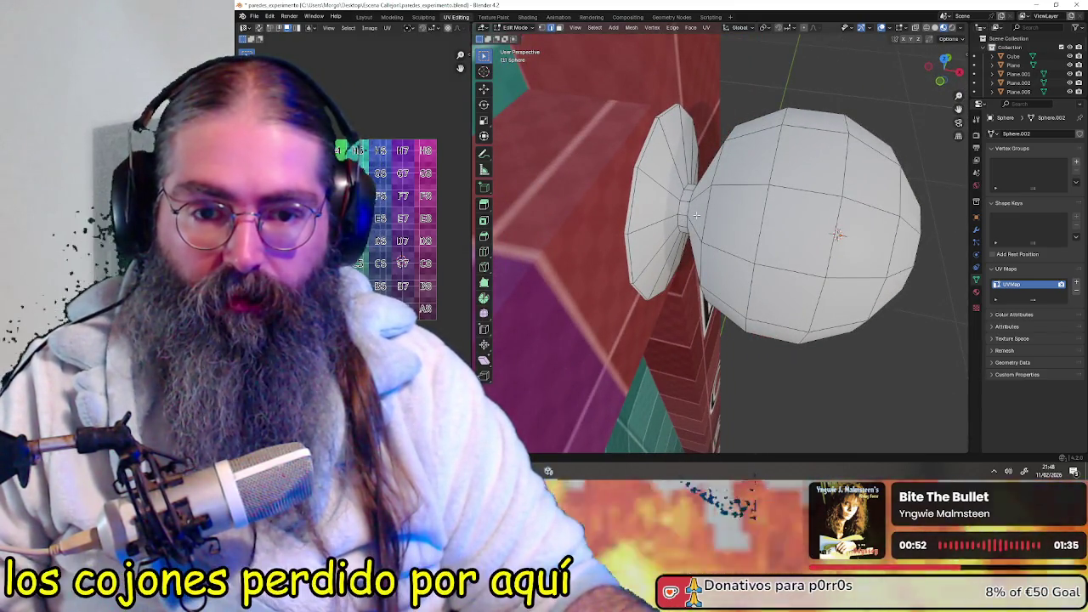
{"action": "mouse_move", "coordinate": [761, 221]}
{"action": "middle_mouse_down"}
{"action": "mouse_move", "coordinate": [694, 209]}
{"action": "mouse_move", "coordinate": [724, 214]}
{"action": "middle_mouse_up"}
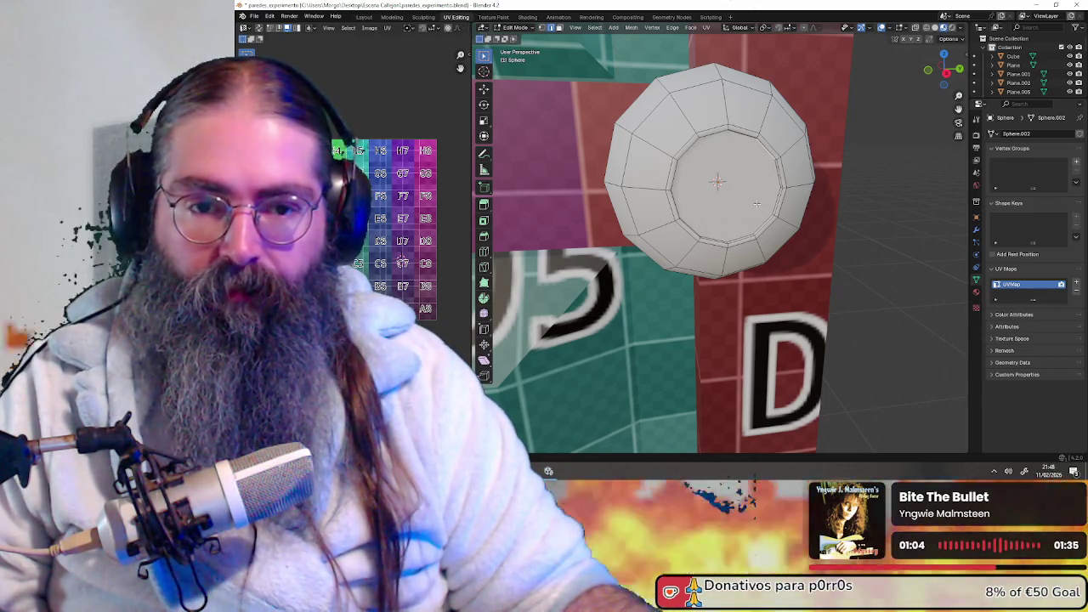
{"action": "middle_click_drag", "start_coordinate": [771, 210], "coordinate": [769, 219]}
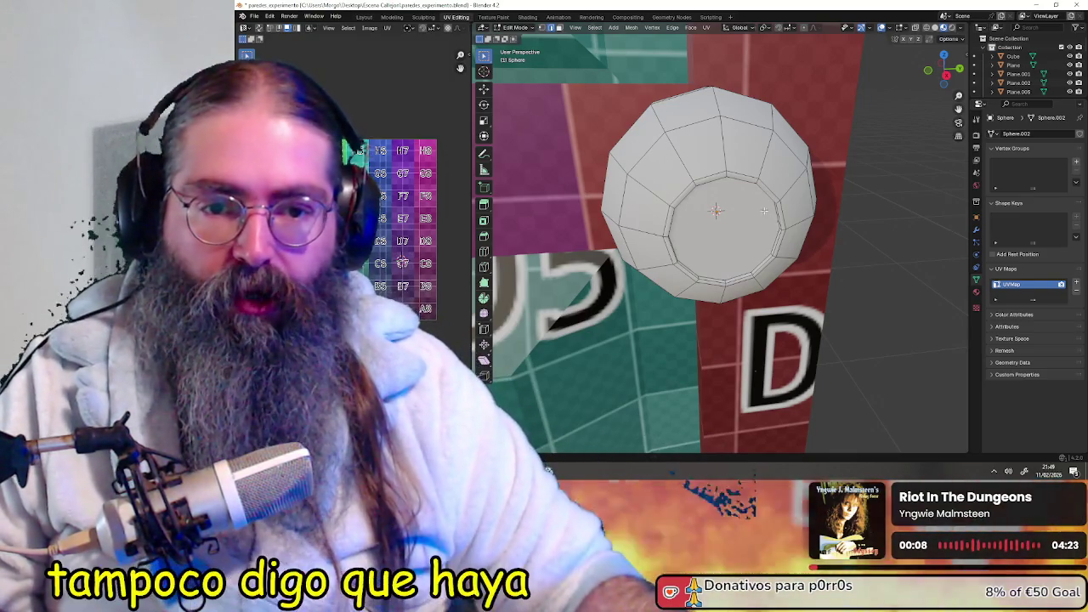
{"action": "mouse_move", "coordinate": [769, 217]}
{"action": "middle_mouse_down"}
{"action": "mouse_move", "coordinate": [801, 215]}
{"action": "mouse_move", "coordinate": [729, 238]}
{"action": "mouse_move", "coordinate": [736, 245]}
{"action": "mouse_move", "coordinate": [761, 216]}
{"action": "mouse_move", "coordinate": [793, 244]}
{"action": "mouse_move", "coordinate": [812, 243]}
{"action": "mouse_move", "coordinate": [770, 226]}
{"action": "mouse_move", "coordinate": [791, 226]}
{"action": "mouse_move", "coordinate": [789, 252]}
{"action": "mouse_move", "coordinate": [777, 245]}
{"action": "middle_mouse_up"}
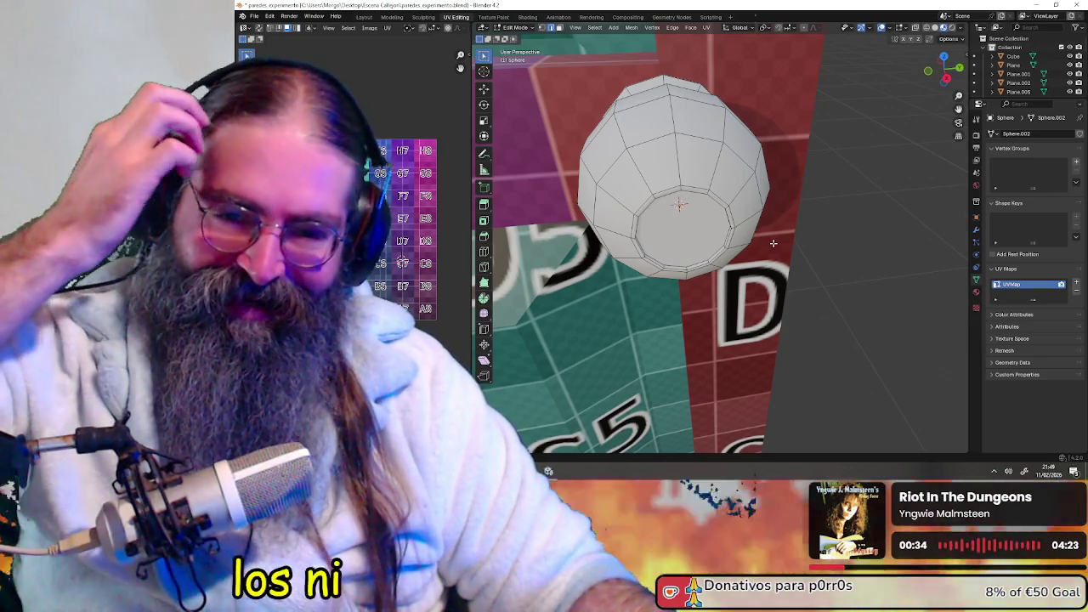
{"action": "mouse_move", "coordinate": [826, 233]}
{"action": "middle_mouse_down"}
{"action": "mouse_move", "coordinate": [791, 215]}
{"action": "mouse_move", "coordinate": [752, 229]}
{"action": "mouse_move", "coordinate": [701, 206]}
{"action": "mouse_move", "coordinate": [737, 286]}
{"action": "mouse_move", "coordinate": [817, 280]}
{"action": "mouse_move", "coordinate": [780, 267]}
{"action": "middle_mouse_up"}
- Select the whole sphere mesh and Unwrap it into a fresh UV layout
{"action": "key", "text": "a"}
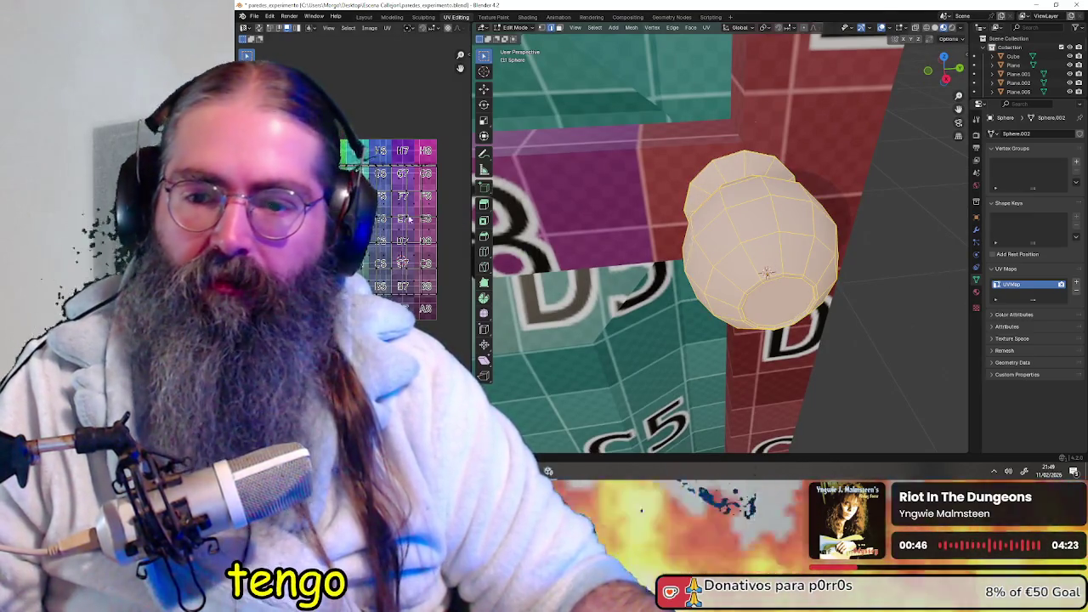
{"action": "key", "text": "a"}
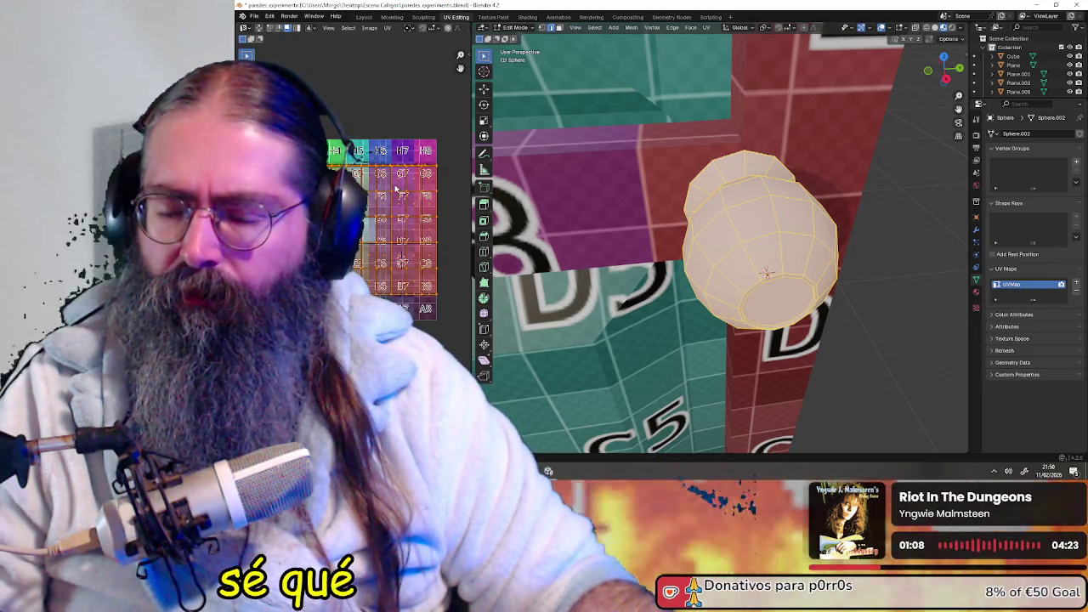
{"action": "key", "text": "u"}
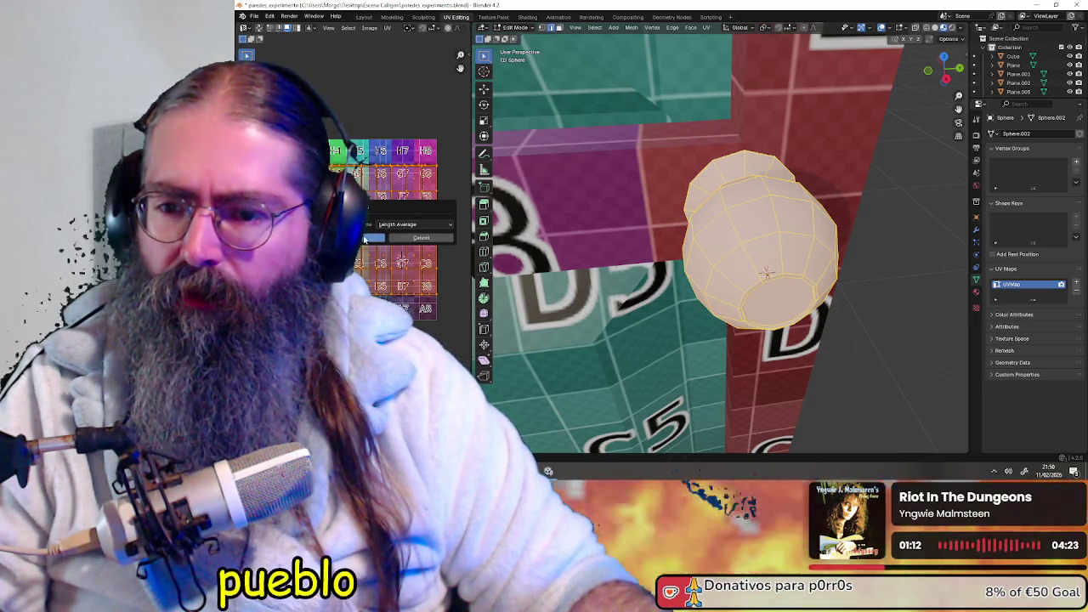
{"action": "left_click", "coordinate": [375, 219]}
{"action": "scroll", "coordinate": [398, 260], "scroll_direction": "up", "scroll_amount": 1}
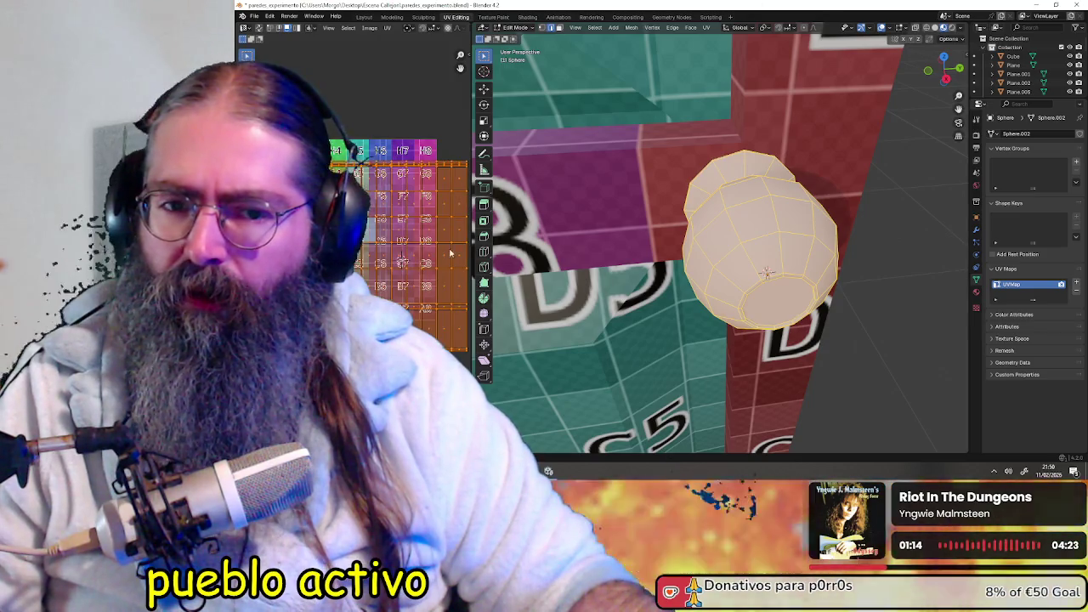
{"action": "scroll", "coordinate": [407, 270], "scroll_direction": "up", "scroll_amount": 1}
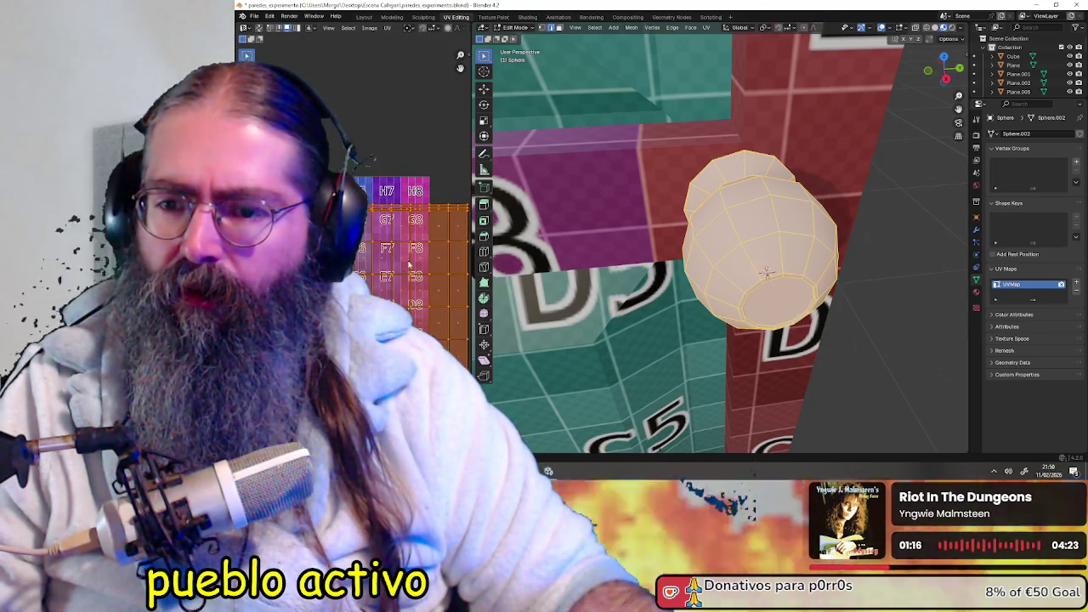
- Clear the UV and mesh selection and zoom to review the new layout
{"action": "left_click", "coordinate": [441, 209]}
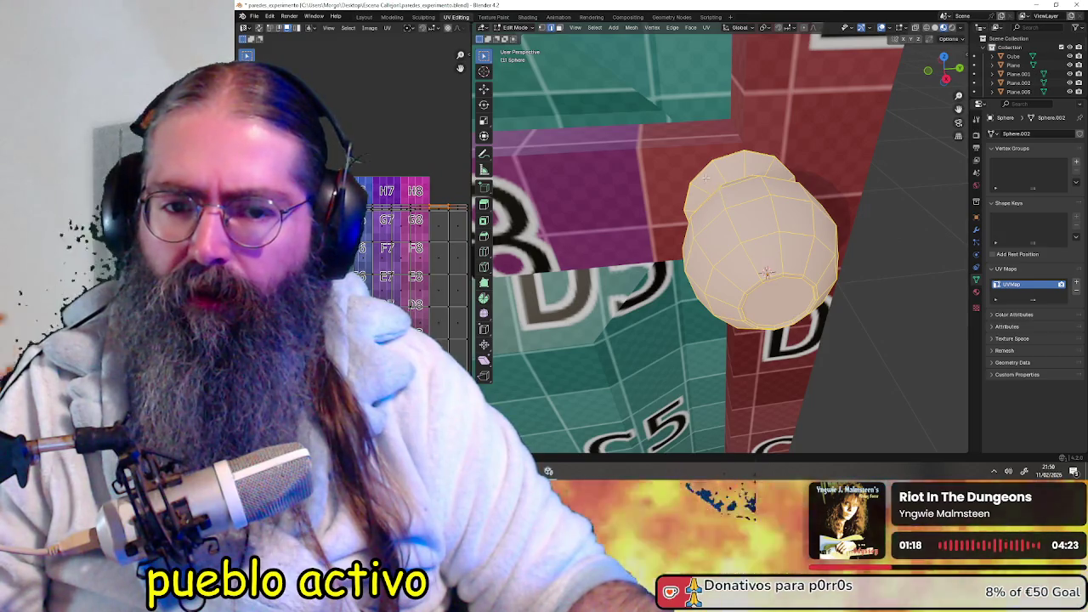
{"action": "key", "text": "alt+a"}
{"action": "scroll", "coordinate": [400, 255], "scroll_direction": "down", "scroll_amount": 2}
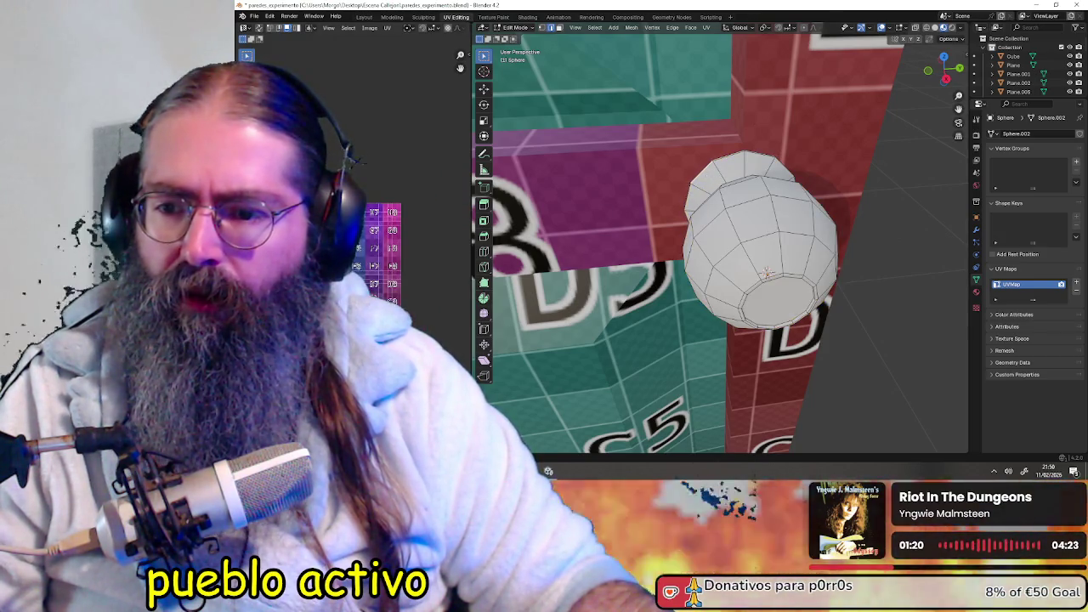
{"action": "scroll", "coordinate": [400, 255], "scroll_direction": "up", "scroll_amount": 3}
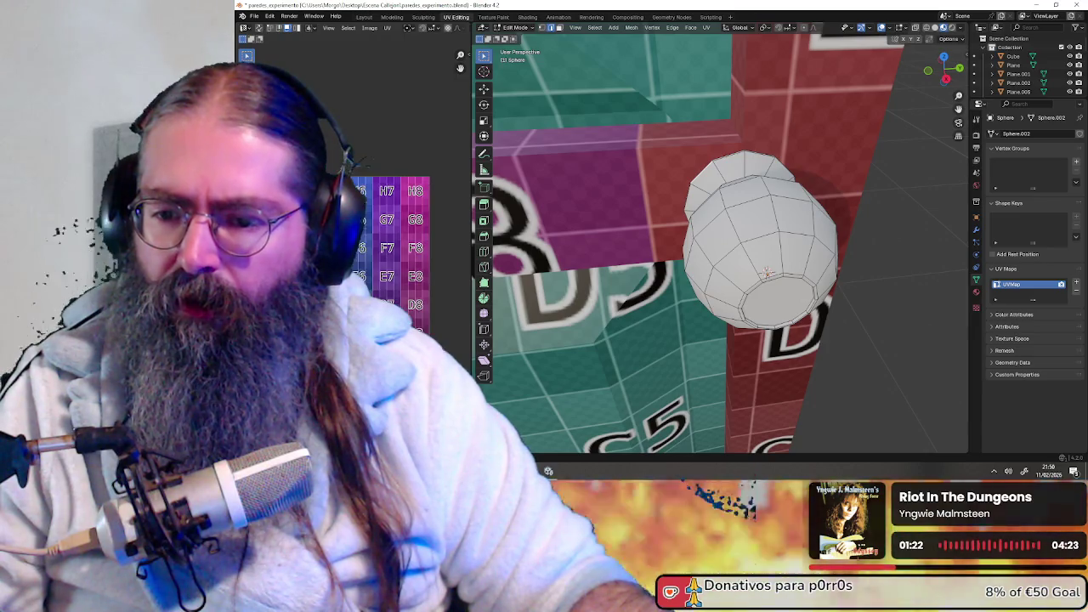
{"action": "scroll", "coordinate": [400, 255], "scroll_direction": "up", "scroll_amount": 2}
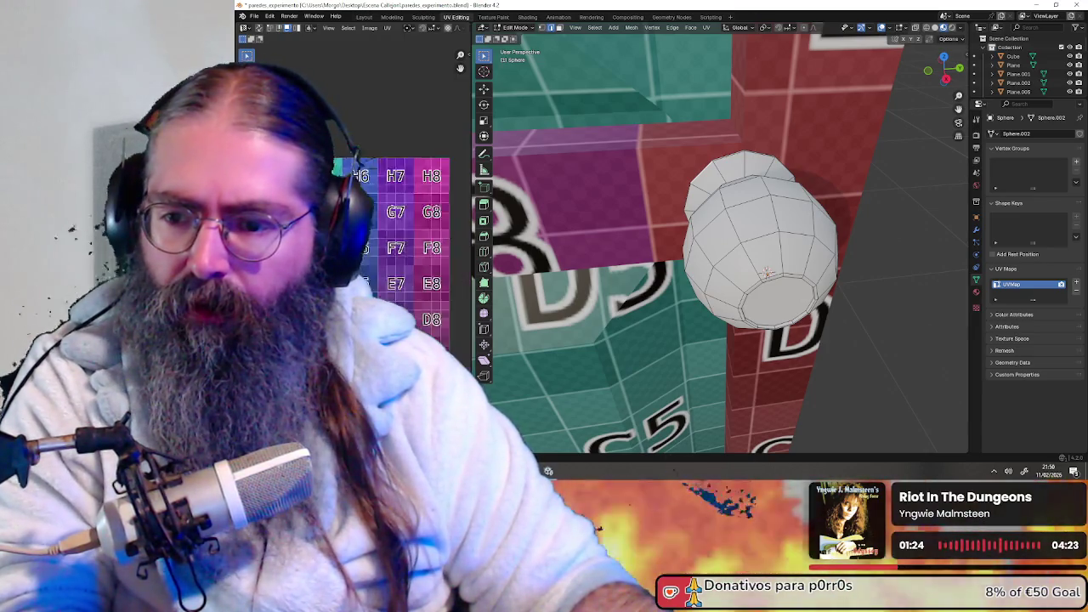
{"action": "scroll", "coordinate": [400, 255], "scroll_direction": "up", "scroll_amount": 1}
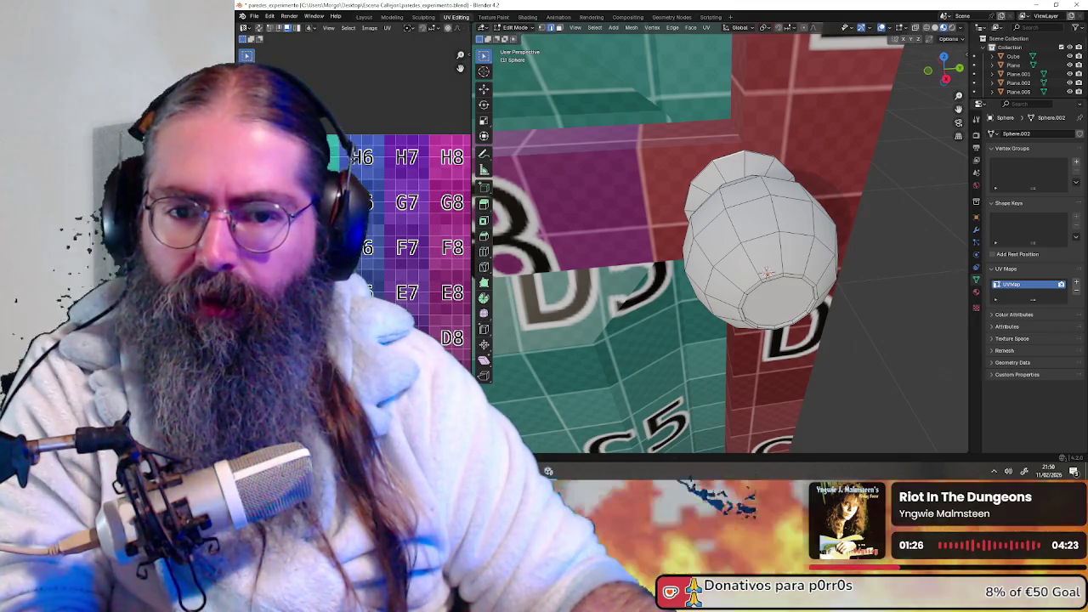
{"action": "scroll", "coordinate": [400, 247], "scroll_direction": "down", "scroll_amount": 1}
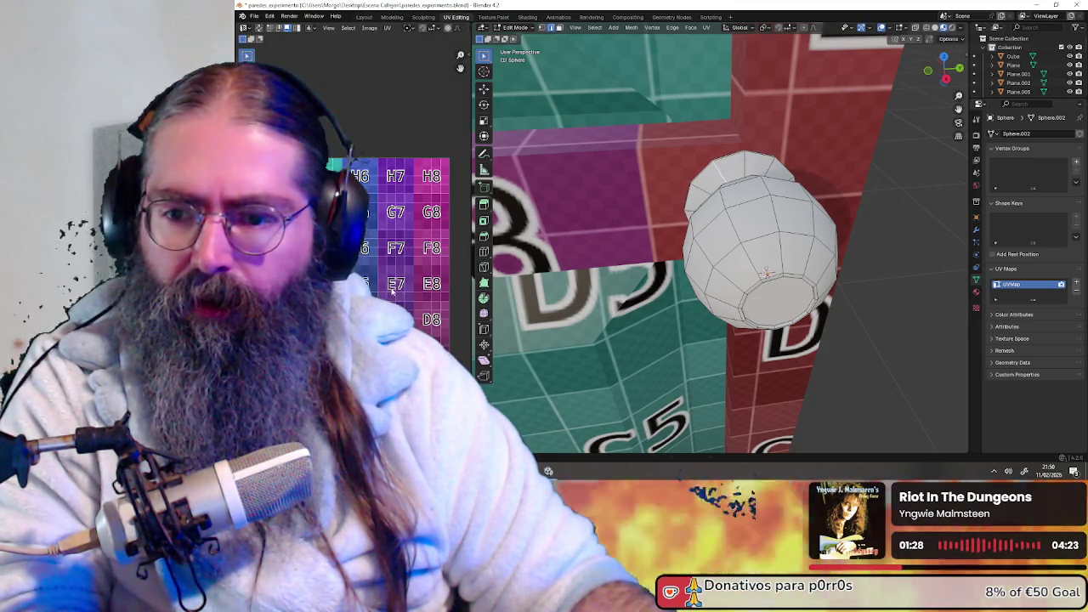
{"action": "scroll", "coordinate": [392, 291], "scroll_direction": "down", "scroll_amount": 1}
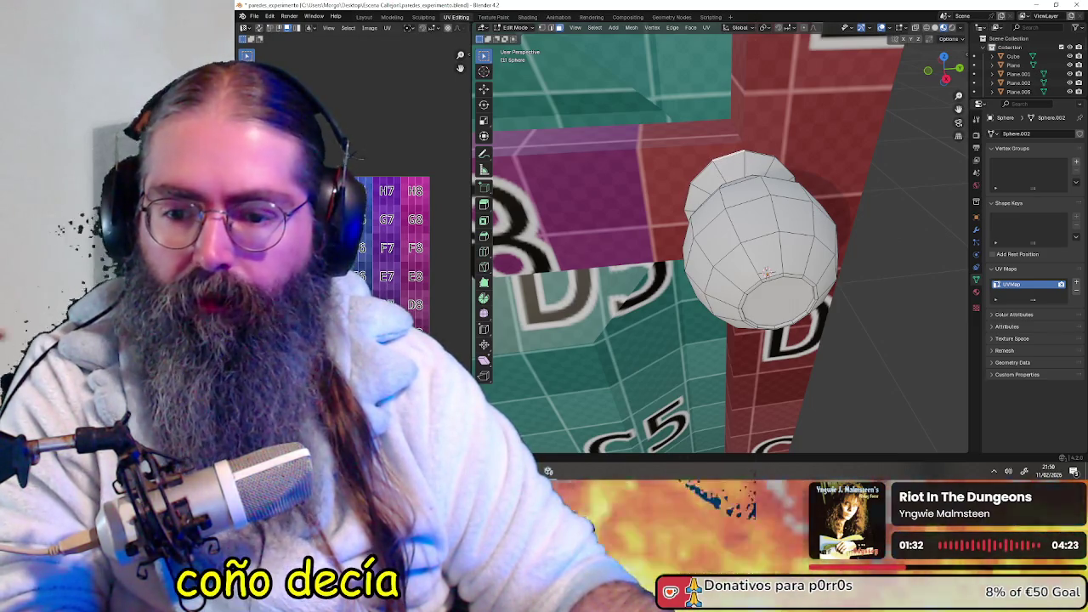
{"action": "scroll", "coordinate": [393, 247], "scroll_direction": "down", "scroll_amount": 1}
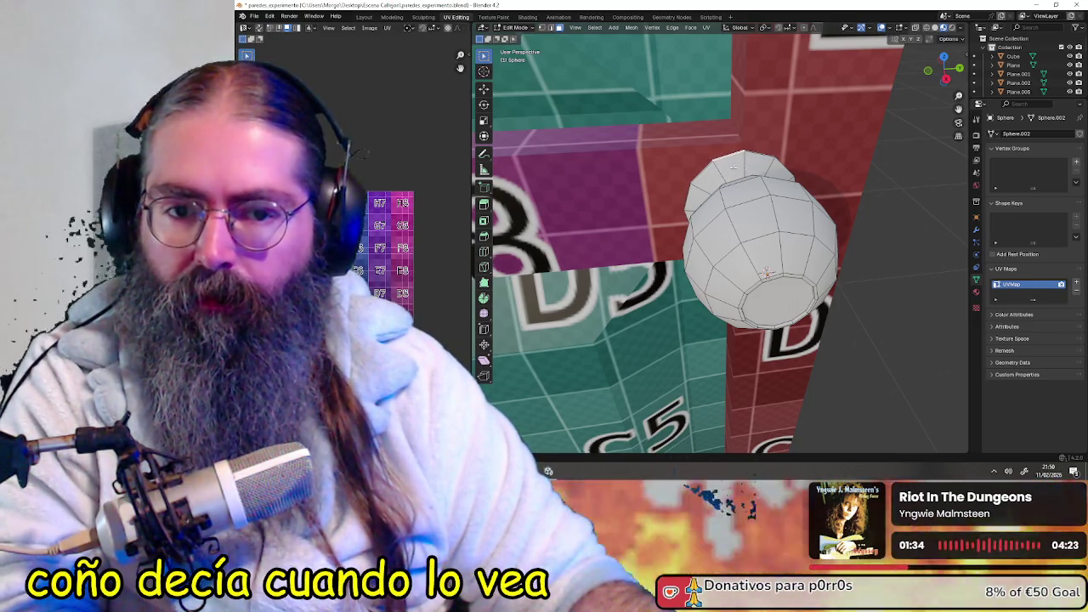
- Clear the sphere's selection and orbit around the knob and wall to find its end
{"action": "key", "text": "a"}
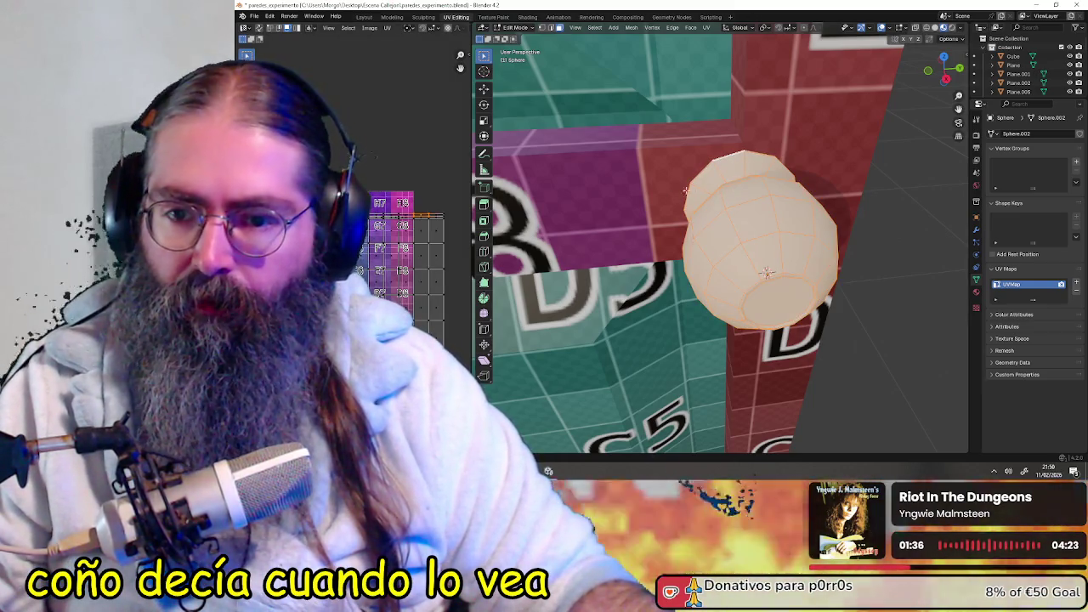
{"action": "key", "text": "alt+a"}
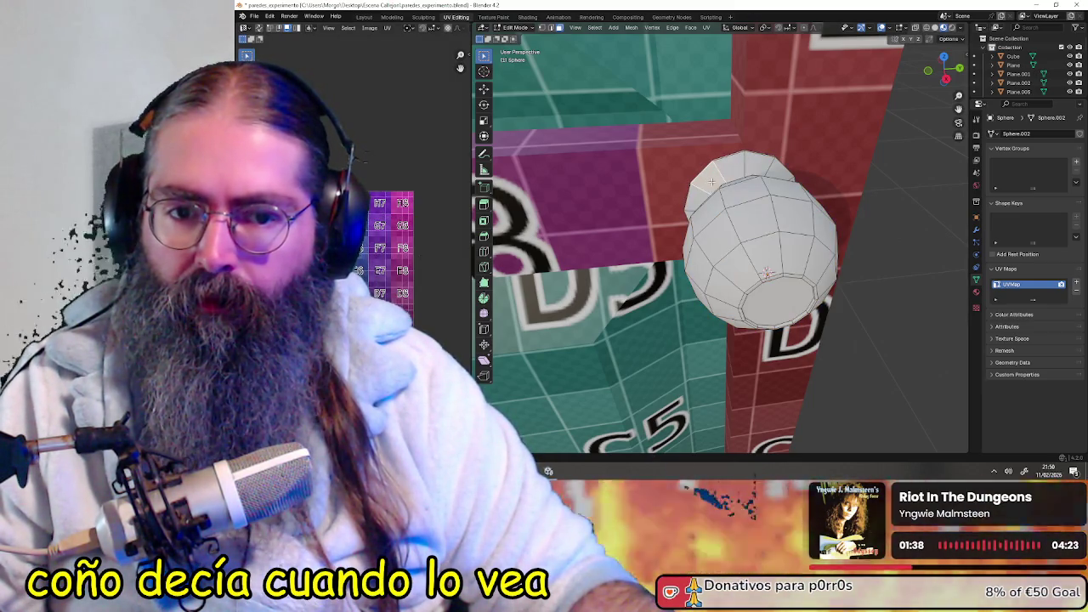
{"action": "mouse_move", "coordinate": [712, 181]}
{"action": "middle_mouse_down"}
{"action": "mouse_move", "coordinate": [724, 233]}
{"action": "mouse_move", "coordinate": [705, 218]}
{"action": "middle_mouse_up"}
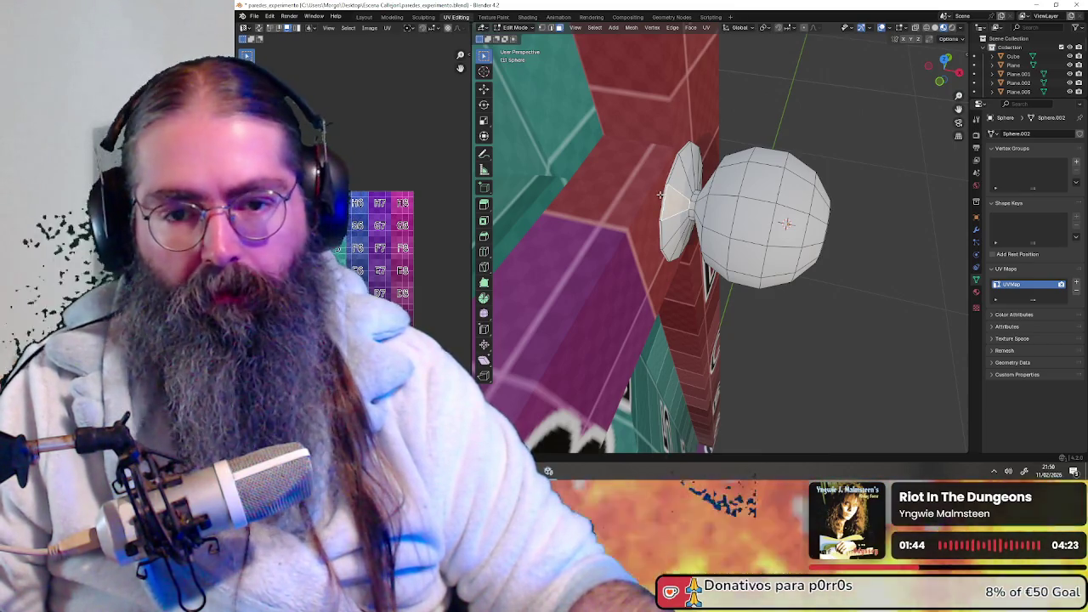
{"action": "middle_click_drag", "start_coordinate": [758, 215], "coordinate": [764, 249]}
{"action": "key", "text": "a"}
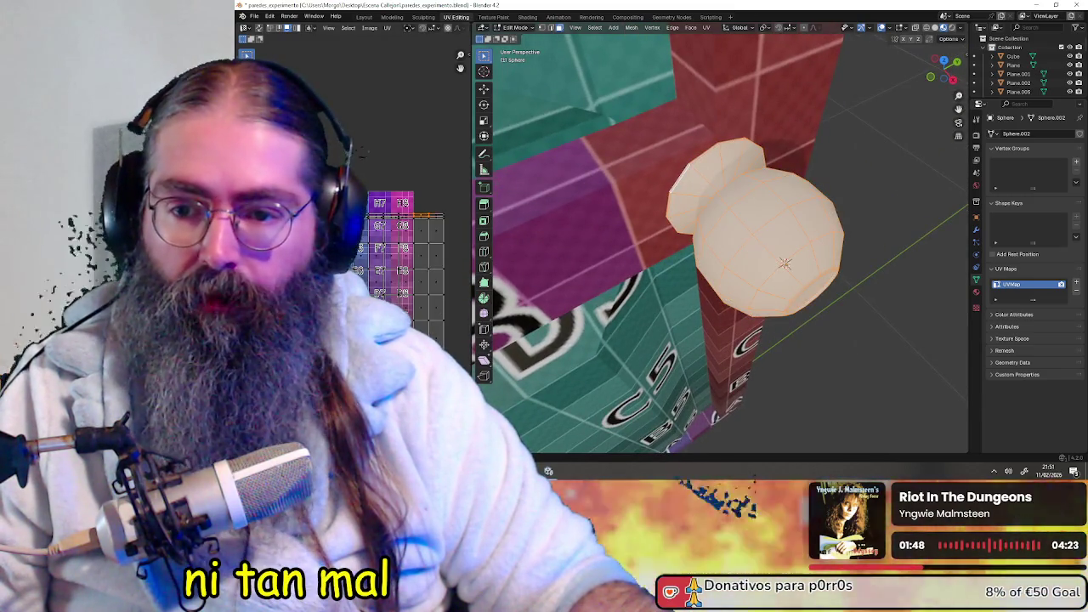
{"action": "scroll", "coordinate": [412, 315], "scroll_direction": "down", "scroll_amount": 2}
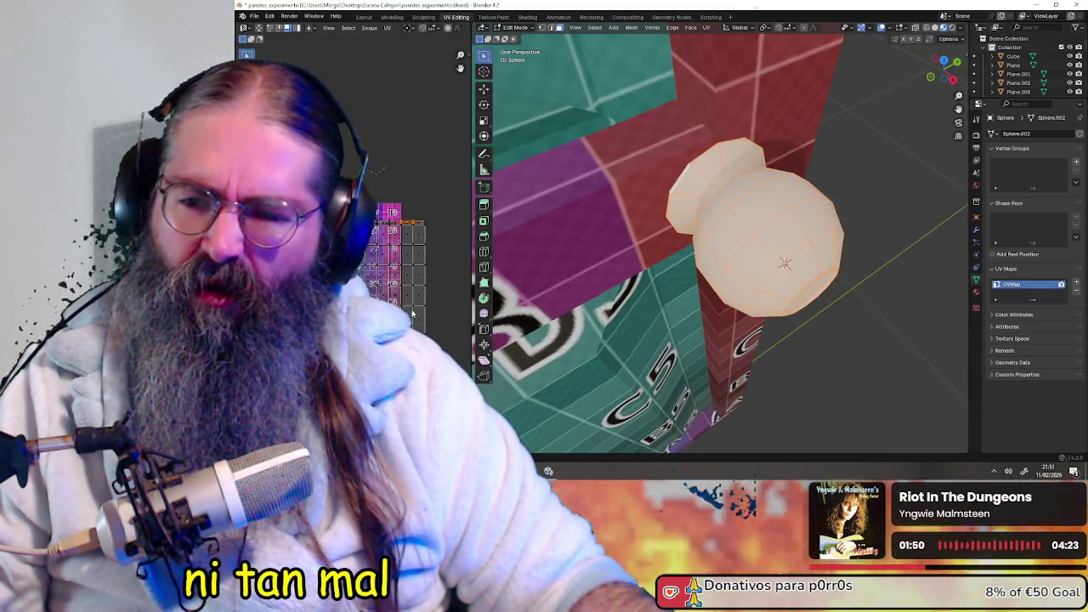
{"action": "middle_click_drag", "start_coordinate": [659, 219], "coordinate": [711, 211]}
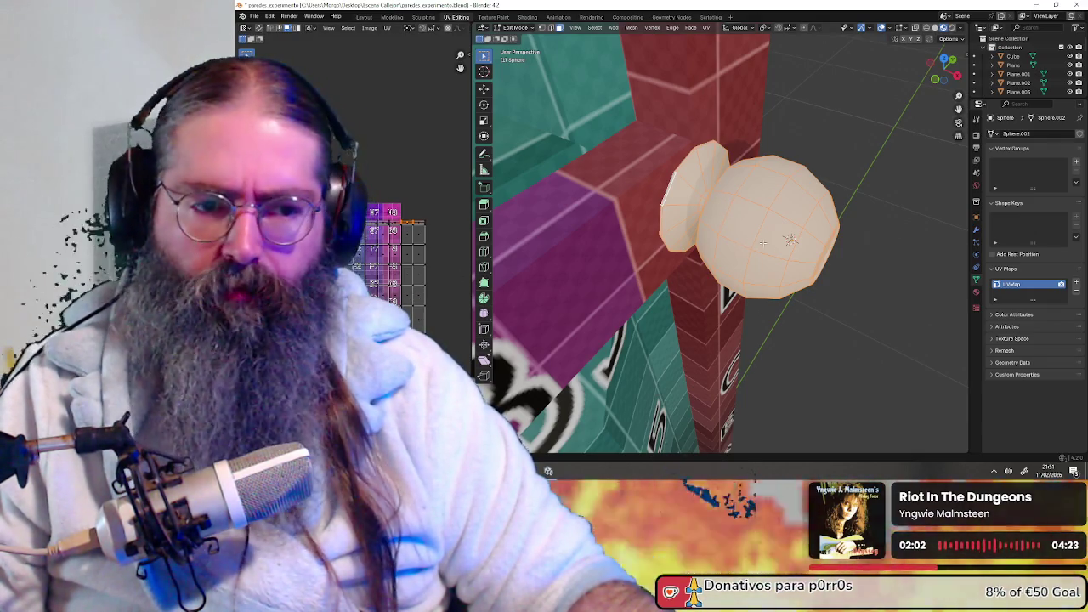
{"action": "scroll", "coordinate": [394, 301], "scroll_direction": "up", "scroll_amount": 1}
{"action": "scroll", "coordinate": [394, 301], "scroll_direction": "up", "scroll_amount": 1}
{"action": "scroll", "coordinate": [394, 301], "scroll_direction": "up", "scroll_amount": 1}
{"action": "scroll", "coordinate": [332, 246], "scroll_direction": "up", "scroll_amount": 1}
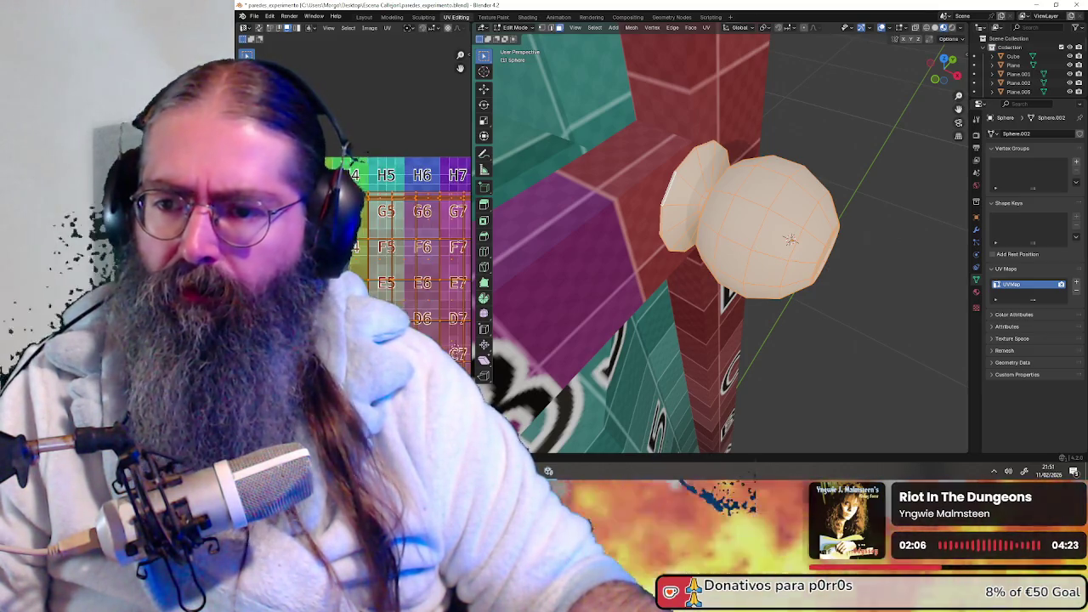
{"action": "scroll", "coordinate": [332, 247], "scroll_direction": "up", "scroll_amount": 5}
{"action": "scroll", "coordinate": [332, 247], "scroll_direction": "up", "scroll_amount": 3}
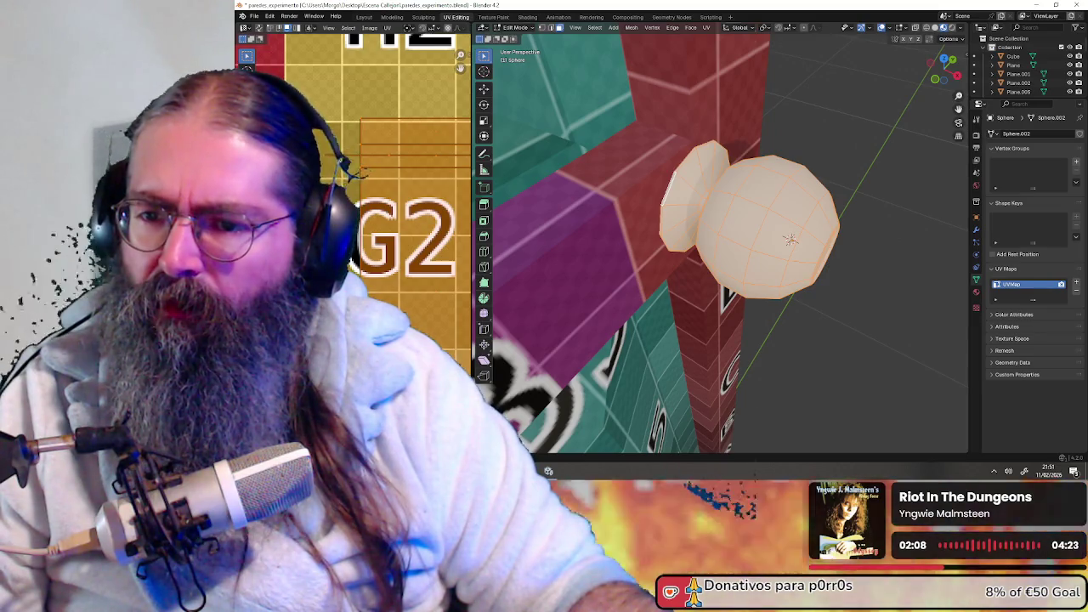
- Select the end cap's faces, look straight into the cap, and switch to edge select
{"action": "middle_click_drag", "start_coordinate": [790, 241], "coordinate": [776, 276]}
{"action": "left_click", "coordinate": [776, 276]}
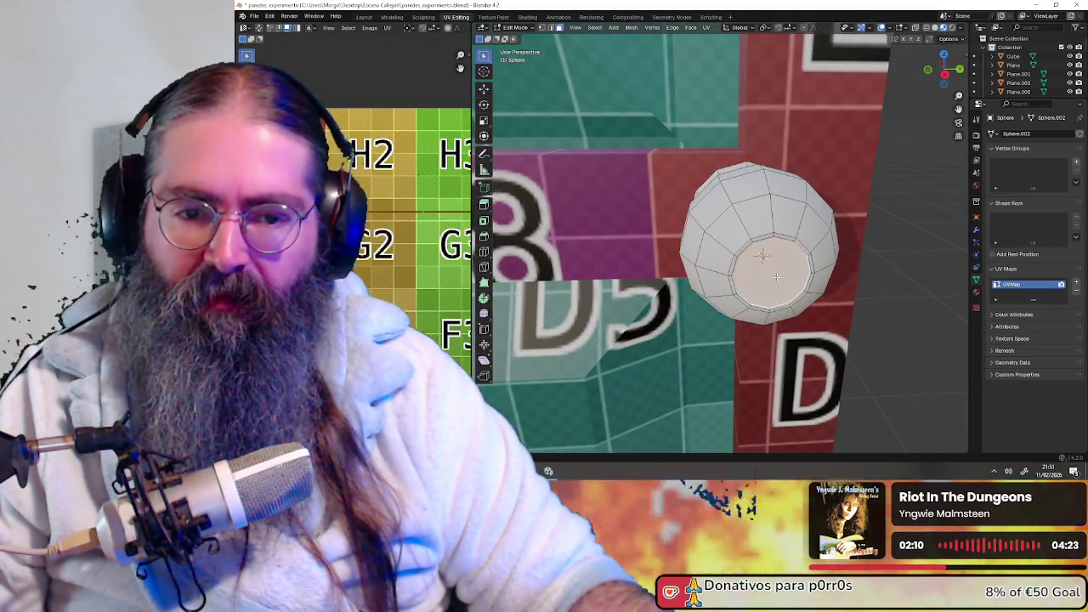
{"action": "scroll", "coordinate": [370, 258], "scroll_direction": "down", "scroll_amount": 2}
{"action": "scroll", "coordinate": [369, 258], "scroll_direction": "down", "scroll_amount": 1}
{"action": "scroll", "coordinate": [370, 258], "scroll_direction": "down", "scroll_amount": 1}
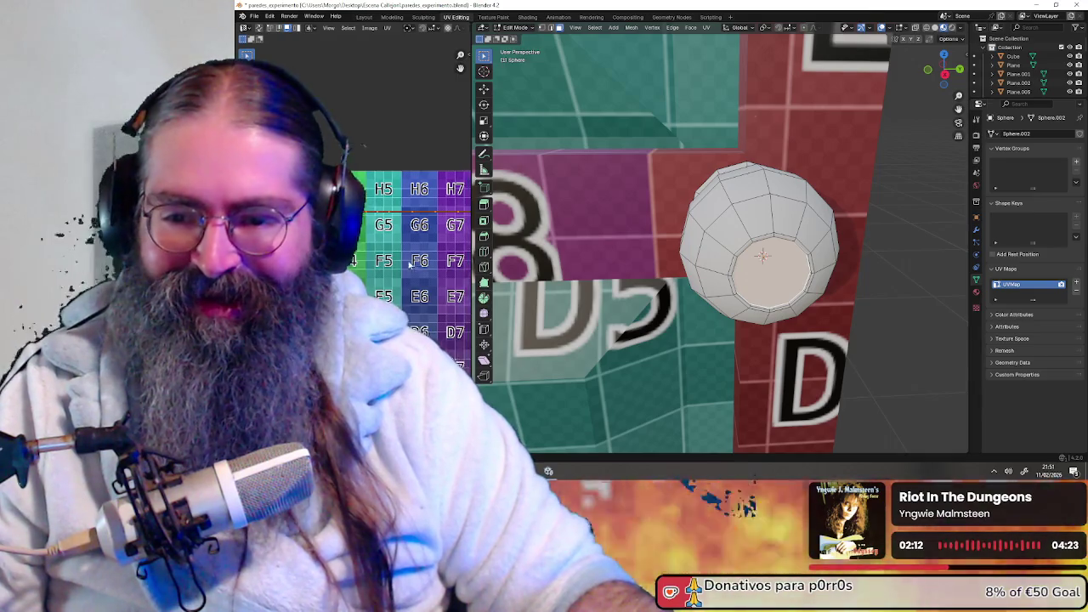
{"action": "middle_click_drag", "start_coordinate": [723, 256], "coordinate": [731, 213]}
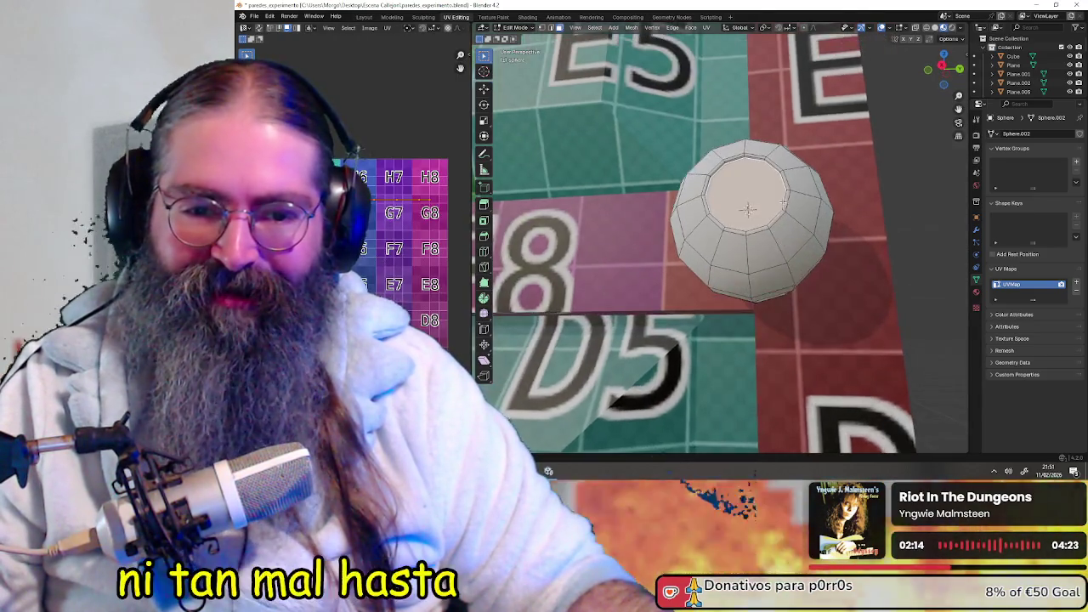
{"action": "scroll", "coordinate": [731, 212], "scroll_direction": "up", "scroll_amount": 2}
{"action": "middle_click_drag", "start_coordinate": [760, 164], "coordinate": [731, 272]}
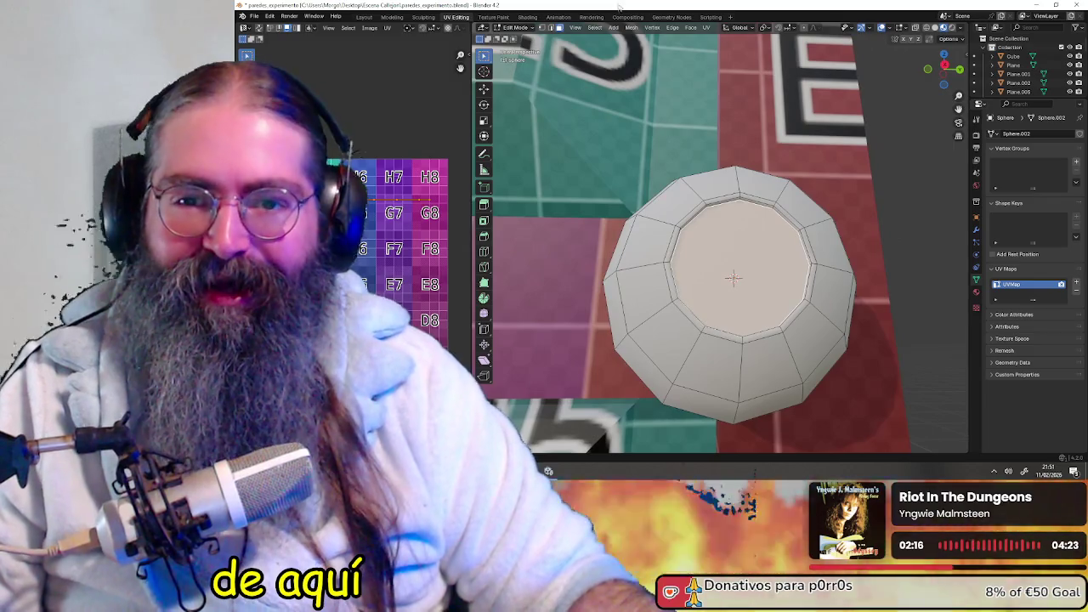
{"action": "left_click", "coordinate": [550, 28]}
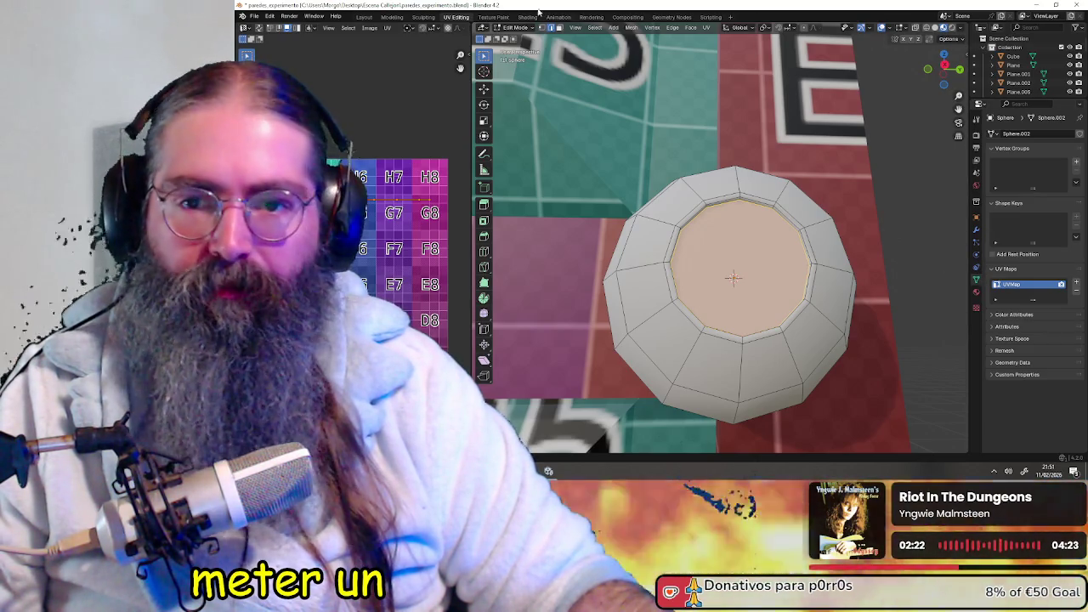
{"action": "left_click", "coordinate": [520, 28]}
- Back in Object Mode, assign the Grid_Color material to Sphere.002 and inspect its F and G sides
{"action": "left_click", "coordinate": [517, 29]}
{"action": "left_click", "coordinate": [531, 43]}
{"action": "middle_click_drag", "start_coordinate": [570, 78], "coordinate": [712, 220]}
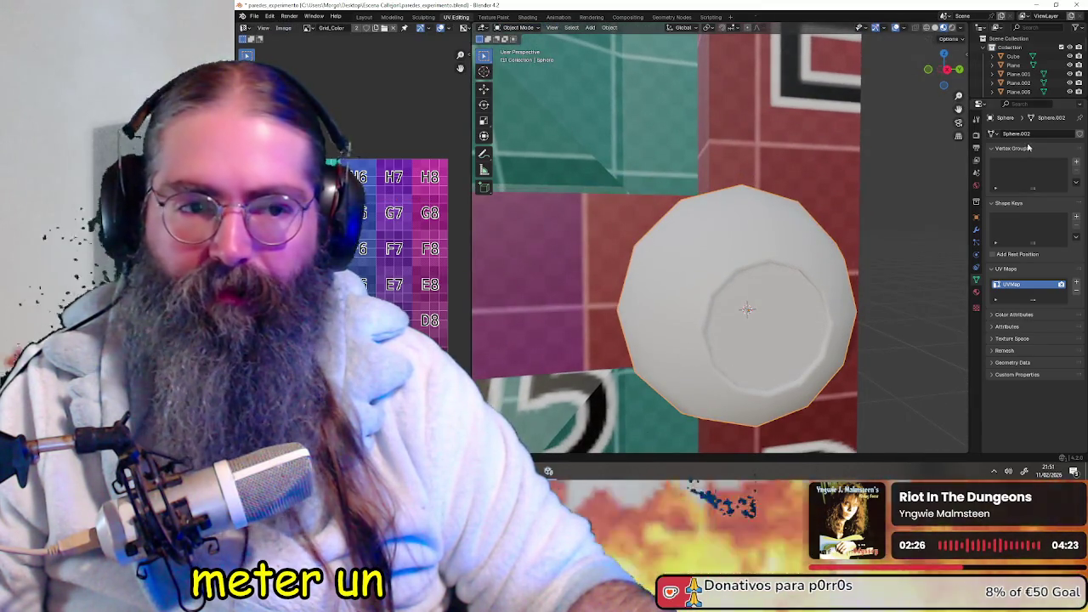
{"action": "left_click", "coordinate": [978, 291]}
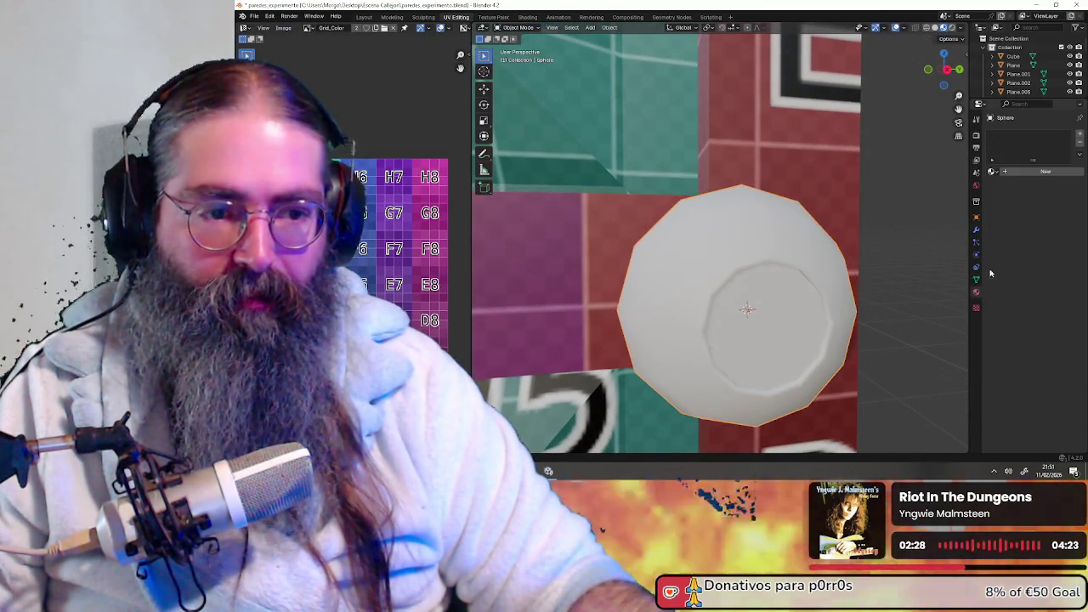
{"action": "left_click", "coordinate": [993, 174]}
{"action": "left_click", "coordinate": [909, 192]}
{"action": "mouse_move", "coordinate": [873, 193]}
{"action": "middle_mouse_down"}
{"action": "mouse_move", "coordinate": [953, 216]}
{"action": "mouse_move", "coordinate": [784, 280]}
{"action": "mouse_move", "coordinate": [810, 249]}
{"action": "mouse_move", "coordinate": [747, 252]}
{"action": "mouse_move", "coordinate": [636, 213]}
{"action": "middle_mouse_up"}
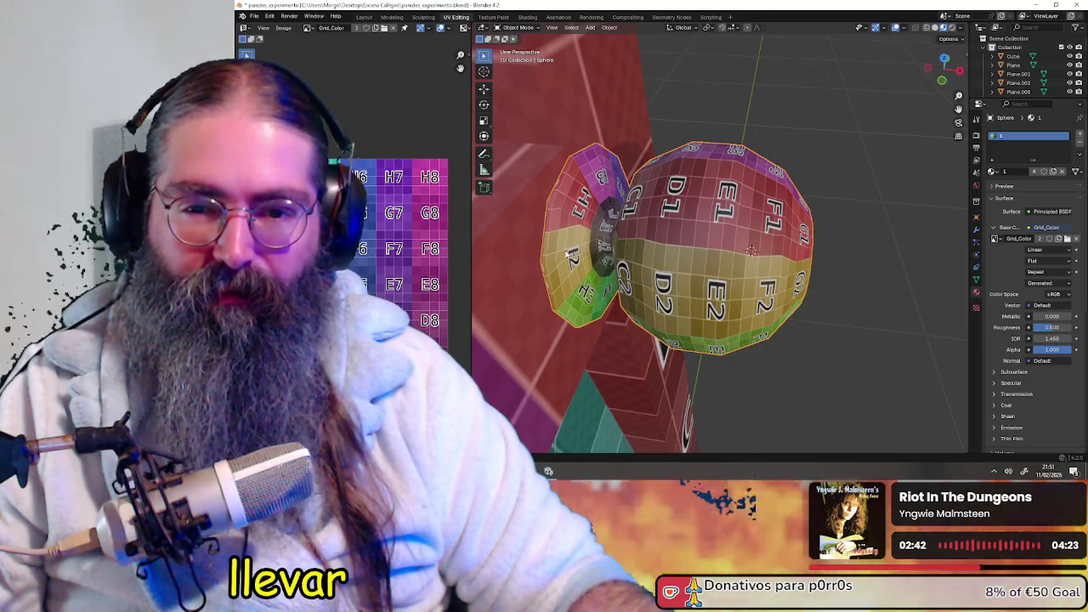
{"action": "mouse_move", "coordinate": [581, 228]}
{"action": "middle_mouse_down"}
{"action": "mouse_move", "coordinate": [612, 255]}
{"action": "mouse_move", "coordinate": [663, 241]}
{"action": "mouse_move", "coordinate": [735, 252]}
{"action": "mouse_move", "coordinate": [717, 297]}
{"action": "mouse_move", "coordinate": [818, 267]}
{"action": "mouse_move", "coordinate": [602, 234]}
{"action": "mouse_move", "coordinate": [752, 238]}
{"action": "mouse_move", "coordinate": [739, 238]}
{"action": "middle_mouse_up"}
{"action": "left_click", "coordinate": [518, 27]}
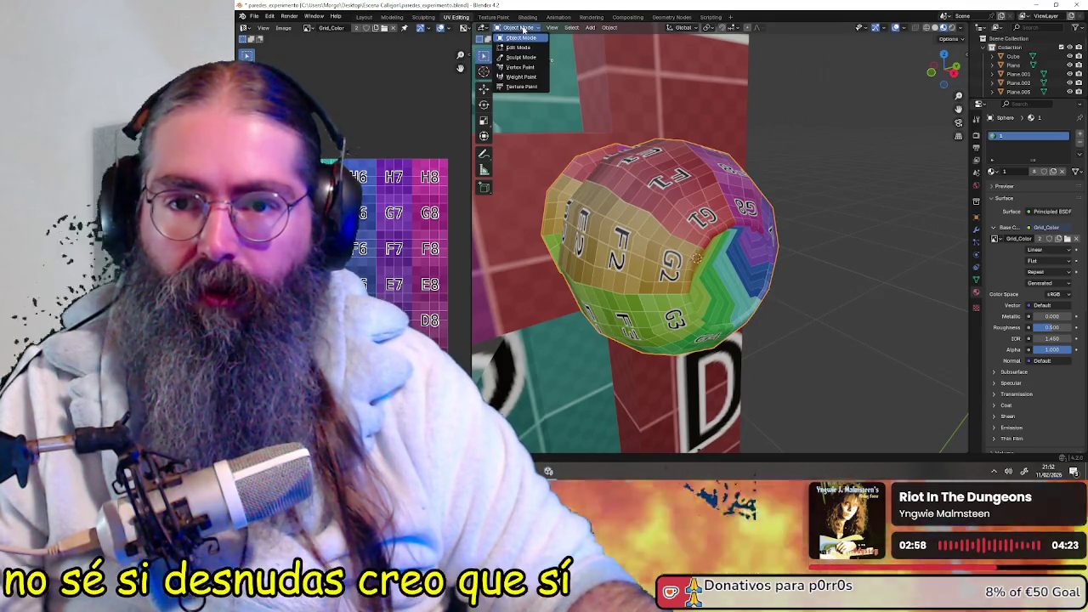
- Re-enter Edit Mode, deselect all, and orbit to face the recessed cap ringed by G1–G6 cells
{"action": "left_click", "coordinate": [522, 47]}
{"action": "mouse_move", "coordinate": [646, 255]}
{"action": "middle_mouse_down"}
{"action": "mouse_move", "coordinate": [692, 267]}
{"action": "mouse_move", "coordinate": [641, 282]}
{"action": "middle_mouse_up"}
{"action": "key", "text": "alt+a"}
{"action": "middle_click_drag", "start_coordinate": [733, 265], "coordinate": [706, 259]}
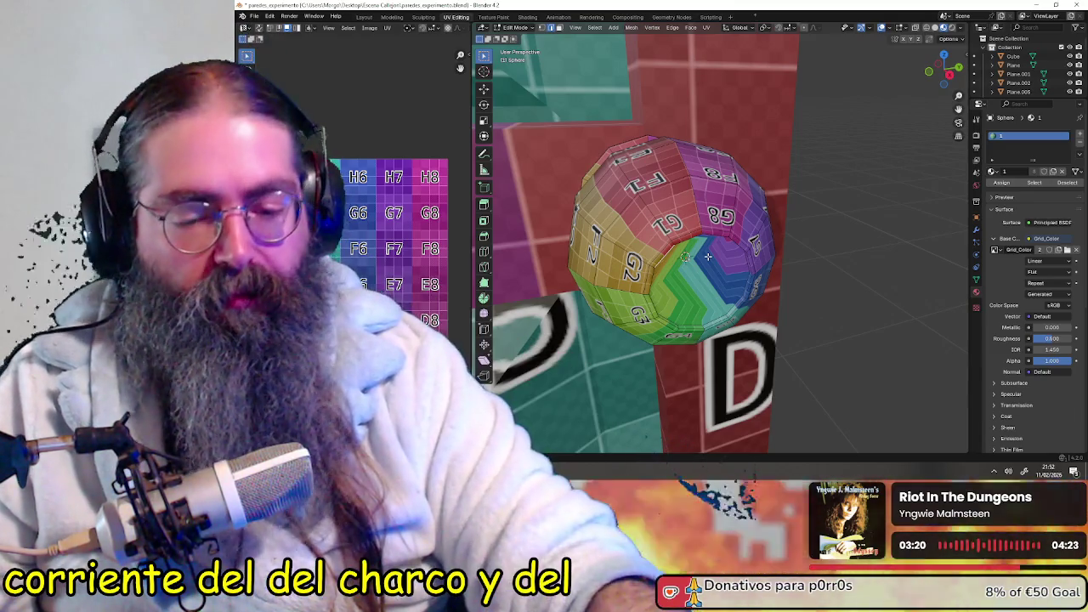
{"action": "scroll", "coordinate": [723, 246], "scroll_direction": "up", "scroll_amount": 2}
{"action": "middle_click_drag", "start_coordinate": [739, 241], "coordinate": [732, 188]}
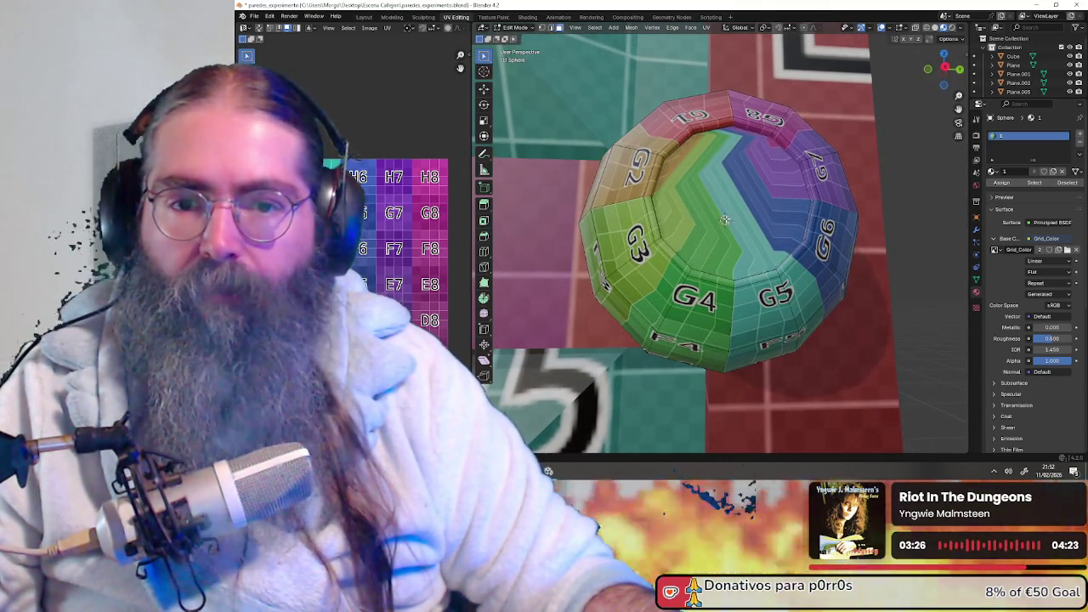
- Mark the inner end cap's border edges as a seam
{"action": "key", "text": "l"}
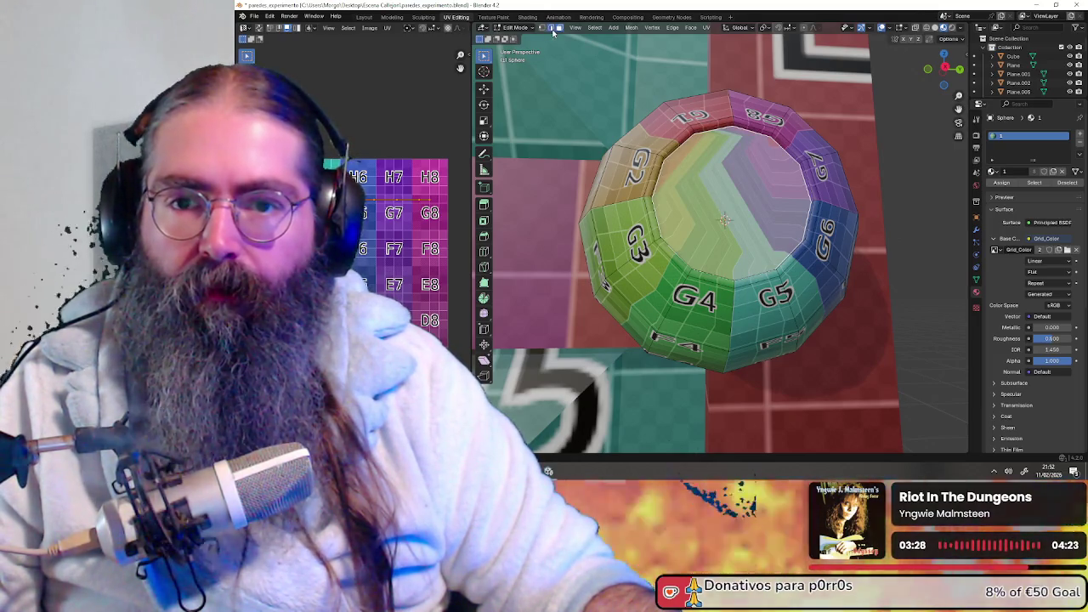
{"action": "left_click", "coordinate": [553, 31]}
{"action": "key", "text": "ctrl+e"}
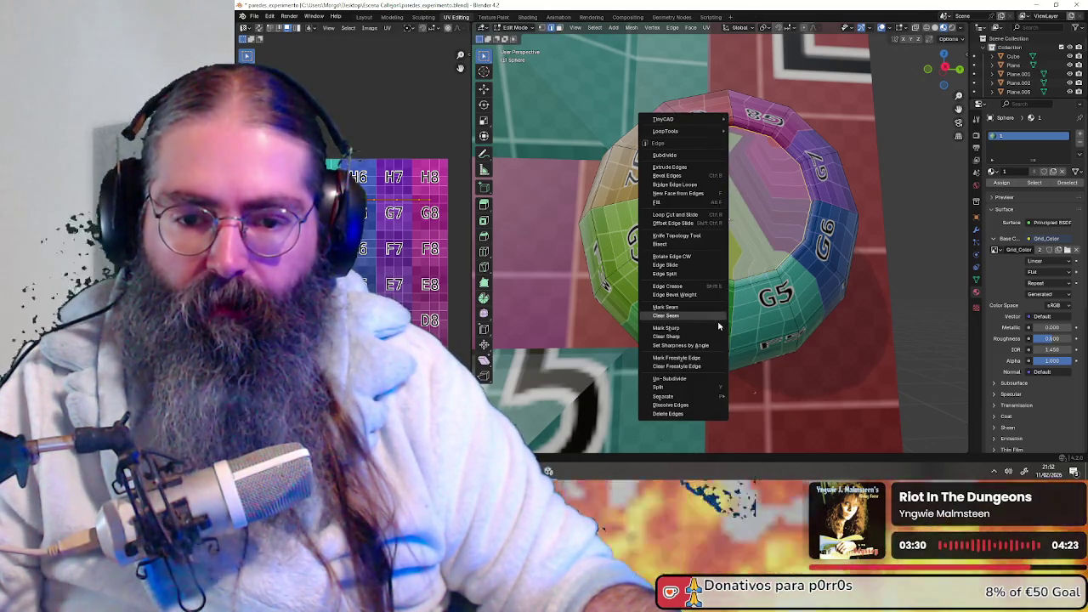
{"action": "left_click", "coordinate": [693, 308]}
{"action": "mouse_move", "coordinate": [693, 307]}
{"action": "middle_mouse_down"}
{"action": "mouse_move", "coordinate": [726, 292]}
{"action": "mouse_move", "coordinate": [682, 293]}
{"action": "middle_mouse_up"}
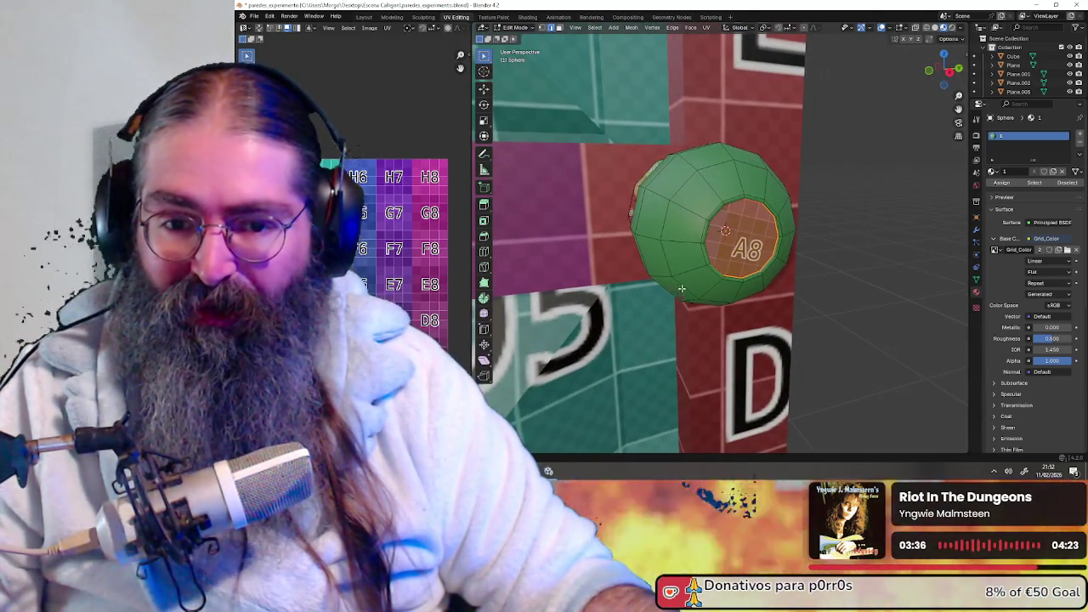
- Select the whole sphere in face mode and shift its UV layout across the grid texture
{"action": "key", "text": "a"}
{"action": "mouse_move", "coordinate": [682, 293]}
{"action": "middle_mouse_down"}
{"action": "mouse_move", "coordinate": [646, 289]}
{"action": "mouse_move", "coordinate": [618, 248]}
{"action": "middle_mouse_up"}
{"action": "key", "text": "alt+a"}
{"action": "key", "text": "a"}
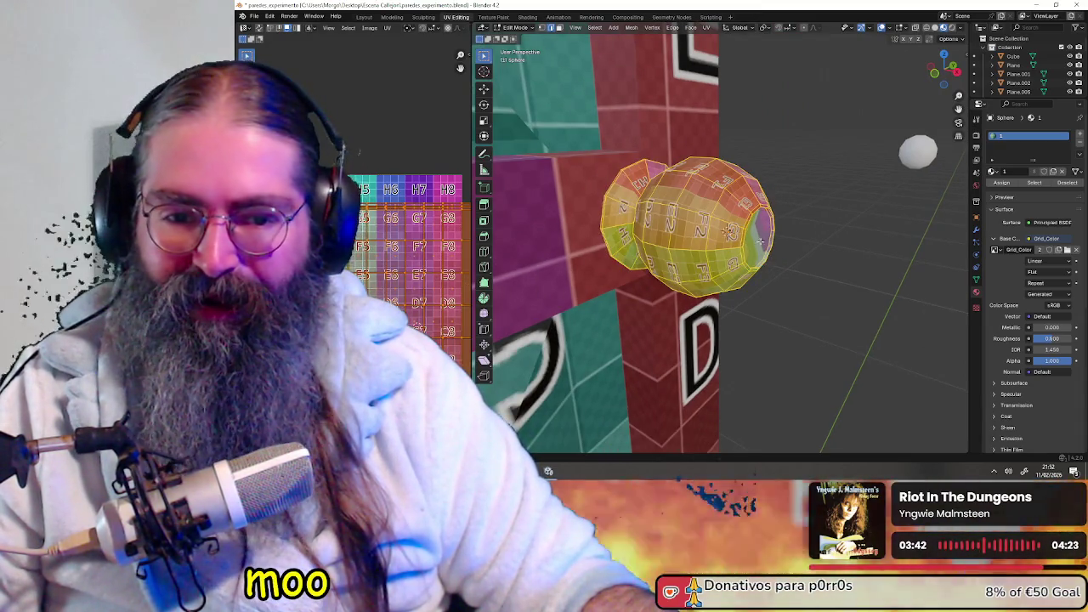
{"action": "left_click", "coordinate": [560, 28]}
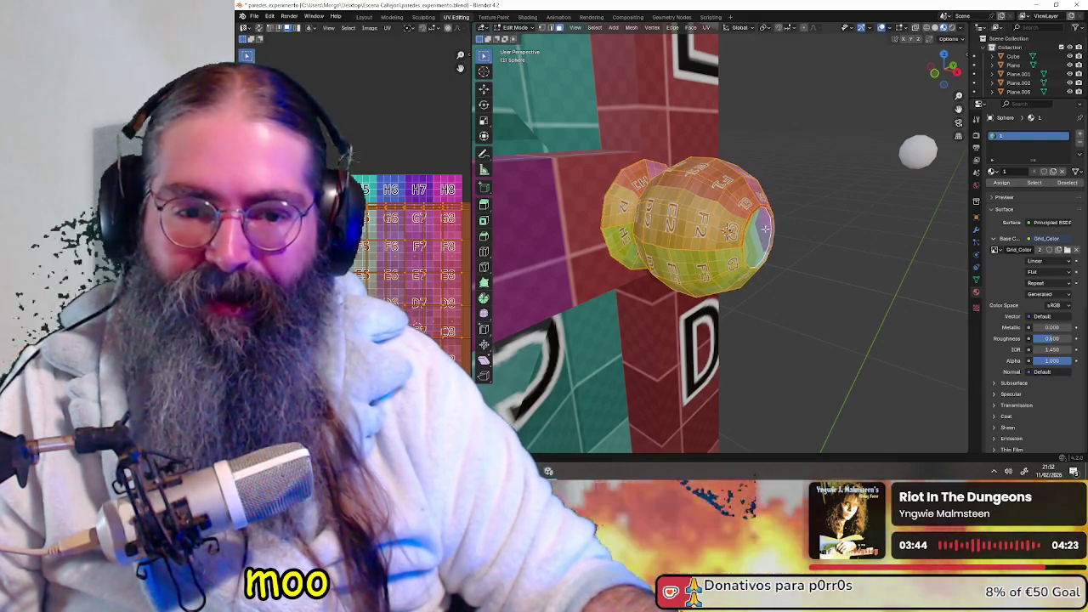
{"action": "scroll", "coordinate": [408, 284], "scroll_direction": "down", "scroll_amount": 1}
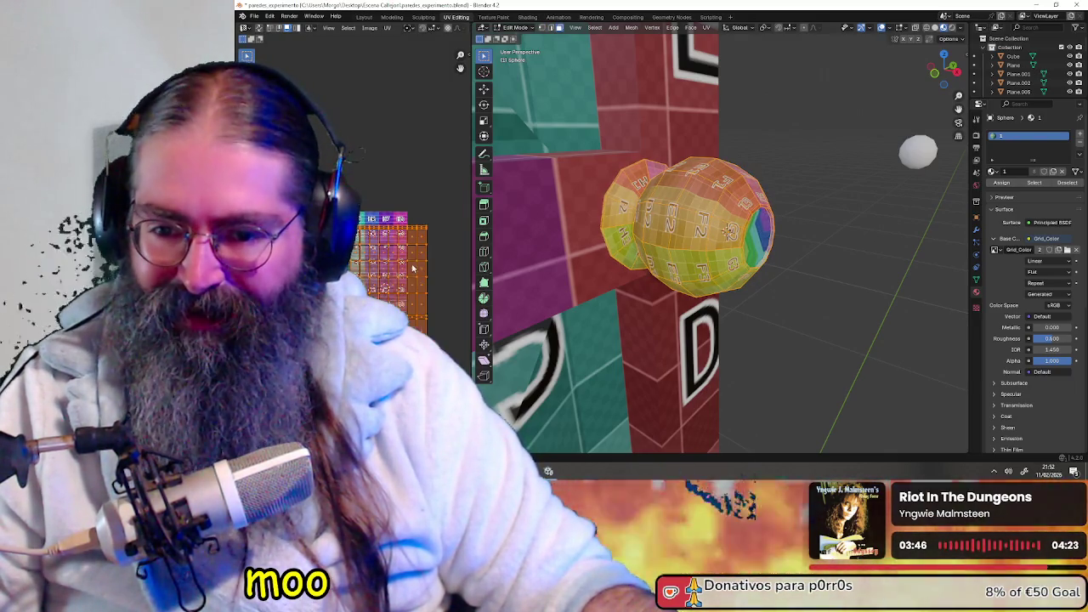
{"action": "scroll", "coordinate": [409, 283], "scroll_direction": "down", "scroll_amount": 1}
{"action": "scroll", "coordinate": [409, 285], "scroll_direction": "up", "scroll_amount": 1}
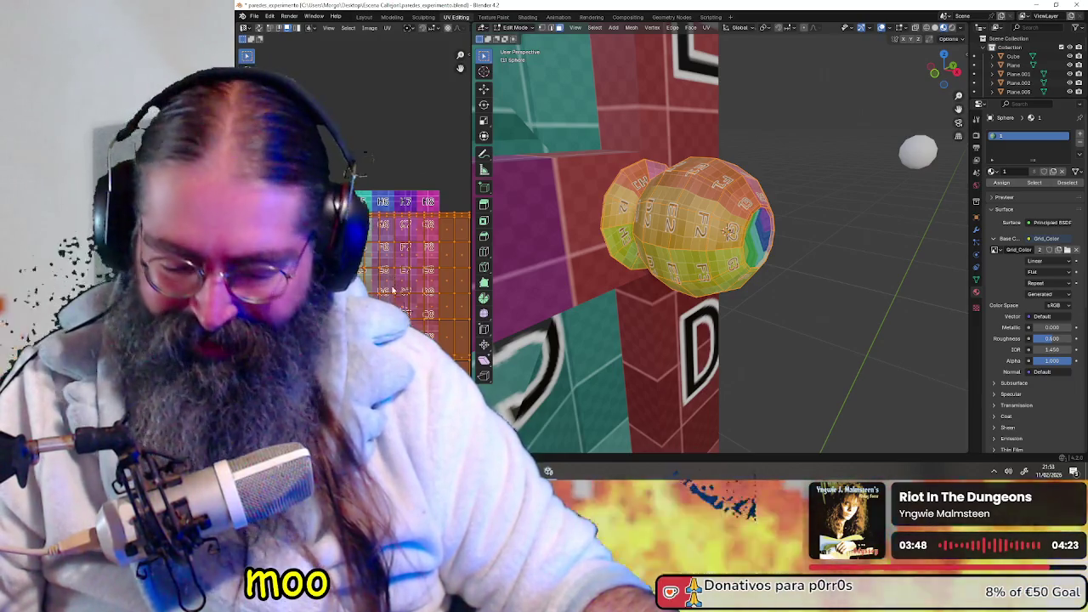
{"action": "middle_click_drag", "start_coordinate": [396, 280], "coordinate": [409, 293]}
{"action": "left_click_drag", "start_coordinate": [409, 294], "coordinate": [402, 295]}
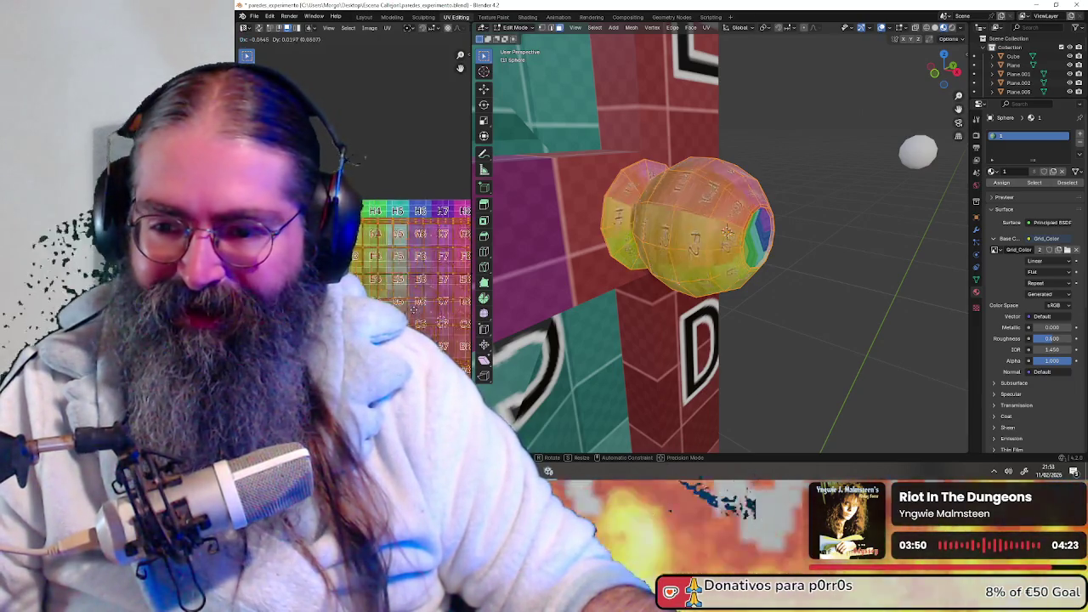
{"action": "middle_click_drag", "start_coordinate": [402, 295], "coordinate": [377, 296]}
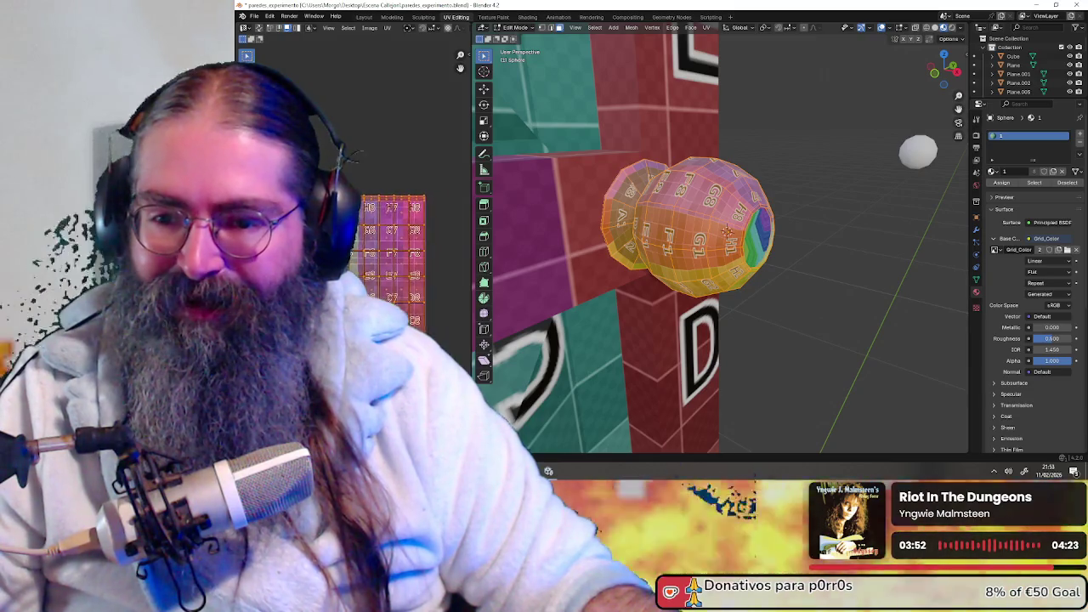
{"action": "left_click", "coordinate": [387, 28]}
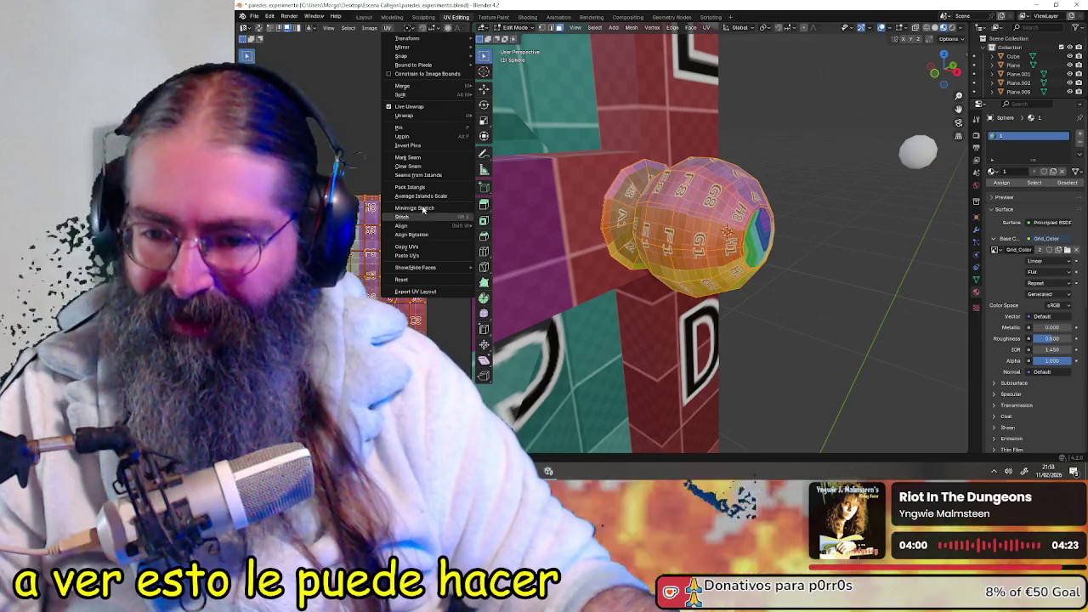
{"action": "mouse_move", "coordinate": [404, 116]}
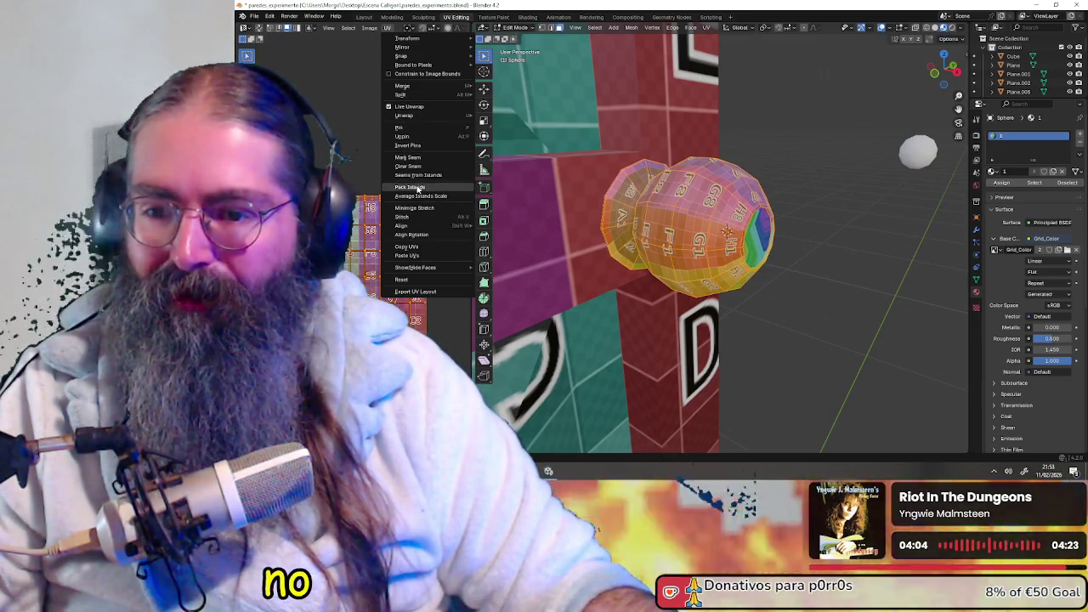
- Pack the sphere's UV islands with Rotate turned off, then orbit to inspect the knob
{"action": "left_click", "coordinate": [446, 187]}
{"action": "left_click", "coordinate": [421, 212]}
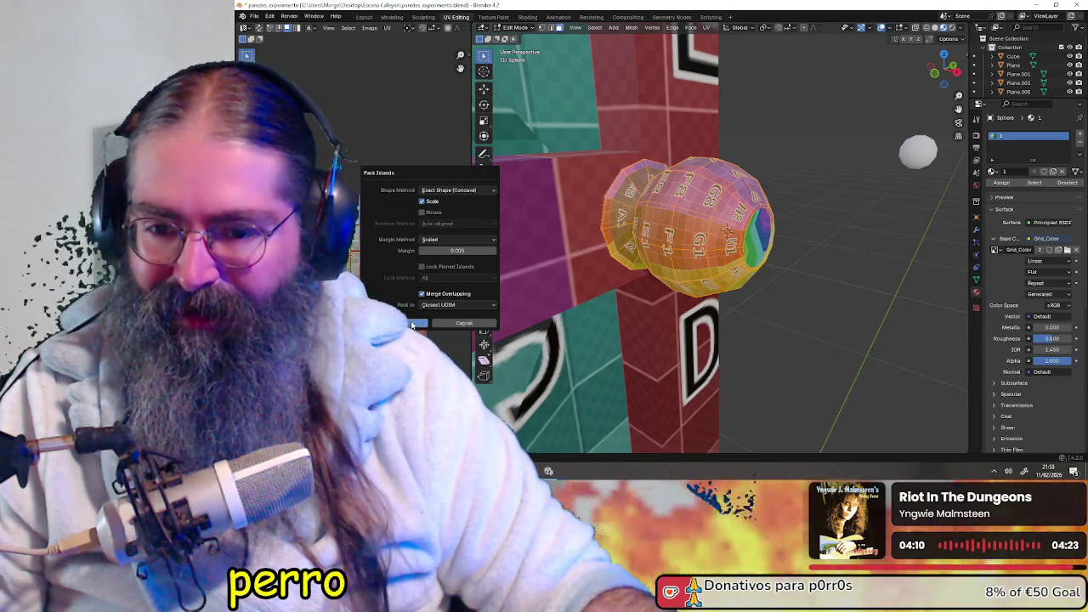
{"action": "left_click", "coordinate": [411, 323]}
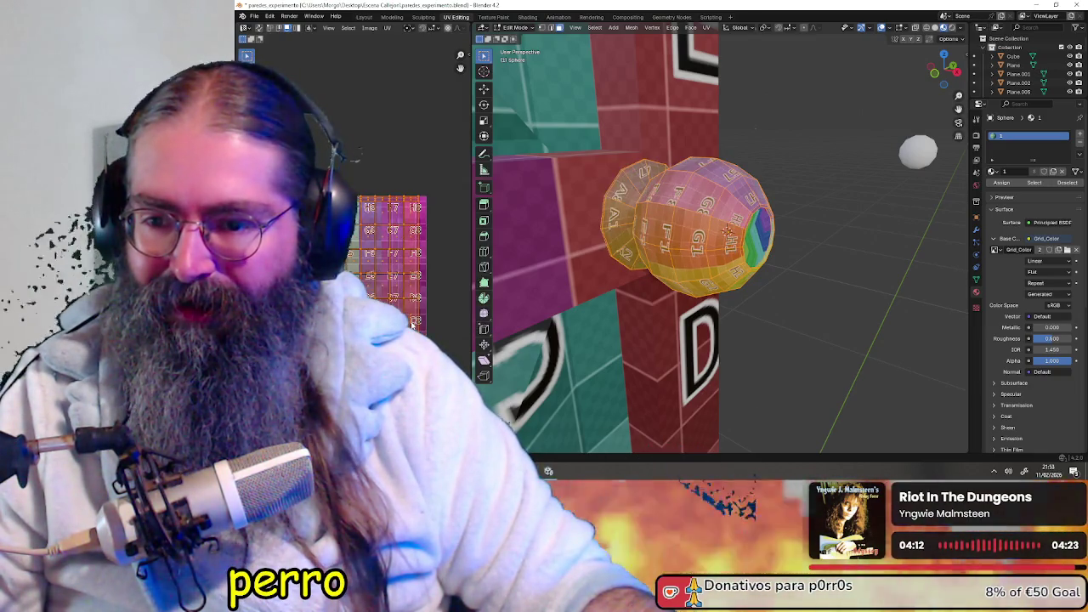
{"action": "mouse_move", "coordinate": [549, 261]}
{"action": "middle_mouse_down"}
{"action": "mouse_move", "coordinate": [772, 234]}
{"action": "mouse_move", "coordinate": [752, 238]}
{"action": "middle_mouse_up"}
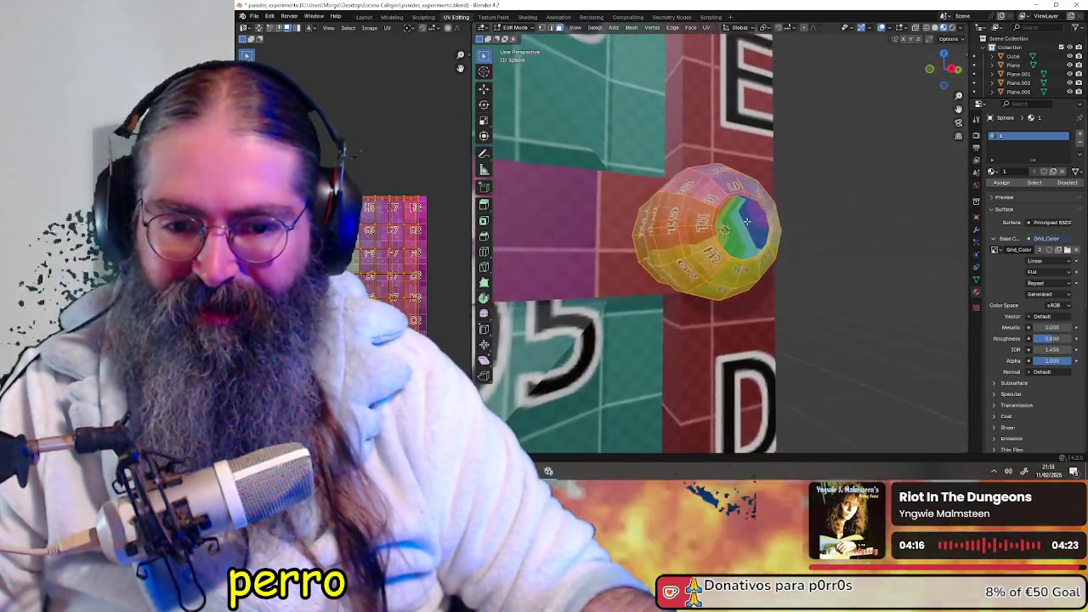
{"action": "mouse_move", "coordinate": [716, 236]}
{"action": "middle_mouse_down"}
{"action": "mouse_move", "coordinate": [756, 231]}
{"action": "mouse_move", "coordinate": [728, 216]}
{"action": "middle_mouse_up"}
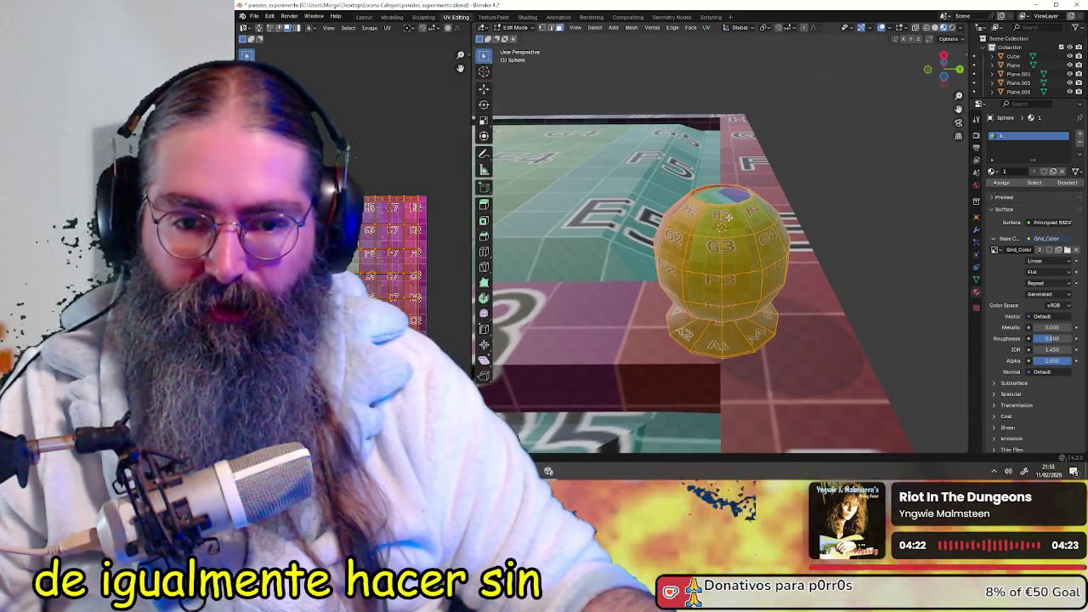
{"action": "mouse_move", "coordinate": [722, 228]}
{"action": "middle_mouse_down"}
{"action": "mouse_move", "coordinate": [786, 322]}
{"action": "mouse_move", "coordinate": [743, 252]}
{"action": "middle_mouse_up"}
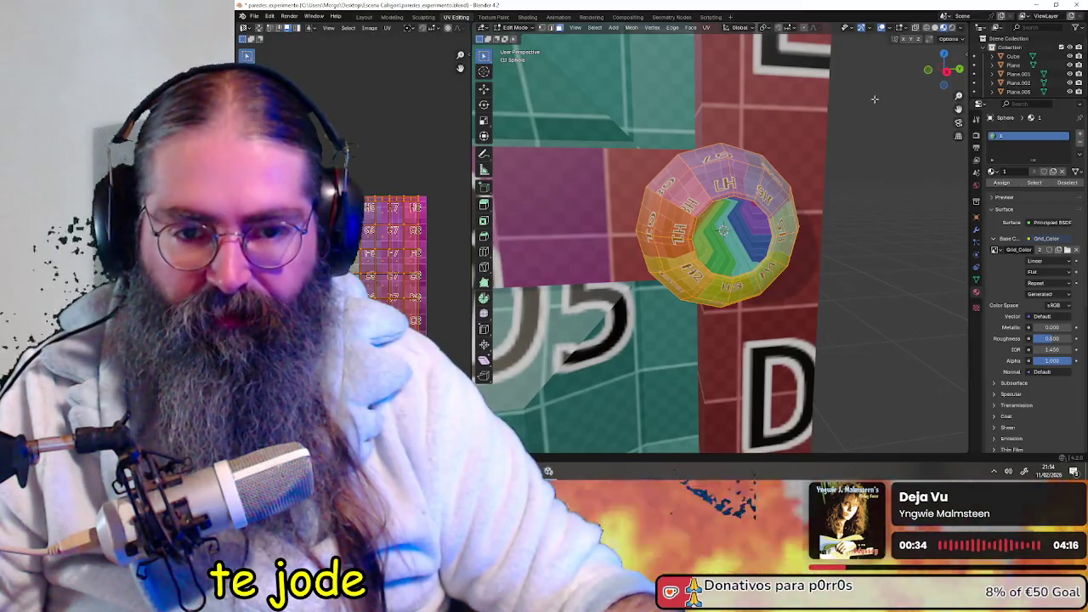
- Select the inner cap faces and mark their border edges as a seam
{"action": "scroll", "coordinate": [815, 215], "scroll_direction": "up", "scroll_amount": 1}
{"action": "scroll", "coordinate": [799, 211], "scroll_direction": "up", "scroll_amount": 1}
{"action": "scroll", "coordinate": [778, 206], "scroll_direction": "up", "scroll_amount": 1}
{"action": "scroll", "coordinate": [758, 201], "scroll_direction": "up", "scroll_amount": 1}
{"action": "middle_click_drag", "start_coordinate": [757, 201], "coordinate": [791, 213]}
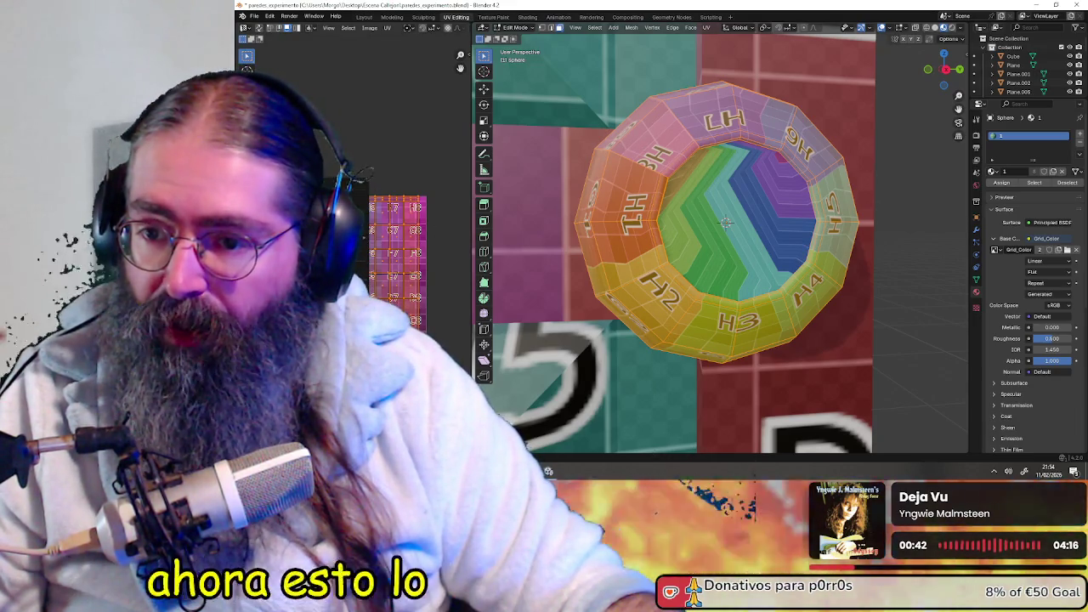
{"action": "left_click", "coordinate": [714, 193]}
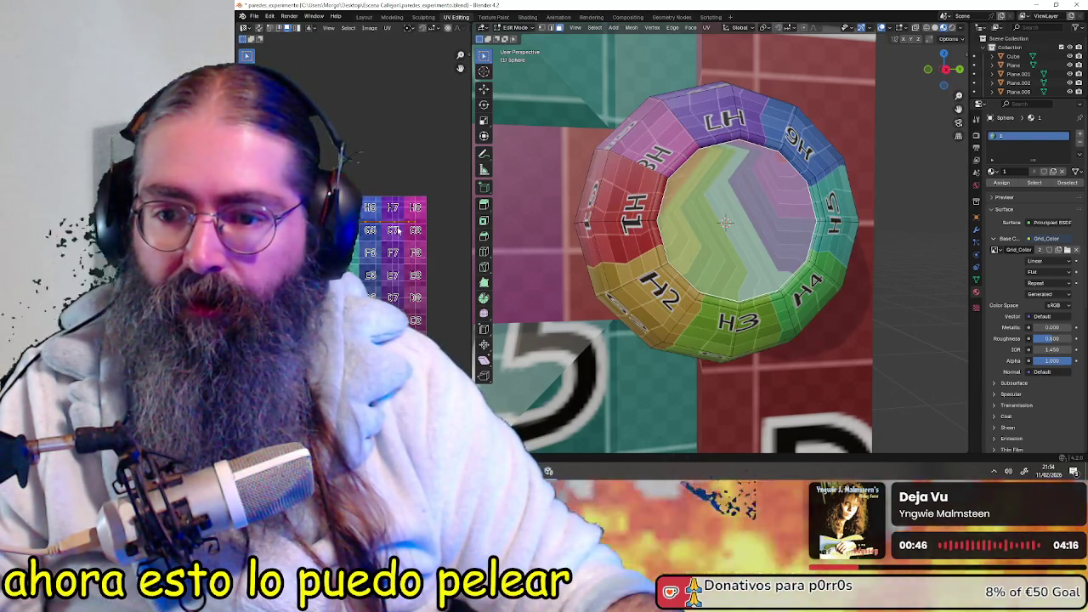
{"action": "right_click", "coordinate": [396, 229]}
{"action": "left_click", "coordinate": [405, 238]}
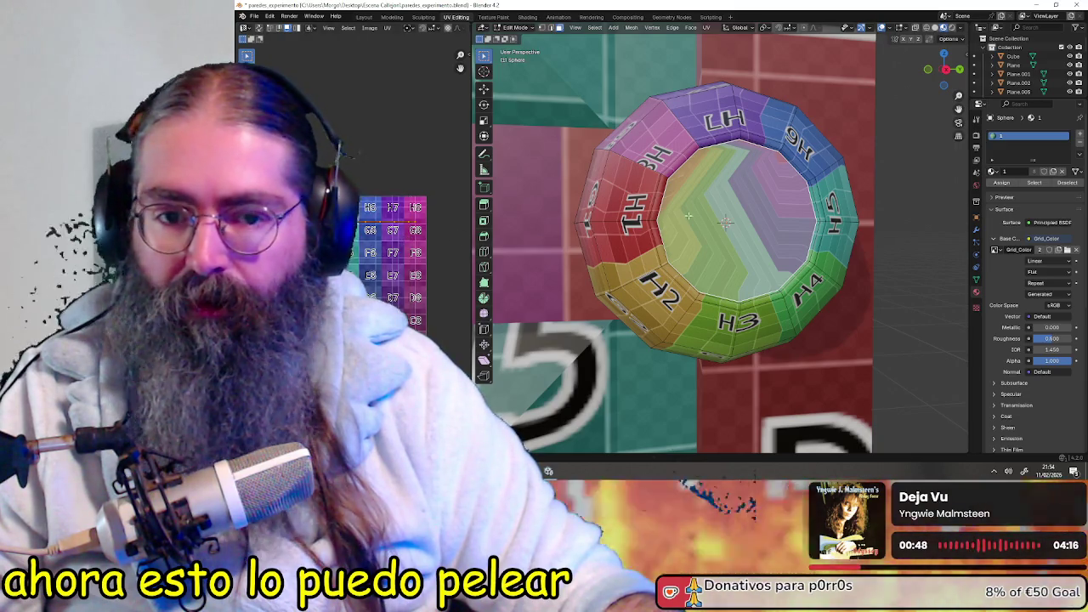
{"action": "left_click", "coordinate": [554, 28]}
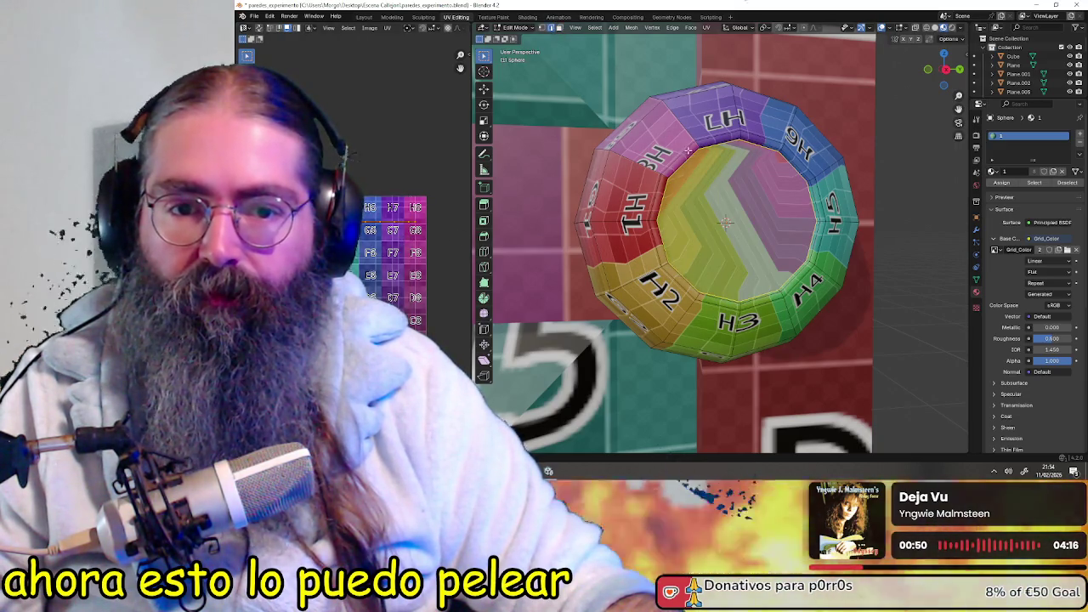
{"action": "right_click", "coordinate": [702, 153]}
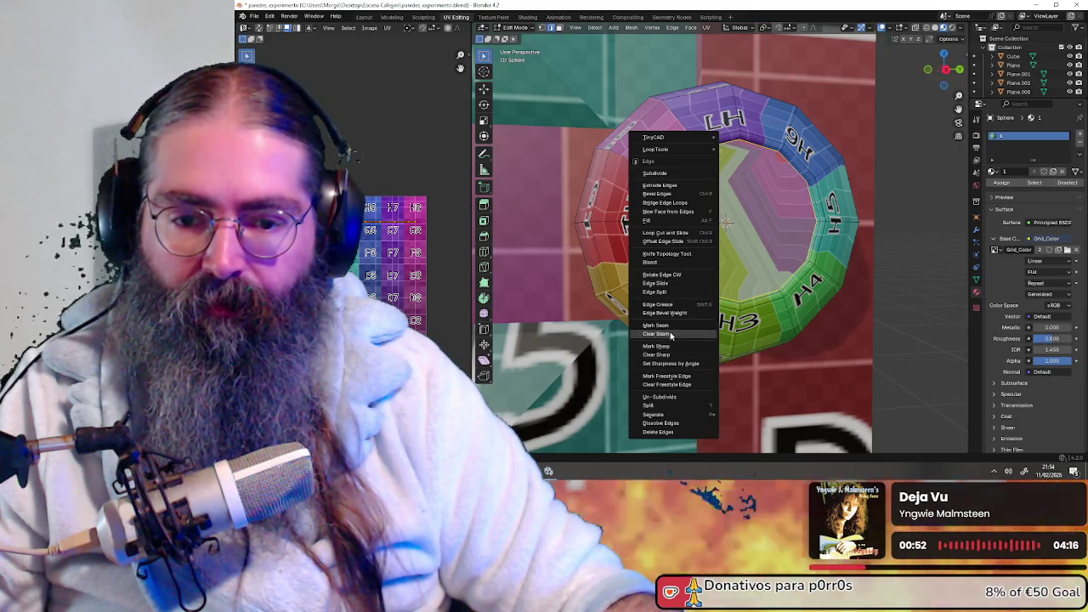
{"action": "left_click", "coordinate": [665, 328]}
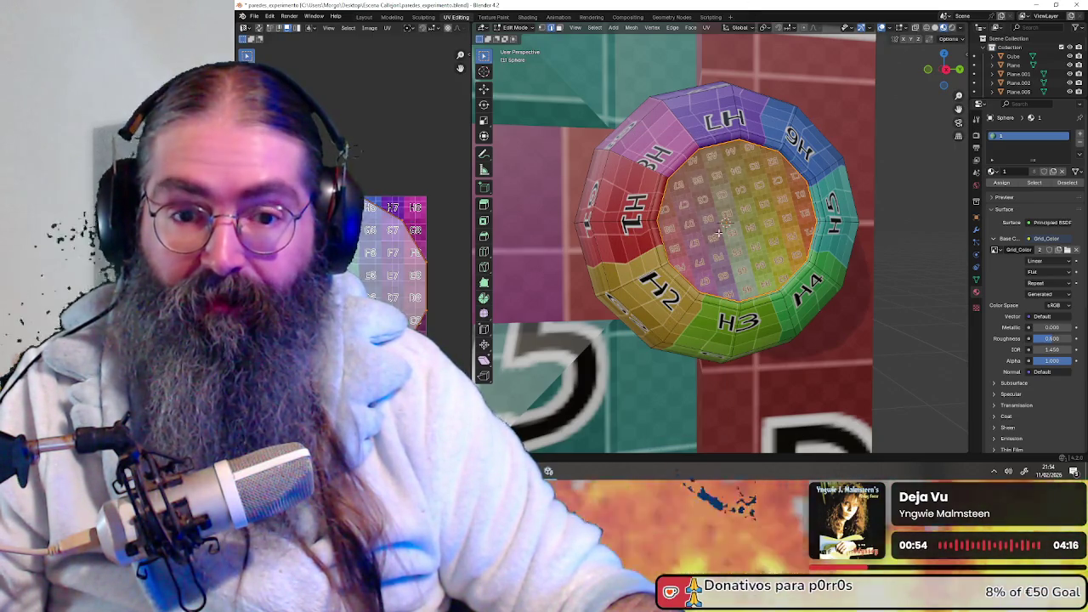
{"action": "middle_click_drag", "start_coordinate": [717, 234], "coordinate": [740, 255]}
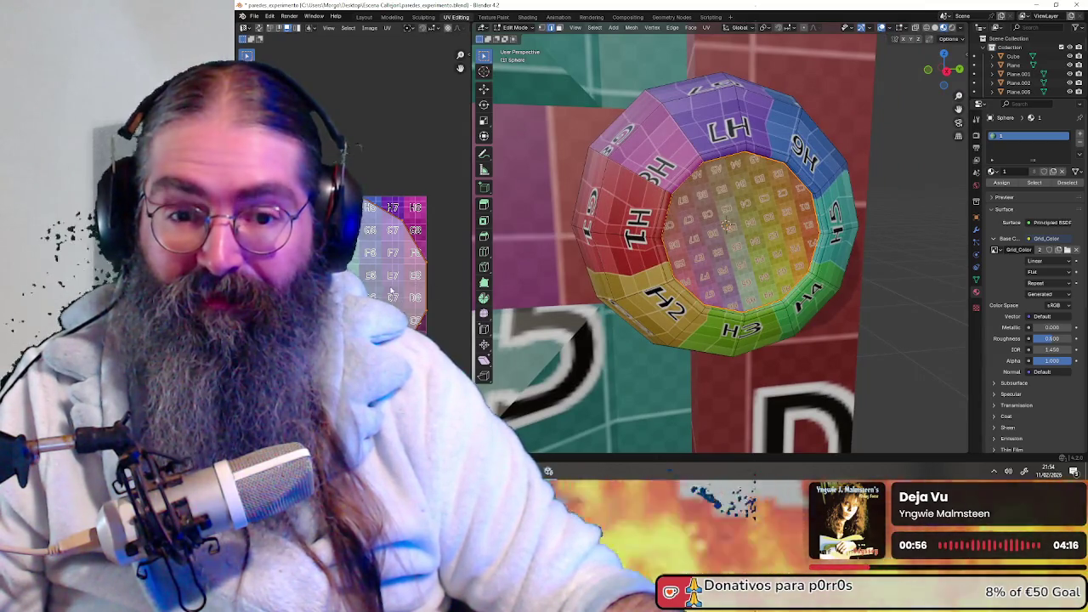
- Scale up the cap's UVs and move them toward the G8 grid cell
{"action": "key", "text": "s"}
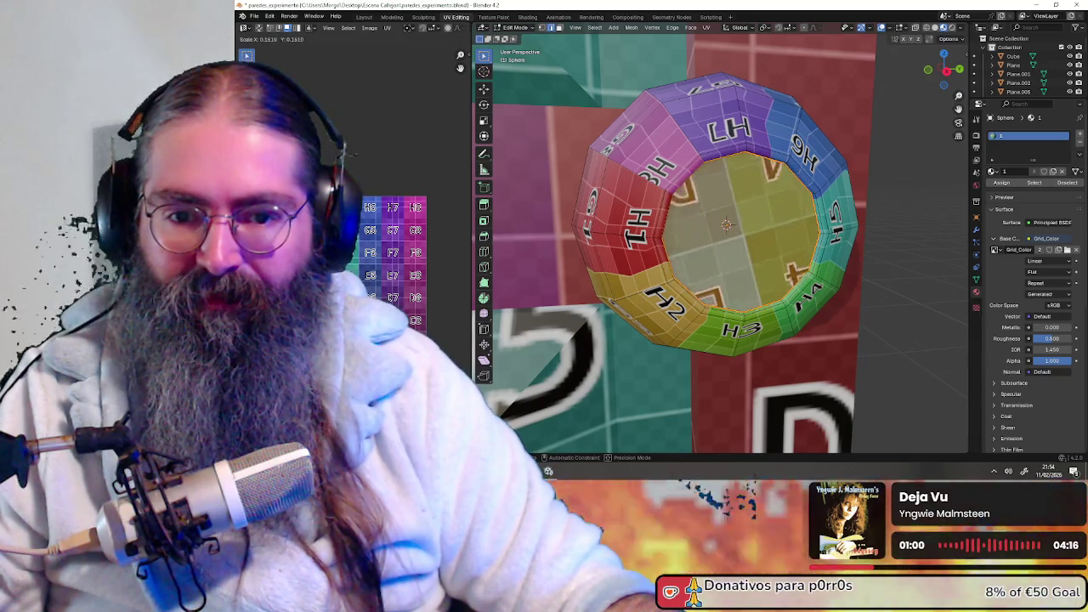
{"action": "scroll", "coordinate": [385, 285], "scroll_direction": "up", "scroll_amount": 2}
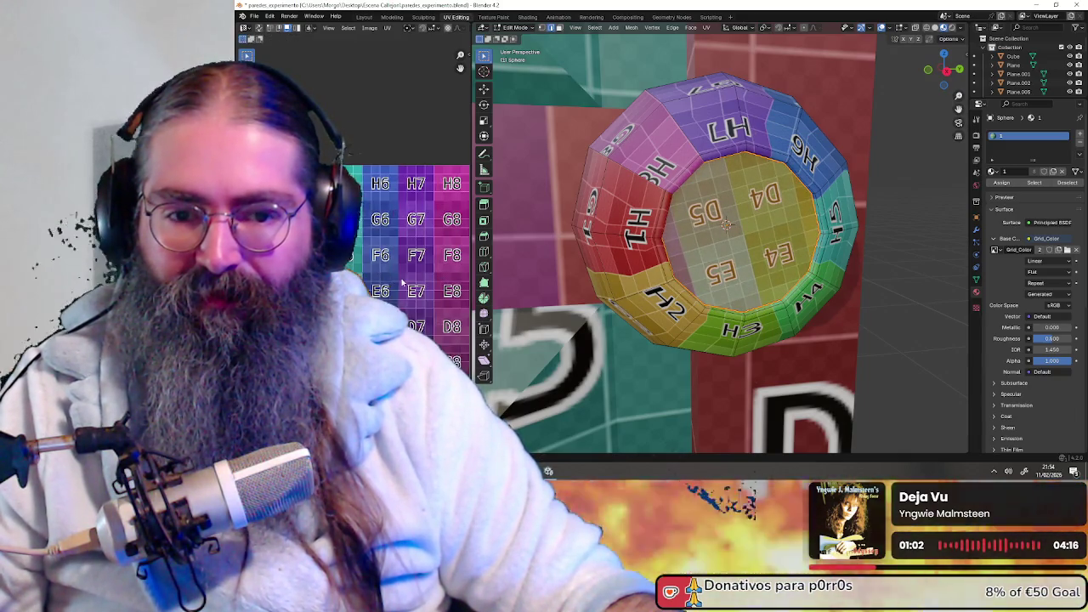
{"action": "key", "text": "g"}
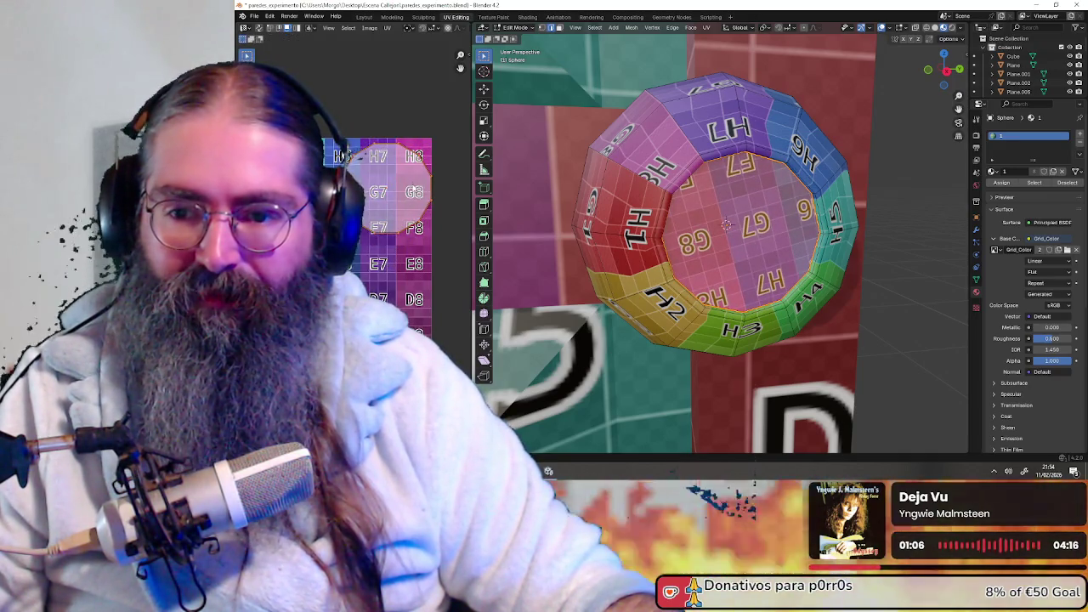
{"action": "scroll", "coordinate": [343, 156], "scroll_direction": "up", "scroll_amount": 2}
{"action": "key", "text": "g"}
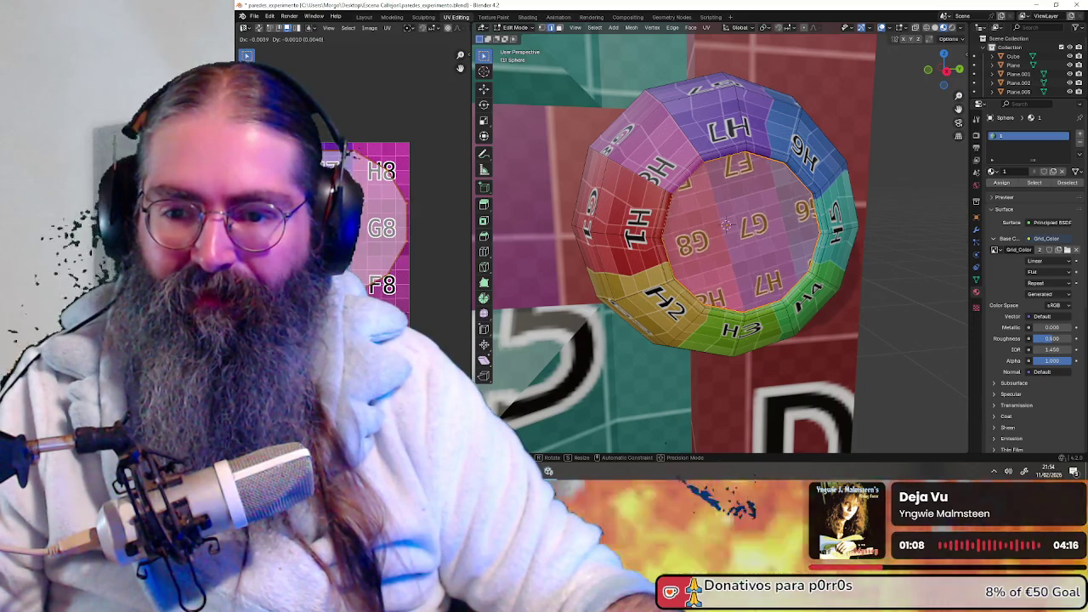
- Rotate the cap's UVs, trying angles like 120, 30, 50 and 6, until labels read upright
{"action": "key", "text": "r"}
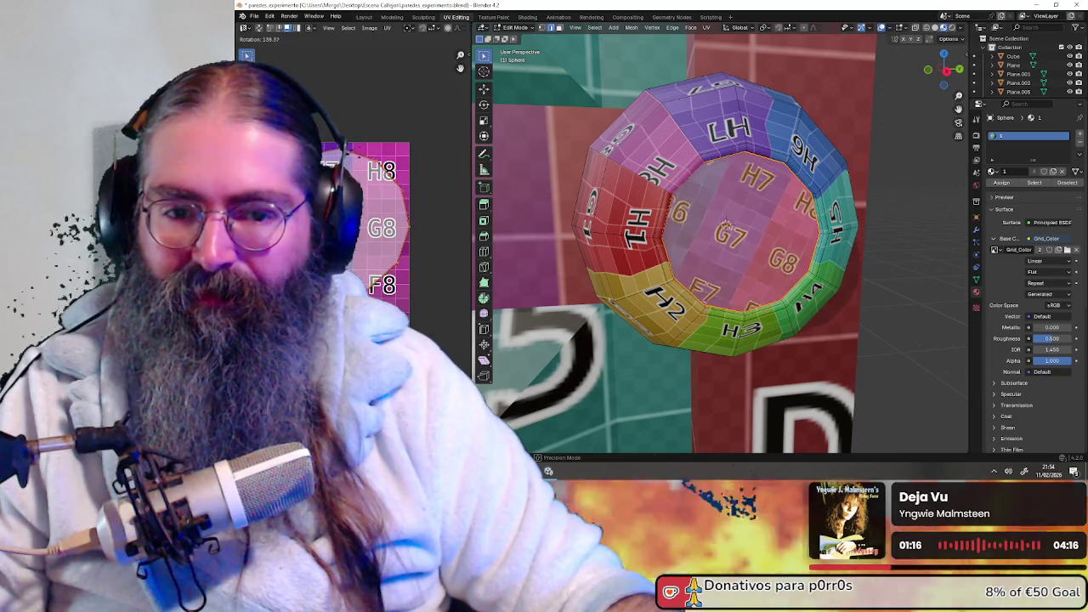
{"action": "key", "text": "Return"}
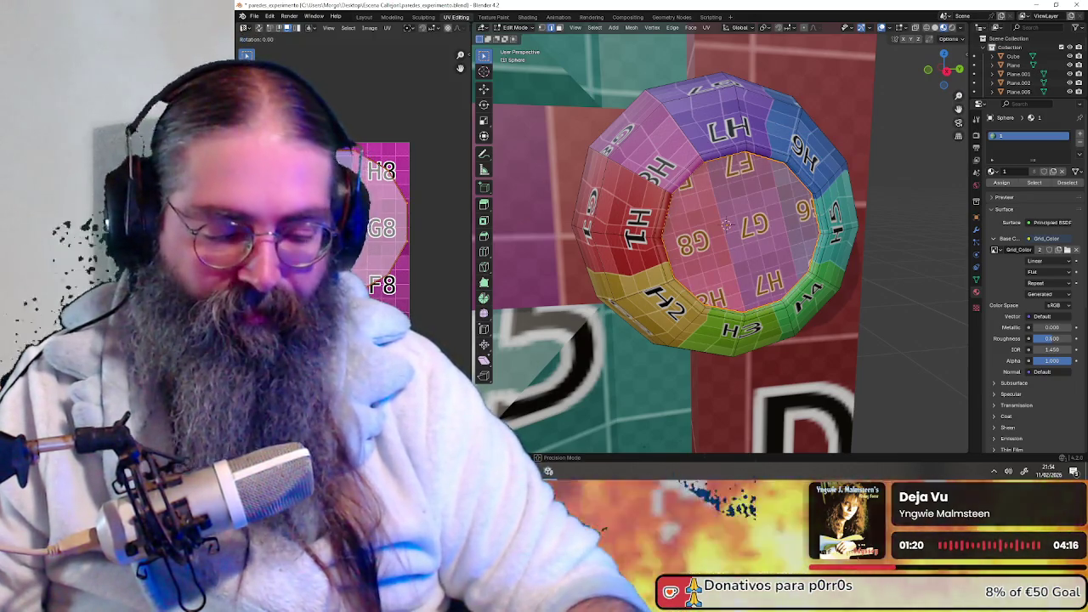
{"action": "type", "text": "120"}
{"action": "key", "text": "BackSpace"}
{"action": "type", "text": "3"}
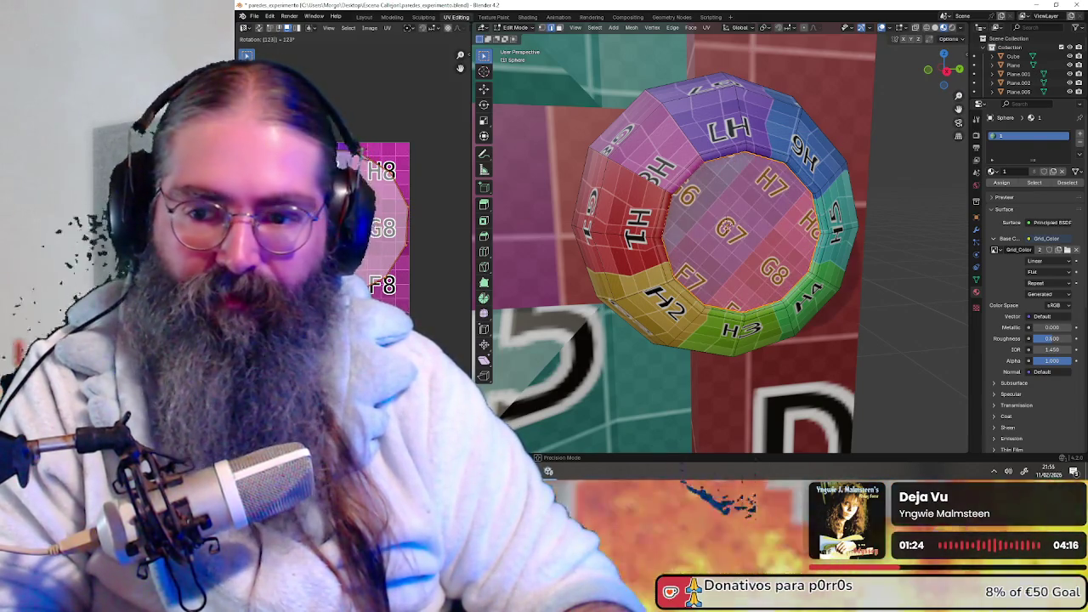
{"action": "type", "text": "0"}
{"action": "key", "text": "BackSpace"}
{"action": "type", "text": "50"}
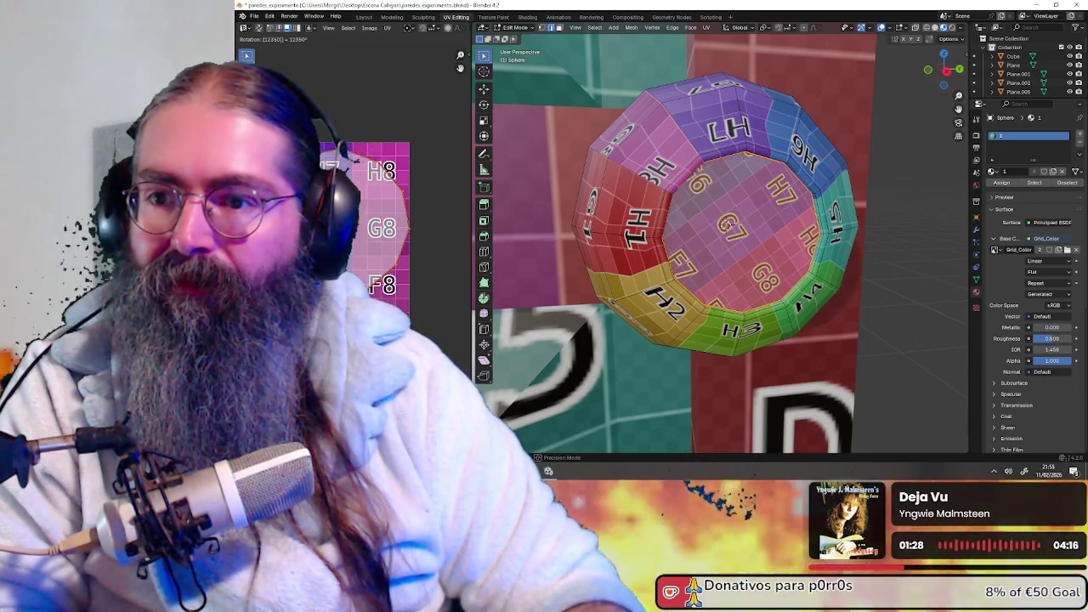
{"action": "key", "text": "BackSpace"}
{"action": "key", "text": "BackSpace"}
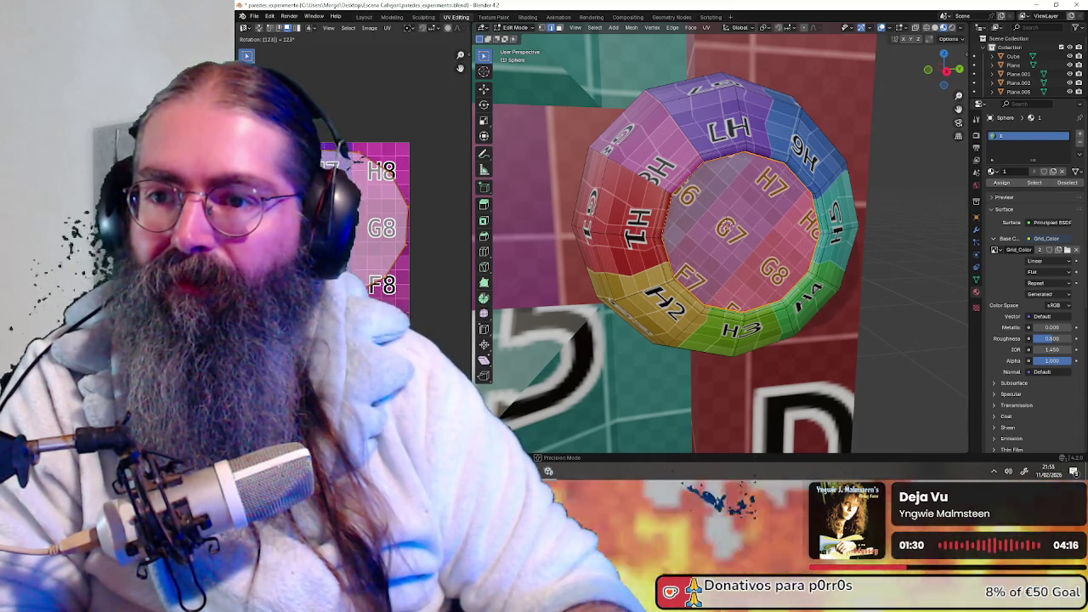
{"action": "key", "text": "BackSpace"}
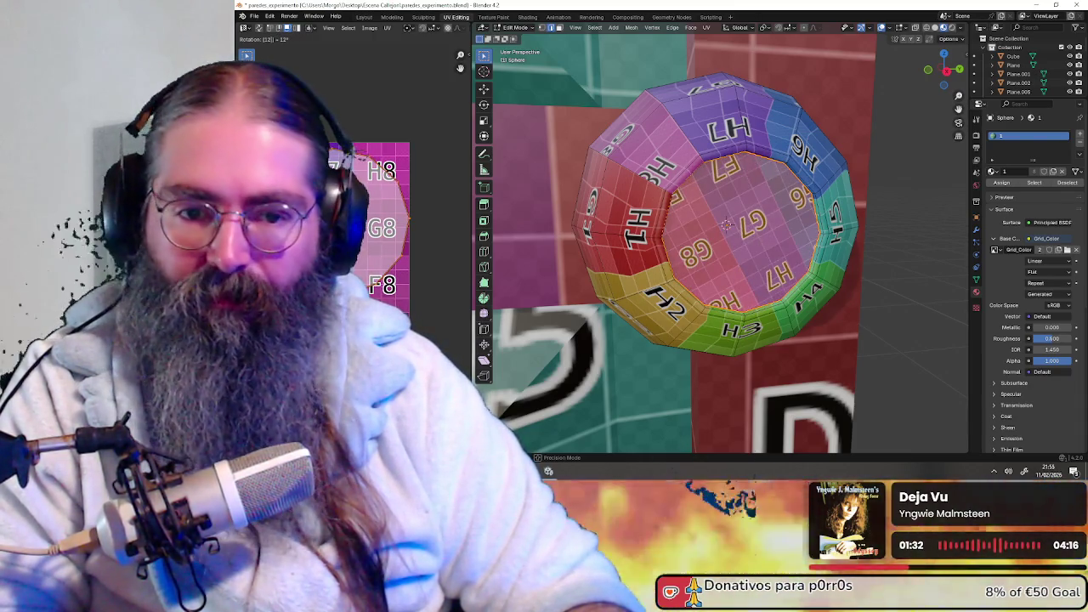
{"action": "type", "text": "0"}
{"action": "key", "text": "BackSpace"}
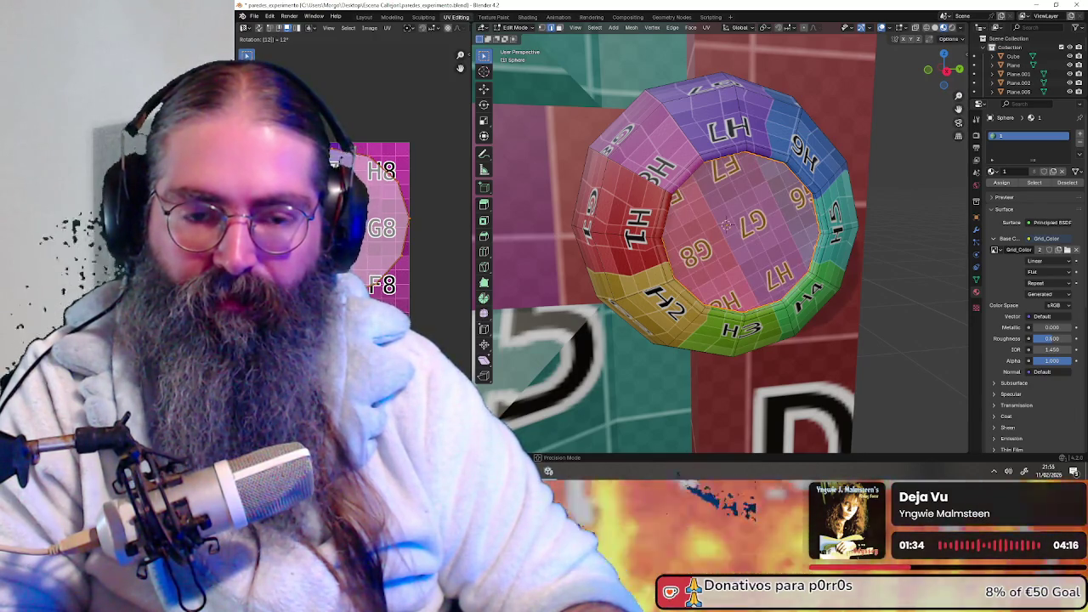
{"action": "type", "text": "6"}
{"action": "key", "text": "BackSpace"}
{"action": "key", "text": "BackSpace"}
{"action": "key", "text": "BackSpace"}
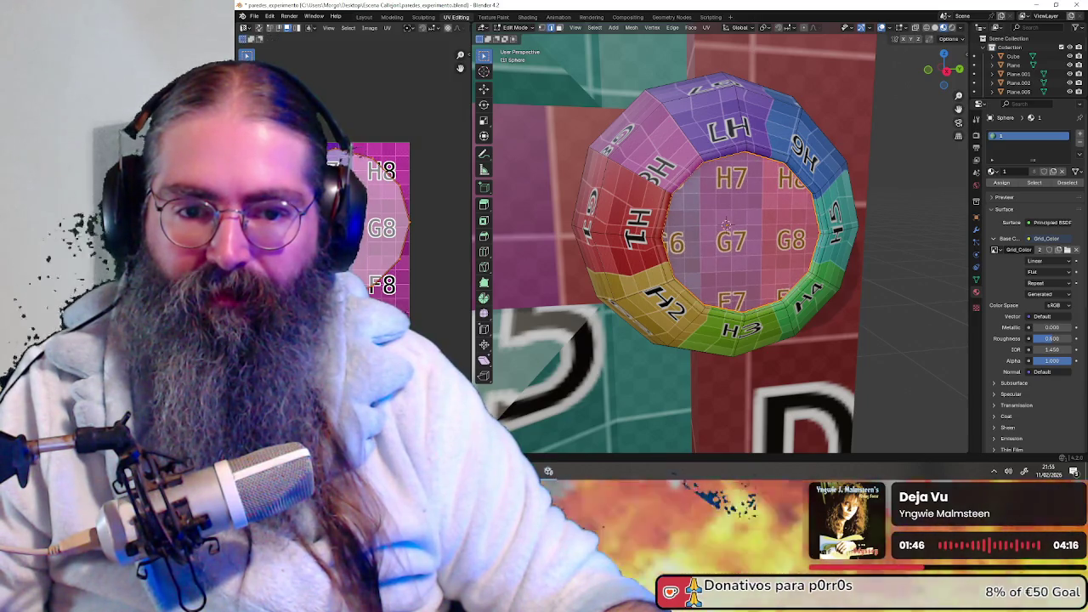
- Shrink the end cap's UVs and move them onto the single H8 grid cell
{"action": "middle_click_drag", "start_coordinate": [723, 255], "coordinate": [740, 255]}
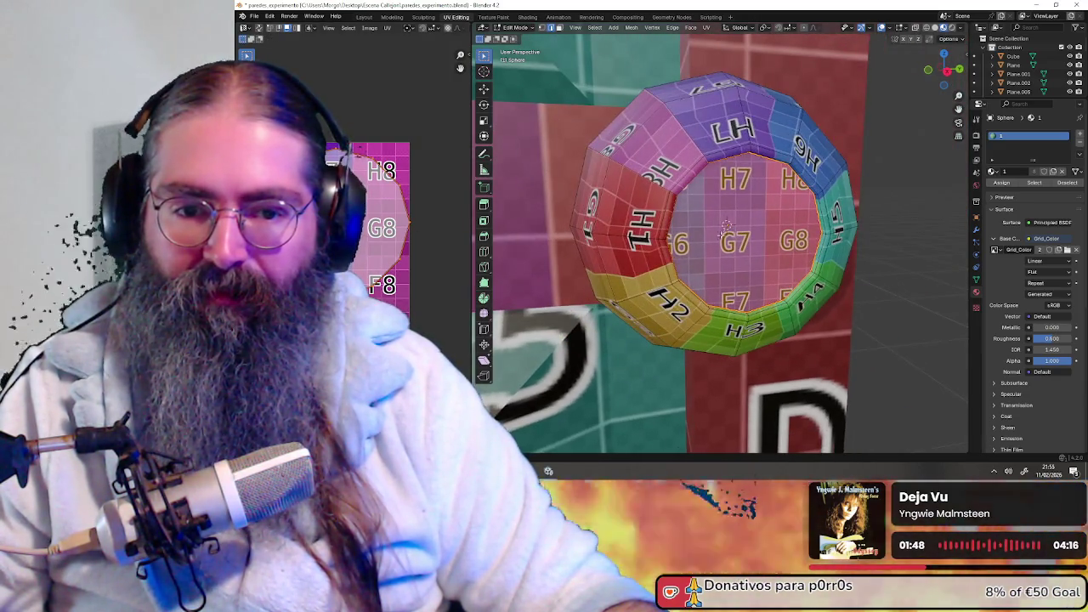
{"action": "key", "text": "s"}
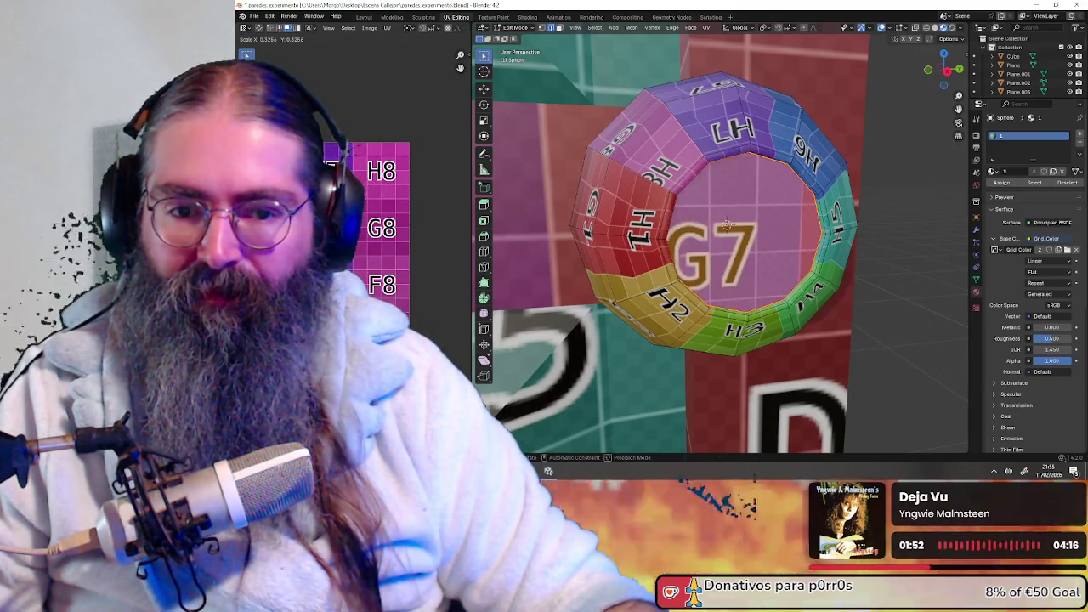
{"action": "key", "text": "g"}
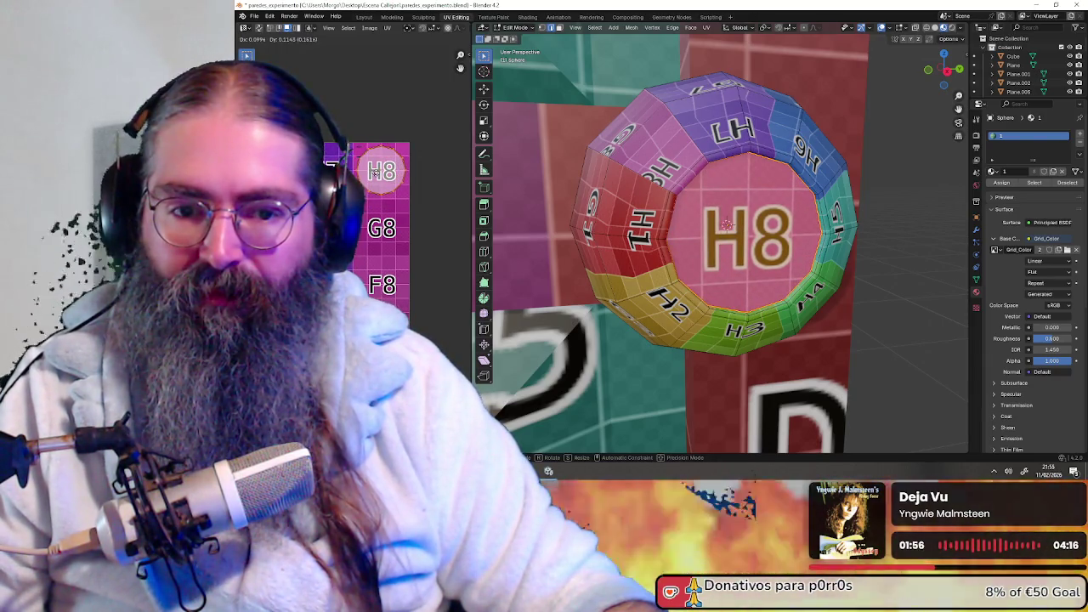
{"action": "scroll", "coordinate": [674, 230], "scroll_direction": "down", "scroll_amount": 3}
{"action": "scroll", "coordinate": [681, 231], "scroll_direction": "down", "scroll_amount": 2}
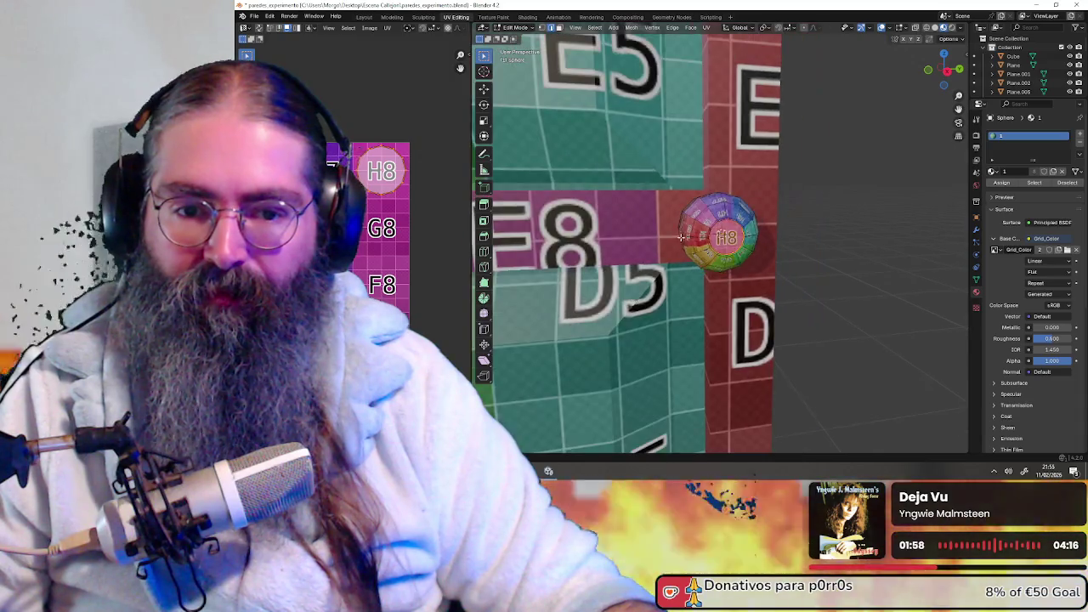
{"action": "scroll", "coordinate": [689, 232], "scroll_direction": "down", "scroll_amount": 2}
{"action": "scroll", "coordinate": [707, 234], "scroll_direction": "up", "scroll_amount": 4}
{"action": "scroll", "coordinate": [709, 232], "scroll_direction": "up", "scroll_amount": 3}
{"action": "scroll", "coordinate": [711, 233], "scroll_direction": "up", "scroll_amount": 2}
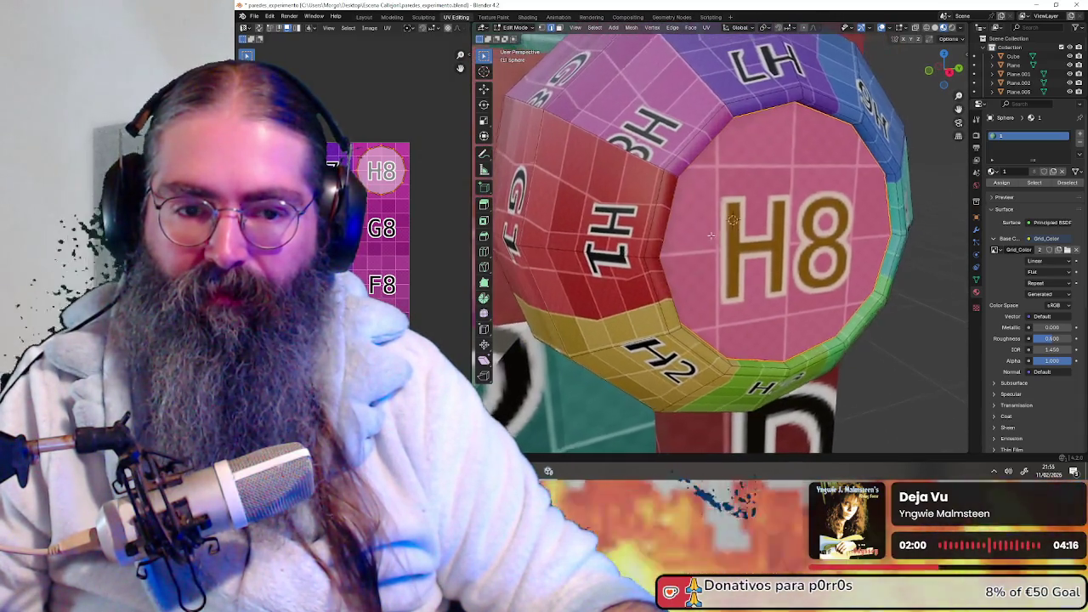
{"action": "scroll", "coordinate": [714, 233], "scroll_direction": "down", "scroll_amount": 3}
{"action": "scroll", "coordinate": [715, 234], "scroll_direction": "down", "scroll_amount": 2}
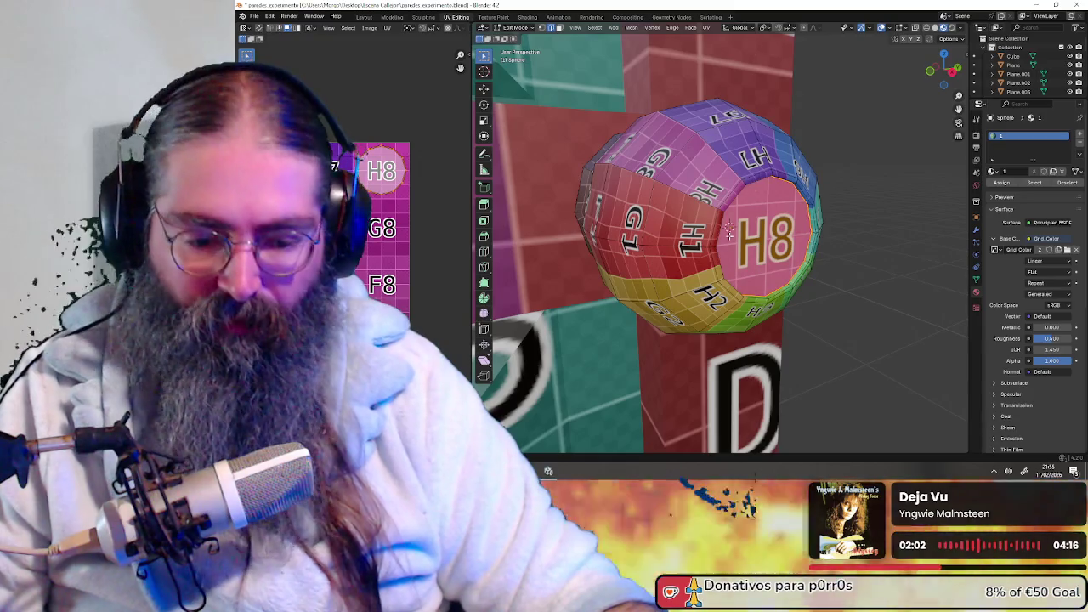
{"action": "scroll", "coordinate": [726, 232], "scroll_direction": "up", "scroll_amount": 2}
- Inspect the H8 cap from an oblique angle, selecting and deselecting the whole mesh
{"action": "mouse_move", "coordinate": [727, 231]}
{"action": "middle_mouse_down"}
{"action": "mouse_move", "coordinate": [722, 222]}
{"action": "mouse_move", "coordinate": [701, 243]}
{"action": "mouse_move", "coordinate": [743, 203]}
{"action": "middle_mouse_up"}
{"action": "key", "text": "a"}
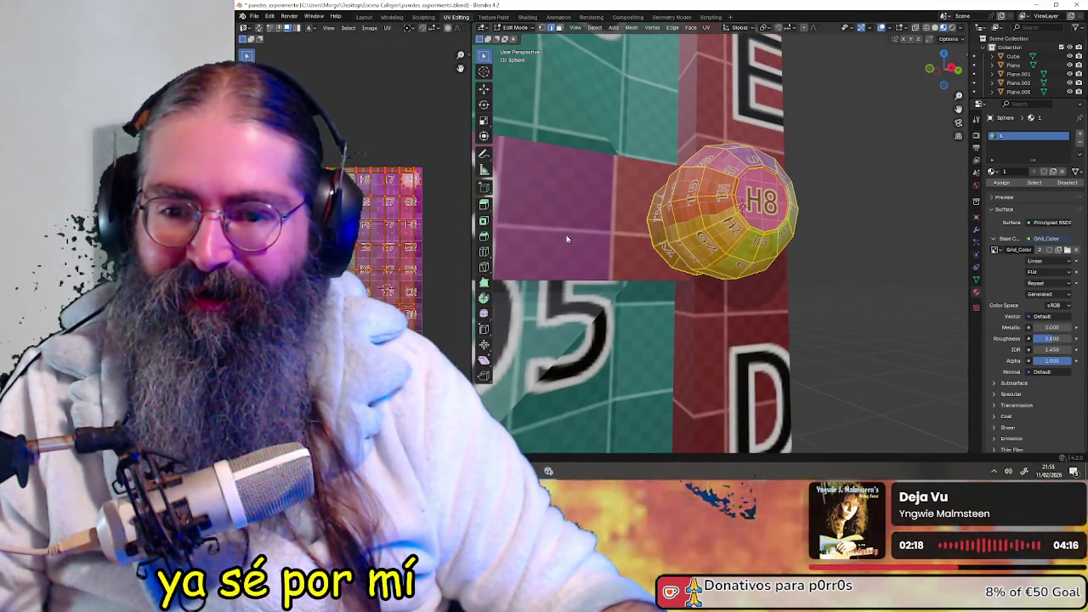
{"action": "middle_click_drag", "start_coordinate": [745, 195], "coordinate": [595, 102]}
{"action": "key", "text": "alt+a"}
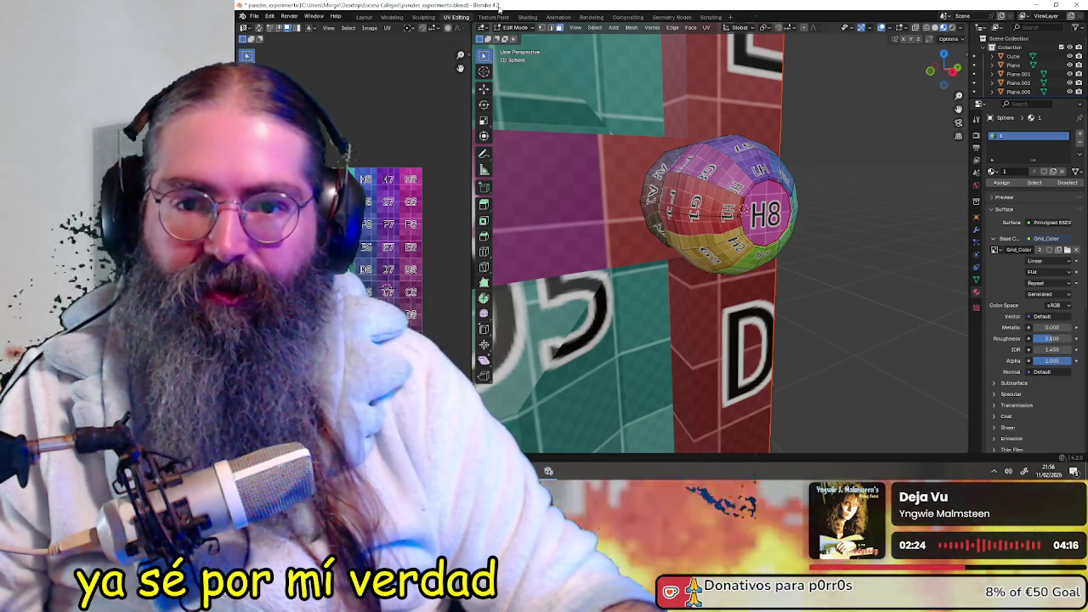
{"action": "left_click", "coordinate": [515, 30]}
- Return from Object Mode to Edit Mode and isolate the sphere in local view
{"action": "left_click", "coordinate": [514, 38]}
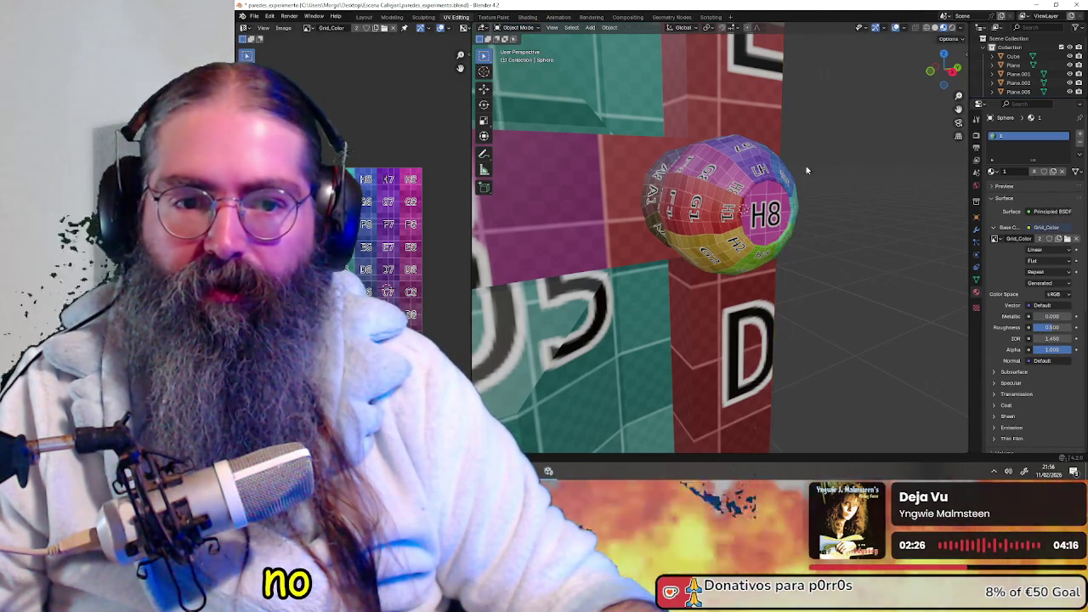
{"action": "left_click", "coordinate": [515, 28]}
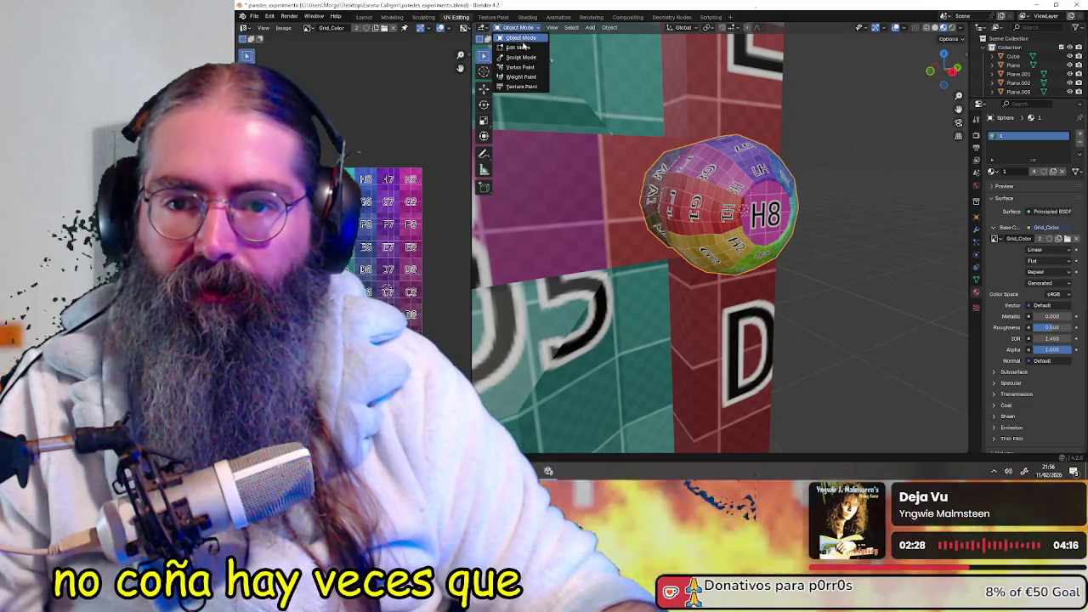
{"action": "left_click", "coordinate": [515, 48]}
{"action": "scroll", "coordinate": [745, 201], "scroll_direction": "up", "scroll_amount": 3}
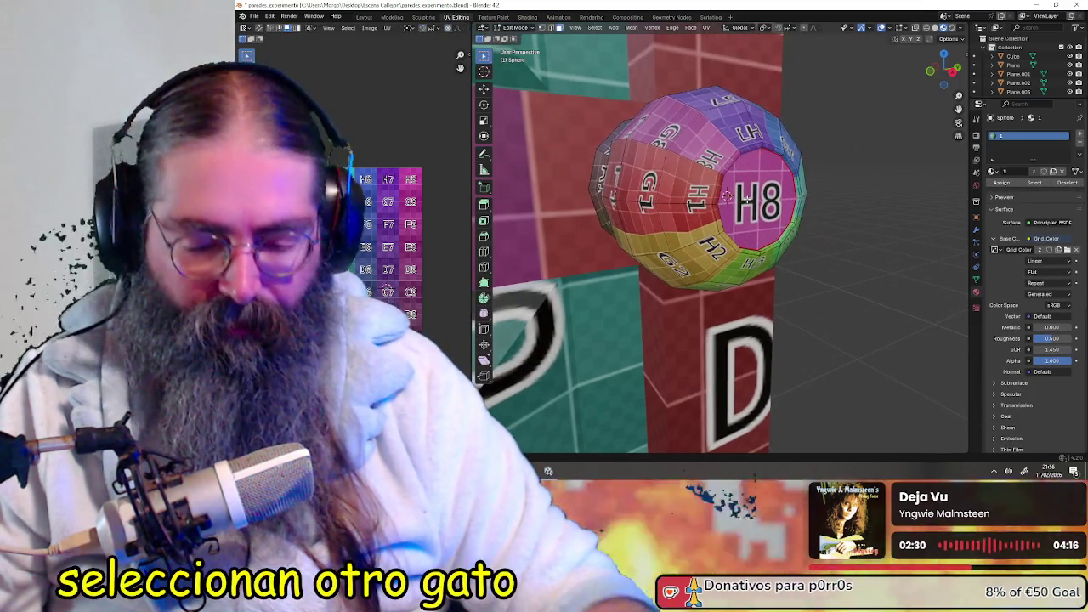
{"action": "key", "text": "slash"}
{"action": "scroll", "coordinate": [746, 199], "scroll_direction": "down", "scroll_amount": 3}
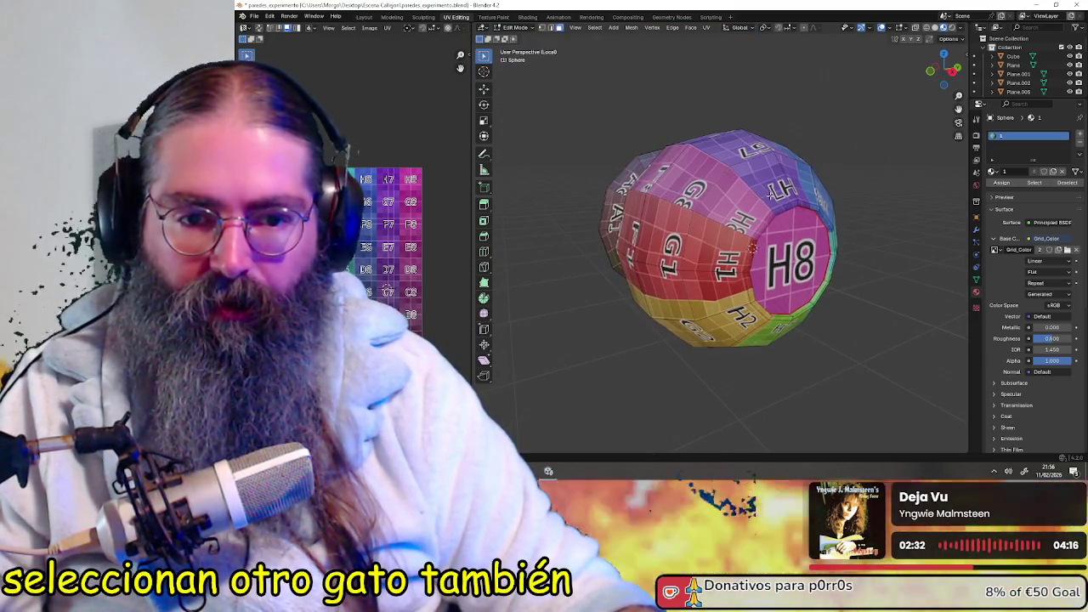
{"action": "mouse_move", "coordinate": [770, 193]}
{"action": "middle_mouse_down"}
{"action": "mouse_move", "coordinate": [804, 195]}
{"action": "mouse_move", "coordinate": [754, 192]}
{"action": "mouse_move", "coordinate": [695, 156]}
{"action": "mouse_move", "coordinate": [709, 240]}
{"action": "mouse_move", "coordinate": [734, 167]}
{"action": "mouse_move", "coordinate": [747, 224]}
{"action": "mouse_move", "coordinate": [746, 147]}
{"action": "middle_mouse_up"}
- Select the H8 end cap face and switch to a different selection element type
{"action": "key", "text": "a"}
{"action": "left_click", "coordinate": [718, 204], "text": "ctrl"}
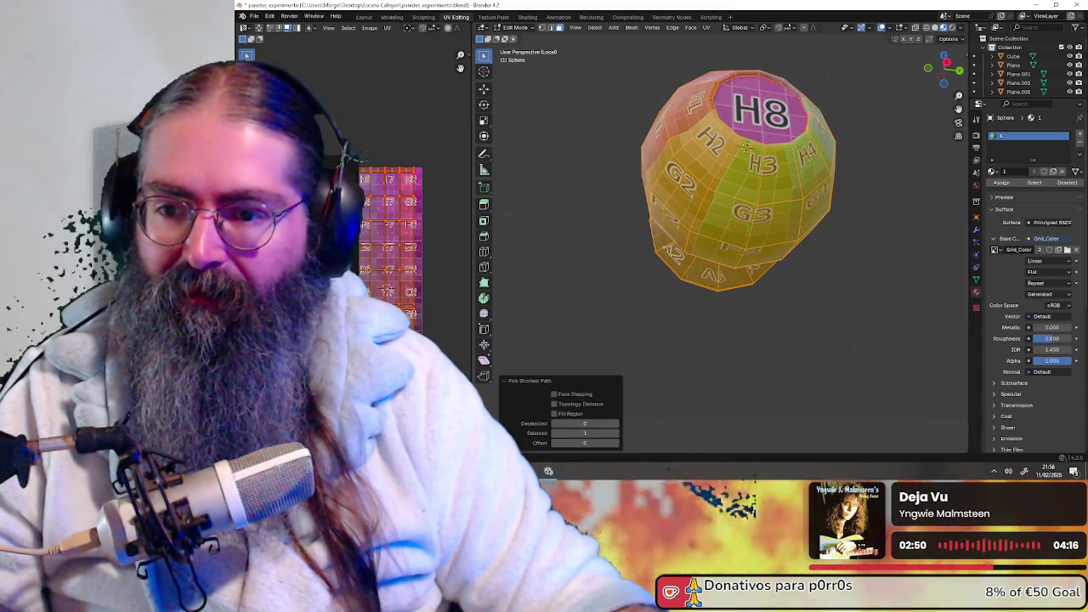
{"action": "middle_click_drag", "start_coordinate": [746, 147], "coordinate": [727, 141]}
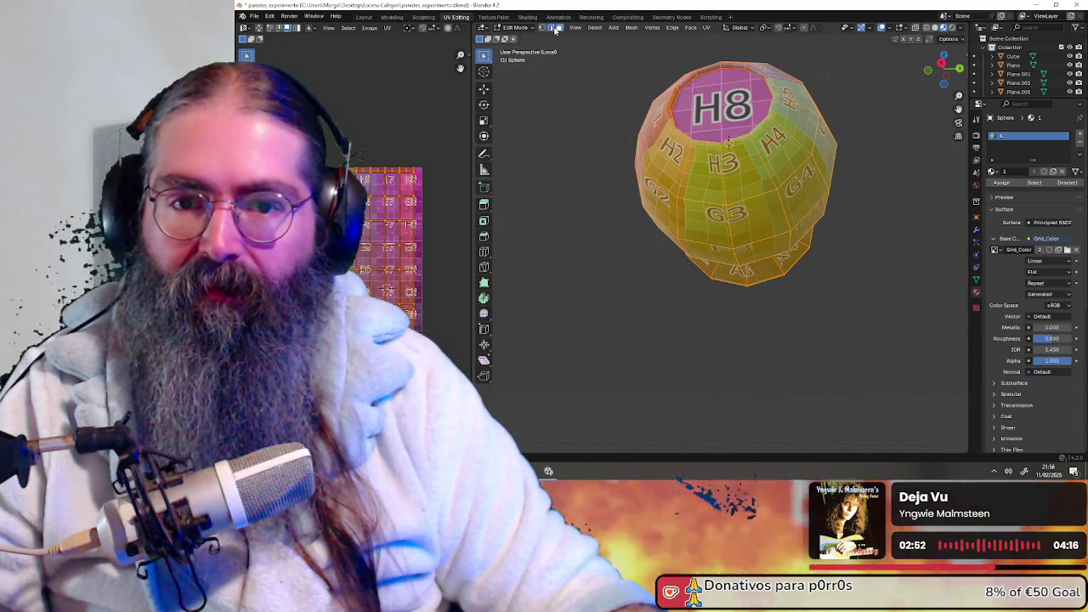
{"action": "left_click", "coordinate": [557, 28]}
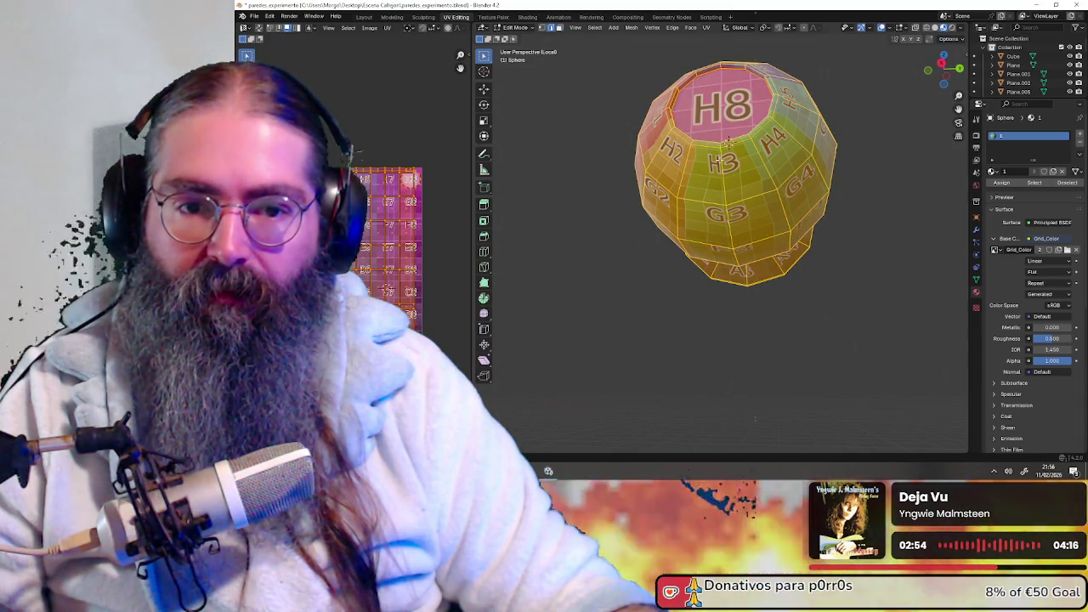
{"action": "mouse_move", "coordinate": [720, 159]}
{"action": "middle_mouse_down"}
{"action": "mouse_move", "coordinate": [742, 160]}
{"action": "mouse_move", "coordinate": [735, 153]}
{"action": "mouse_move", "coordinate": [729, 174]}
{"action": "middle_mouse_up"}
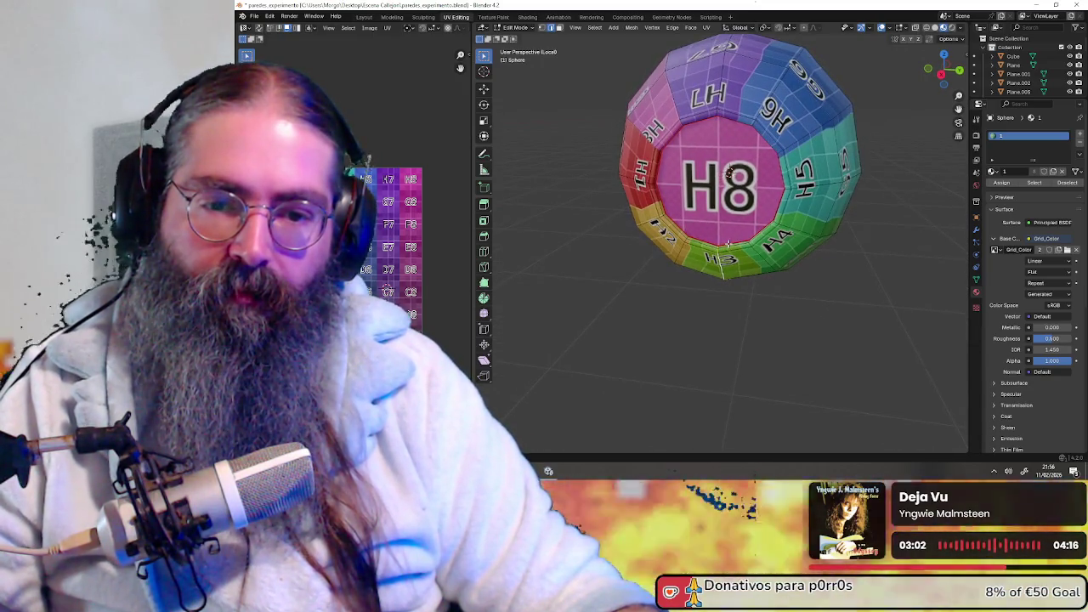
- Orbit and zoom around the sphere to bring the H8 cap to the centre of the view
{"action": "scroll", "coordinate": [731, 172], "scroll_direction": "up", "scroll_amount": 3}
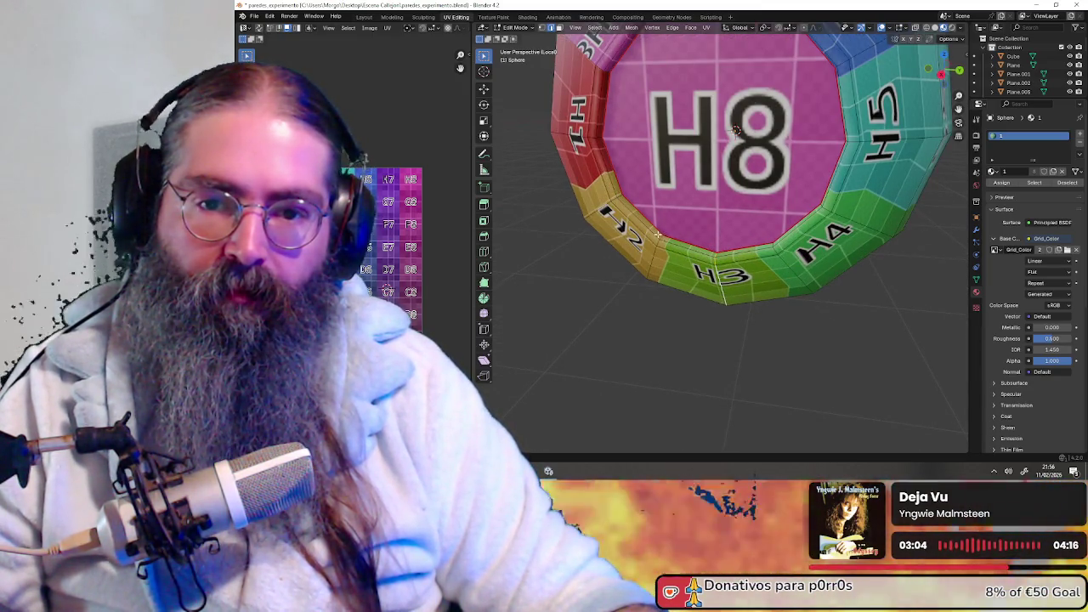
{"action": "scroll", "coordinate": [662, 232], "scroll_direction": "down", "scroll_amount": 2}
{"action": "scroll", "coordinate": [733, 222], "scroll_direction": "down", "scroll_amount": 2}
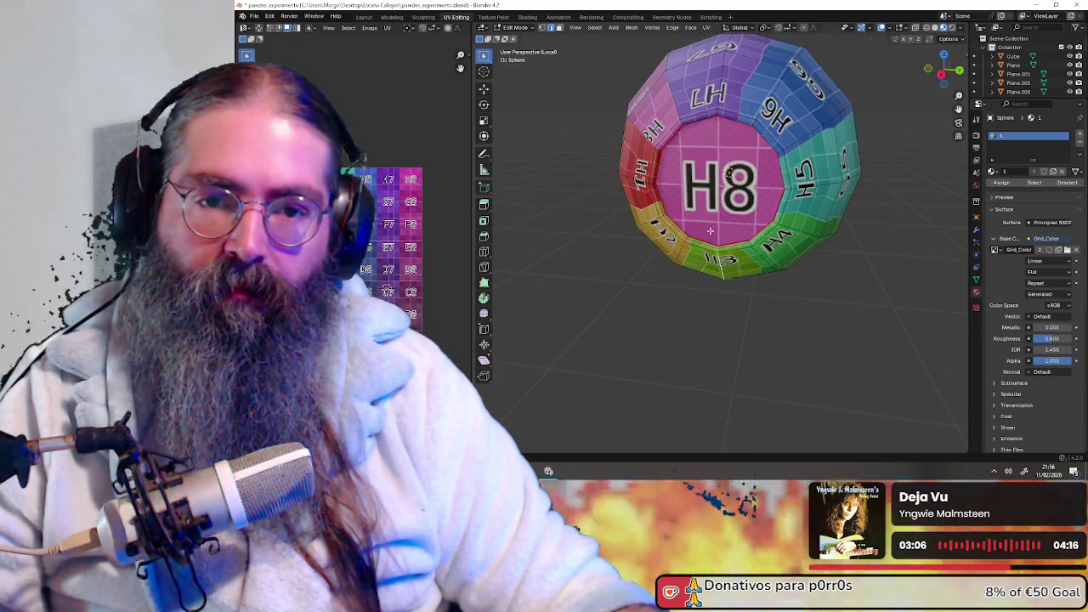
{"action": "scroll", "coordinate": [714, 226], "scroll_direction": "up", "scroll_amount": 3}
{"action": "scroll", "coordinate": [725, 221], "scroll_direction": "up", "scroll_amount": 2}
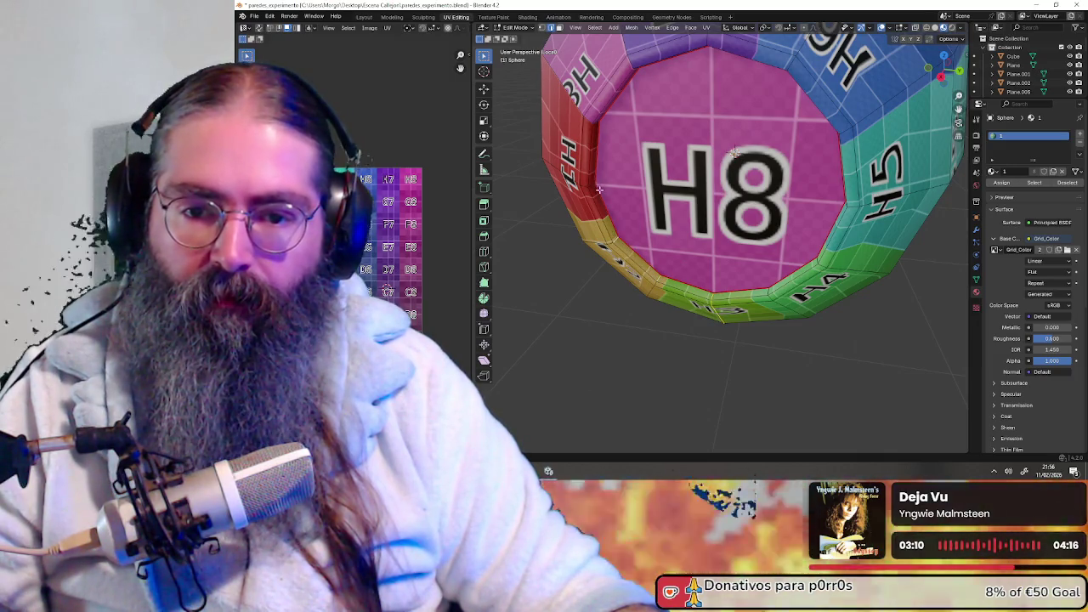
{"action": "middle_click_drag", "start_coordinate": [592, 186], "coordinate": [587, 159]}
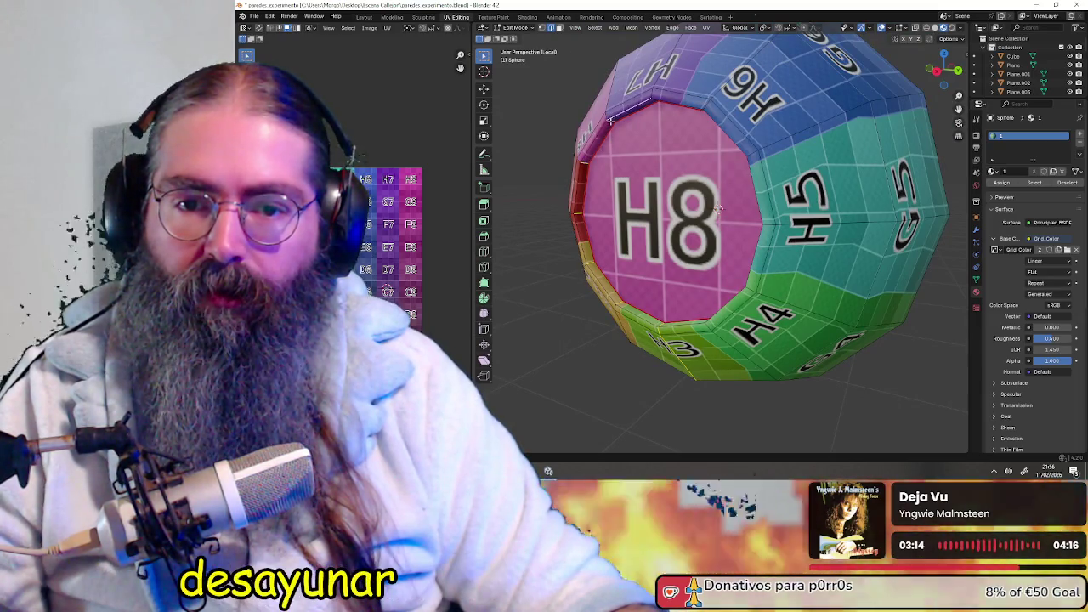
{"action": "middle_click_drag", "start_coordinate": [611, 122], "coordinate": [784, 56]}
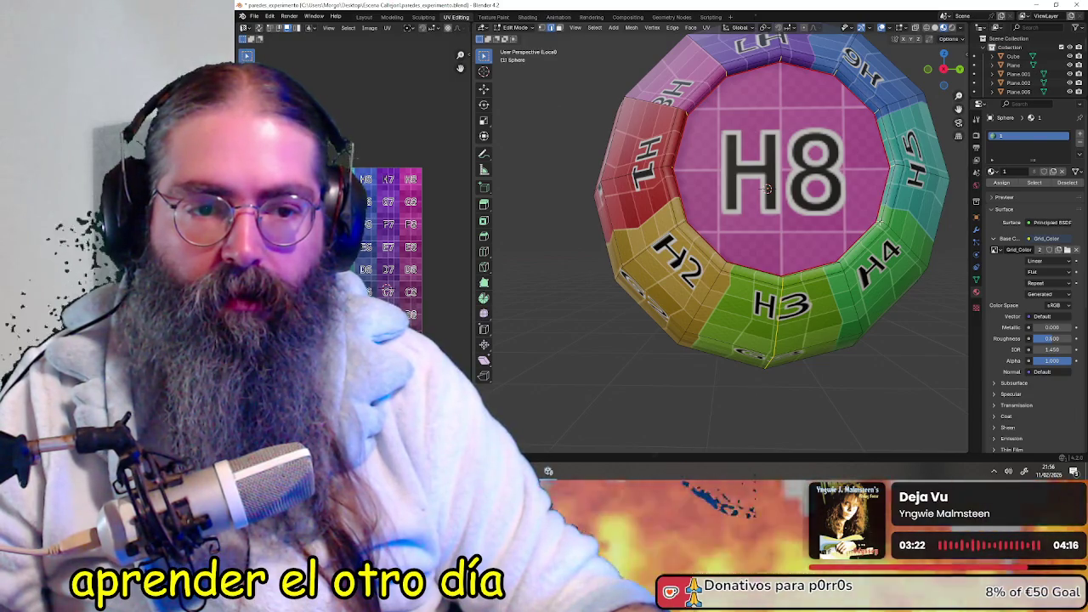
{"action": "middle_click_drag", "start_coordinate": [860, 239], "coordinate": [899, 259]}
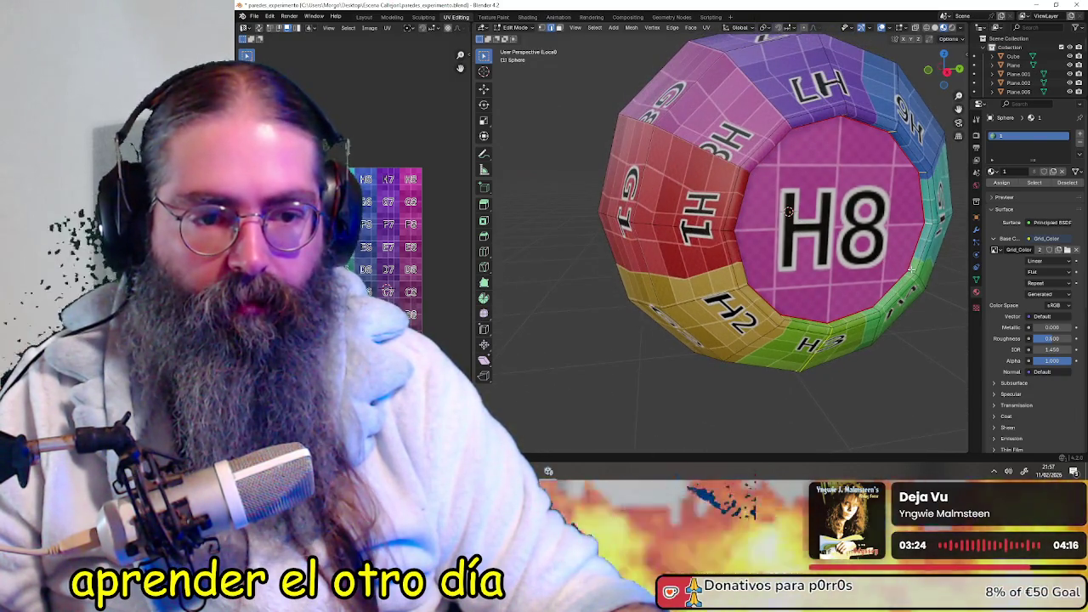
{"action": "mouse_move", "coordinate": [876, 308]}
{"action": "middle_mouse_down"}
{"action": "mouse_move", "coordinate": [819, 296]}
{"action": "mouse_move", "coordinate": [765, 312]}
{"action": "middle_mouse_up"}
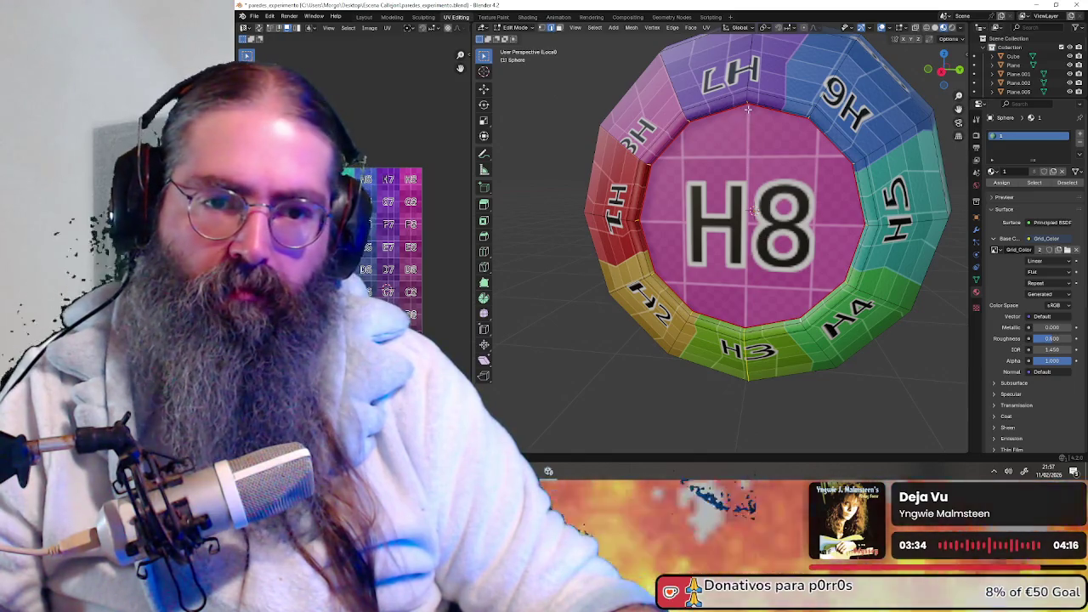
{"action": "right_click", "coordinate": [738, 102]}
{"action": "mouse_move", "coordinate": [702, 101]}
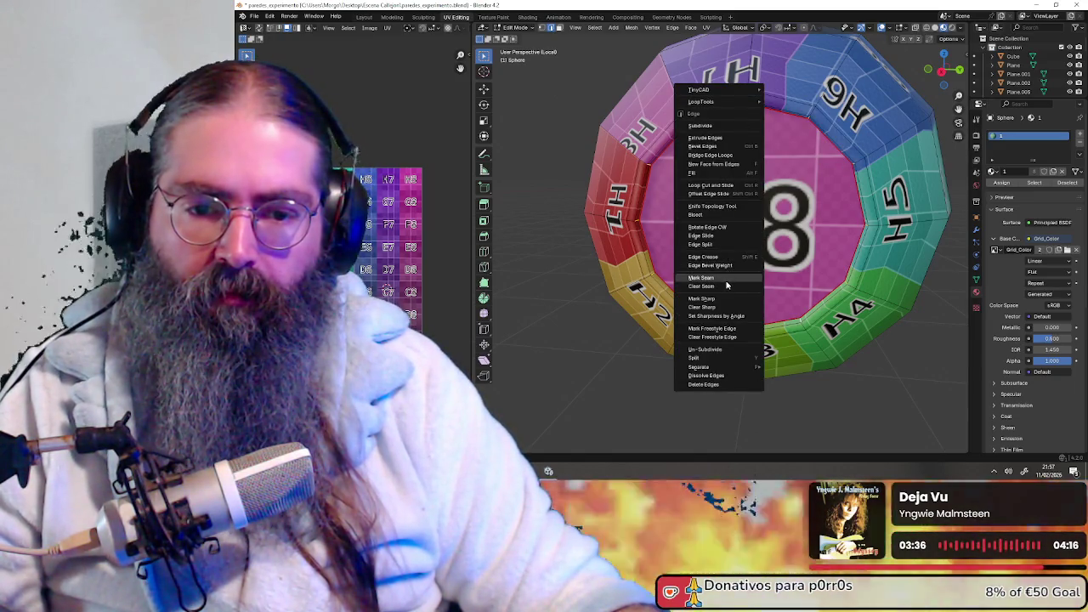
- Mark the selected edge loop as a seam, then select all faces except the A8 cap
{"action": "left_click", "coordinate": [700, 278]}
{"action": "mouse_move", "coordinate": [733, 253]}
{"action": "middle_mouse_down"}
{"action": "mouse_move", "coordinate": [765, 255]}
{"action": "mouse_move", "coordinate": [716, 249]}
{"action": "mouse_move", "coordinate": [858, 251]}
{"action": "mouse_move", "coordinate": [752, 249]}
{"action": "middle_mouse_up"}
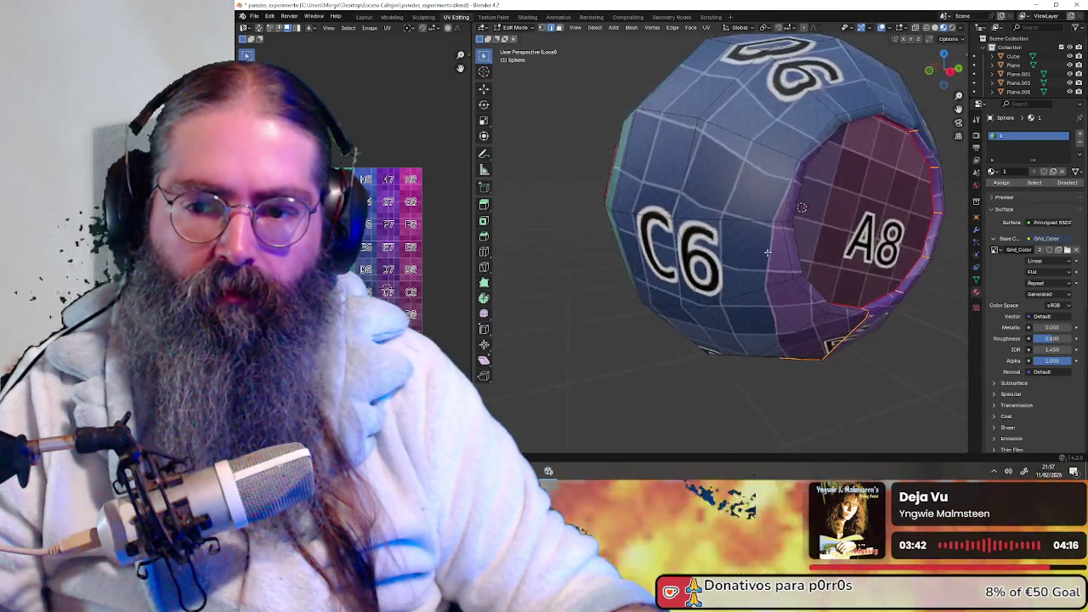
{"action": "key", "text": "a"}
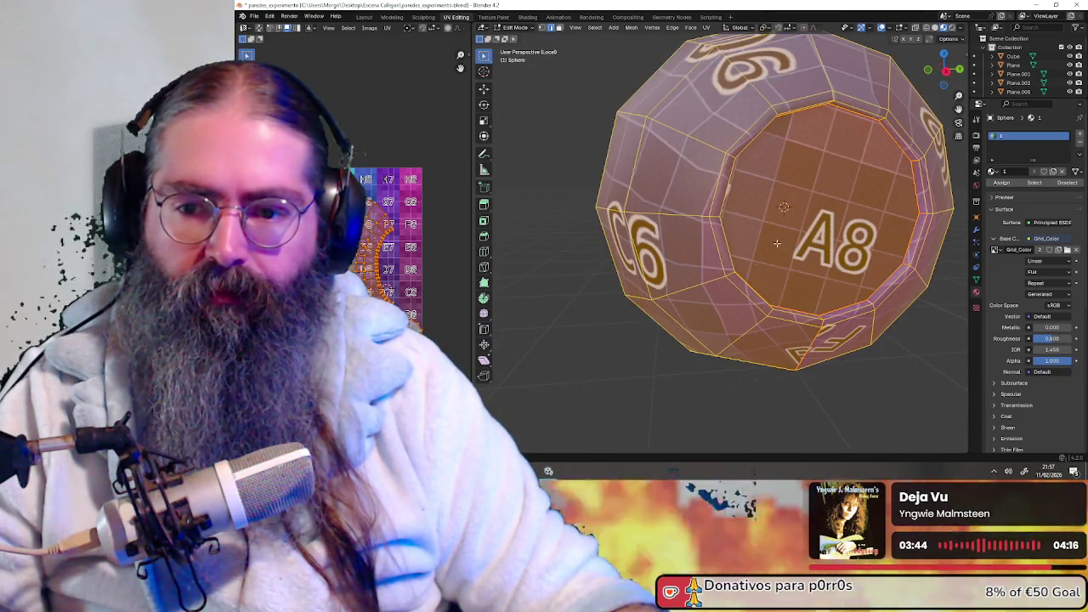
{"action": "left_click", "coordinate": [559, 27]}
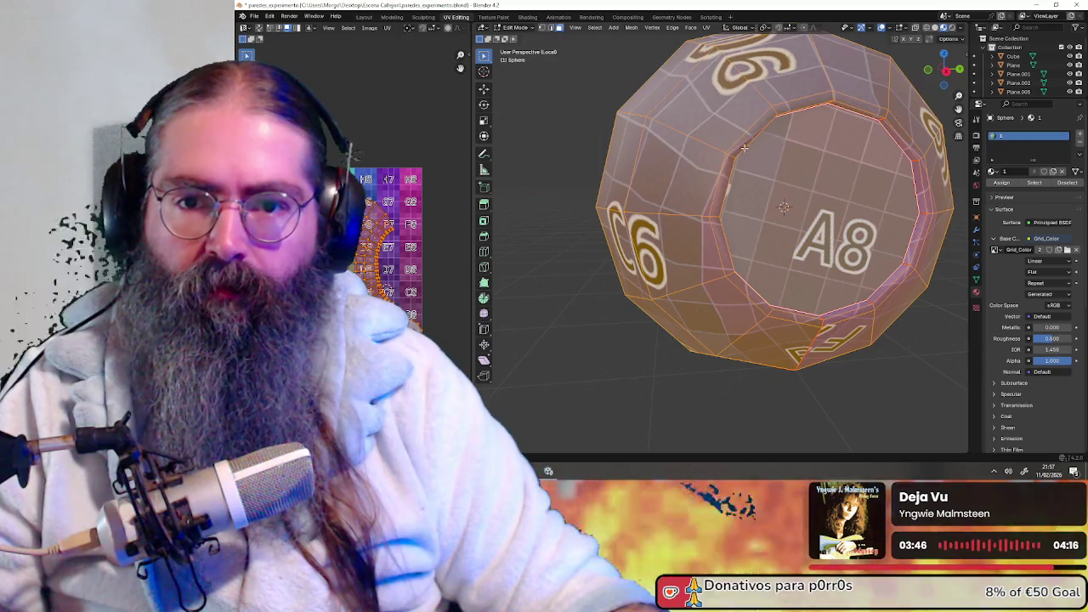
{"action": "left_click", "coordinate": [804, 176], "text": "shift"}
- Rotate the side UV island -95° so G5 appears where C6 was
{"action": "middle_click_drag", "start_coordinate": [766, 177], "coordinate": [795, 180]}
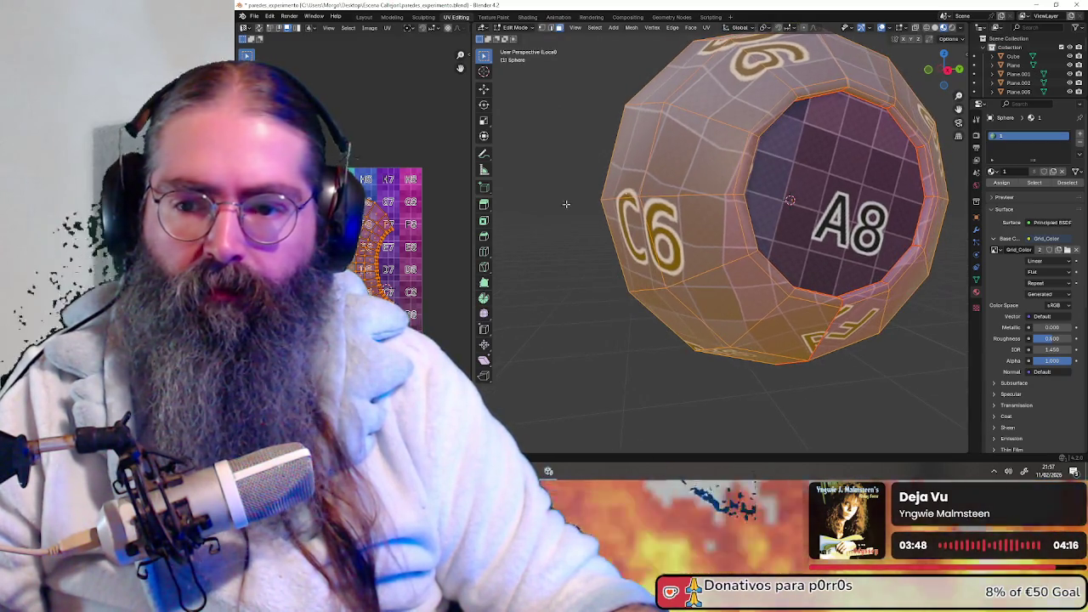
{"action": "scroll", "coordinate": [403, 261], "scroll_direction": "up", "scroll_amount": 2}
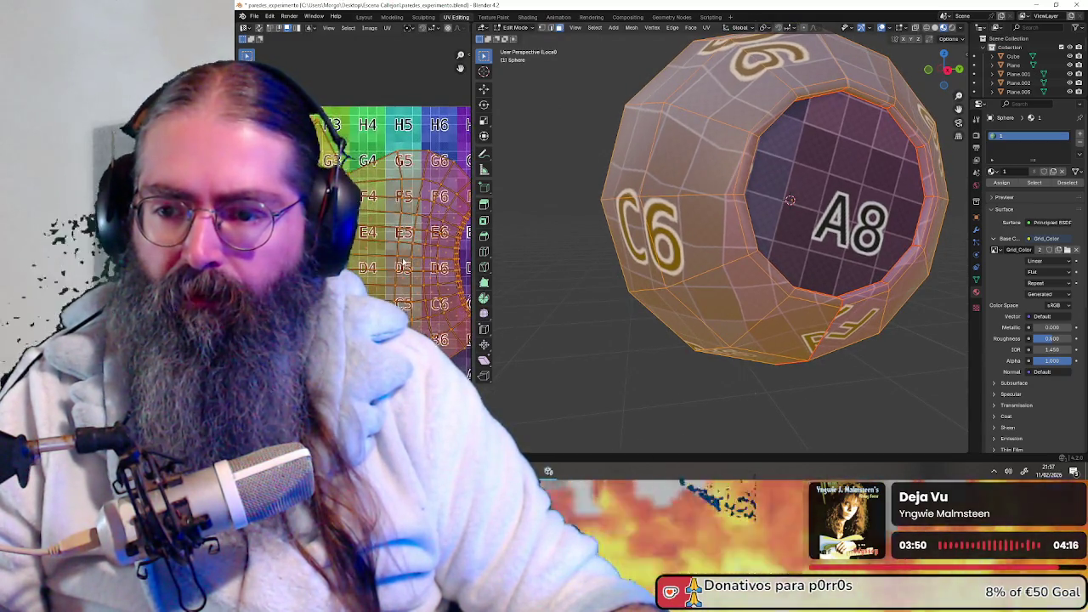
{"action": "middle_click_drag", "start_coordinate": [398, 248], "coordinate": [377, 234]}
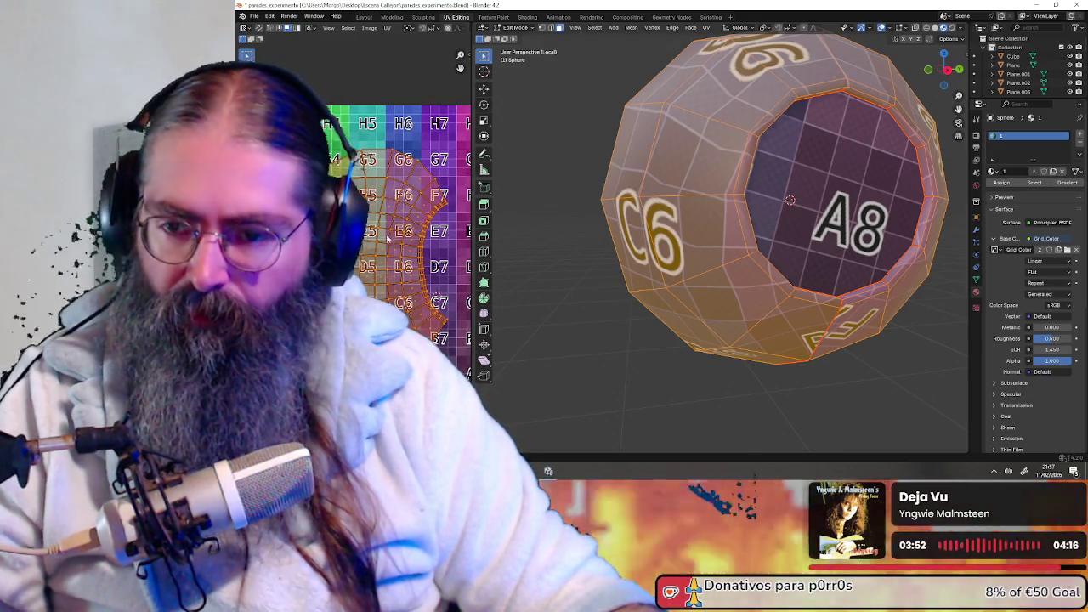
{"action": "key", "text": "r"}
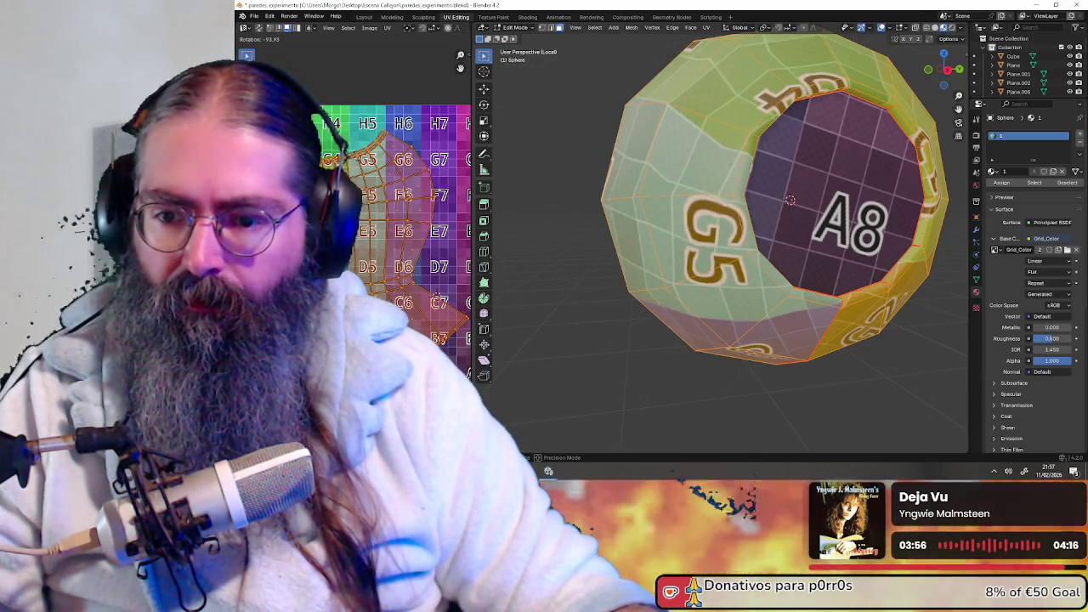
{"action": "scroll", "coordinate": [313, 225], "scroll_direction": "up", "scroll_amount": 1}
{"action": "scroll", "coordinate": [314, 225], "scroll_direction": "up", "scroll_amount": 2}
{"action": "scroll", "coordinate": [313, 225], "scroll_direction": "up", "scroll_amount": 1}
{"action": "scroll", "coordinate": [354, 247], "scroll_direction": "up", "scroll_amount": 1}
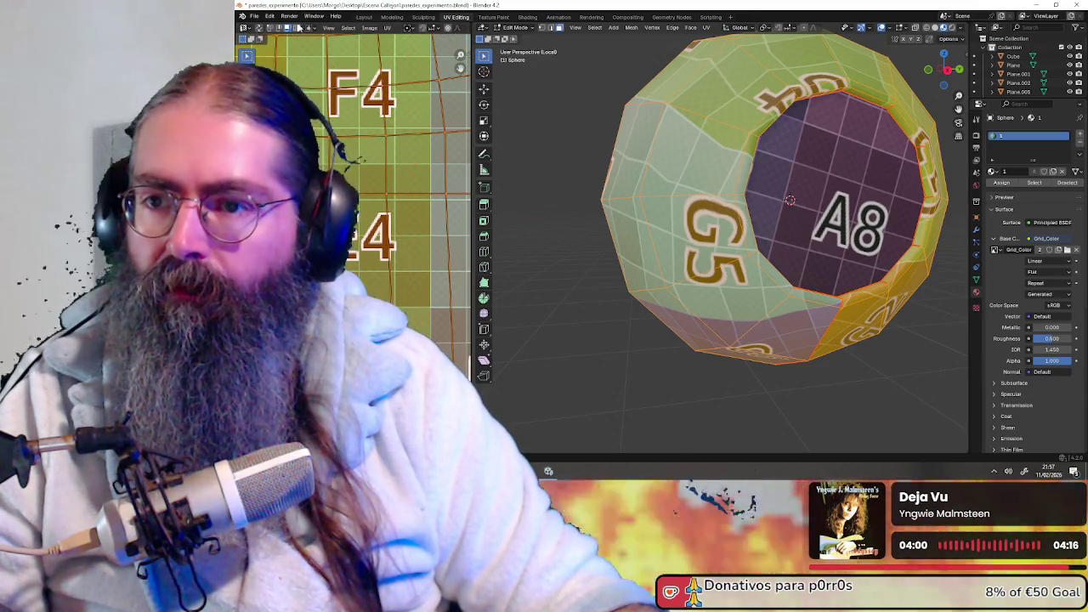
- Align the selected UVs horizontally, trying other UV menu options
{"action": "left_click", "coordinate": [357, 150]}
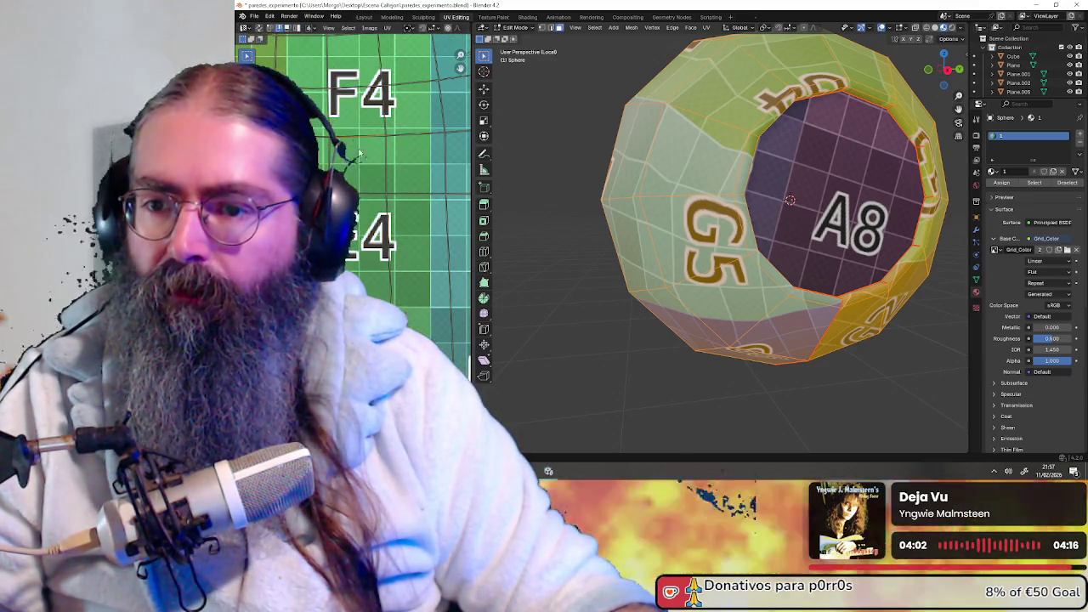
{"action": "key", "text": "u"}
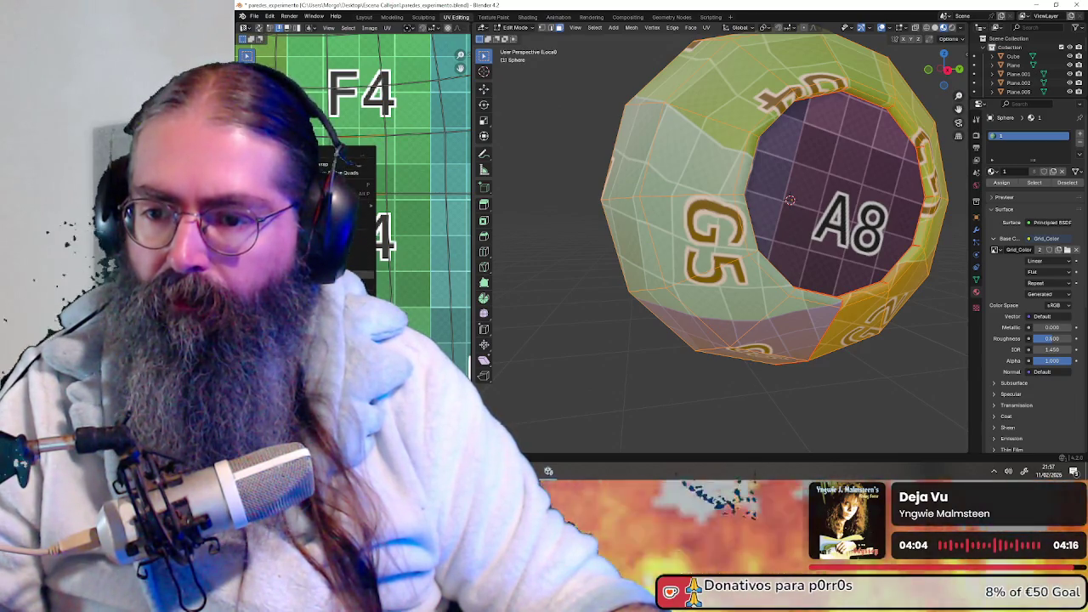
{"action": "left_click", "coordinate": [357, 173]}
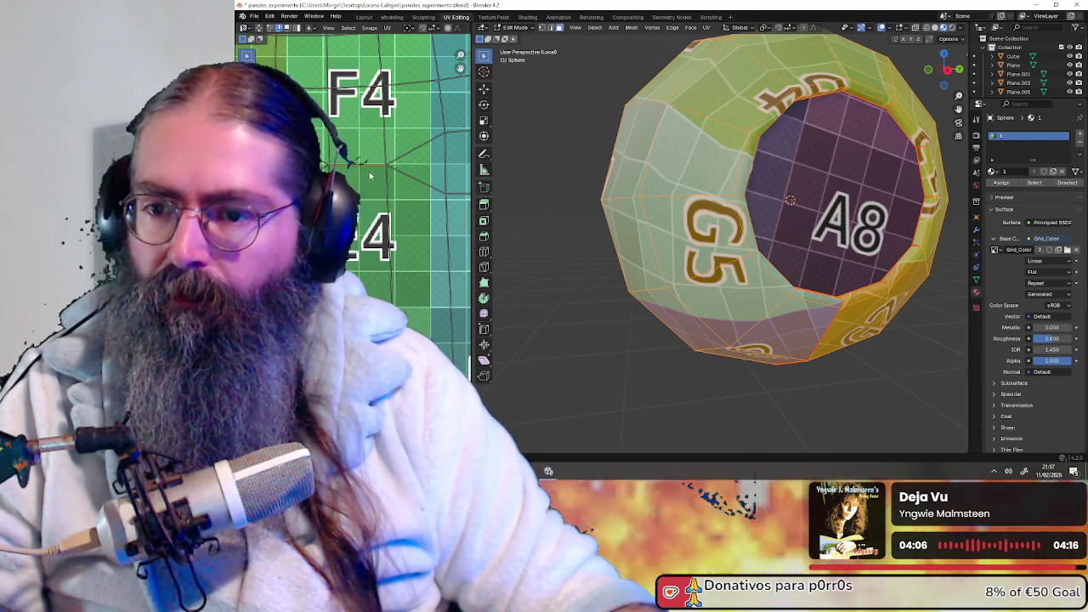
{"action": "key", "text": "u"}
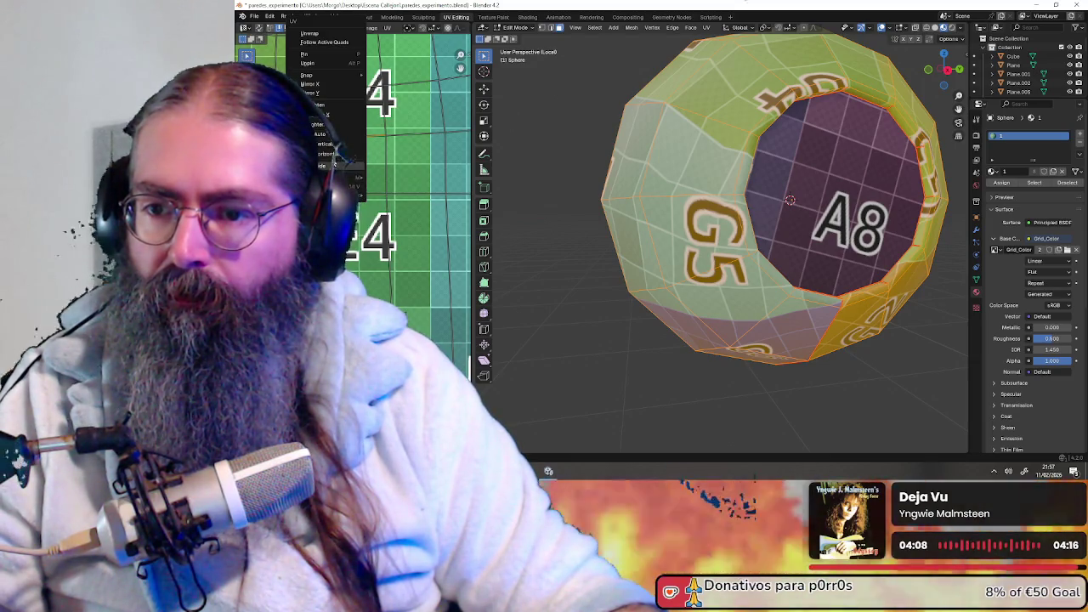
{"action": "left_click", "coordinate": [334, 154]}
{"action": "key", "text": "u"}
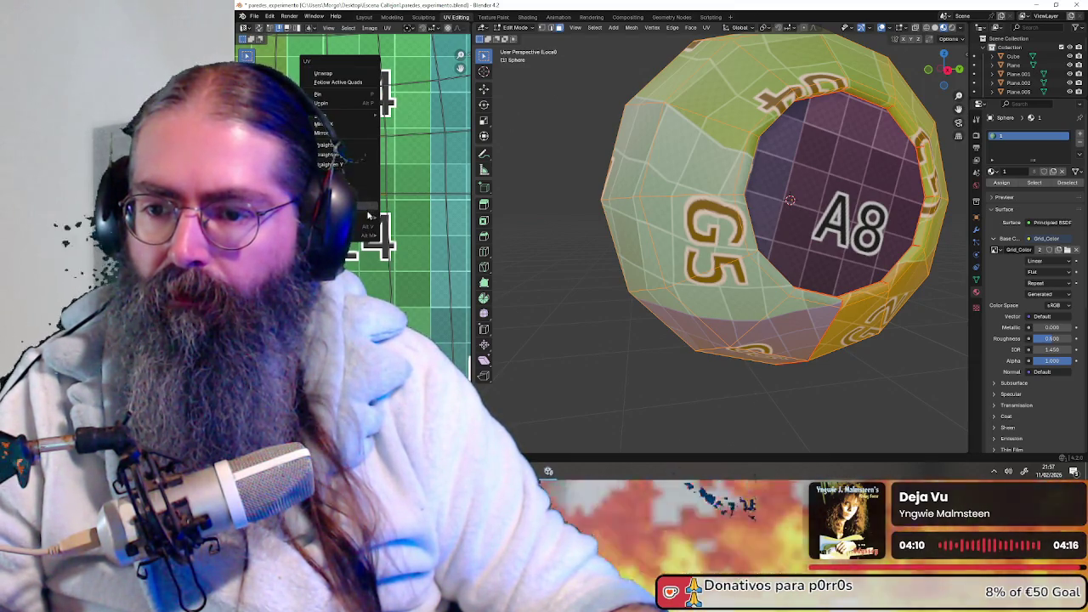
{"action": "left_click", "coordinate": [383, 179]}
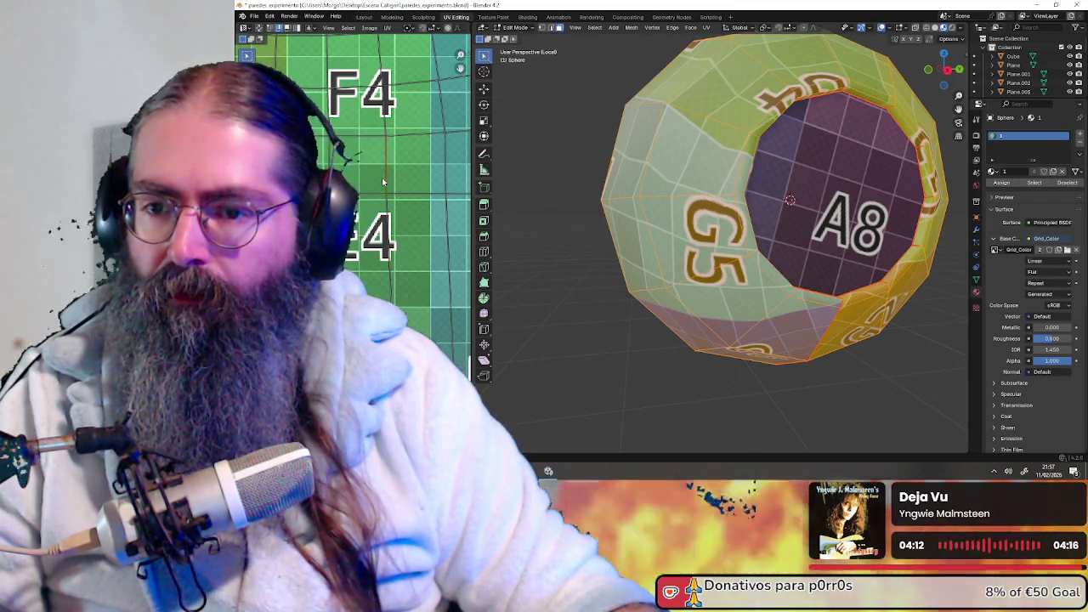
{"action": "key", "text": "u"}
{"action": "left_click", "coordinate": [357, 173]}
{"action": "key", "text": "u"}
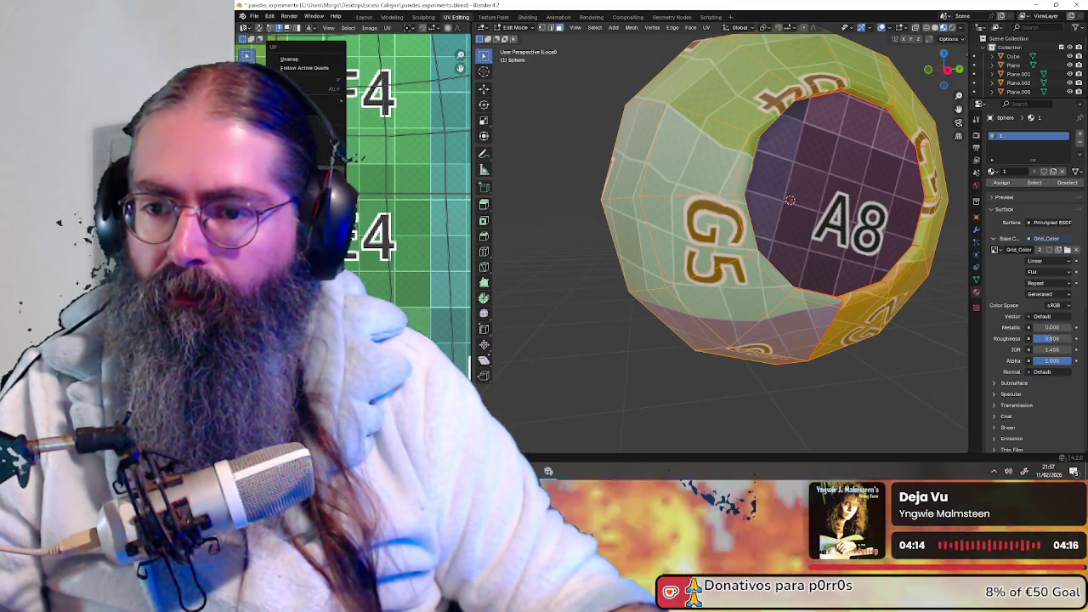
{"action": "left_click", "coordinate": [347, 178]}
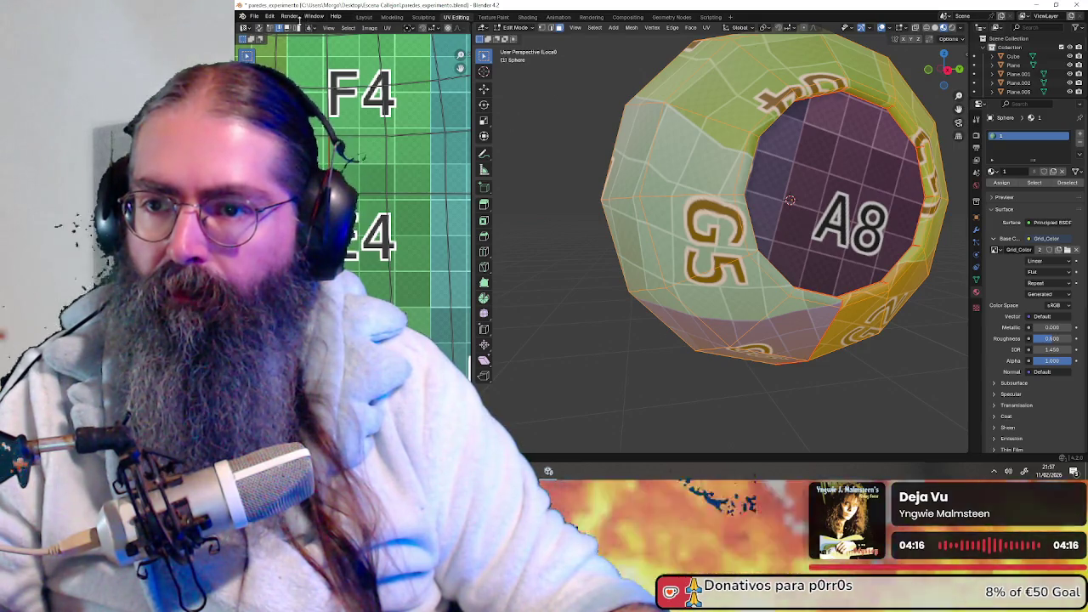
{"action": "left_click", "coordinate": [360, 170]}
{"action": "scroll", "coordinate": [365, 187], "scroll_direction": "down", "scroll_amount": 2}
{"action": "scroll", "coordinate": [394, 234], "scroll_direction": "down", "scroll_amount": 5}
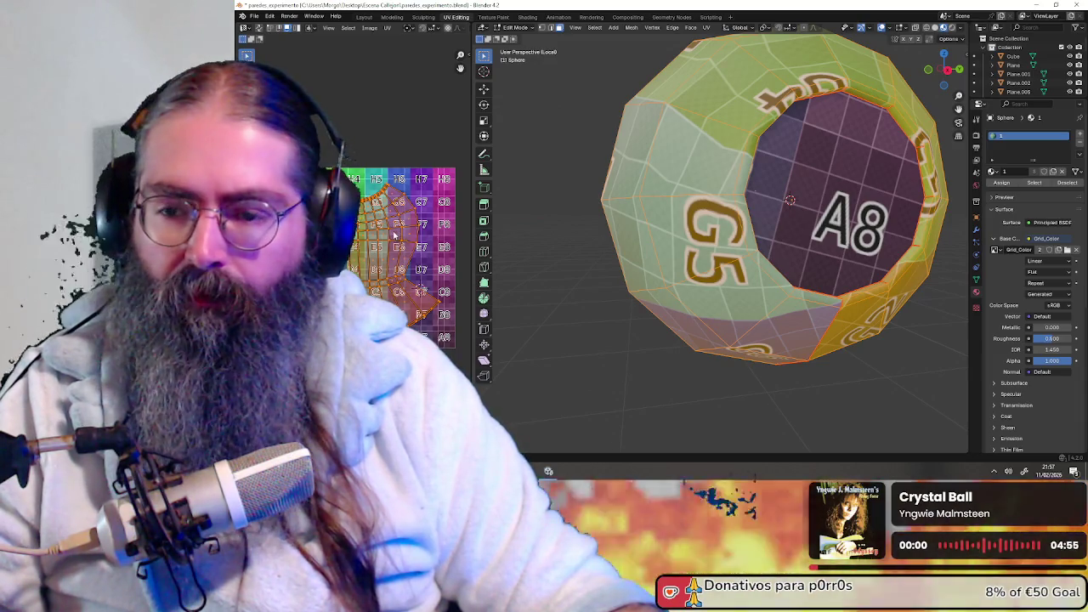
- Average island scale and repack the UV islands, then orbit back to the A8 cap
{"action": "middle_click_drag", "start_coordinate": [394, 236], "coordinate": [363, 233]}
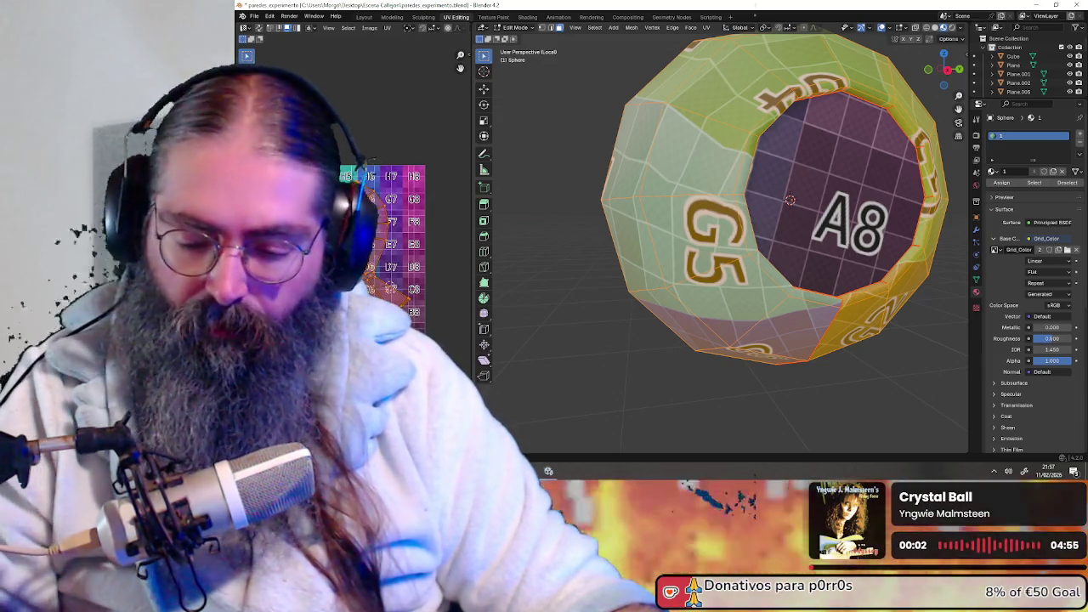
{"action": "key", "text": "ctrl+p"}
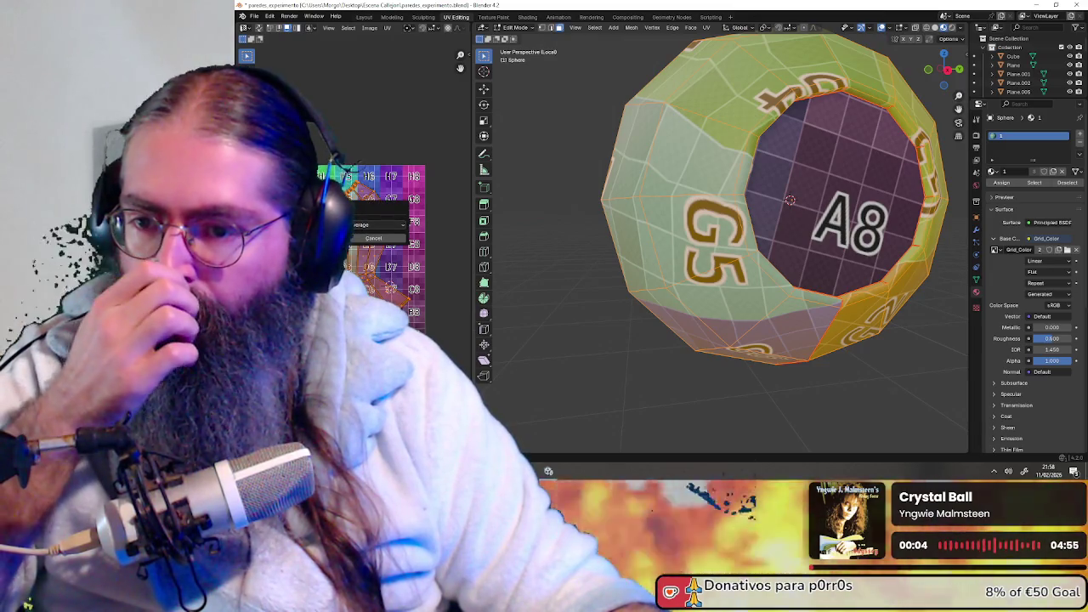
{"action": "key", "text": "Return"}
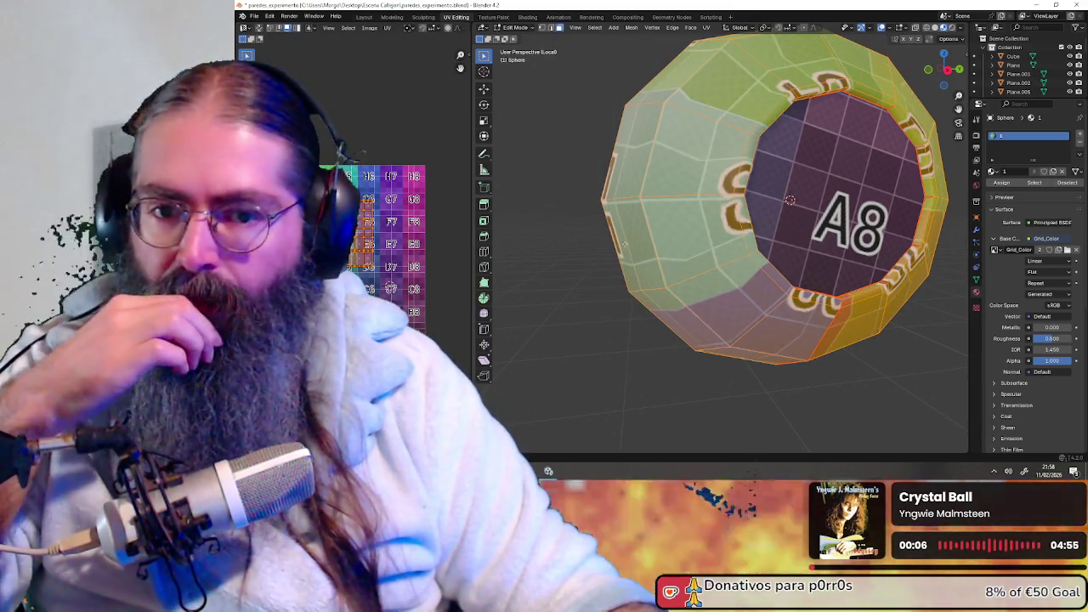
{"action": "middle_click_drag", "start_coordinate": [668, 211], "coordinate": [765, 228]}
{"action": "scroll", "coordinate": [765, 228], "scroll_direction": "down", "scroll_amount": 3}
- Select the A8 cap faces and scale them up into a wide flared dish
{"action": "key", "text": "l"}
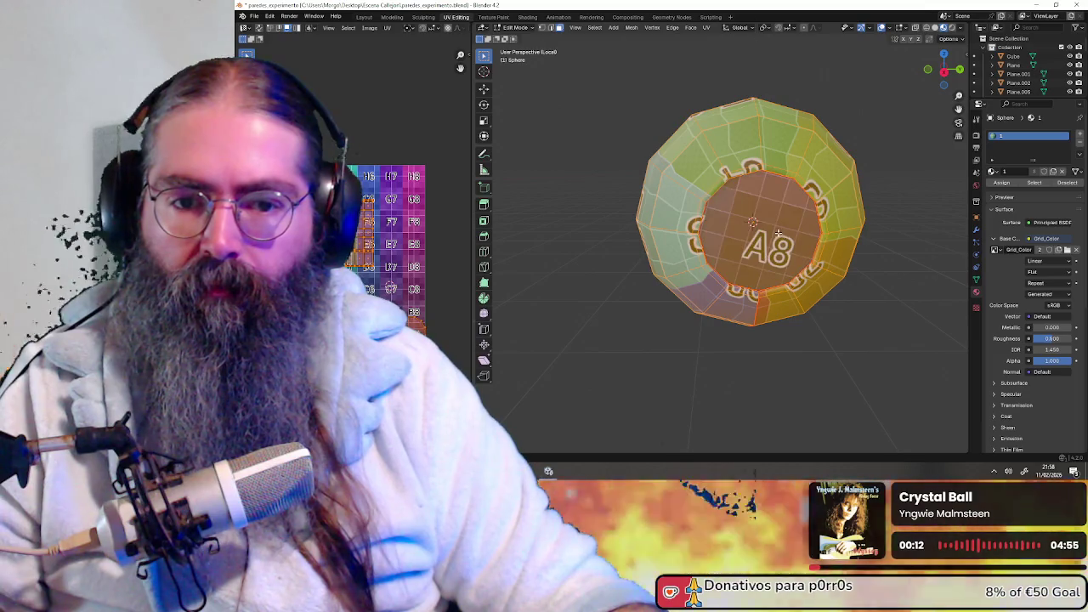
{"action": "middle_click_drag", "start_coordinate": [746, 231], "coordinate": [816, 242]}
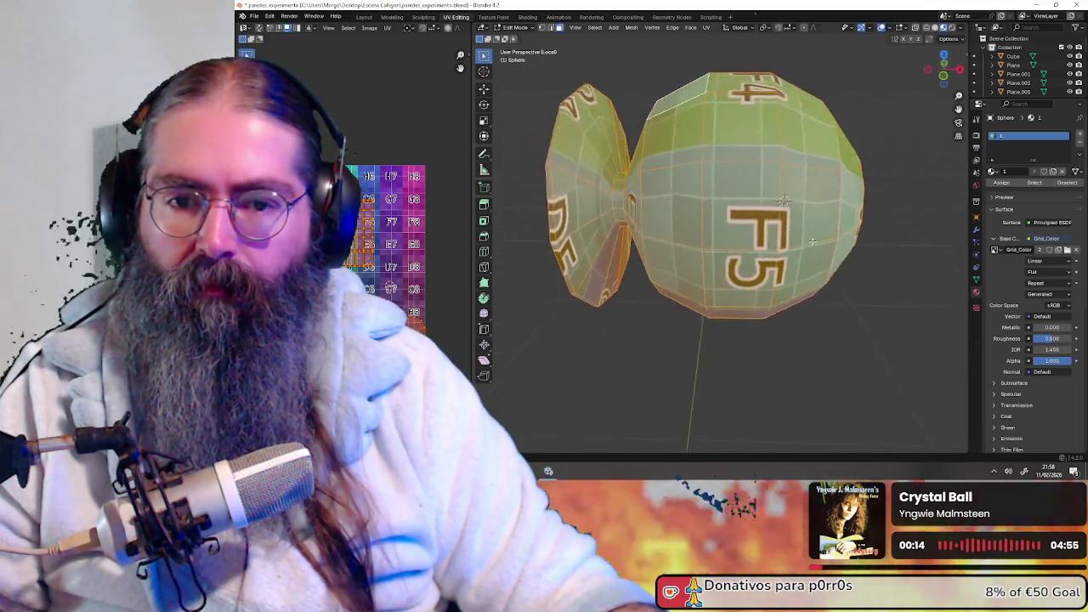
{"action": "key", "text": "s"}
{"action": "mouse_move", "coordinate": [884, 256]}
{"action": "middle_mouse_down"}
{"action": "mouse_move", "coordinate": [788, 241]}
{"action": "mouse_move", "coordinate": [810, 242]}
{"action": "middle_mouse_up"}
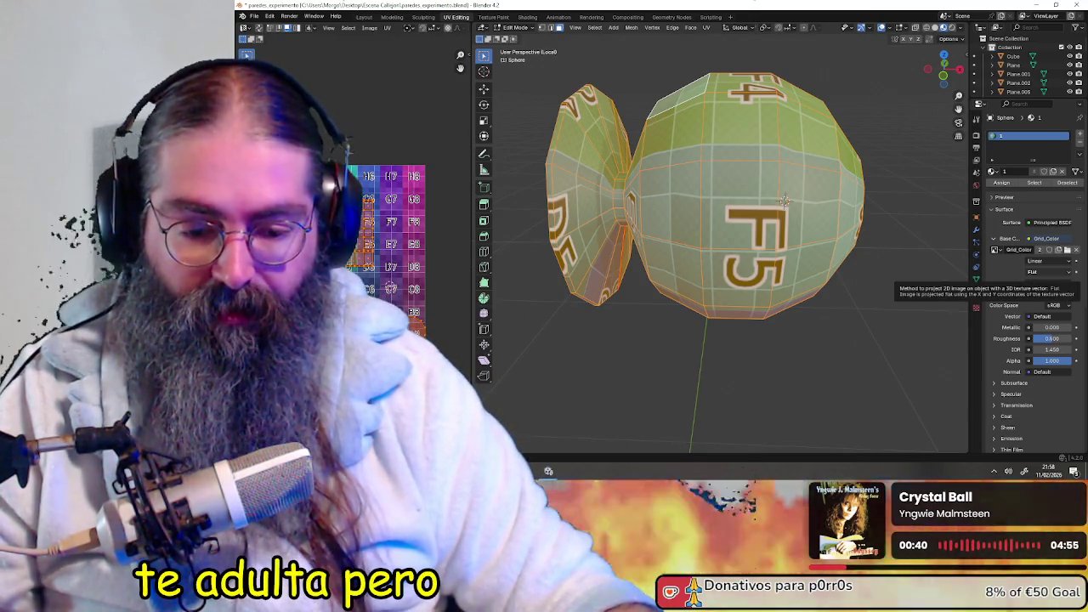
{"action": "mouse_move", "coordinate": [748, 255]}
{"action": "middle_mouse_down"}
{"action": "mouse_move", "coordinate": [759, 275]}
{"action": "mouse_move", "coordinate": [748, 281]}
{"action": "mouse_move", "coordinate": [766, 275]}
{"action": "mouse_move", "coordinate": [663, 265]}
{"action": "mouse_move", "coordinate": [698, 308]}
{"action": "mouse_move", "coordinate": [689, 309]}
{"action": "middle_mouse_up"}
{"action": "scroll", "coordinate": [627, 284], "scroll_direction": "down", "scroll_amount": 3}
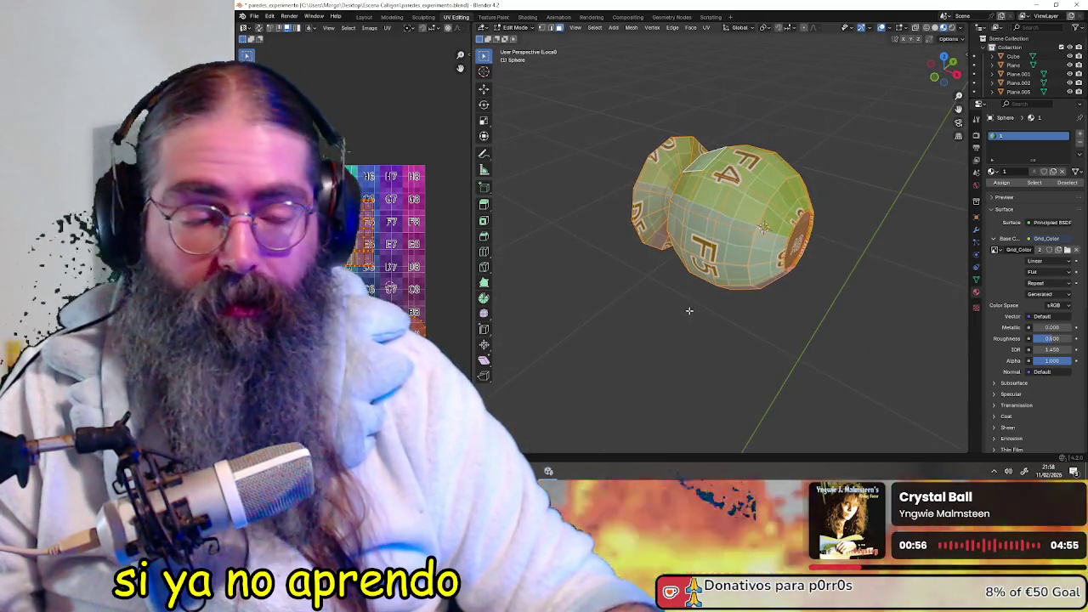
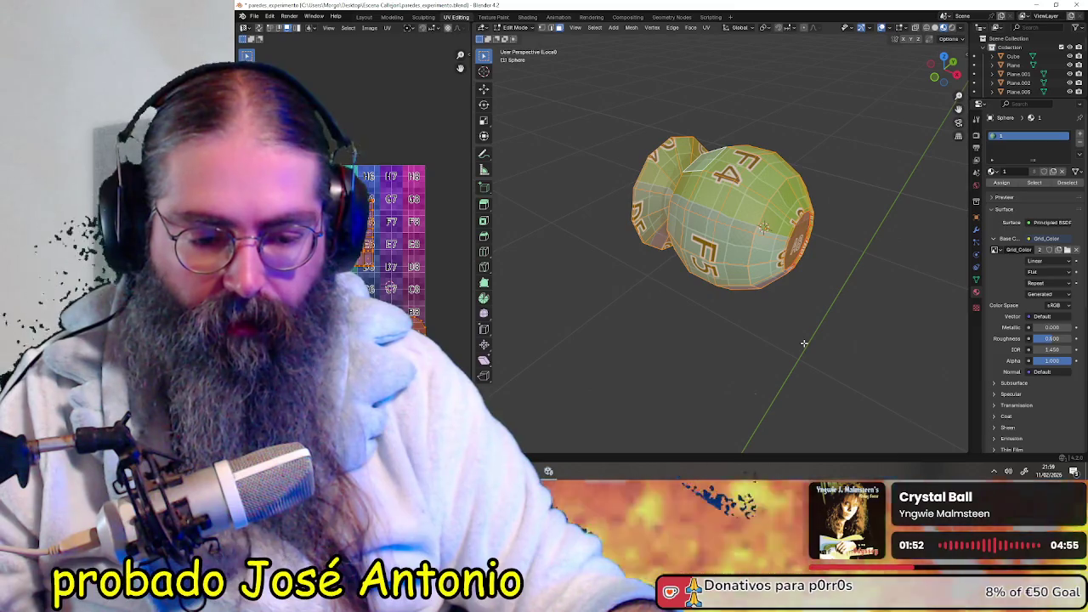
- Orbit and zoom in close on the textured knob sphere
{"action": "mouse_move", "coordinate": [769, 309]}
{"action": "middle_mouse_down"}
{"action": "mouse_move", "coordinate": [794, 324]}
{"action": "mouse_move", "coordinate": [702, 265]}
{"action": "middle_mouse_up"}
{"action": "scroll", "coordinate": [794, 325], "scroll_direction": "up", "scroll_amount": 1}
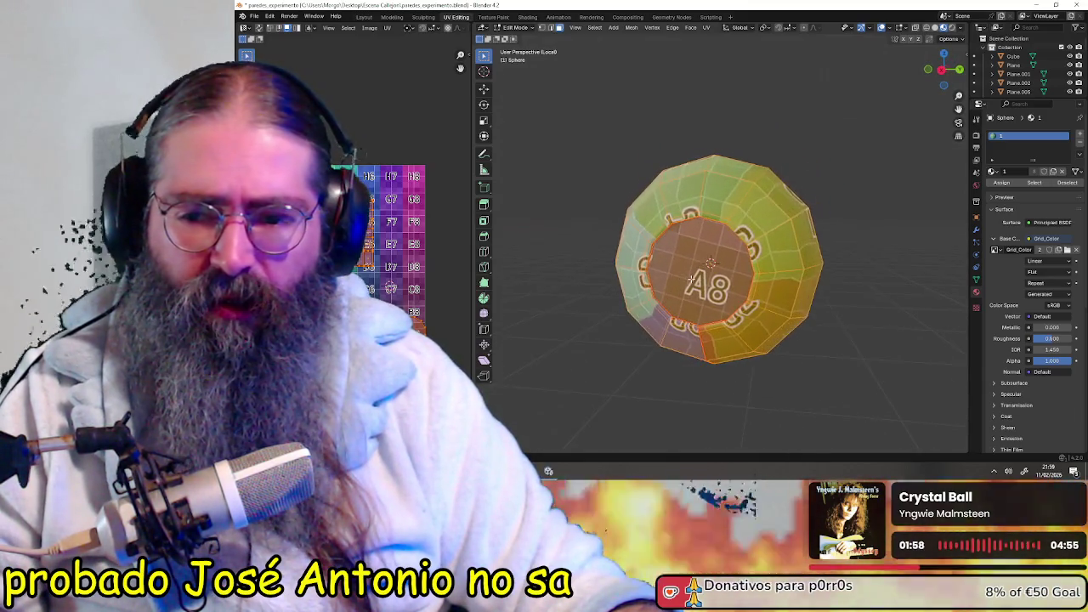
{"action": "scroll", "coordinate": [701, 263], "scroll_direction": "up", "scroll_amount": 2}
{"action": "scroll", "coordinate": [699, 261], "scroll_direction": "up", "scroll_amount": 1}
{"action": "scroll", "coordinate": [697, 259], "scroll_direction": "up", "scroll_amount": 1}
{"action": "scroll", "coordinate": [366, 228], "scroll_direction": "up", "scroll_amount": 2}
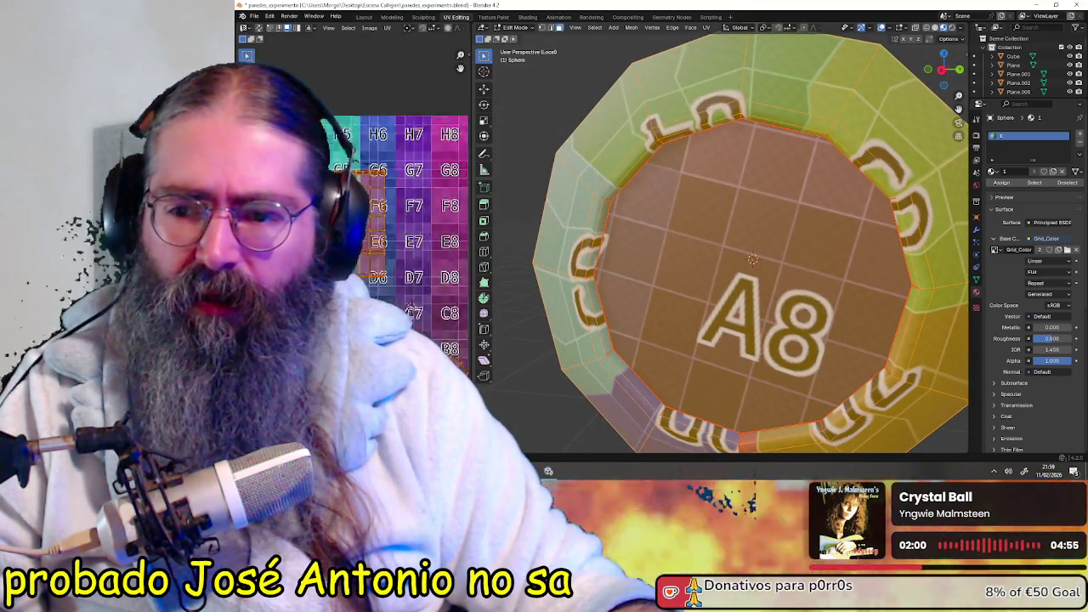
{"action": "scroll", "coordinate": [366, 227], "scroll_direction": "up", "scroll_amount": 3}
{"action": "scroll", "coordinate": [366, 228], "scroll_direction": "up", "scroll_amount": 1}
{"action": "scroll", "coordinate": [366, 228], "scroll_direction": "up", "scroll_amount": 2}
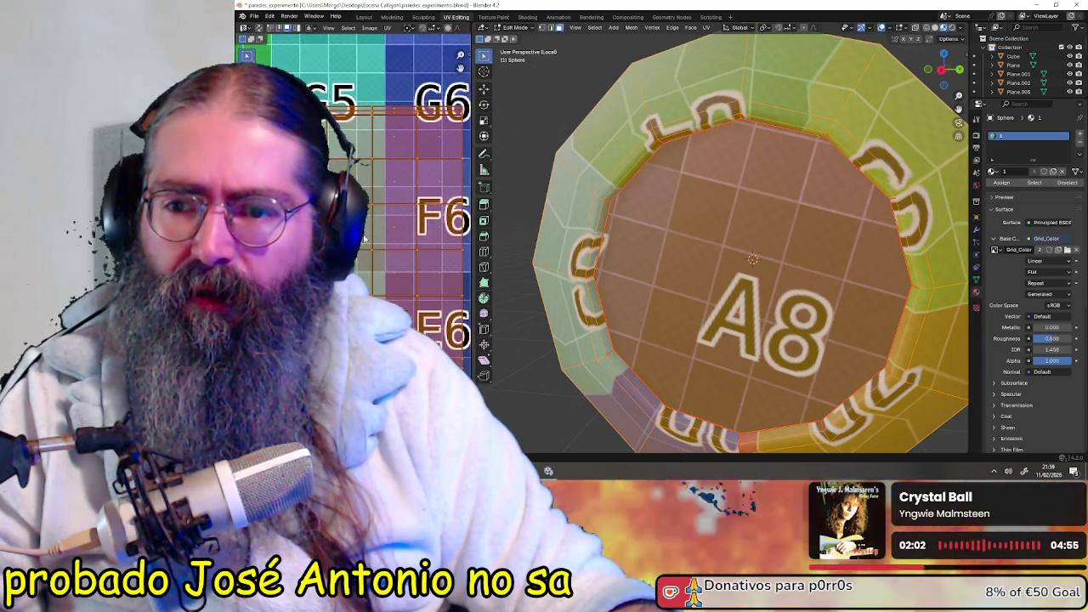
- Orbit around the knob to view the A8 face and bring the F5 side to the front
{"action": "middle_click_drag", "start_coordinate": [765, 238], "coordinate": [746, 208]}
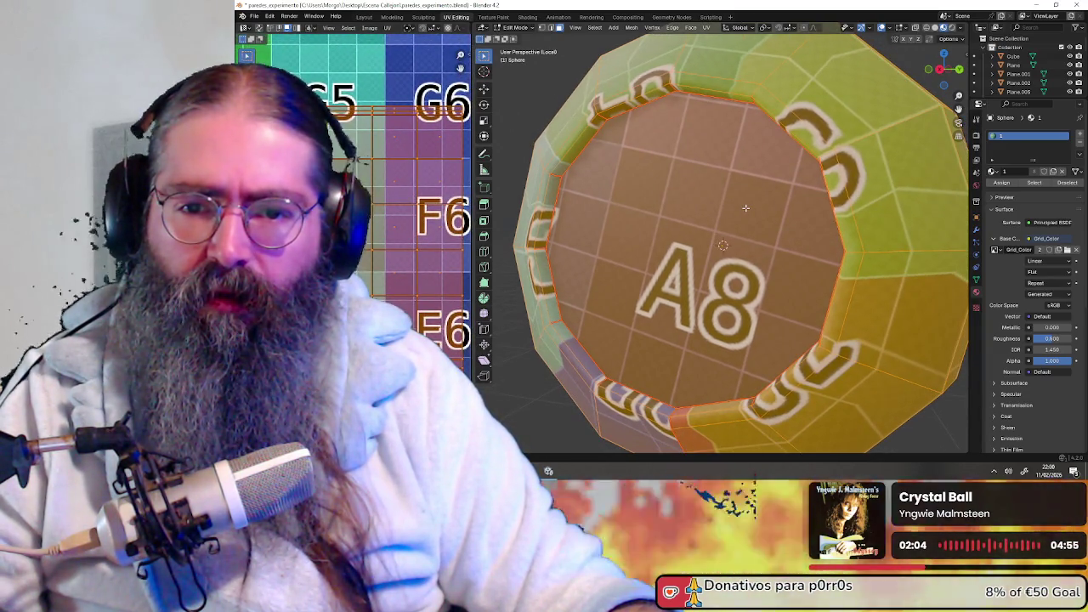
{"action": "mouse_move", "coordinate": [745, 207]}
{"action": "middle_mouse_down"}
{"action": "mouse_move", "coordinate": [825, 218]}
{"action": "mouse_move", "coordinate": [737, 236]}
{"action": "mouse_move", "coordinate": [750, 243]}
{"action": "middle_mouse_up"}
{"action": "scroll", "coordinate": [824, 218], "scroll_direction": "down", "scroll_amount": 5}
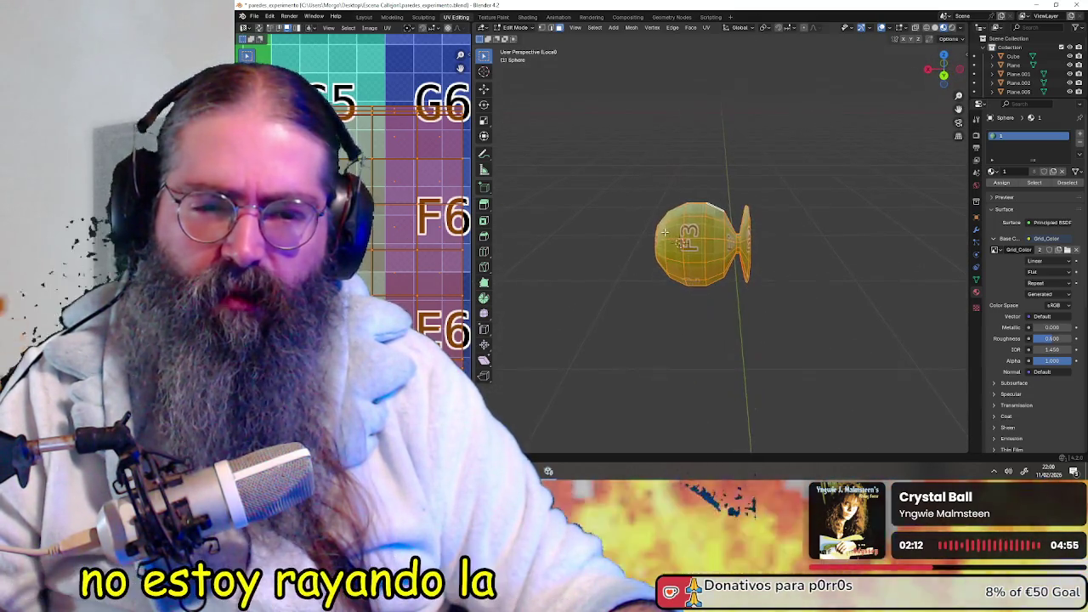
{"action": "scroll", "coordinate": [750, 243], "scroll_direction": "up", "scroll_amount": 2}
{"action": "scroll", "coordinate": [750, 243], "scroll_direction": "up", "scroll_amount": 4}
{"action": "middle_click_drag", "start_coordinate": [752, 243], "coordinate": [878, 249]}
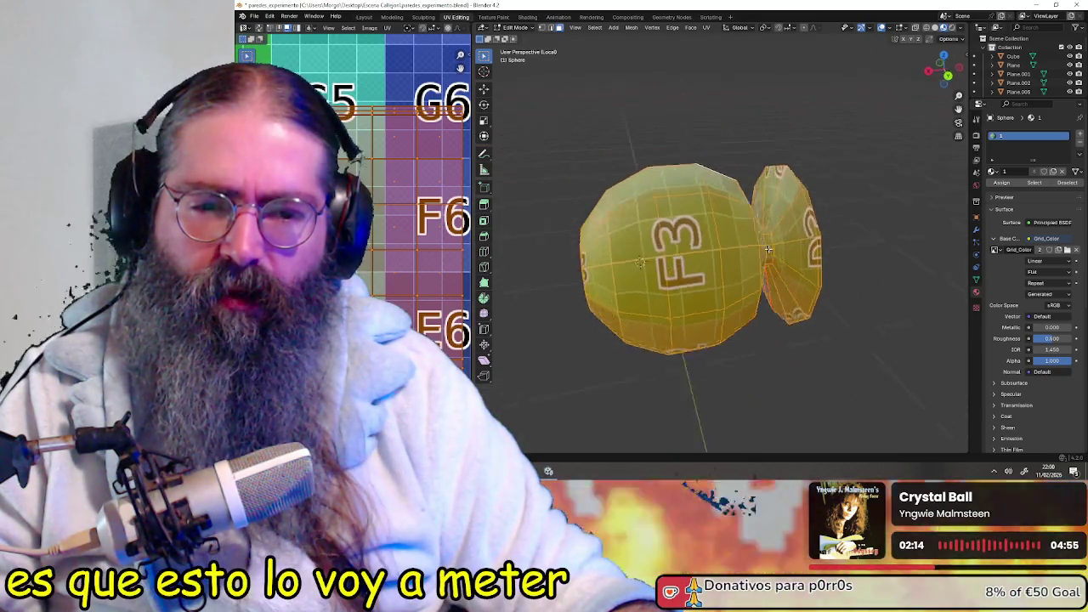
{"action": "middle_click_drag", "start_coordinate": [754, 253], "coordinate": [799, 242]}
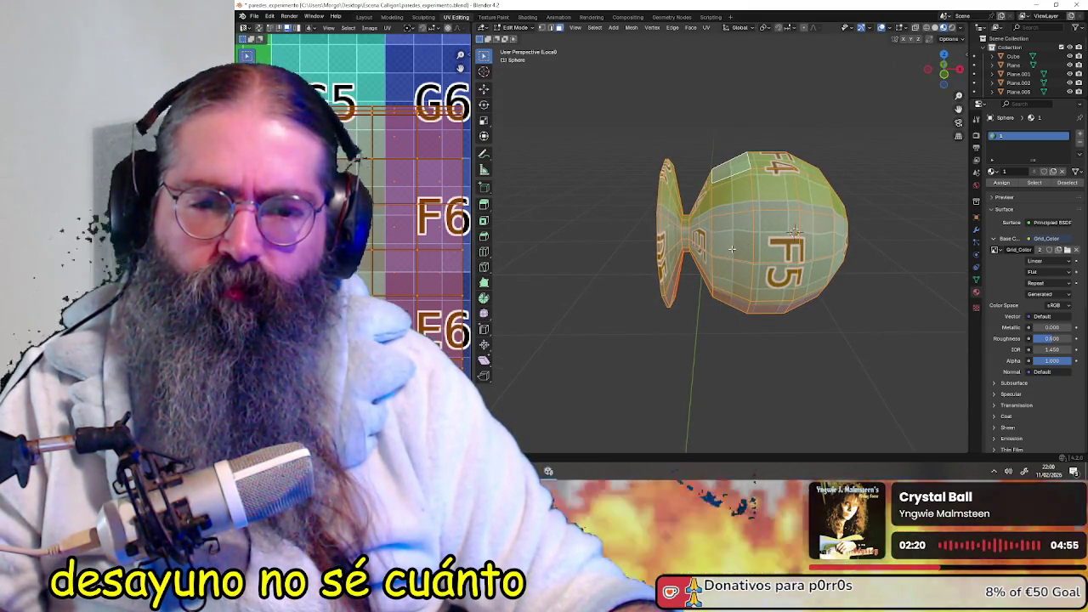
{"action": "middle_click_drag", "start_coordinate": [731, 248], "coordinate": [722, 248]}
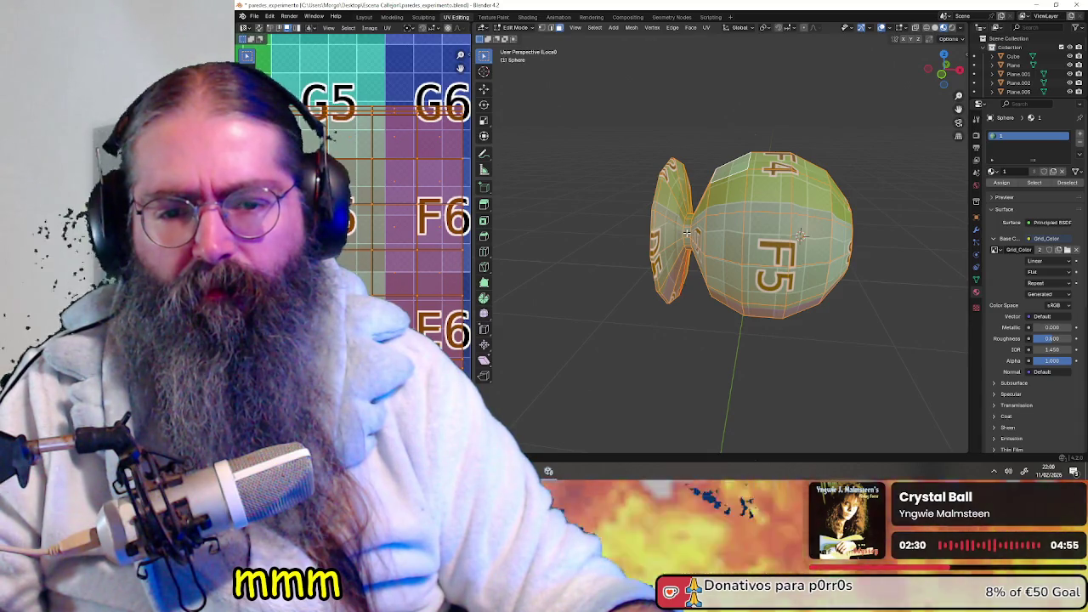
- Select the equator face loop, deselect all, and inspect the F4 and F5 cells
{"action": "left_click", "coordinate": [684, 232], "text": "alt"}
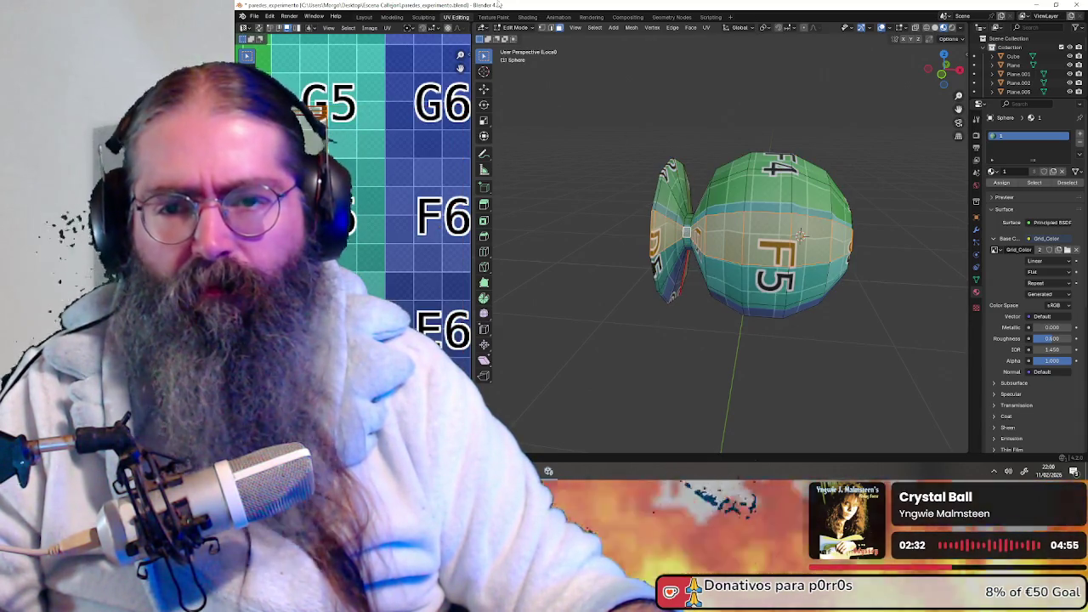
{"action": "key", "text": "alt+a"}
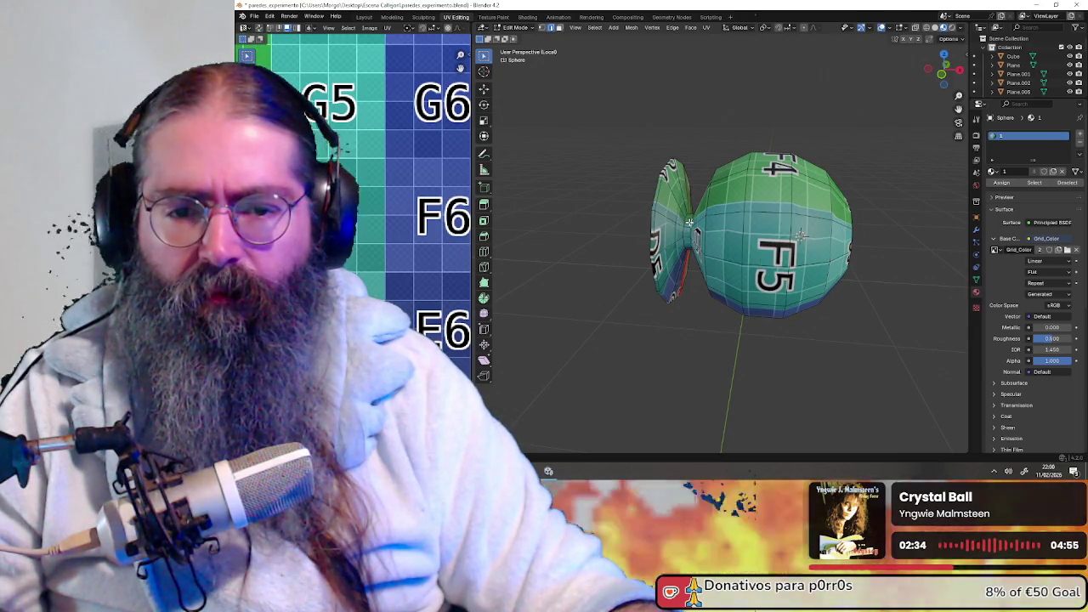
{"action": "middle_click_drag", "start_coordinate": [685, 222], "coordinate": [678, 265]}
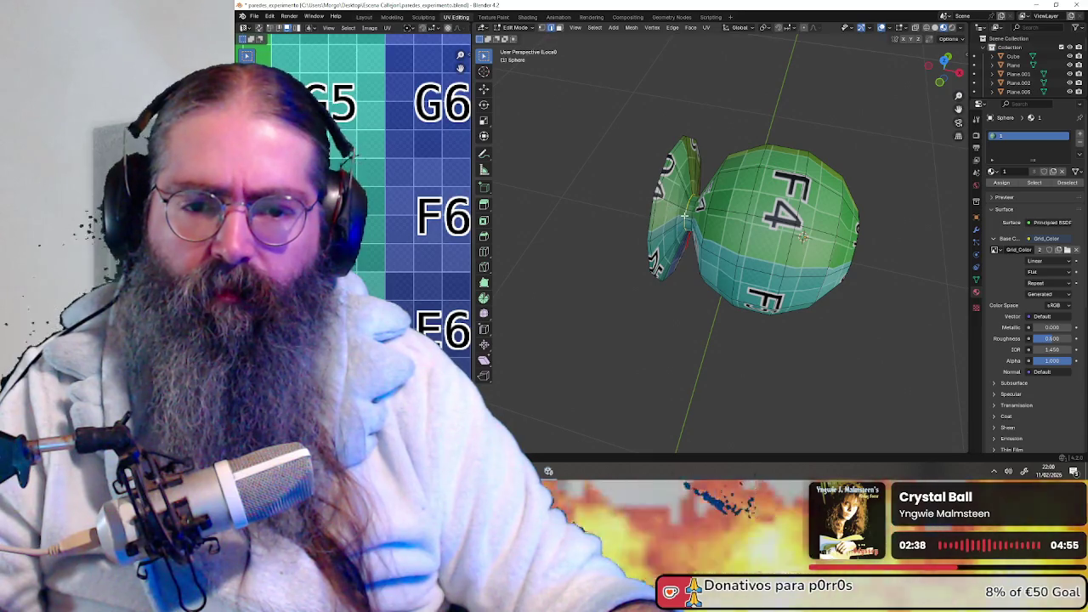
{"action": "middle_click_drag", "start_coordinate": [679, 219], "coordinate": [676, 217]}
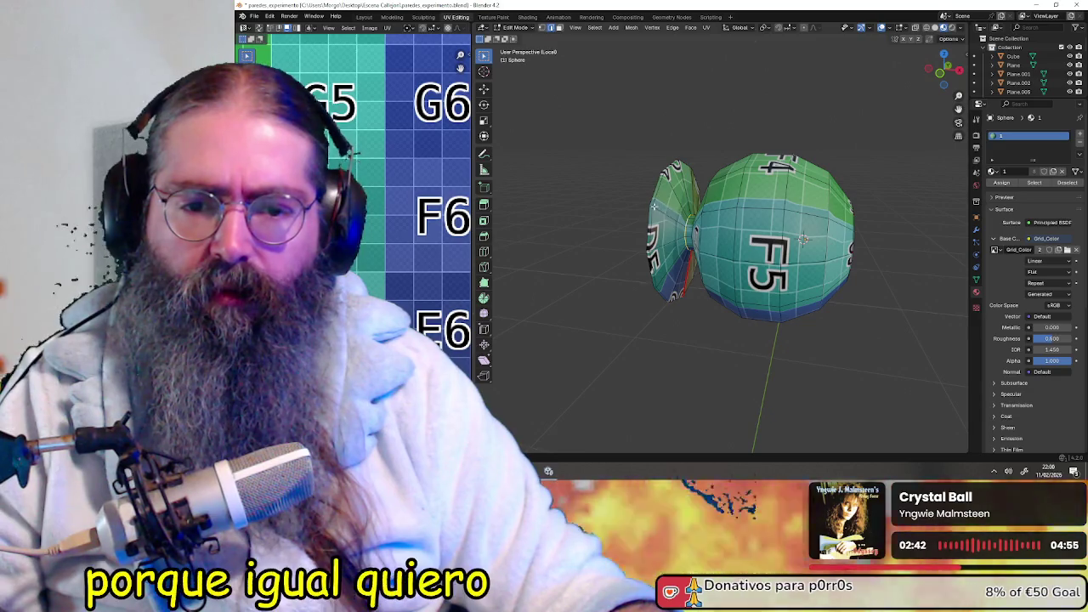
{"action": "middle_click_drag", "start_coordinate": [681, 209], "coordinate": [807, 252]}
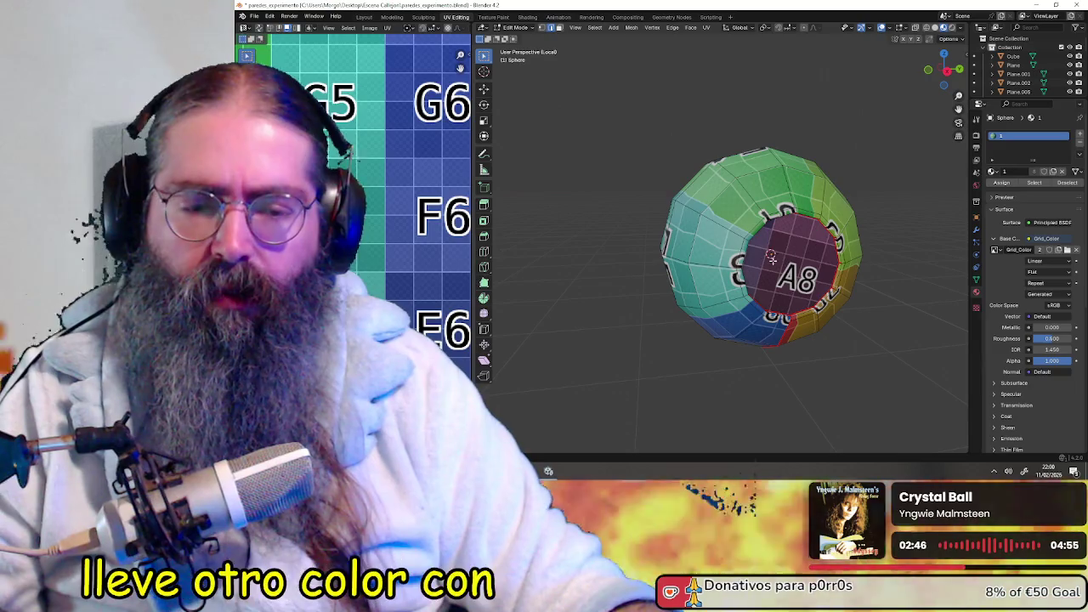
{"action": "mouse_move", "coordinate": [709, 254]}
{"action": "middle_mouse_down"}
{"action": "mouse_move", "coordinate": [751, 248]}
{"action": "mouse_move", "coordinate": [747, 291]}
{"action": "mouse_move", "coordinate": [629, 259]}
{"action": "mouse_move", "coordinate": [710, 261]}
{"action": "middle_mouse_up"}
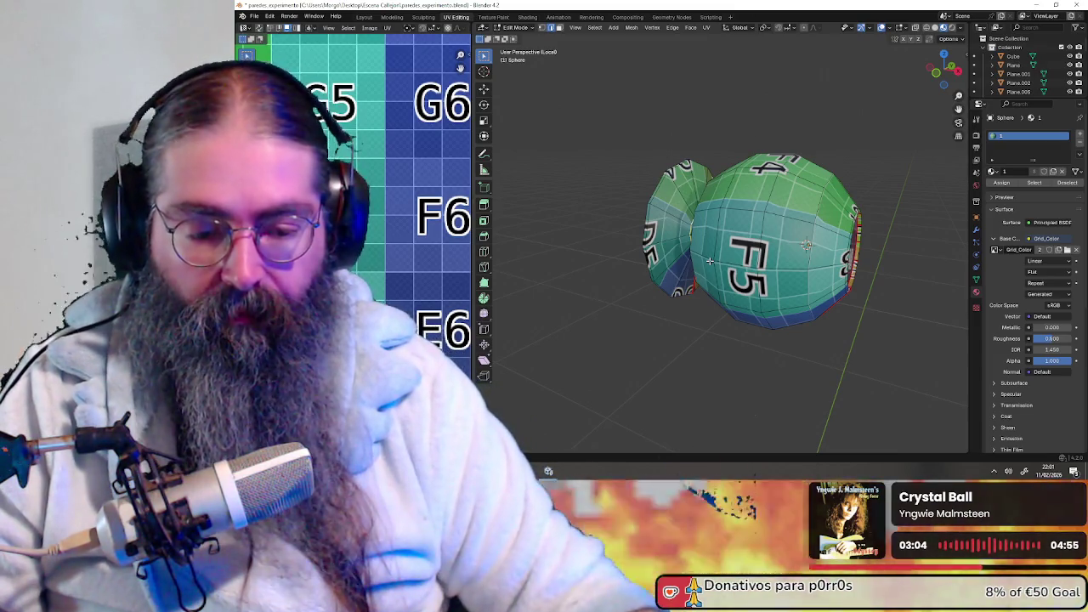
{"action": "mouse_move", "coordinate": [826, 273]}
{"action": "middle_mouse_down"}
{"action": "mouse_move", "coordinate": [767, 305]}
{"action": "mouse_move", "coordinate": [793, 309]}
{"action": "mouse_move", "coordinate": [670, 315]}
{"action": "middle_mouse_up"}
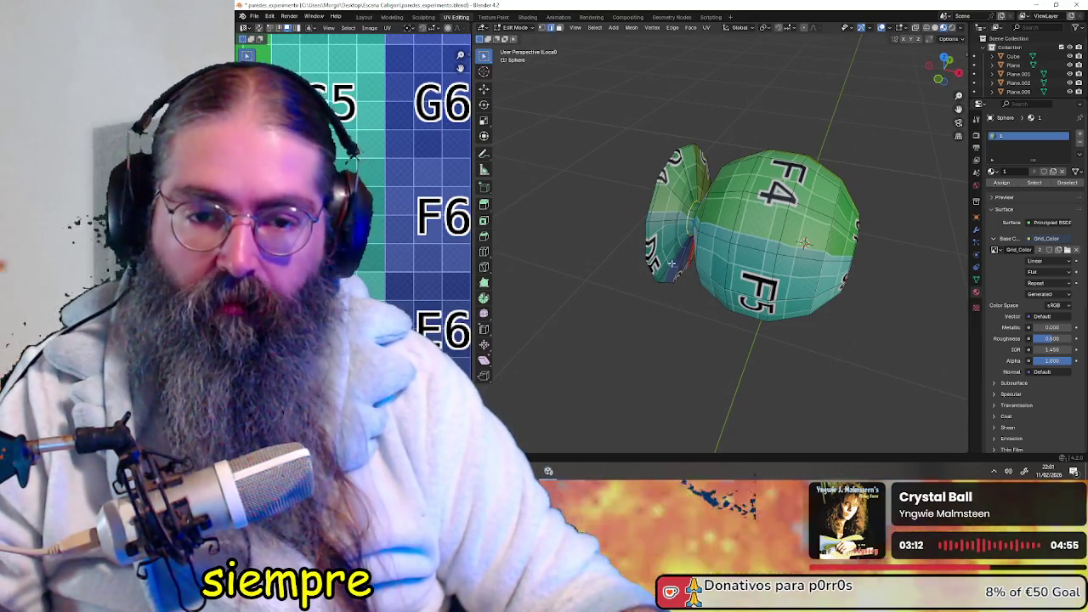
{"action": "scroll", "coordinate": [673, 254], "scroll_direction": "down", "scroll_amount": 3}
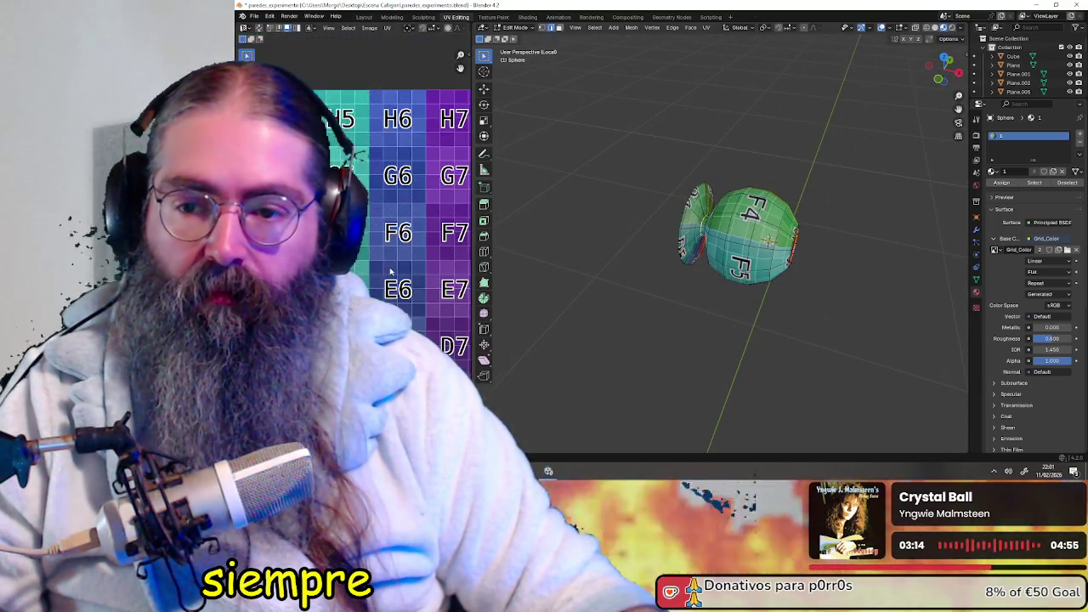
{"action": "scroll", "coordinate": [696, 203], "scroll_direction": "up", "scroll_amount": 4}
{"action": "scroll", "coordinate": [696, 204], "scroll_direction": "up", "scroll_amount": 2}
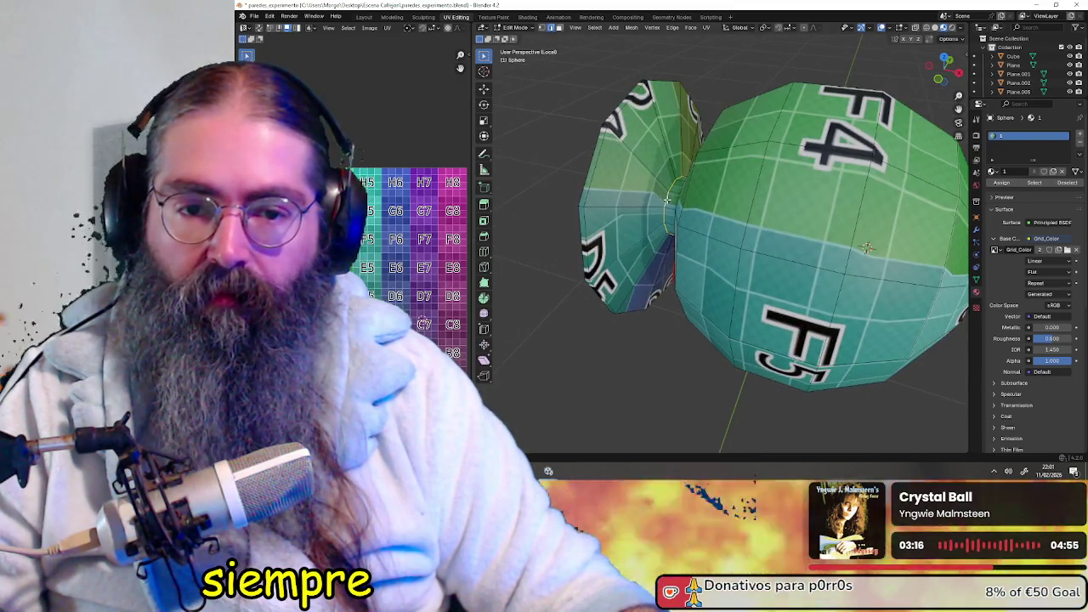
- Mark the selected neck edge loop as a UV seam
{"action": "key", "text": "ctrl+e"}
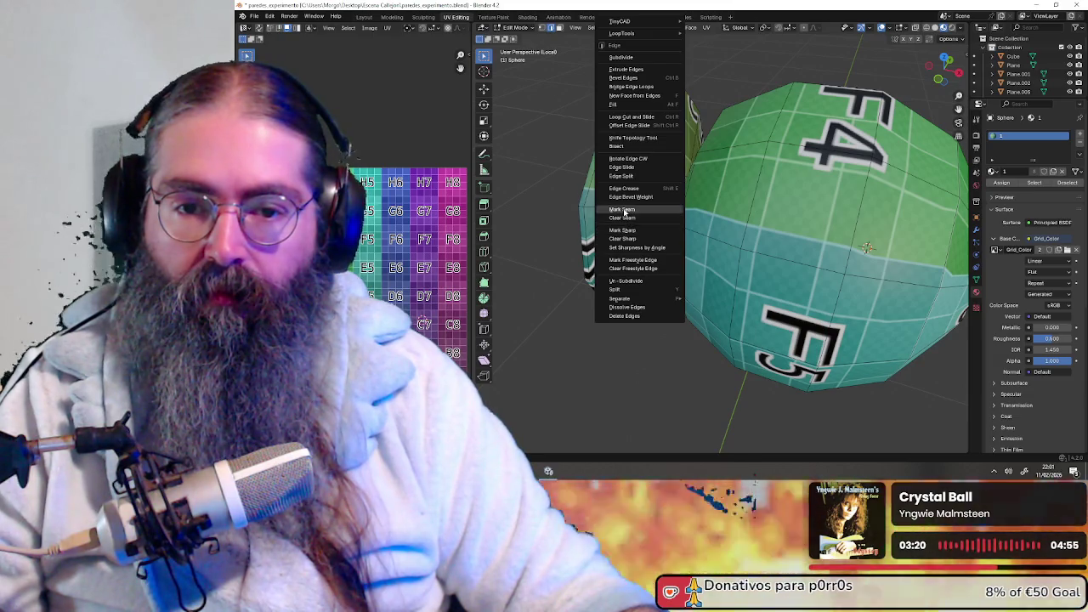
{"action": "left_click", "coordinate": [625, 210]}
{"action": "scroll", "coordinate": [656, 220], "scroll_direction": "down", "scroll_amount": 3}
{"action": "mouse_move", "coordinate": [656, 220]}
{"action": "middle_mouse_down"}
{"action": "mouse_move", "coordinate": [685, 221]}
{"action": "mouse_move", "coordinate": [606, 195]}
{"action": "mouse_move", "coordinate": [819, 241]}
{"action": "middle_mouse_up"}
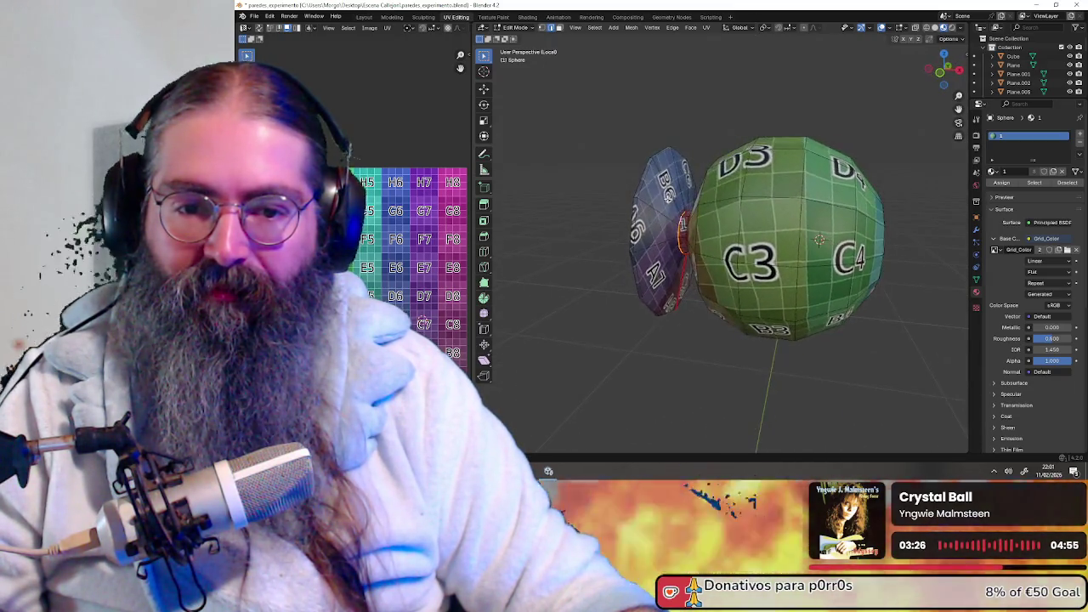
- Select all and deselect to inspect the red seams, then select the disc part linked up to the seam
{"action": "key", "text": "a"}
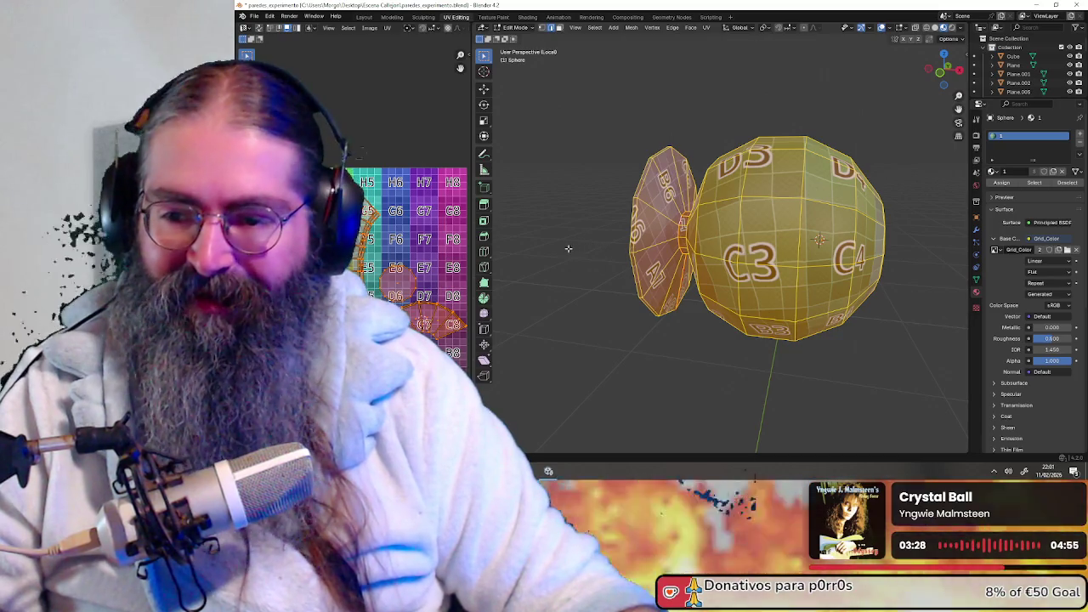
{"action": "mouse_move", "coordinate": [698, 232]}
{"action": "middle_mouse_down"}
{"action": "mouse_move", "coordinate": [560, 233]}
{"action": "mouse_move", "coordinate": [701, 199]}
{"action": "mouse_move", "coordinate": [714, 267]}
{"action": "mouse_move", "coordinate": [578, 249]}
{"action": "mouse_move", "coordinate": [729, 239]}
{"action": "mouse_move", "coordinate": [672, 330]}
{"action": "middle_mouse_up"}
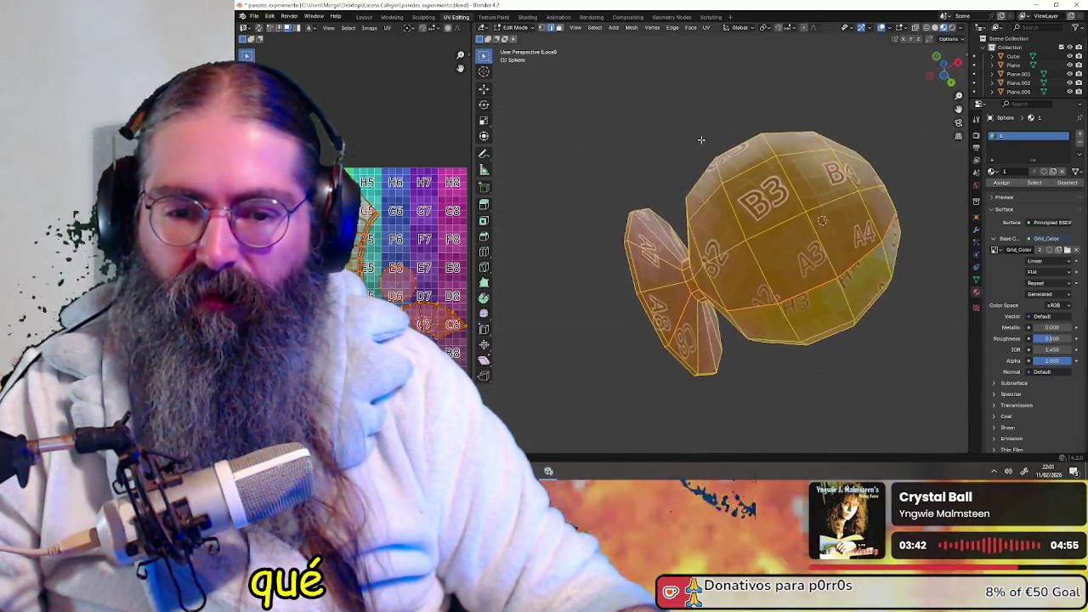
{"action": "key", "text": "alt+a"}
{"action": "mouse_move", "coordinate": [672, 330]}
{"action": "middle_mouse_down"}
{"action": "mouse_move", "coordinate": [709, 344]}
{"action": "mouse_move", "coordinate": [712, 363]}
{"action": "mouse_move", "coordinate": [655, 298]}
{"action": "middle_mouse_up"}
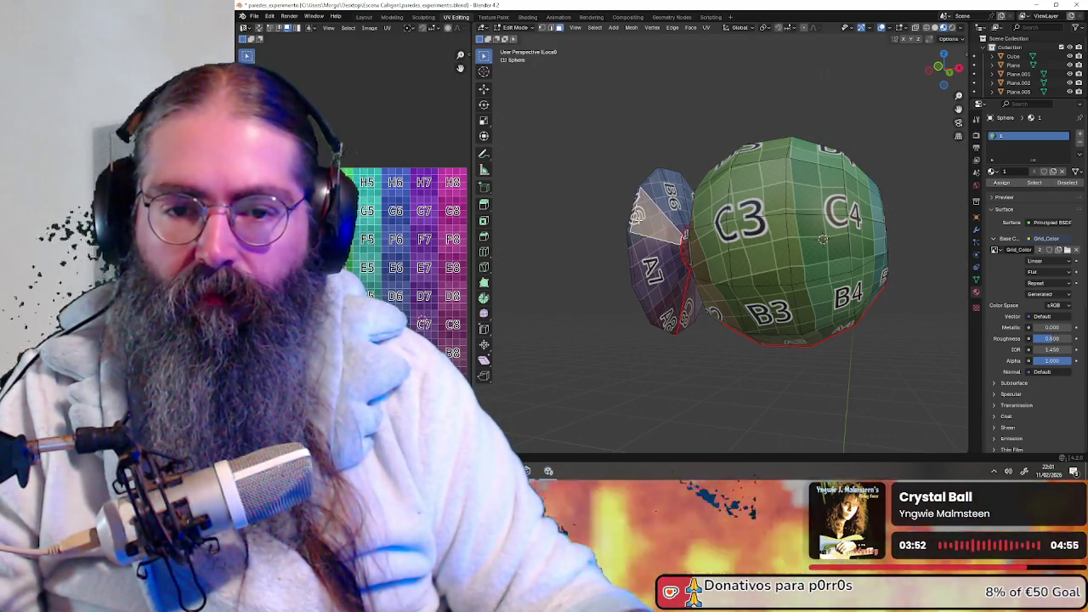
{"action": "key", "text": "ctrl+l"}
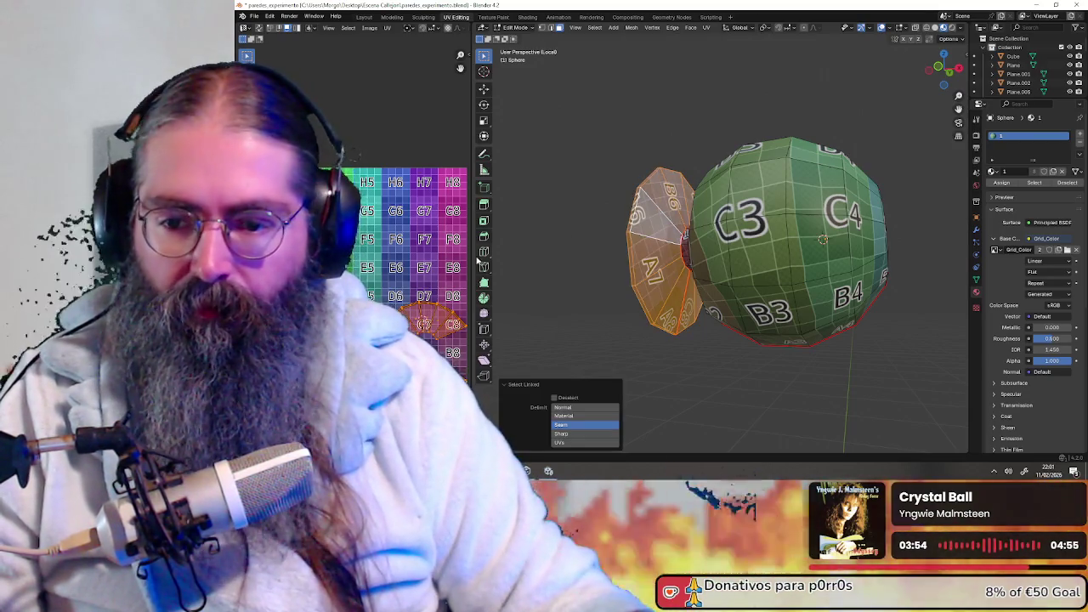
- Frame the selected disc island in the UV view and pan to show C7 and C8
{"action": "key", "text": "KP_Decimal"}
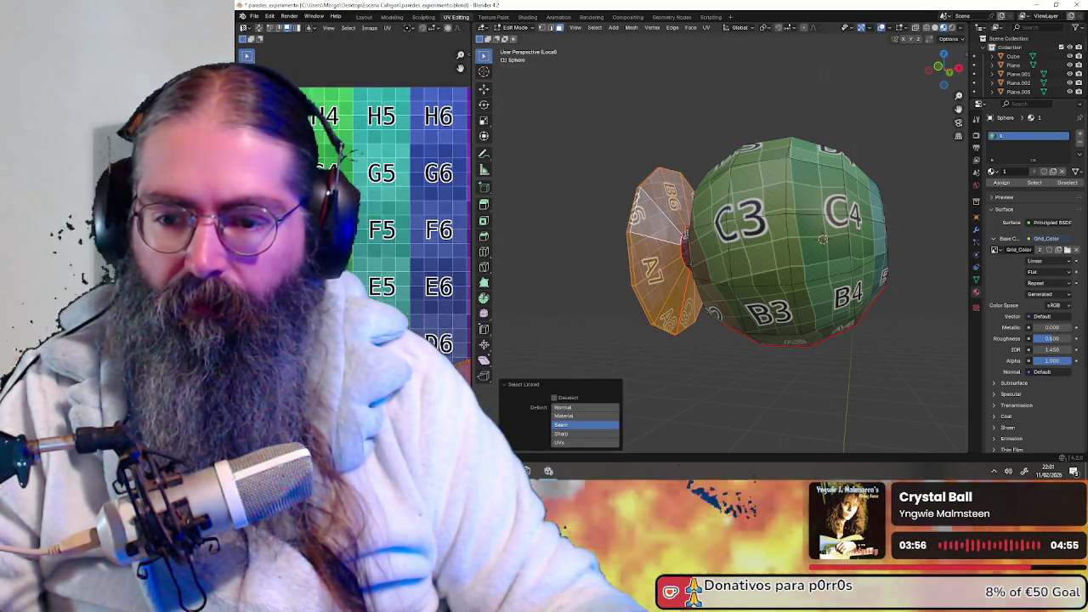
{"action": "scroll", "coordinate": [396, 254], "scroll_direction": "up", "scroll_amount": 2}
{"action": "scroll", "coordinate": [387, 233], "scroll_direction": "up", "scroll_amount": 1}
{"action": "scroll", "coordinate": [378, 213], "scroll_direction": "up", "scroll_amount": 1}
{"action": "scroll", "coordinate": [373, 198], "scroll_direction": "up", "scroll_amount": 1}
{"action": "scroll", "coordinate": [372, 198], "scroll_direction": "right", "scroll_amount": 3, "text": "ctrl"}
{"action": "scroll", "coordinate": [355, 187], "scroll_direction": "right", "scroll_amount": 1, "text": "ctrl"}
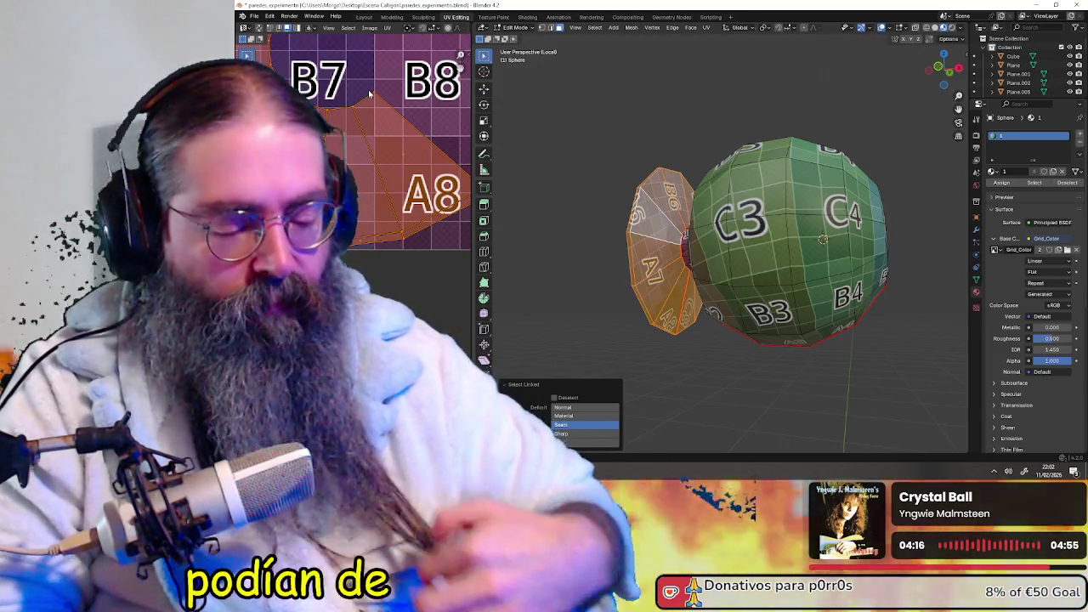
{"action": "mouse_move", "coordinate": [370, 94]}
{"action": "middle_mouse_down"}
{"action": "mouse_move", "coordinate": [372, 245]}
{"action": "mouse_move", "coordinate": [374, 207]}
{"action": "middle_mouse_up"}
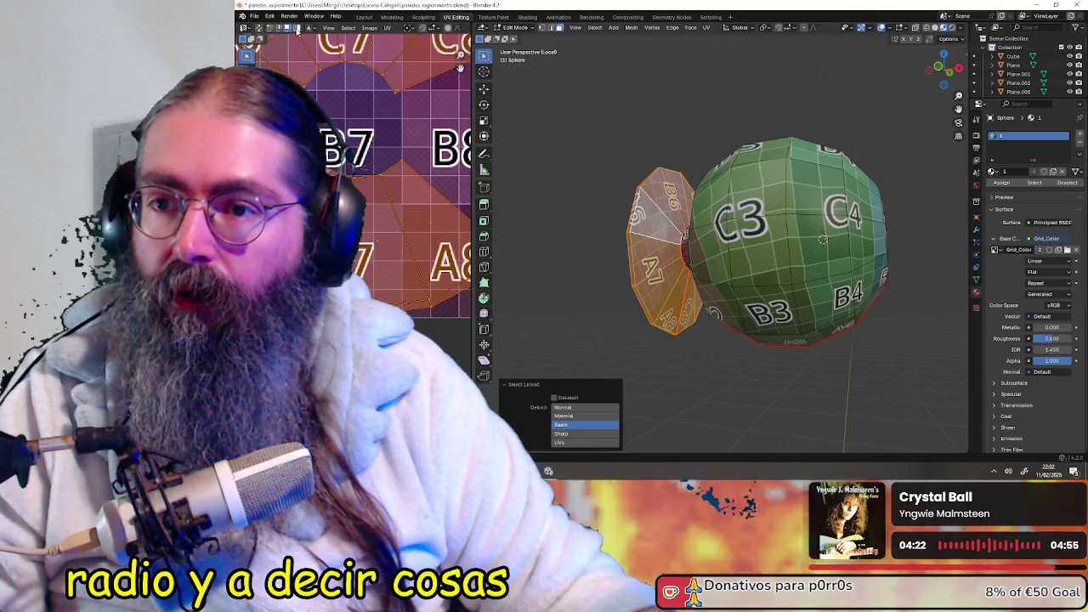
- Turn on UV sync selection and clear the face selection in the UV view
{"action": "left_click", "coordinate": [281, 30]}
{"action": "middle_click_drag", "start_coordinate": [368, 243], "coordinate": [368, 179]}
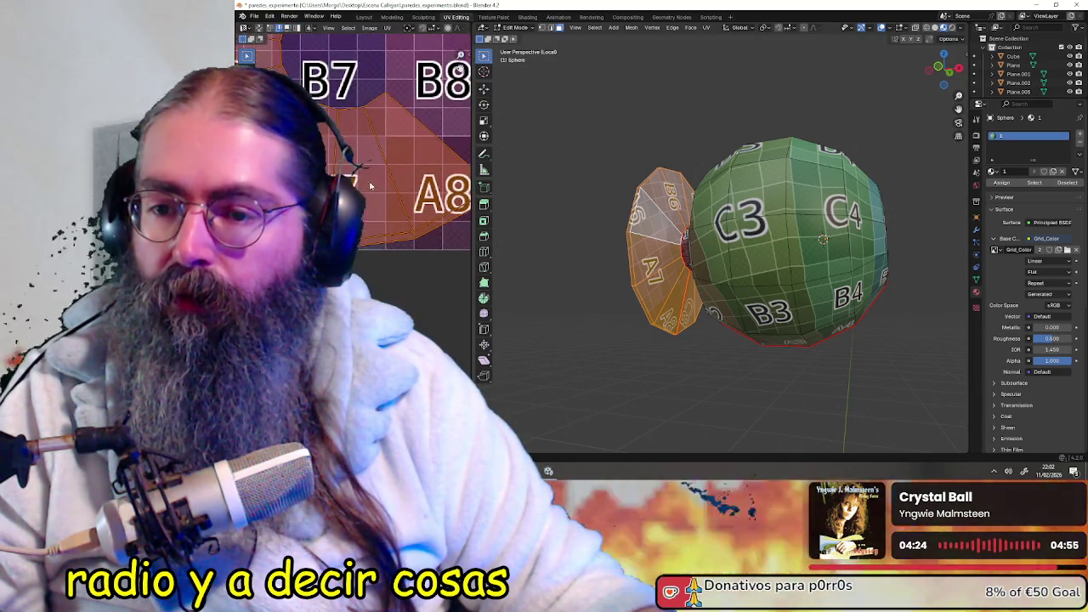
{"action": "left_click", "coordinate": [368, 248]}
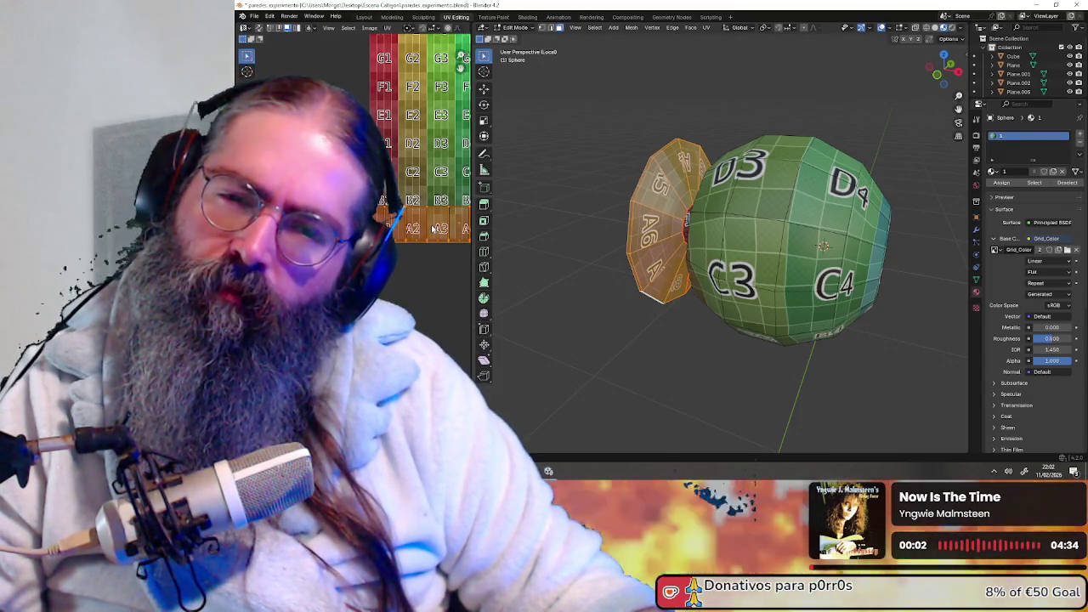
{"action": "scroll", "coordinate": [439, 228], "scroll_direction": "down", "scroll_amount": 2}
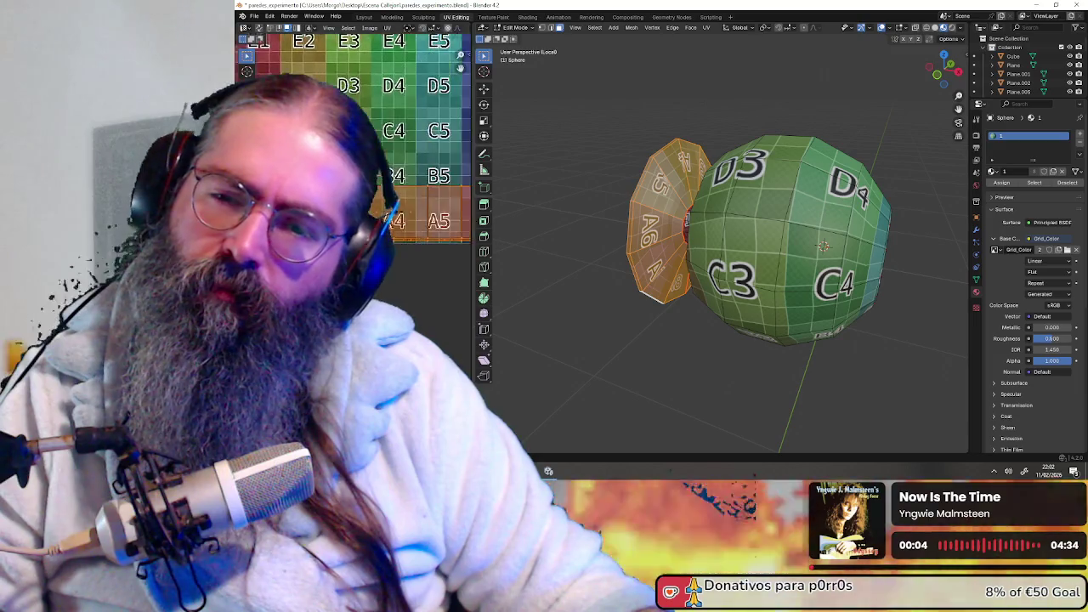
{"action": "scroll", "coordinate": [430, 227], "scroll_direction": "down", "scroll_amount": 2}
{"action": "scroll", "coordinate": [416, 228], "scroll_direction": "down", "scroll_amount": 2}
{"action": "scroll", "coordinate": [416, 228], "scroll_direction": "down", "scroll_amount": 2}
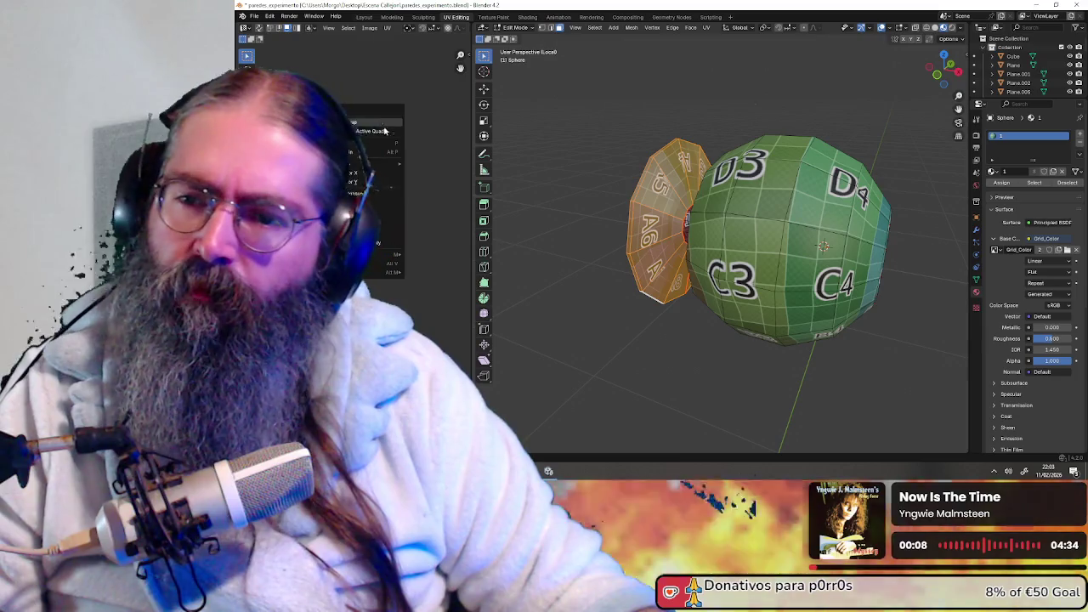
- Select the knob's sphere body linked up to its seams
{"action": "right_click", "coordinate": [364, 160]}
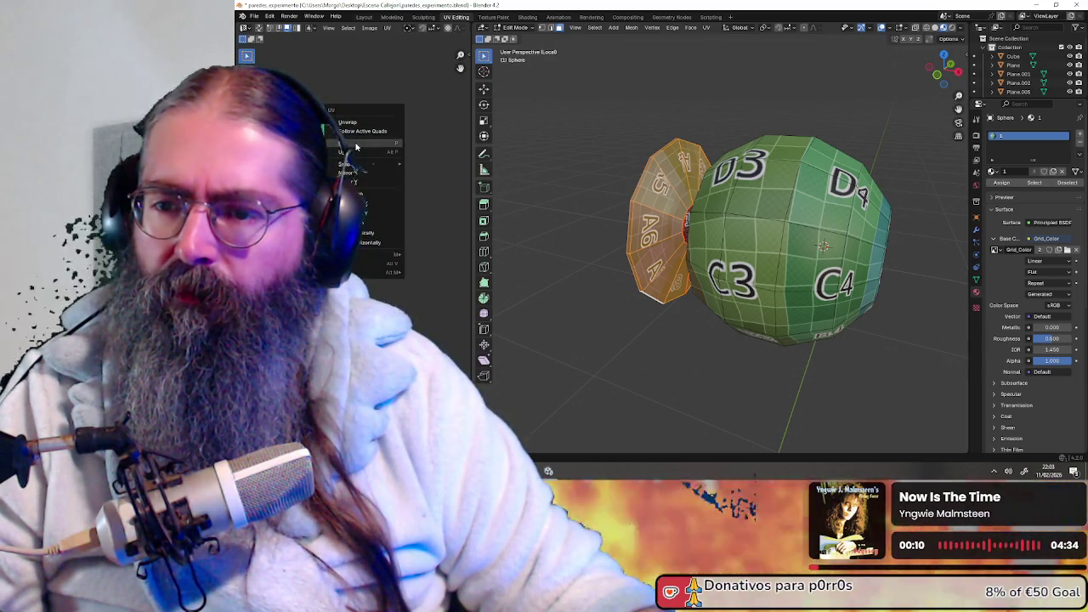
{"action": "mouse_move", "coordinate": [765, 247]}
{"action": "middle_mouse_down"}
{"action": "mouse_move", "coordinate": [716, 240]}
{"action": "mouse_move", "coordinate": [757, 321]}
{"action": "middle_mouse_up"}
{"action": "key", "text": "a"}
{"action": "key", "text": "alt+a"}
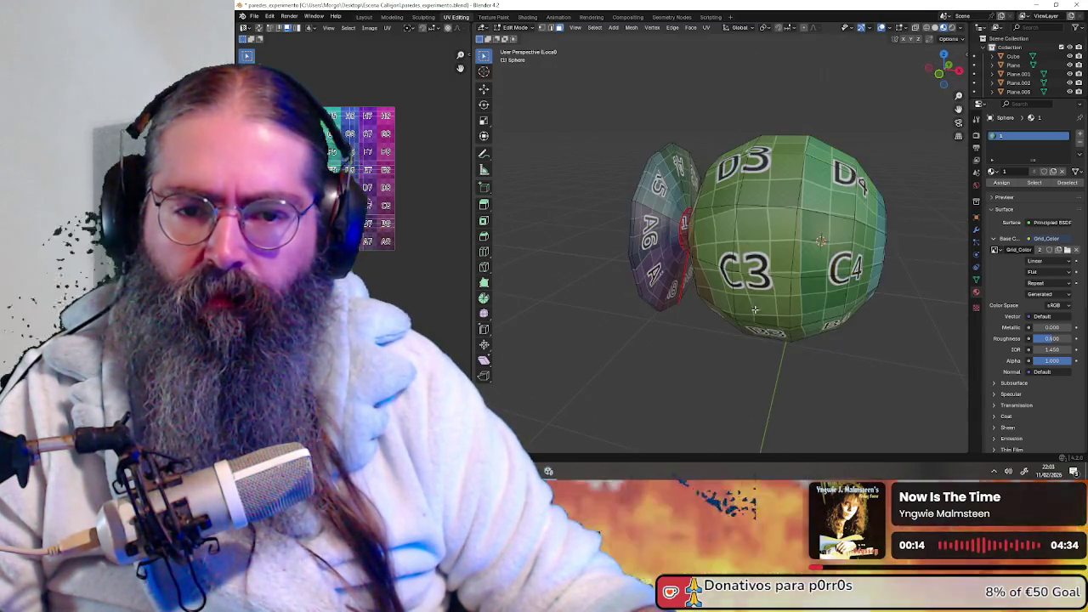
{"action": "key", "text": "l"}
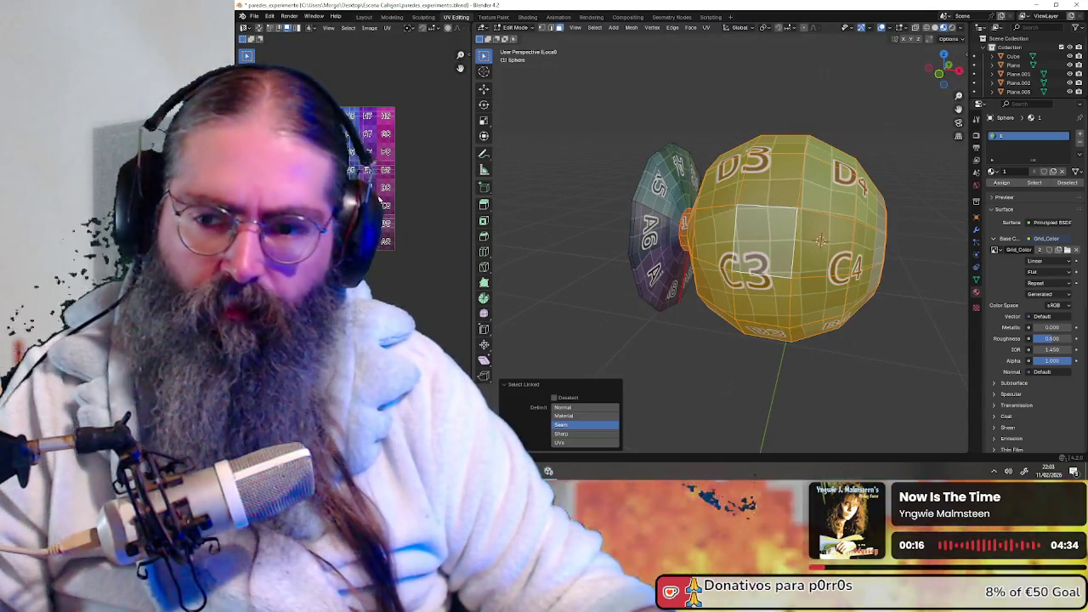
{"action": "scroll", "coordinate": [391, 302], "scroll_direction": "up", "scroll_amount": 2}
{"action": "scroll", "coordinate": [391, 302], "scroll_direction": "up", "scroll_amount": 2}
{"action": "scroll", "coordinate": [391, 301], "scroll_direction": "up", "scroll_amount": 1}
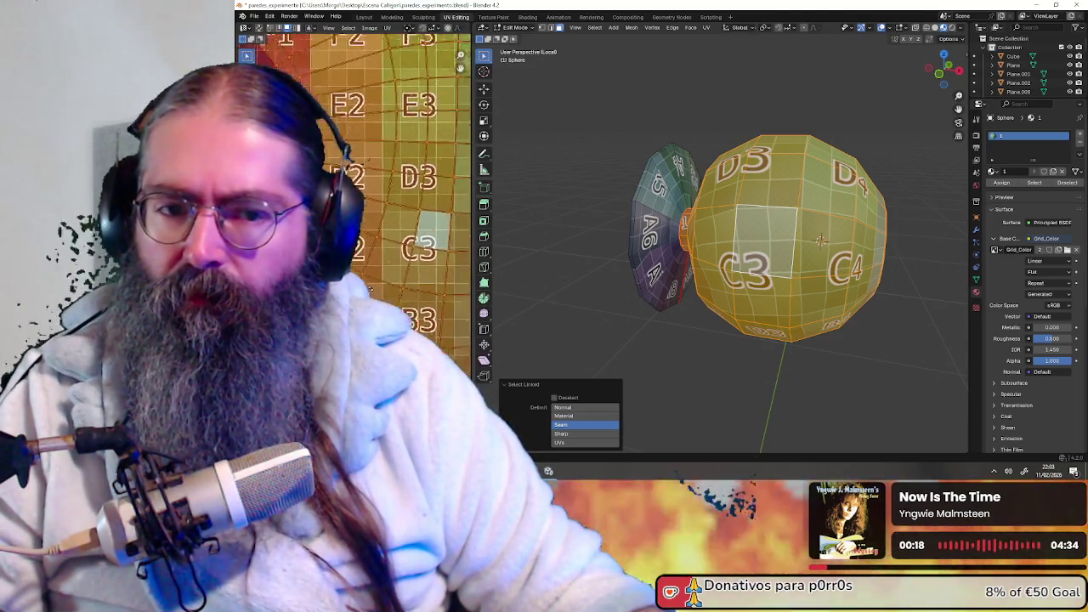
{"action": "scroll", "coordinate": [391, 302], "scroll_direction": "up", "scroll_amount": 1}
- Pan the UV view to the E4 and D4 squares and show the selected faces' UVs
{"action": "mouse_move", "coordinate": [799, 210]}
{"action": "middle_mouse_down"}
{"action": "mouse_move", "coordinate": [671, 205]}
{"action": "mouse_move", "coordinate": [746, 213]}
{"action": "middle_mouse_up"}
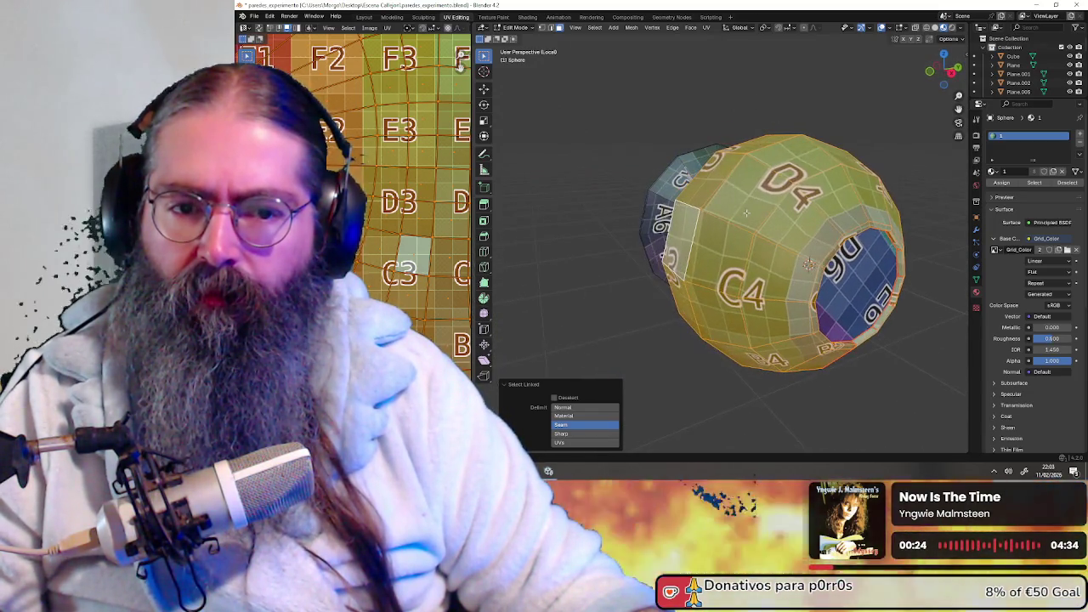
{"action": "scroll", "coordinate": [378, 219], "scroll_direction": "down", "scroll_amount": 2}
{"action": "scroll", "coordinate": [378, 220], "scroll_direction": "up", "scroll_amount": 2}
{"action": "middle_click_drag", "start_coordinate": [378, 219], "coordinate": [325, 210]}
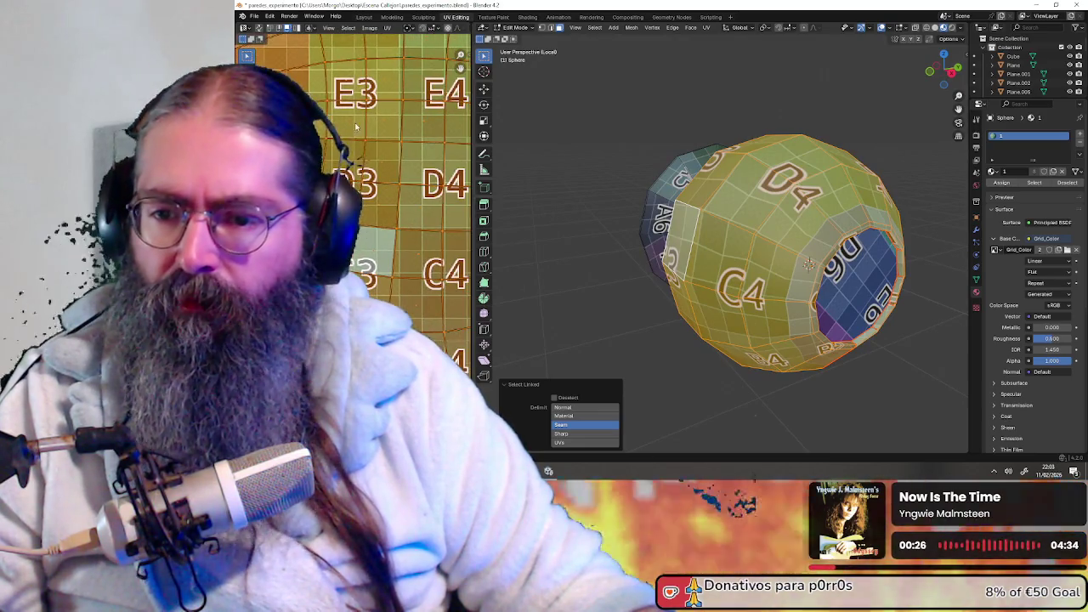
{"action": "left_click", "coordinate": [279, 30]}
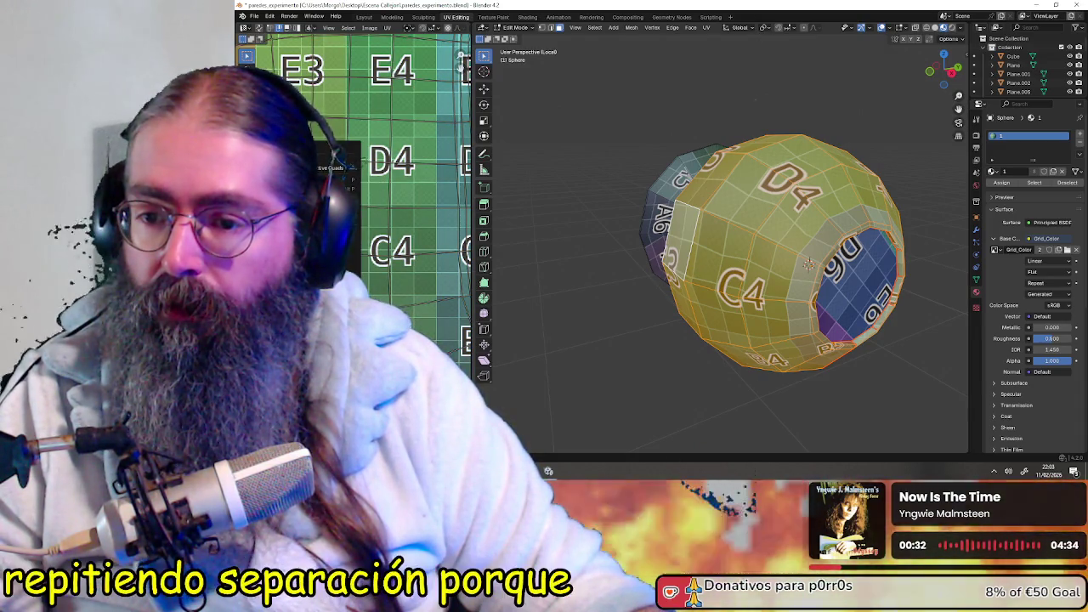
- Align the selected UVs both vertically and horizontally
{"action": "key", "text": "u"}
{"action": "left_click", "coordinate": [383, 184]}
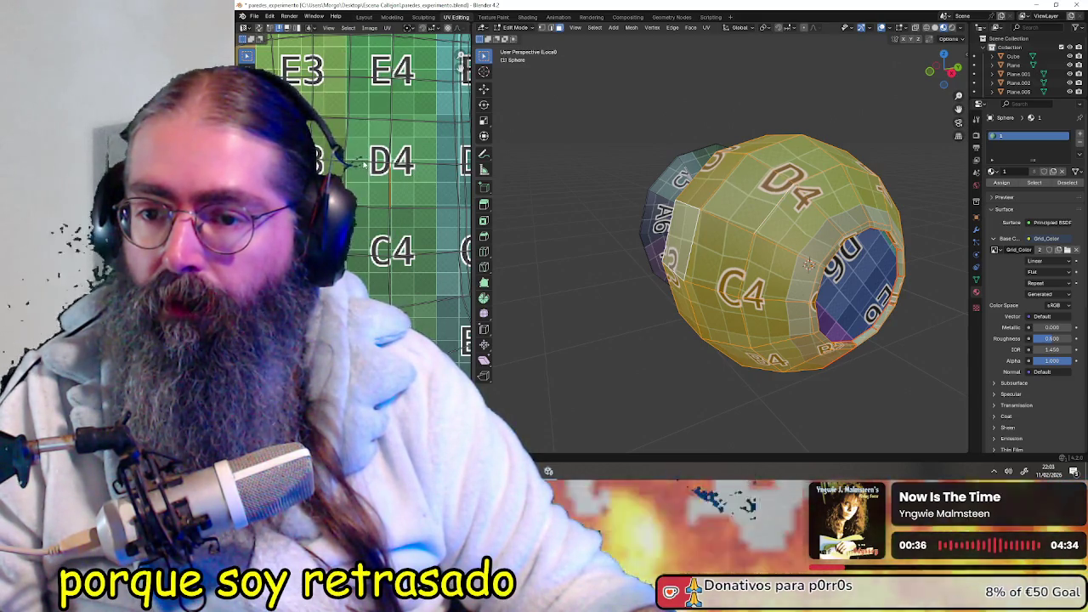
{"action": "key", "text": "u"}
{"action": "left_click", "coordinate": [362, 172]}
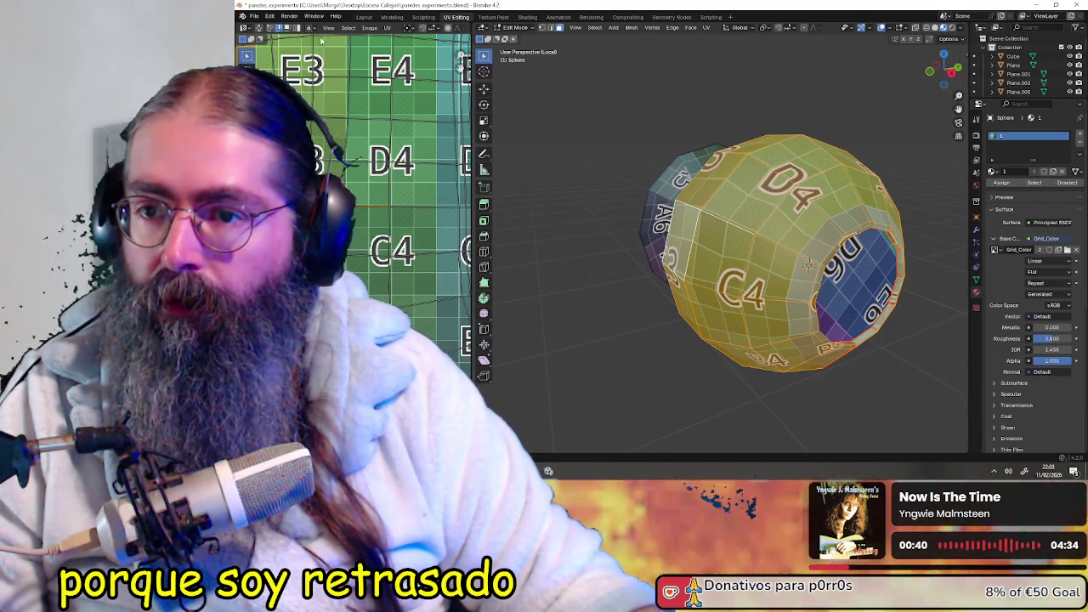
{"action": "scroll", "coordinate": [369, 179], "scroll_direction": "down", "scroll_amount": 6}
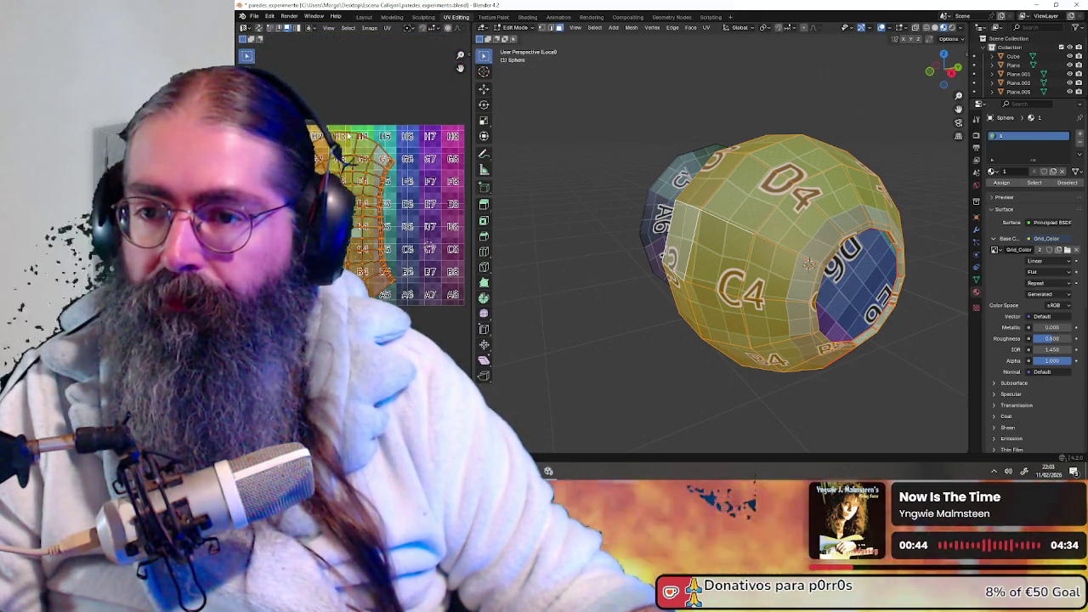
- Unwrap with Follow Active Quads (Length Average) and move the UVs onto the D3 and E3 squares
{"action": "right_click", "coordinate": [361, 158]}
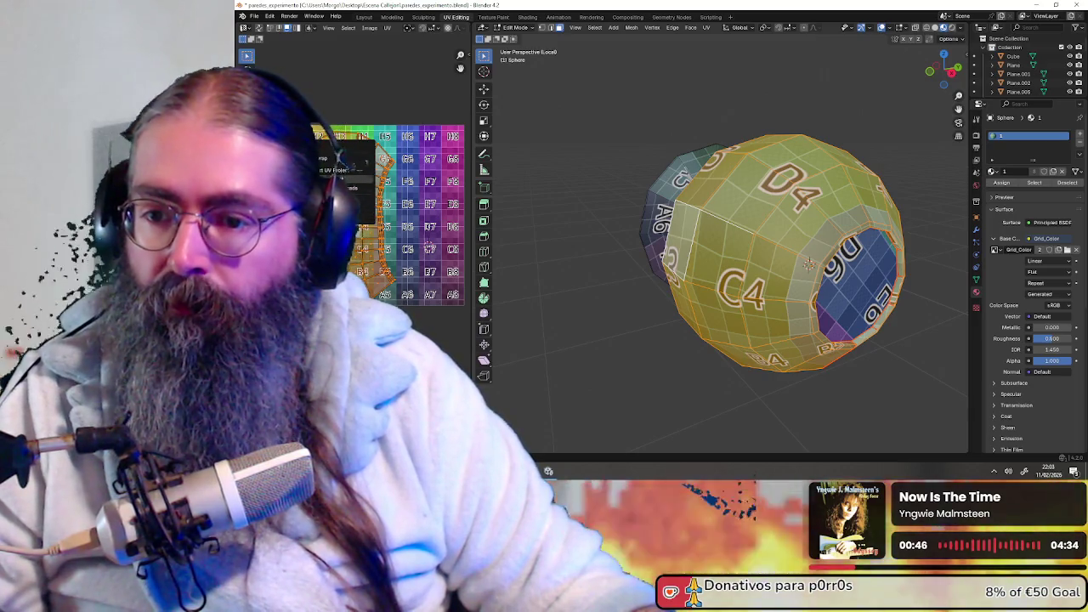
{"action": "key", "text": "Return"}
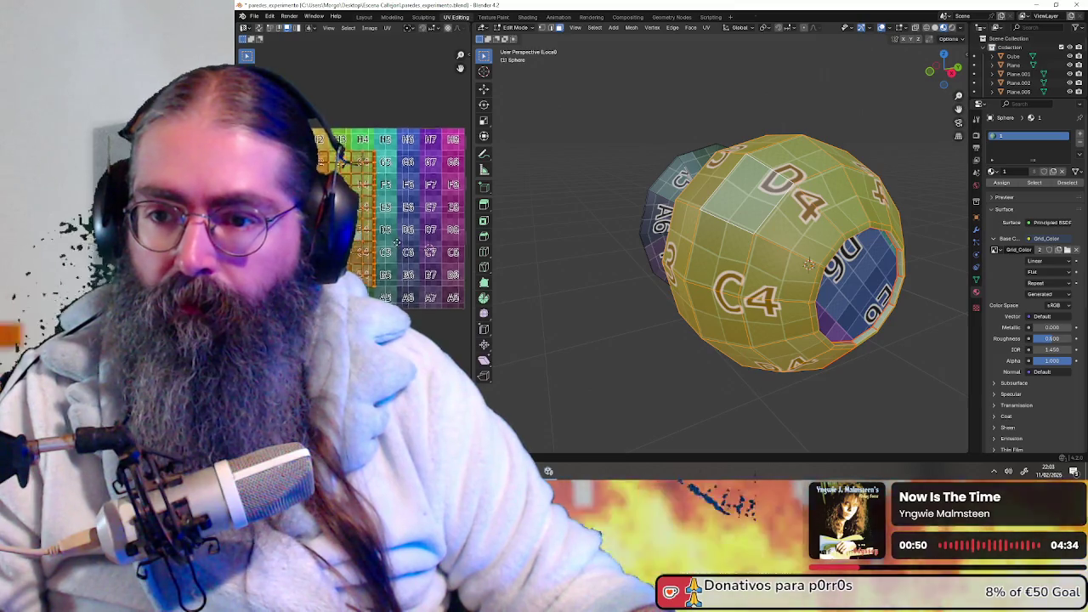
{"action": "key", "text": "g"}
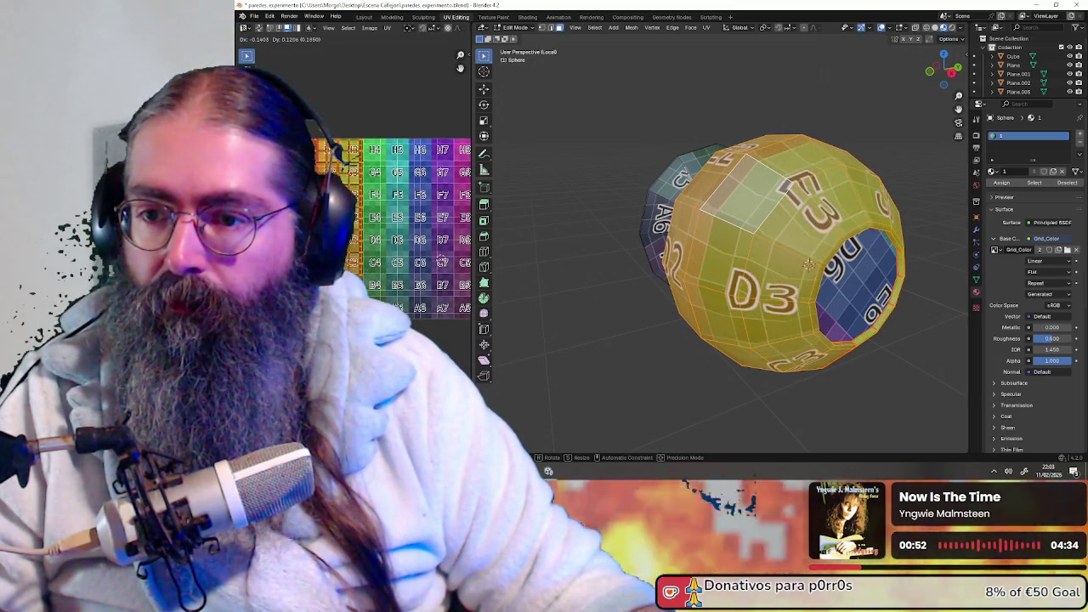
{"action": "left_click", "coordinate": [407, 227]}
- Check the knob's other side and right-side faces, briefly opening the unwrap and image menus
{"action": "mouse_move", "coordinate": [731, 255]}
{"action": "middle_mouse_down"}
{"action": "mouse_move", "coordinate": [793, 252]}
{"action": "mouse_move", "coordinate": [669, 270]}
{"action": "middle_mouse_up"}
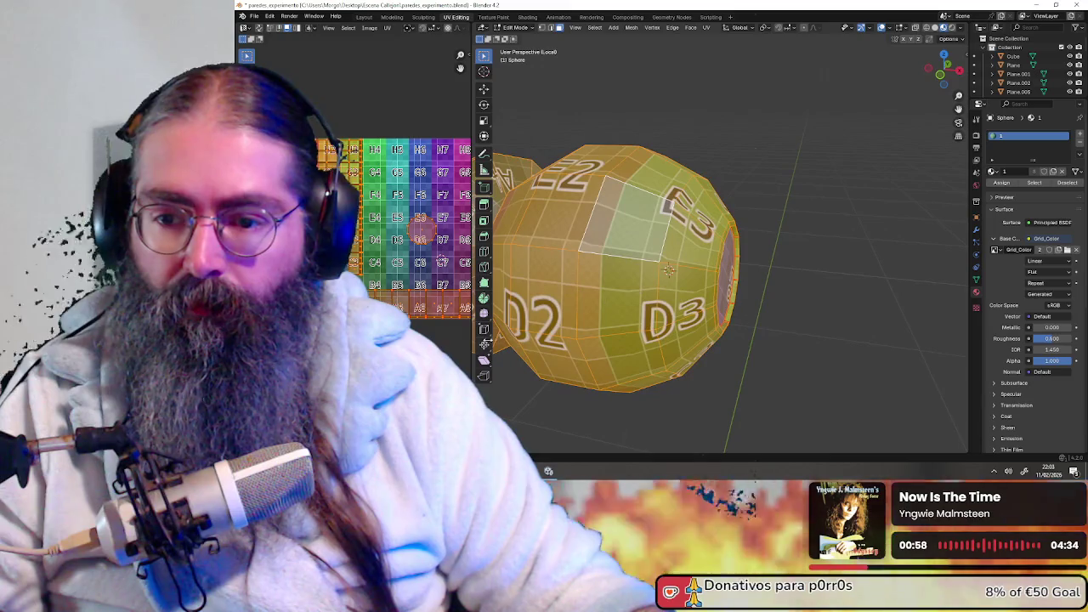
{"action": "middle_click_drag", "start_coordinate": [383, 213], "coordinate": [399, 215]}
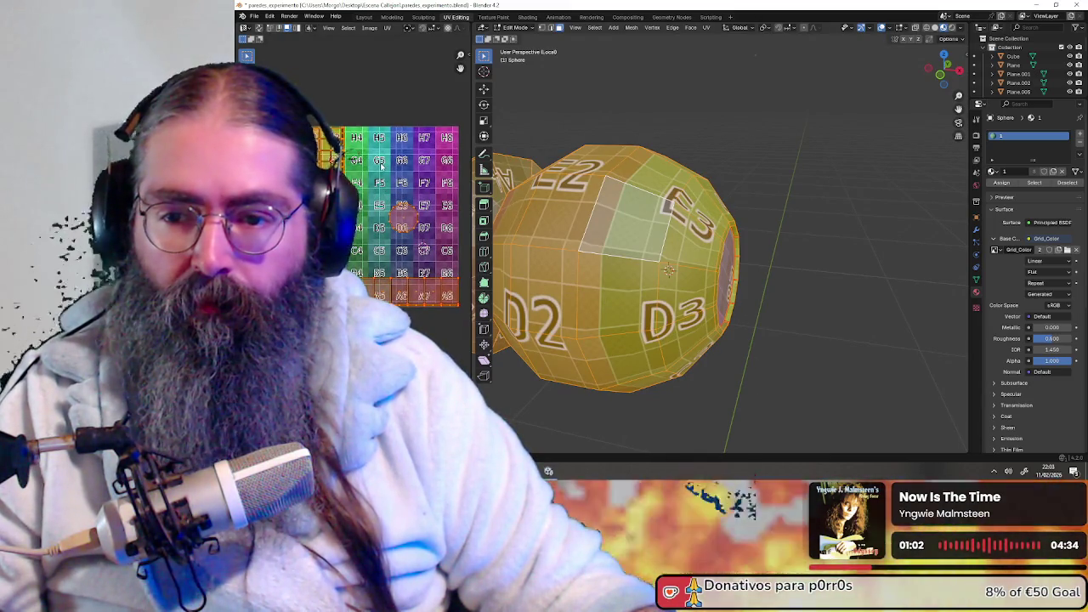
{"action": "middle_click_drag", "start_coordinate": [510, 238], "coordinate": [532, 245]}
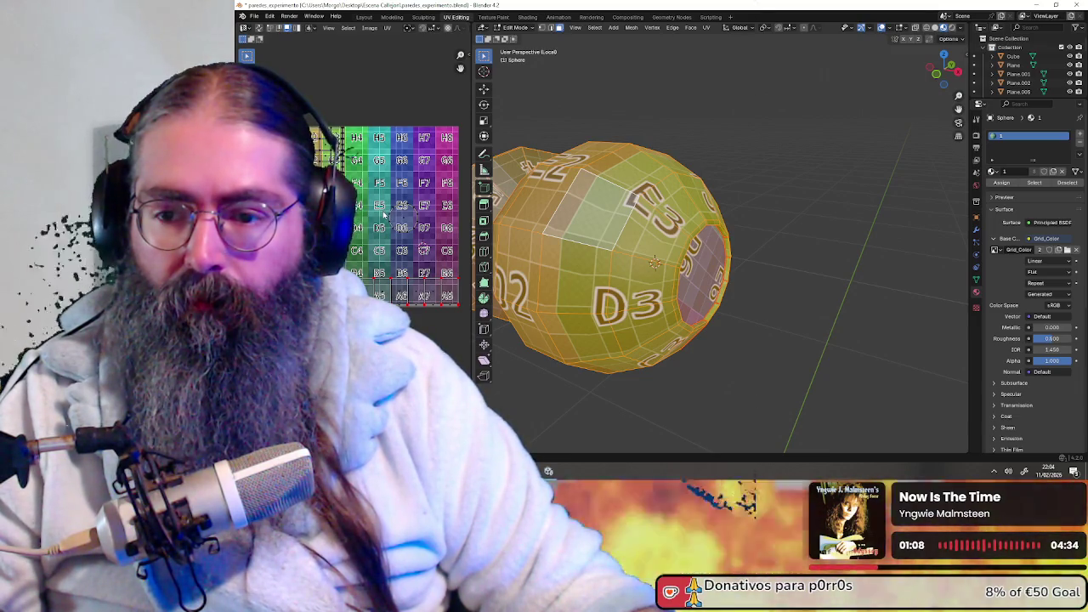
{"action": "key", "text": "u"}
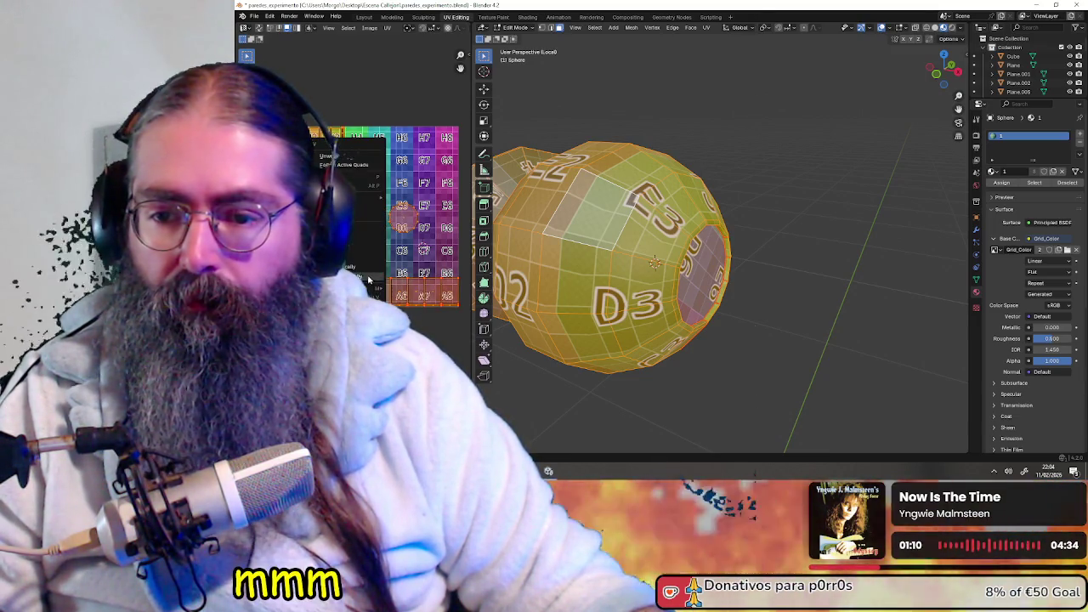
{"action": "left_click", "coordinate": [363, 188]}
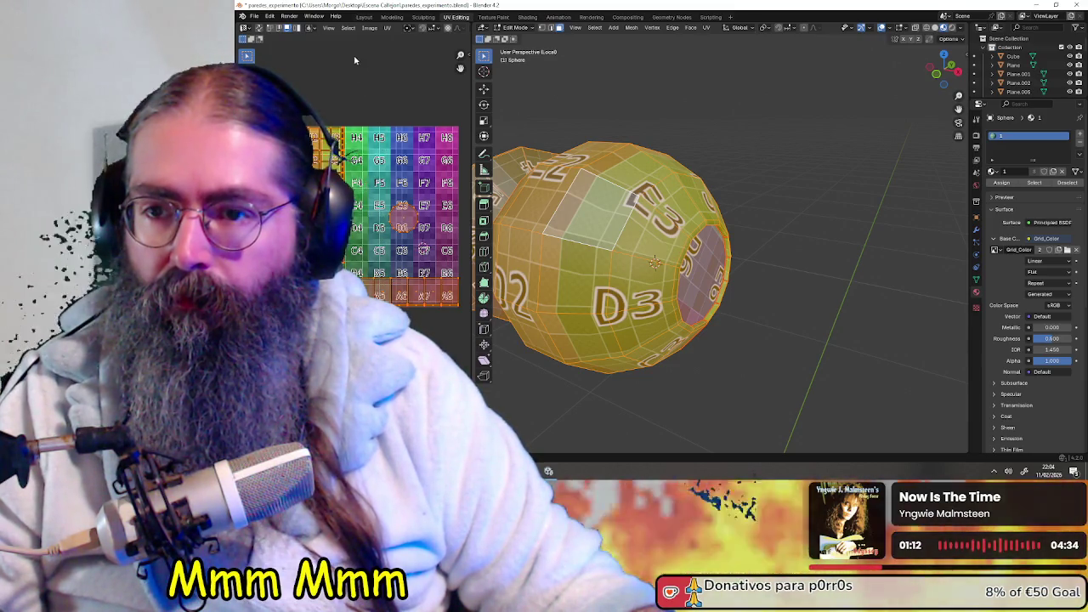
{"action": "left_click", "coordinate": [372, 28]}
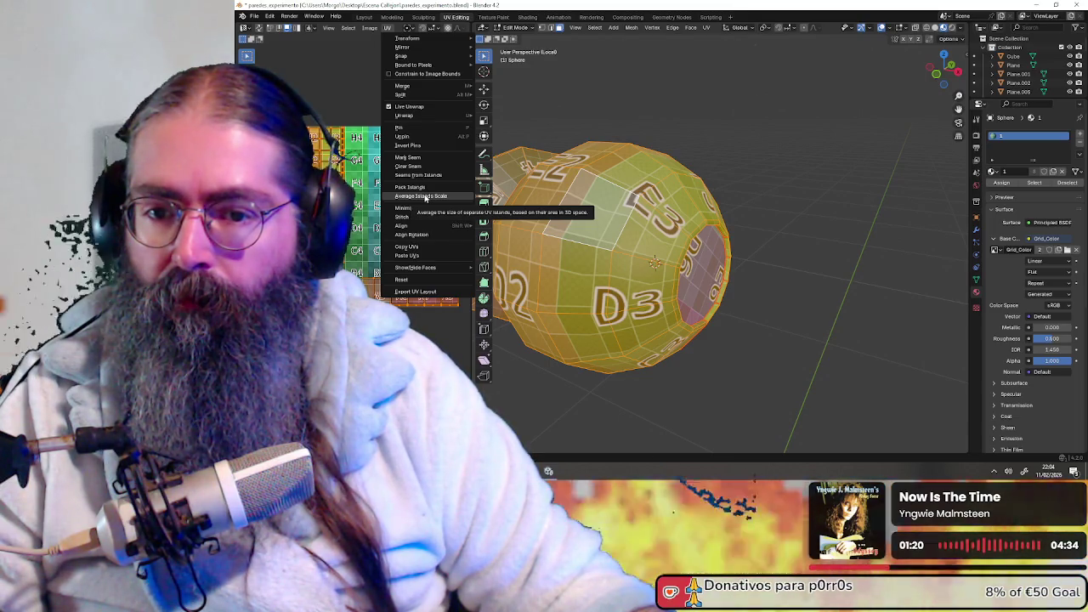
- Run Average Islands Scale, then Pack Islands, bringing C2 and C3 to the knob's front
{"action": "left_click", "coordinate": [426, 197]}
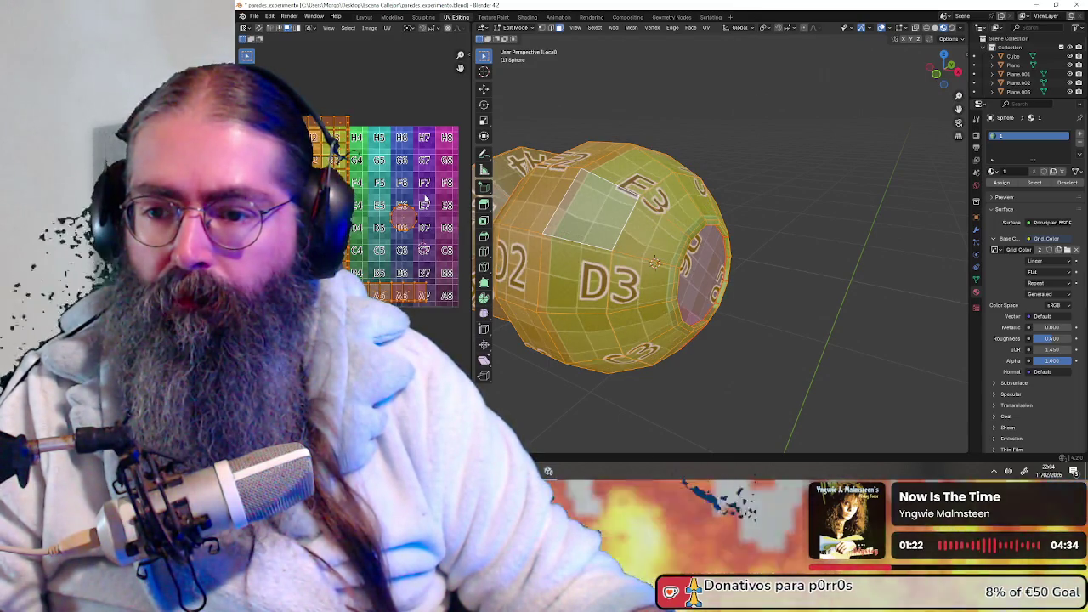
{"action": "middle_click_drag", "start_coordinate": [393, 182], "coordinate": [374, 181]}
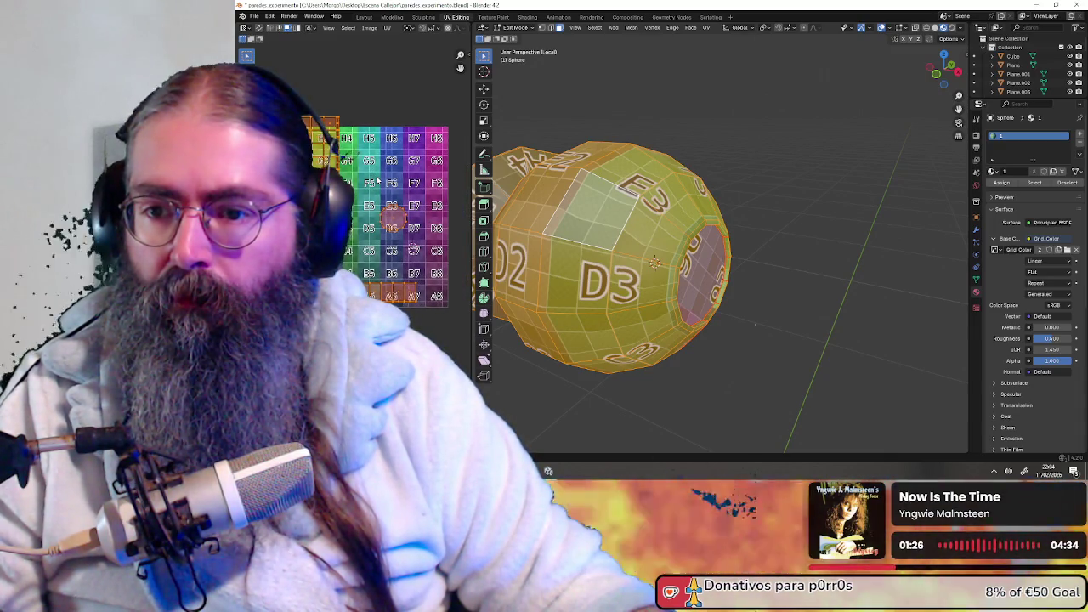
{"action": "left_click", "coordinate": [387, 28]}
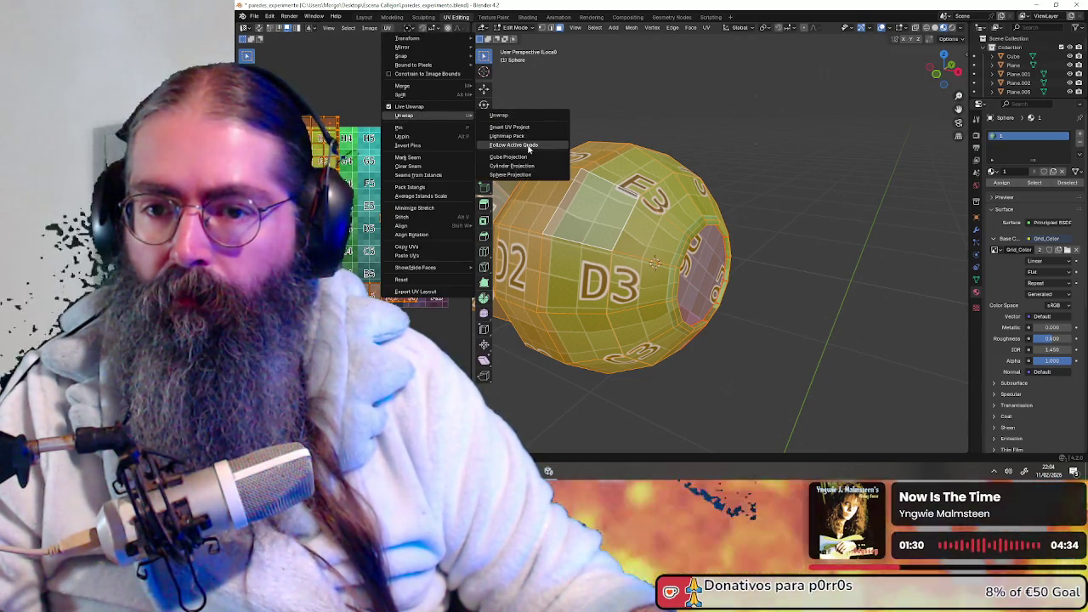
{"action": "left_click", "coordinate": [429, 187]}
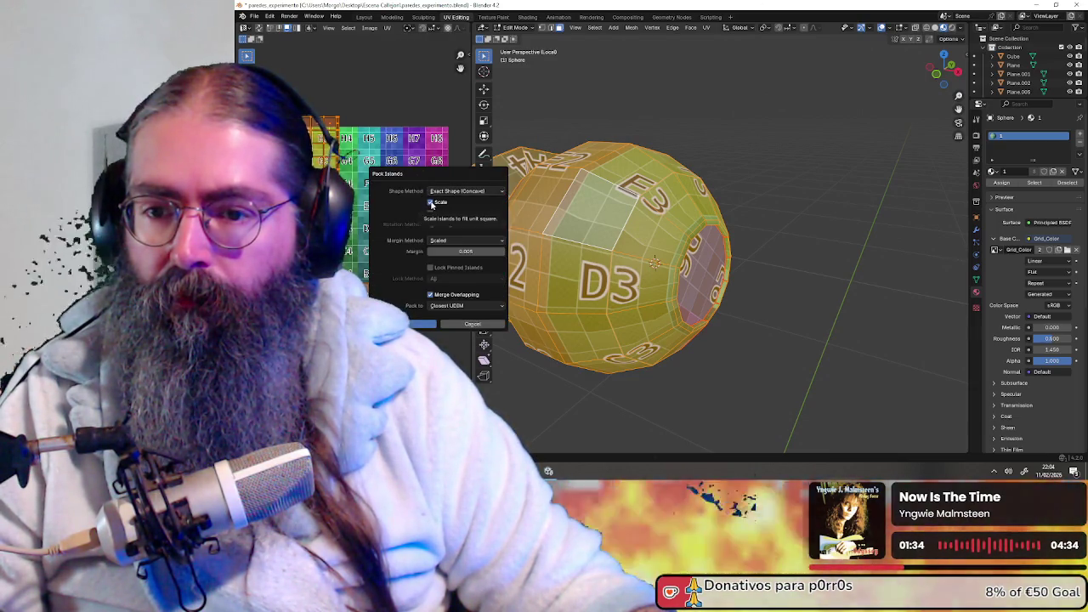
{"action": "left_click", "coordinate": [466, 307]}
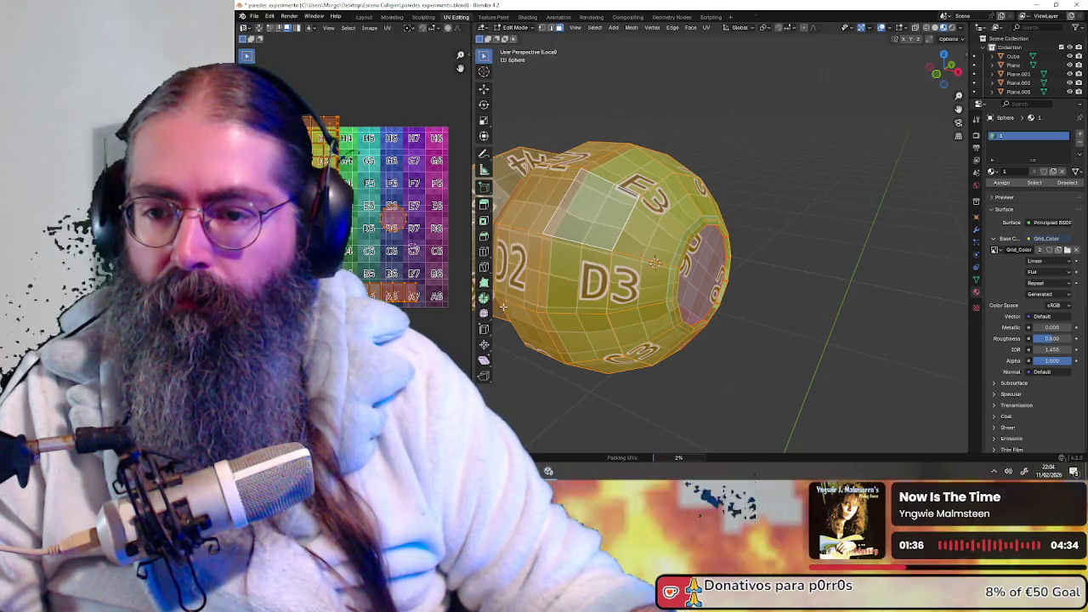
{"action": "mouse_move", "coordinate": [653, 262]}
{"action": "middle_mouse_down"}
{"action": "mouse_move", "coordinate": [660, 243]}
{"action": "mouse_move", "coordinate": [594, 253]}
{"action": "mouse_move", "coordinate": [603, 299]}
{"action": "mouse_move", "coordinate": [596, 234]}
{"action": "mouse_move", "coordinate": [664, 185]}
{"action": "mouse_move", "coordinate": [720, 228]}
{"action": "middle_mouse_up"}
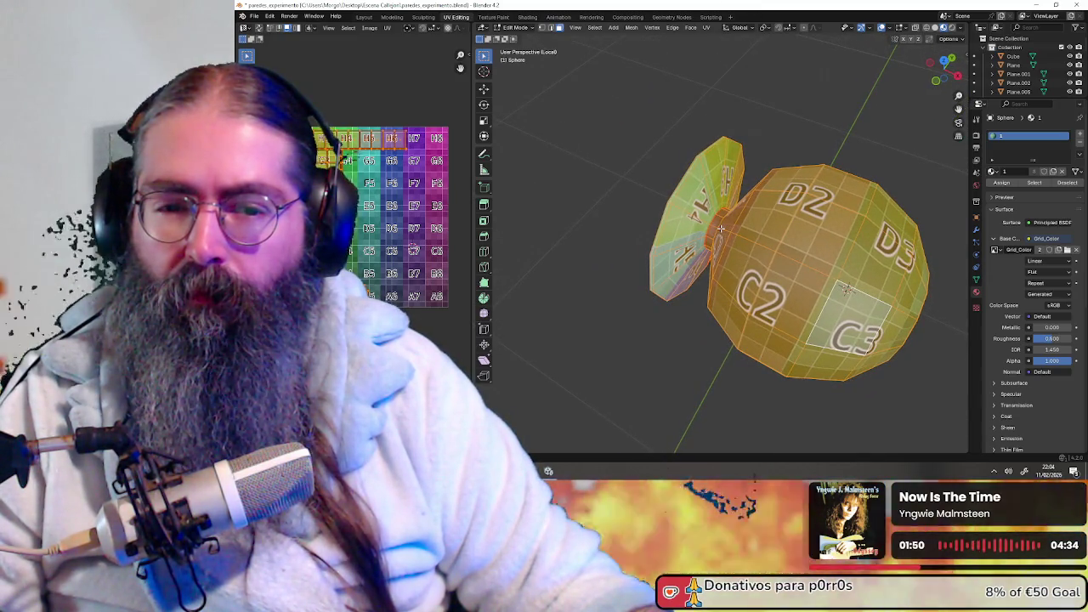
- Select the knob's disc piece and unwrap it with Cube Projection
{"action": "key", "text": "shift+l"}
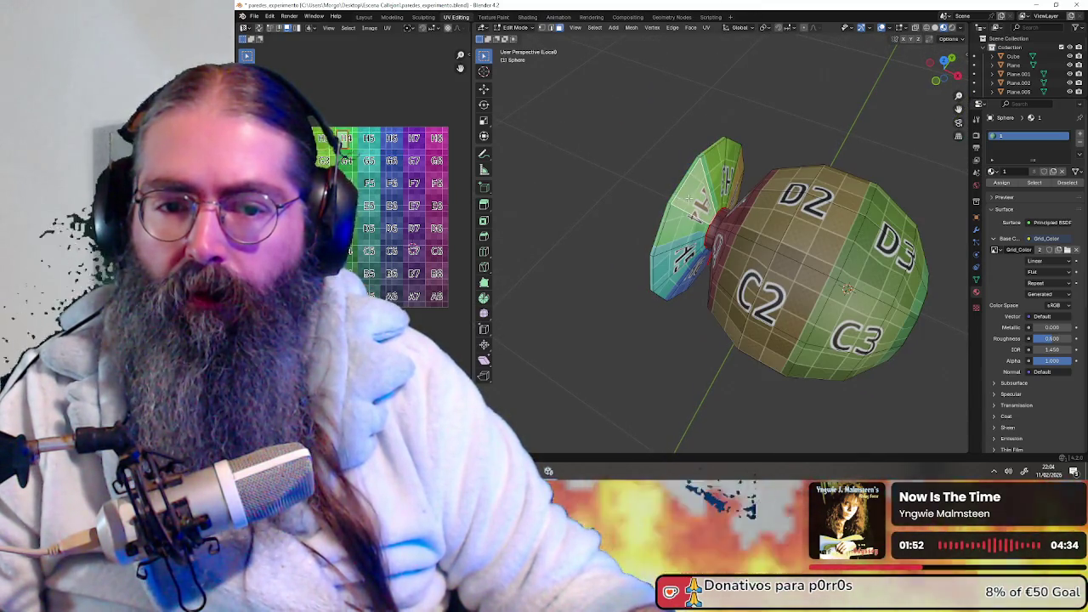
{"action": "middle_click_drag", "start_coordinate": [681, 221], "coordinate": [707, 213]}
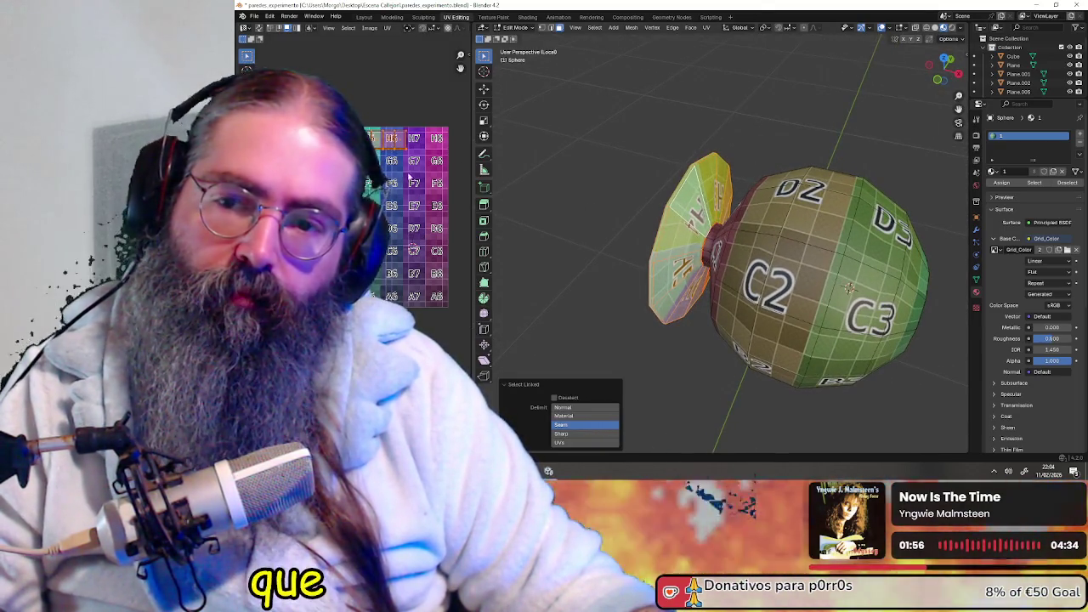
{"action": "key", "text": "u"}
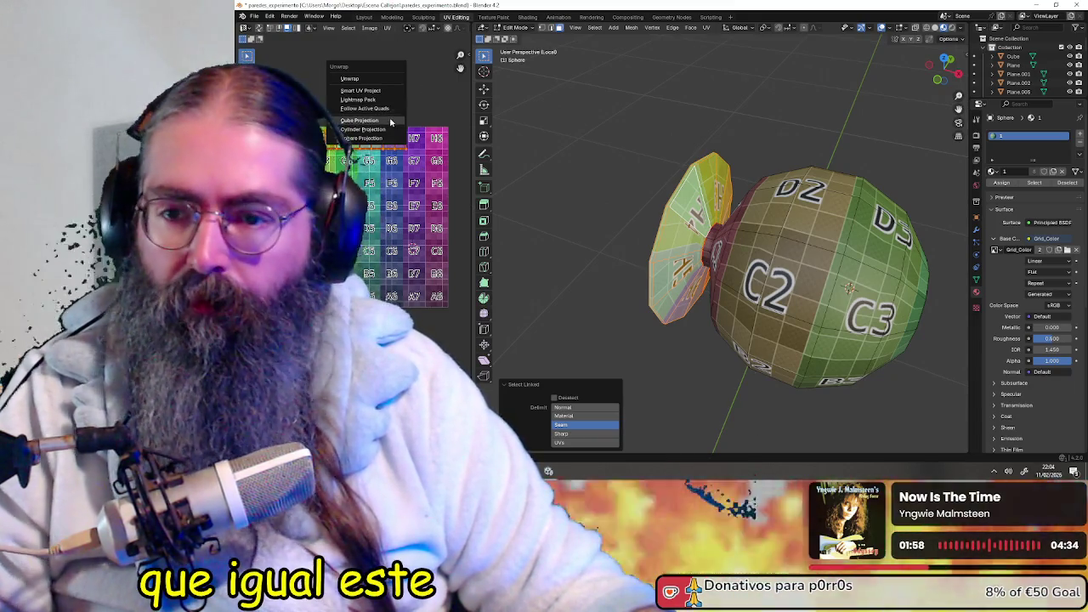
{"action": "left_click", "coordinate": [379, 120]}
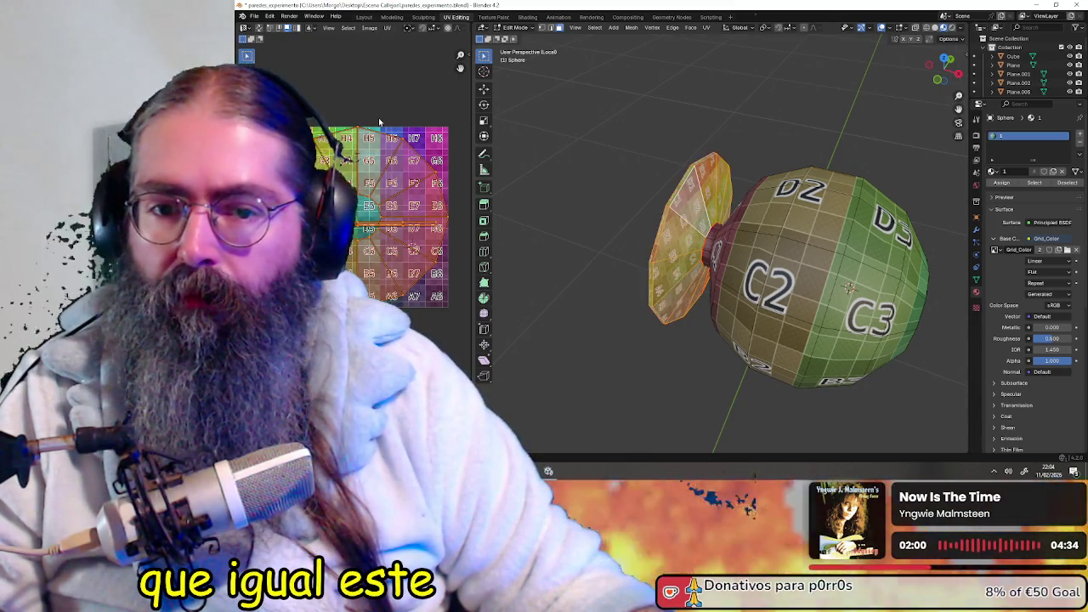
{"action": "mouse_move", "coordinate": [680, 212]}
{"action": "middle_mouse_down"}
{"action": "mouse_move", "coordinate": [661, 220]}
{"action": "mouse_move", "coordinate": [697, 237]}
{"action": "middle_mouse_up"}
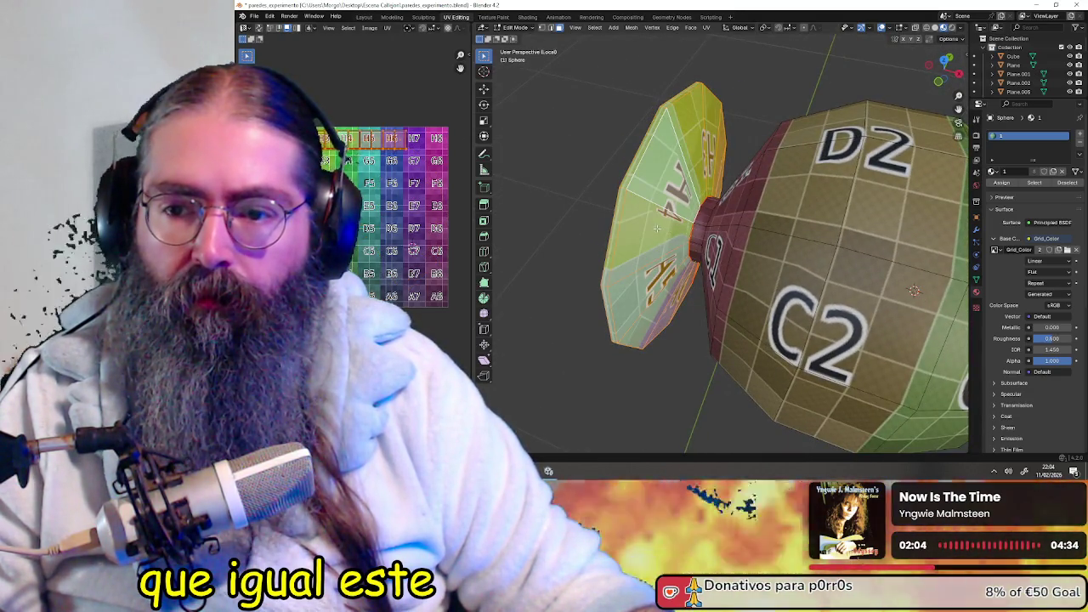
- Clear the selection and select the knob's bottom cap region up to its seams
{"action": "key", "text": "ctrl+l"}
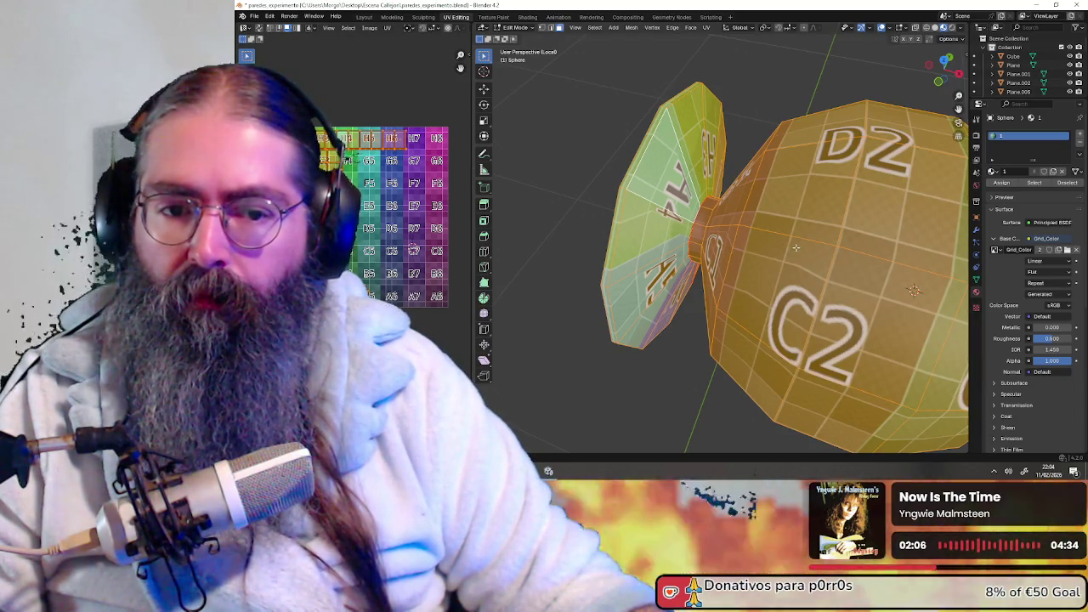
{"action": "key", "text": "alt+a"}
{"action": "mouse_move", "coordinate": [796, 248]}
{"action": "middle_mouse_down"}
{"action": "mouse_move", "coordinate": [819, 355]}
{"action": "mouse_move", "coordinate": [745, 246]}
{"action": "middle_mouse_up"}
{"action": "key", "text": "l"}
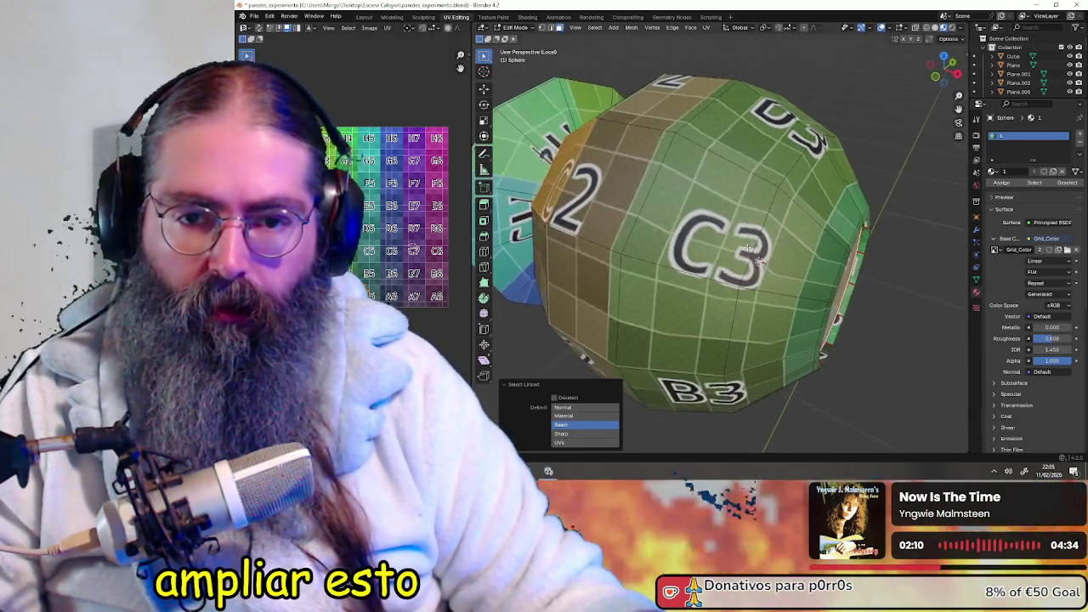
{"action": "scroll", "coordinate": [746, 249], "scroll_direction": "down", "scroll_amount": 3}
{"action": "scroll", "coordinate": [731, 263], "scroll_direction": "down", "scroll_amount": 1}
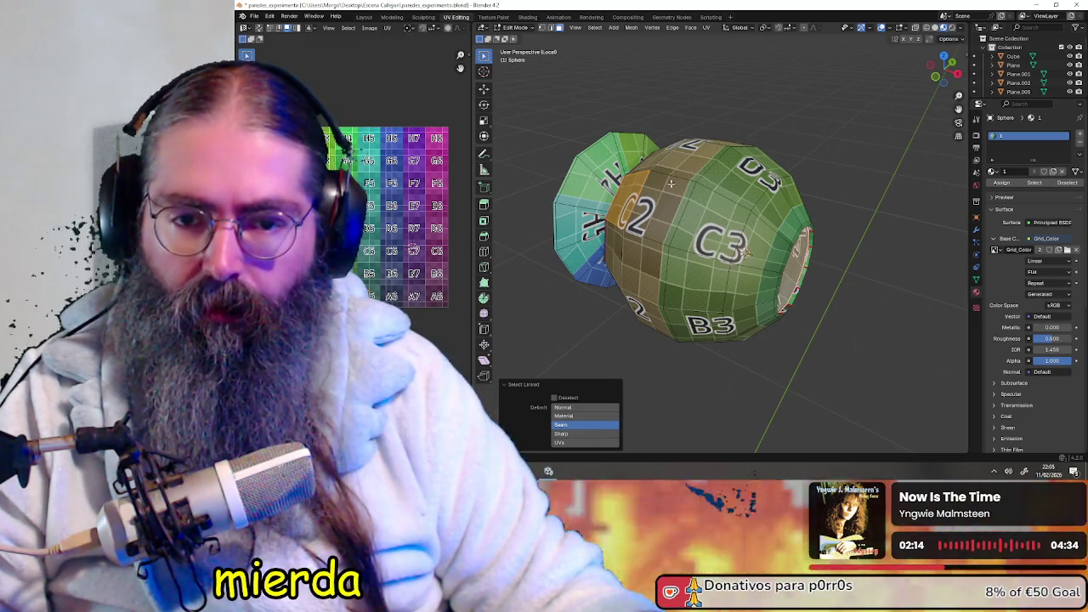
- Select only the disc piece up to its seams and view it edge-on
{"action": "key", "text": "ctrl+l"}
{"action": "mouse_move", "coordinate": [696, 207]}
{"action": "middle_mouse_down"}
{"action": "mouse_move", "coordinate": [788, 248]}
{"action": "mouse_move", "coordinate": [693, 213]}
{"action": "middle_mouse_up"}
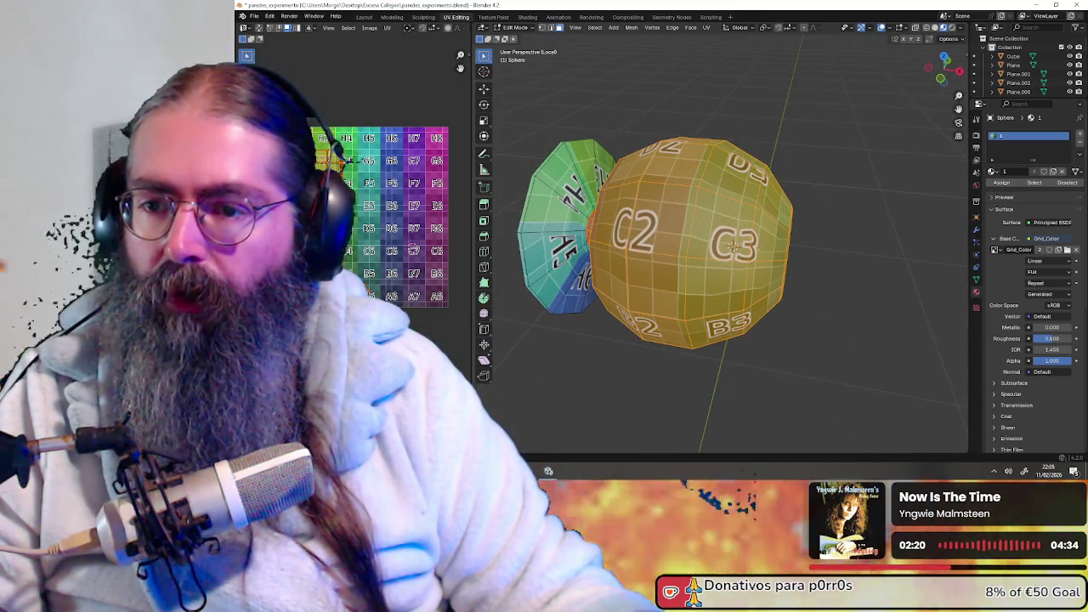
{"action": "mouse_move", "coordinate": [734, 247]}
{"action": "middle_mouse_down"}
{"action": "mouse_move", "coordinate": [713, 147]}
{"action": "mouse_move", "coordinate": [699, 181]}
{"action": "middle_mouse_up"}
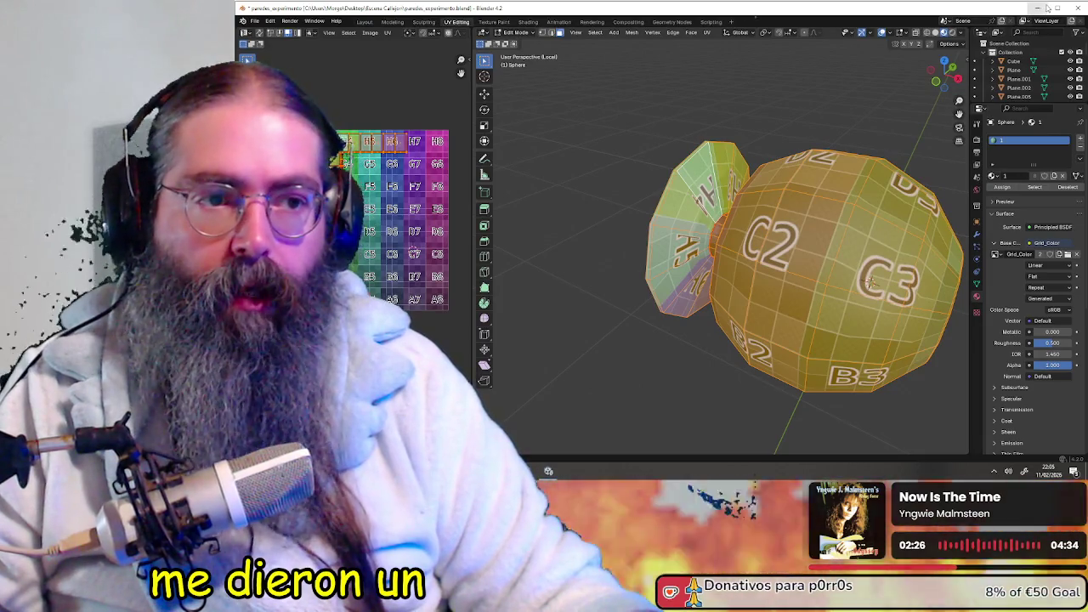
{"action": "key", "text": "alt+a"}
{"action": "key", "text": "l"}
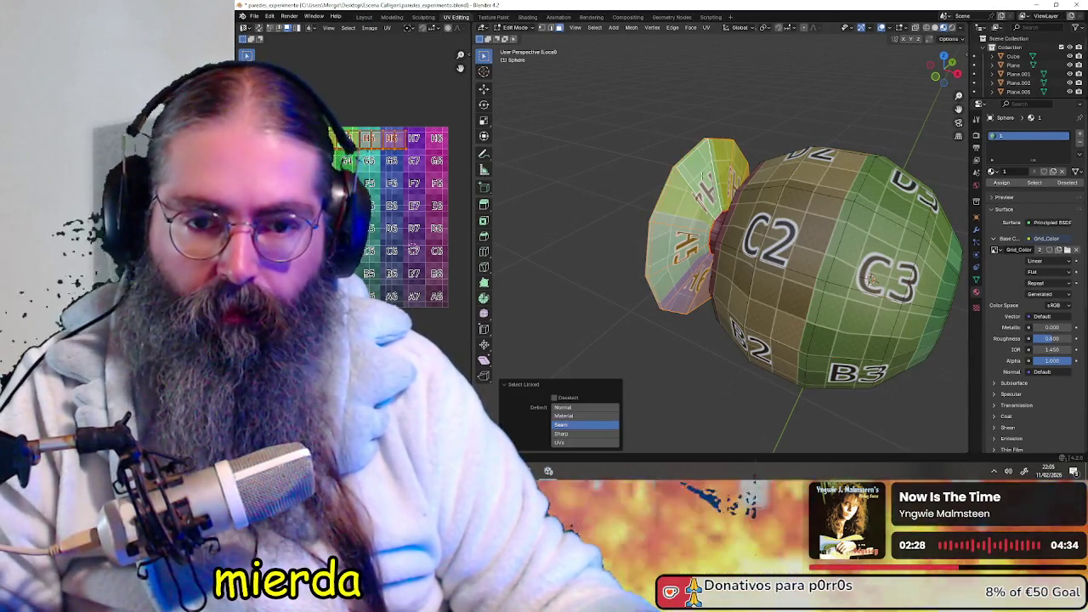
{"action": "mouse_move", "coordinate": [704, 176]}
{"action": "middle_mouse_down"}
{"action": "mouse_move", "coordinate": [758, 184]}
{"action": "mouse_move", "coordinate": [753, 215]}
{"action": "mouse_move", "coordinate": [544, 10]}
{"action": "middle_mouse_up"}
{"action": "scroll", "coordinate": [757, 184], "scroll_direction": "up", "scroll_amount": 3}
{"action": "left_click", "coordinate": [551, 28]}
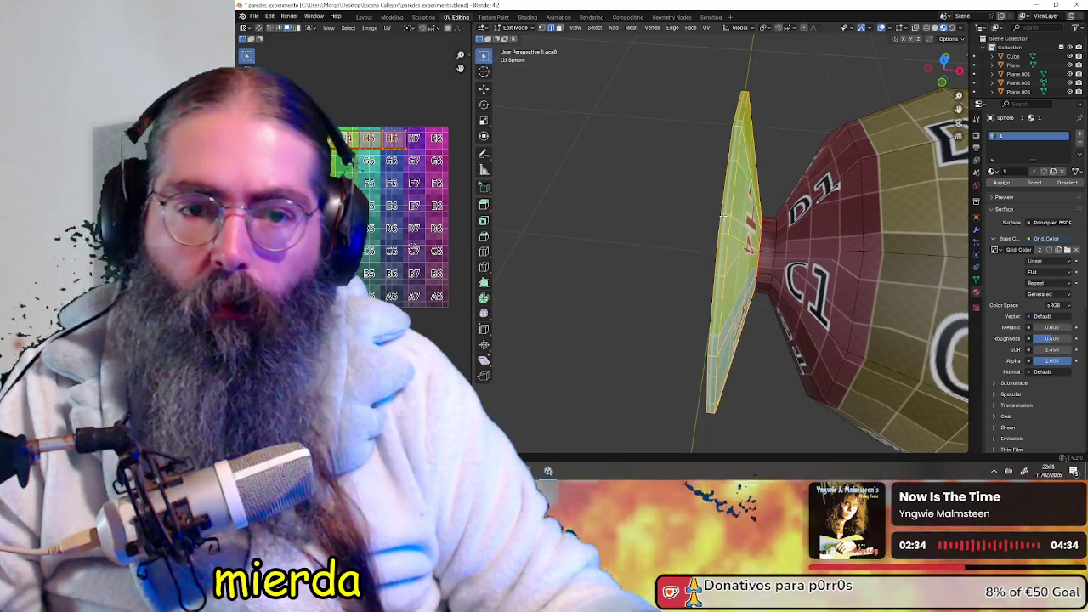
- Switch to Edge select mode and examine the disc's rim and inner face
{"action": "left_click", "coordinate": [721, 231]}
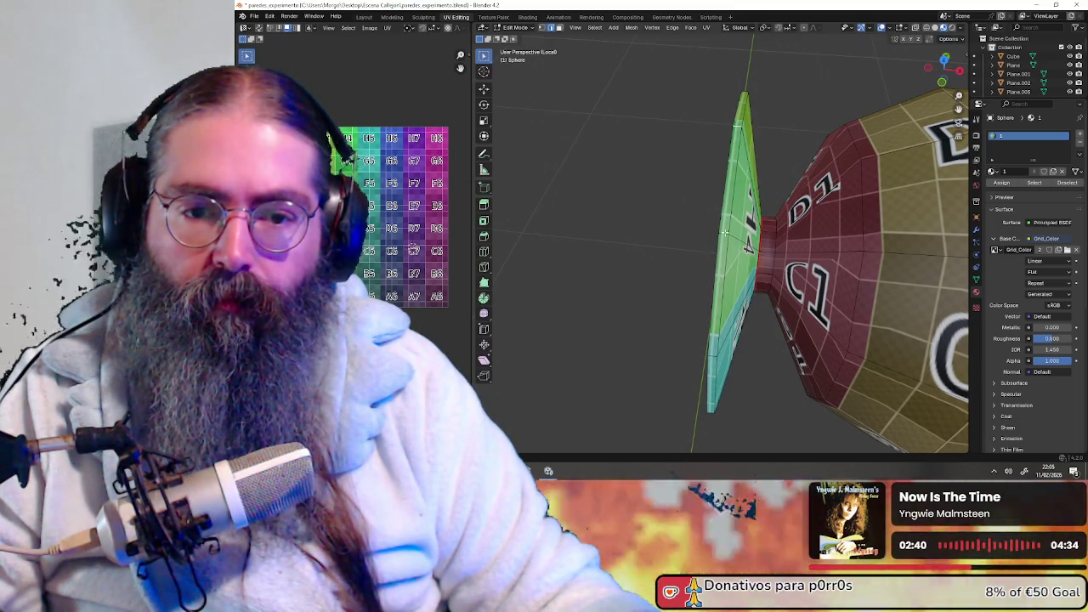
{"action": "middle_click_drag", "start_coordinate": [724, 233], "coordinate": [746, 200]}
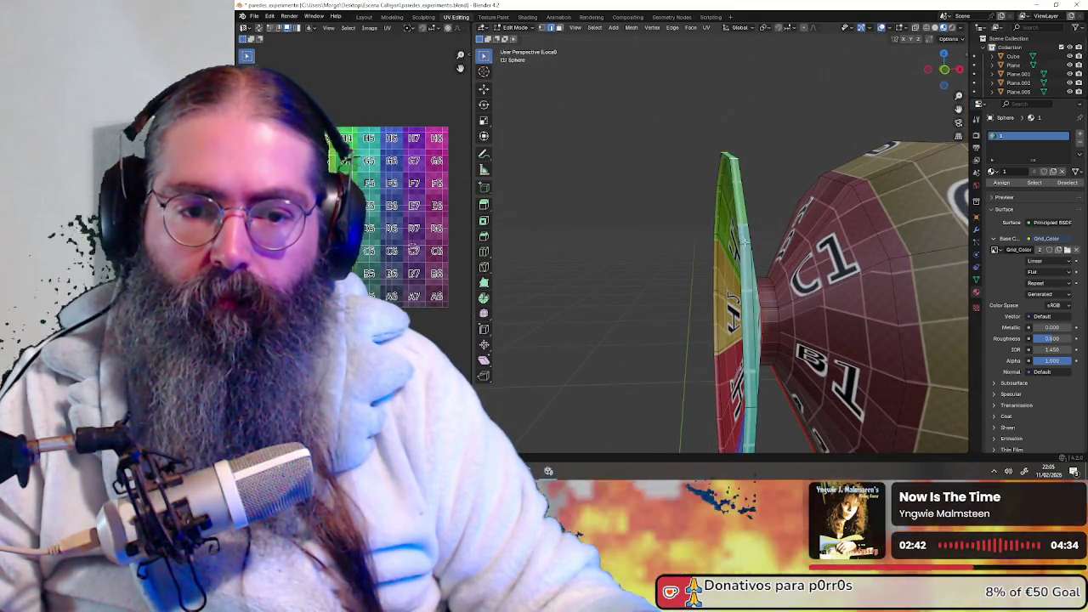
{"action": "middle_click_drag", "start_coordinate": [746, 245], "coordinate": [747, 269]}
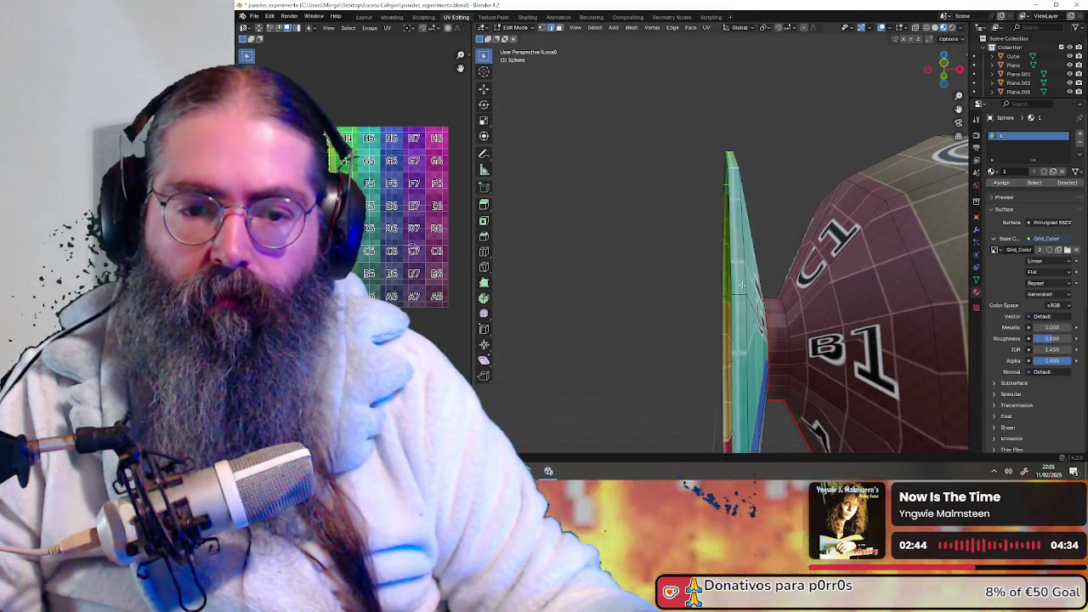
{"action": "middle_click_drag", "start_coordinate": [742, 366], "coordinate": [776, 336]}
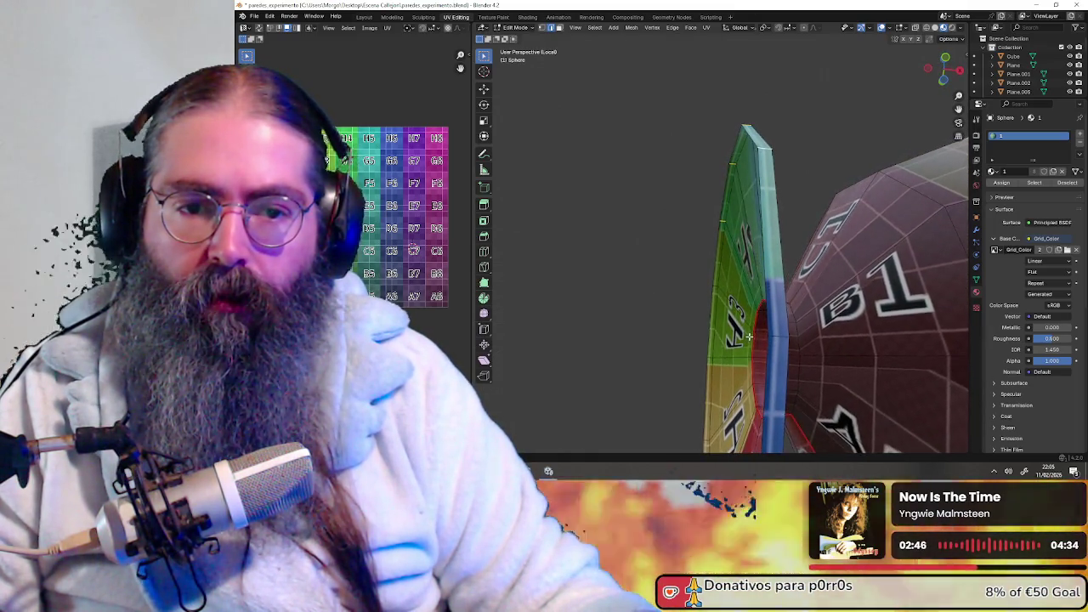
{"action": "mouse_move", "coordinate": [786, 392]}
{"action": "middle_mouse_down"}
{"action": "mouse_move", "coordinate": [731, 350]}
{"action": "mouse_move", "coordinate": [763, 347]}
{"action": "mouse_move", "coordinate": [753, 418]}
{"action": "middle_mouse_up"}
{"action": "middle_click_drag", "start_coordinate": [762, 342], "coordinate": [707, 210]}
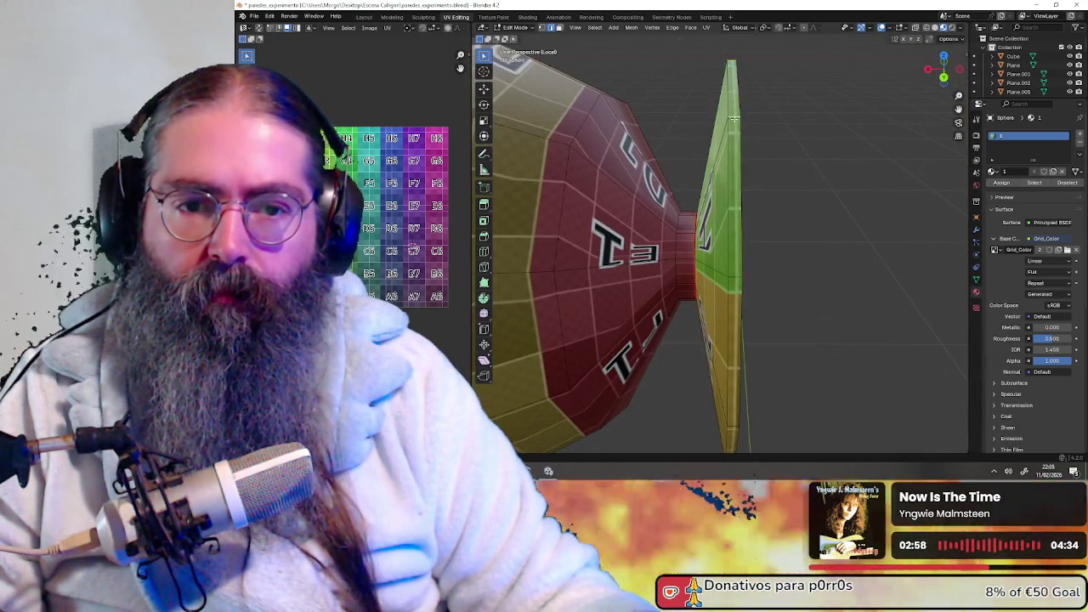
{"action": "scroll", "coordinate": [734, 118], "scroll_direction": "down", "scroll_amount": 2, "text": "shift"}
{"action": "scroll", "coordinate": [731, 127], "scroll_direction": "down", "scroll_amount": 2, "text": "shift"}
{"action": "scroll", "coordinate": [726, 136], "scroll_direction": "down", "scroll_amount": 2, "text": "shift"}
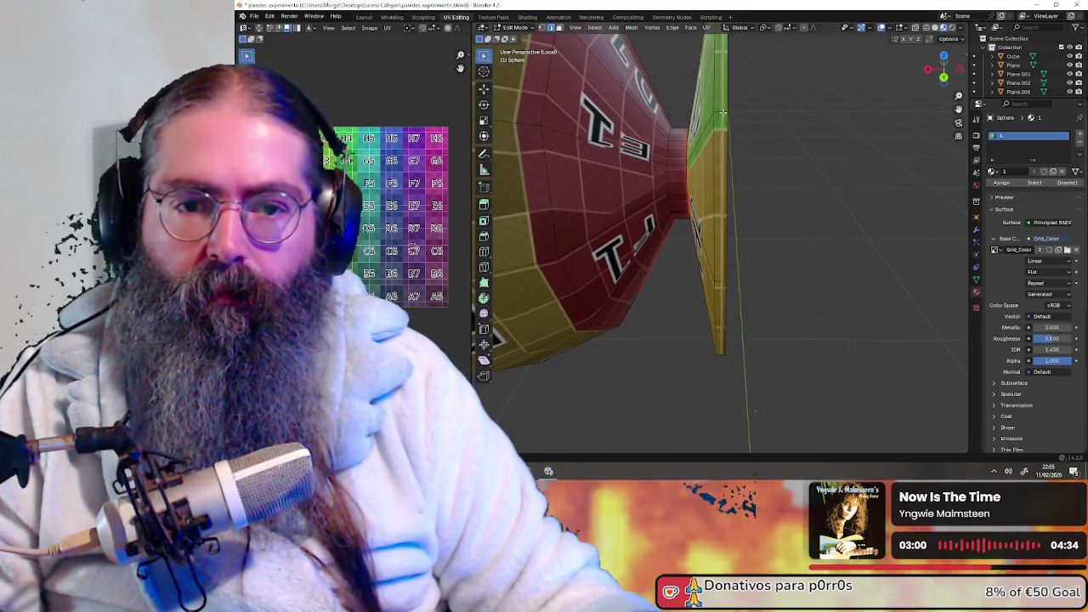
- Pick an edge on the disc's rim and check it from the other side
{"action": "left_click", "coordinate": [723, 113]}
{"action": "mouse_move", "coordinate": [719, 301]}
{"action": "middle_mouse_down"}
{"action": "mouse_move", "coordinate": [748, 259]}
{"action": "mouse_move", "coordinate": [733, 325]}
{"action": "middle_mouse_up"}
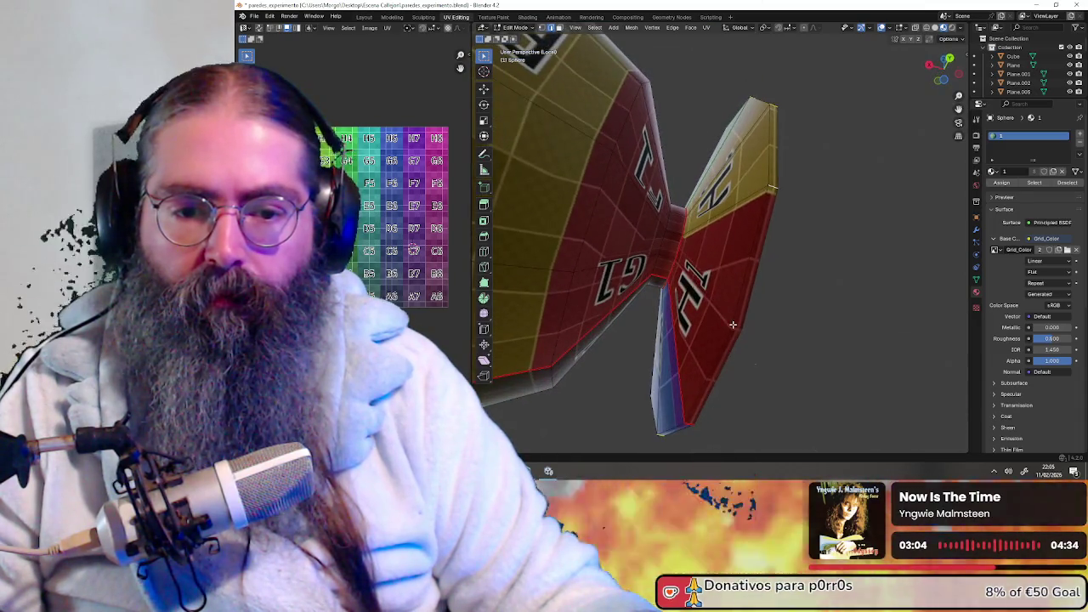
{"action": "mouse_move", "coordinate": [690, 423]}
{"action": "middle_mouse_down"}
{"action": "mouse_move", "coordinate": [748, 210]}
{"action": "mouse_move", "coordinate": [678, 209]}
{"action": "mouse_move", "coordinate": [699, 156]}
{"action": "mouse_move", "coordinate": [728, 236]}
{"action": "mouse_move", "coordinate": [716, 239]}
{"action": "middle_mouse_up"}
{"action": "scroll", "coordinate": [678, 209], "scroll_direction": "up", "scroll_amount": 3}
{"action": "scroll", "coordinate": [679, 210], "scroll_direction": "down", "scroll_amount": 5}
{"action": "scroll", "coordinate": [699, 155], "scroll_direction": "up", "scroll_amount": 5}
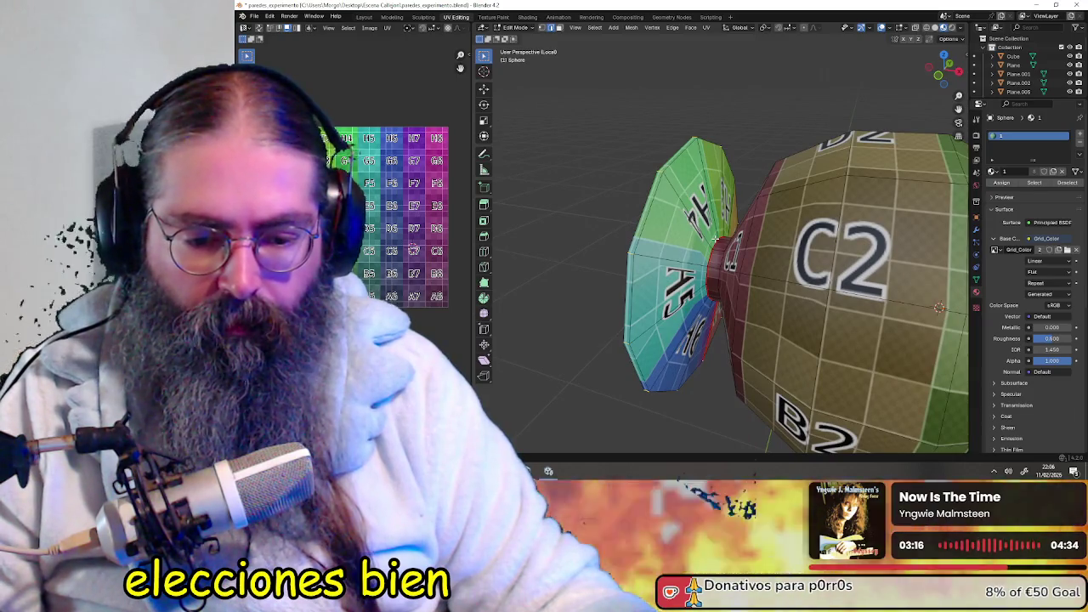
{"action": "right_click", "coordinate": [630, 254]}
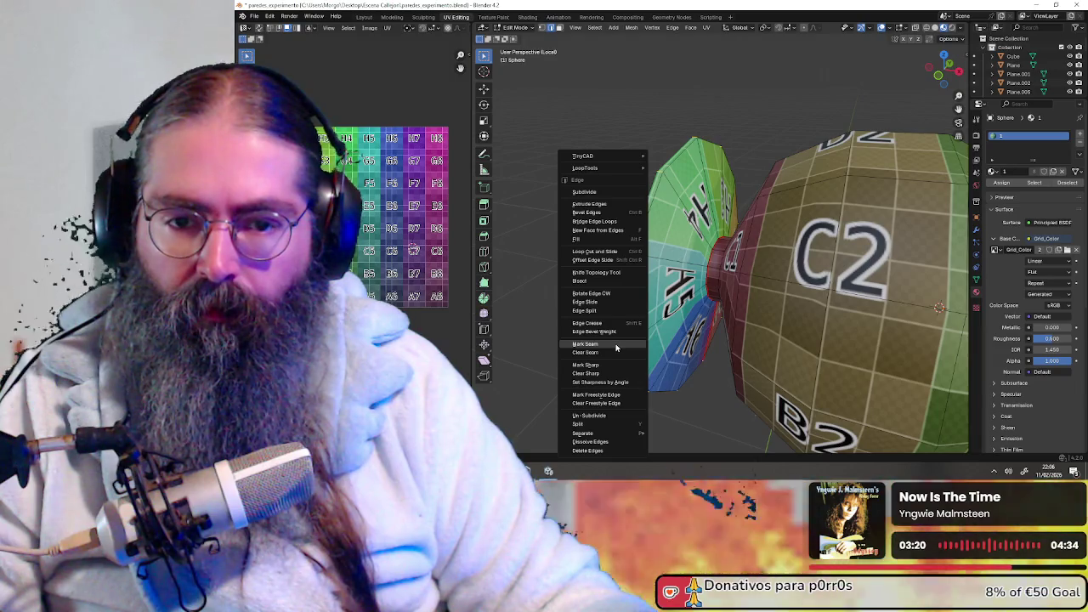
- Mark the picked rim edge as a seam and select the disc's island up to its seams
{"action": "left_click", "coordinate": [616, 344]}
{"action": "middle_click_drag", "start_coordinate": [643, 326], "coordinate": [648, 305]}
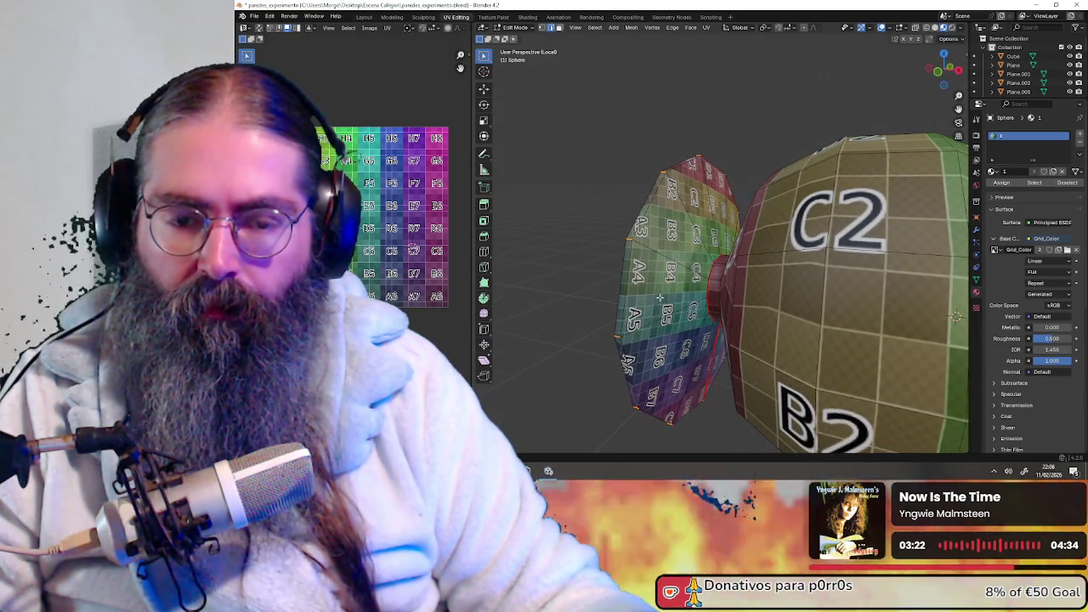
{"action": "key", "text": "ctrl+l"}
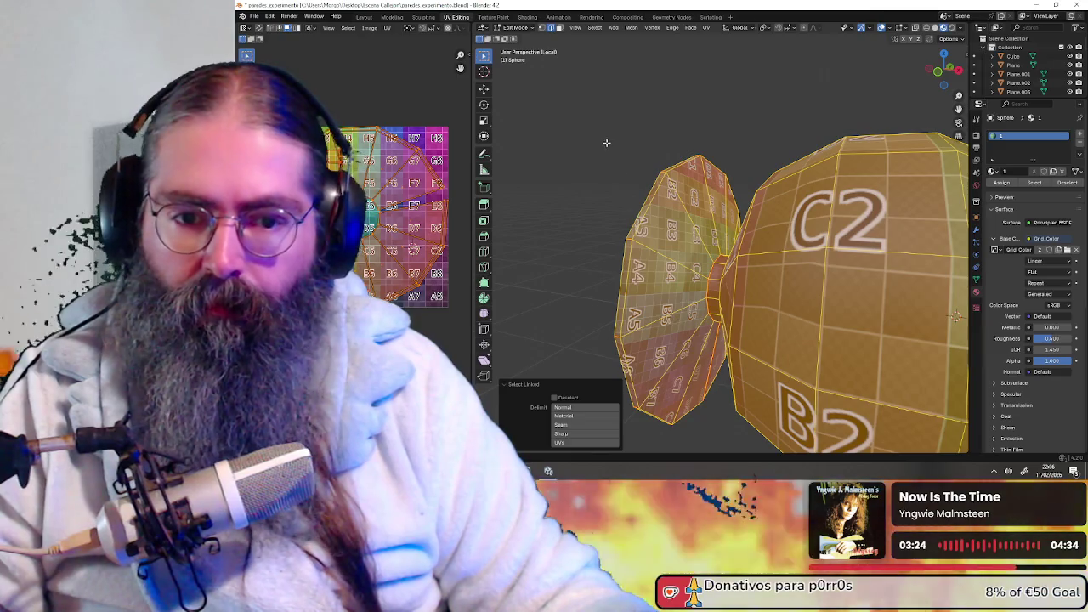
{"action": "left_click", "coordinate": [606, 143]}
{"action": "left_click", "coordinate": [667, 174]}
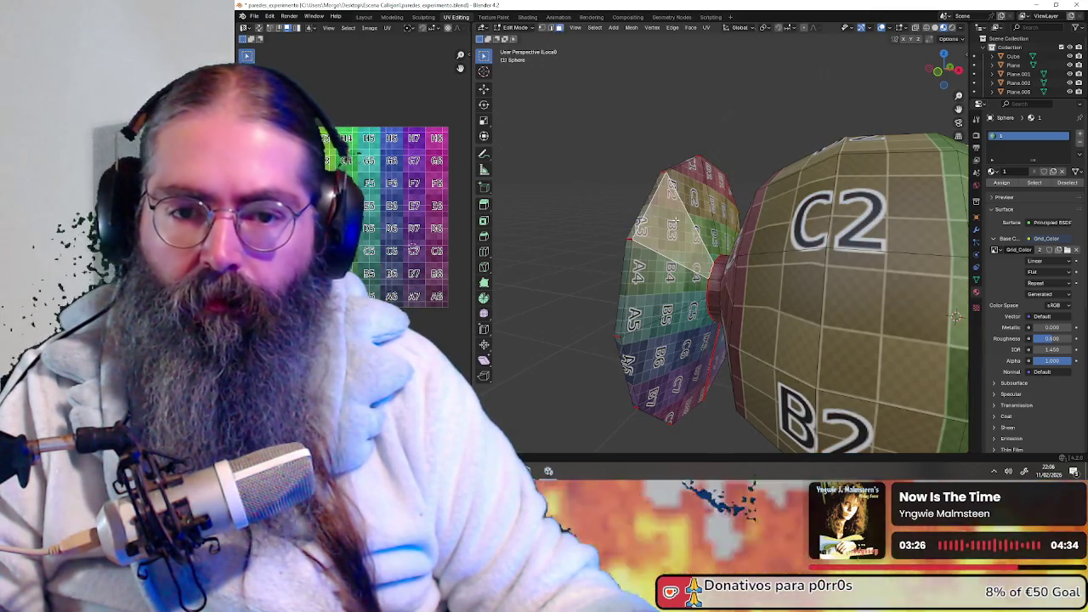
{"action": "key", "text": "ctrl+l"}
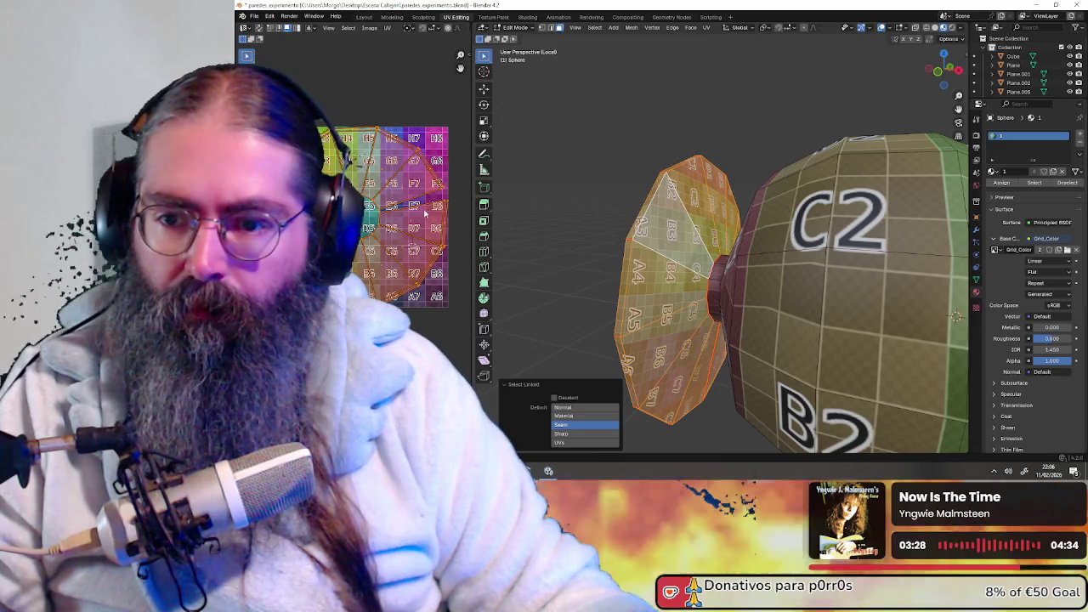
- Inspect the disc's new A3–B6 grid layout beside the sphere, then select the whole knob
{"action": "middle_click_drag", "start_coordinate": [752, 263], "coordinate": [664, 272]}
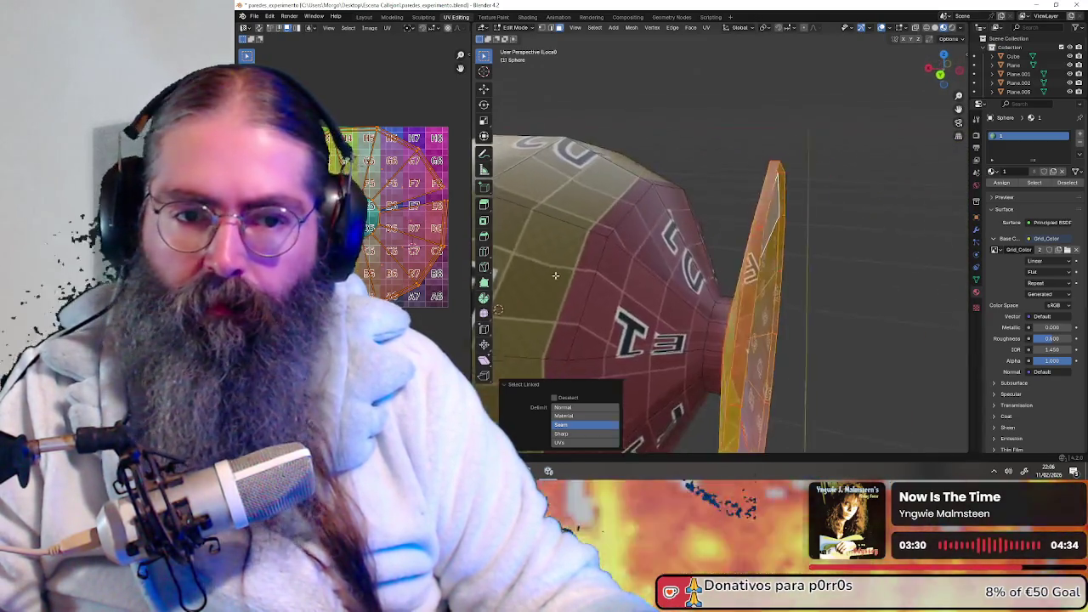
{"action": "scroll", "coordinate": [664, 272], "scroll_direction": "down", "scroll_amount": 4}
{"action": "mouse_move", "coordinate": [664, 272]}
{"action": "middle_mouse_down"}
{"action": "mouse_move", "coordinate": [657, 241]}
{"action": "mouse_move", "coordinate": [645, 258]}
{"action": "middle_mouse_up"}
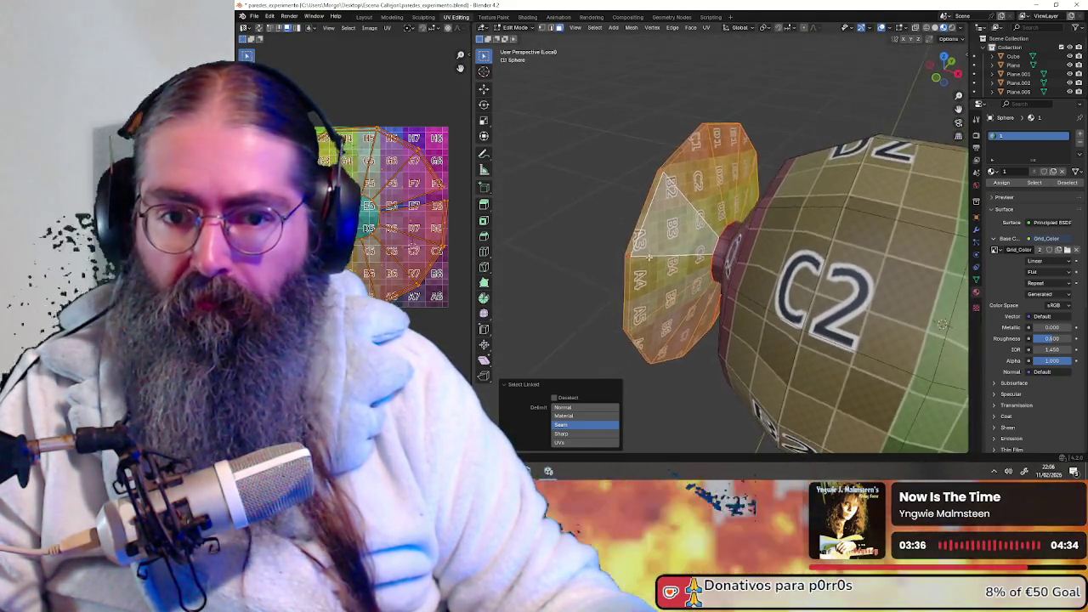
{"action": "scroll", "coordinate": [711, 257], "scroll_direction": "down", "scroll_amount": 3}
{"action": "middle_click_drag", "start_coordinate": [710, 257], "coordinate": [633, 276]}
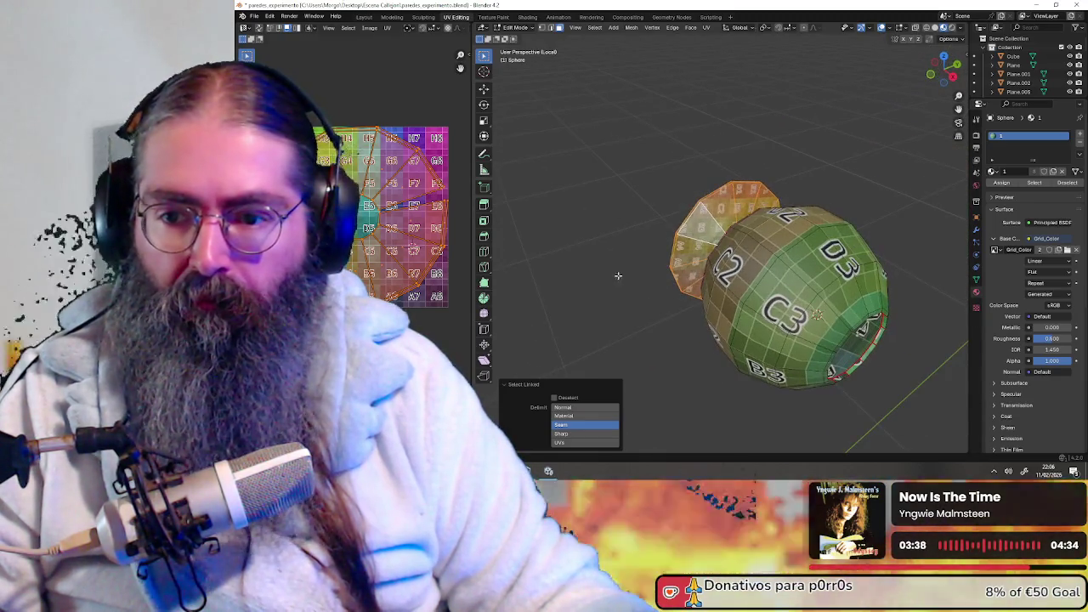
{"action": "key", "text": "a"}
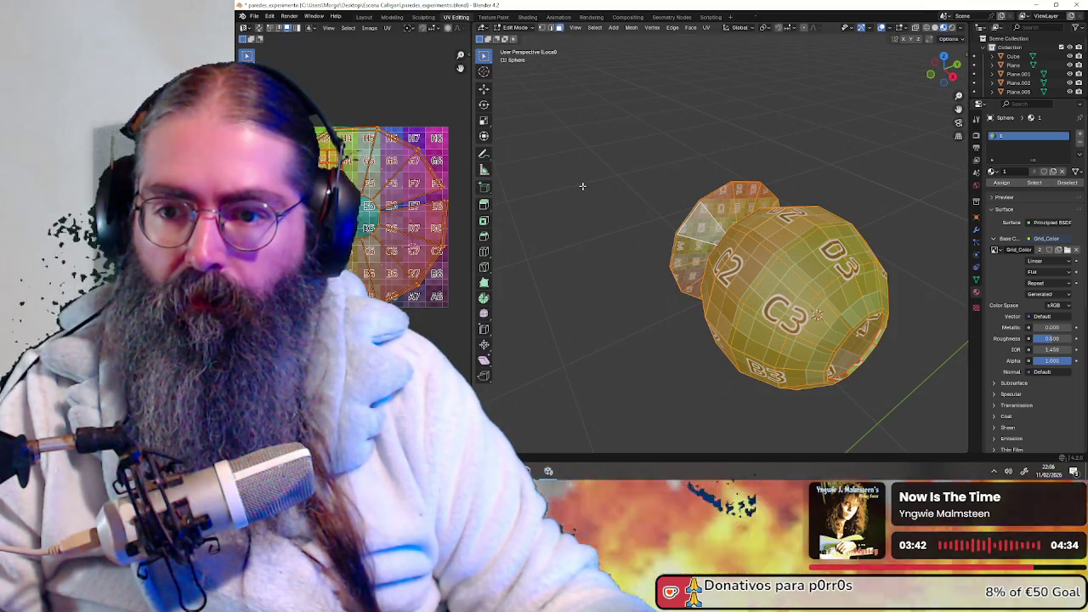
- Select the knob's seam-bounded cap island and average the UV island scales
{"action": "key", "text": "alt+a"}
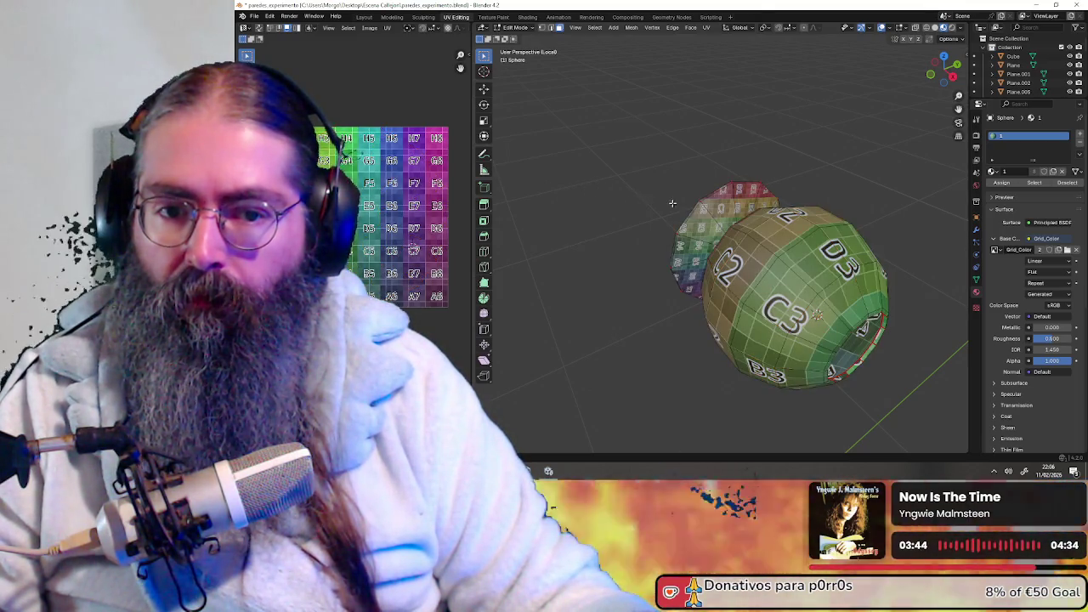
{"action": "key", "text": "a"}
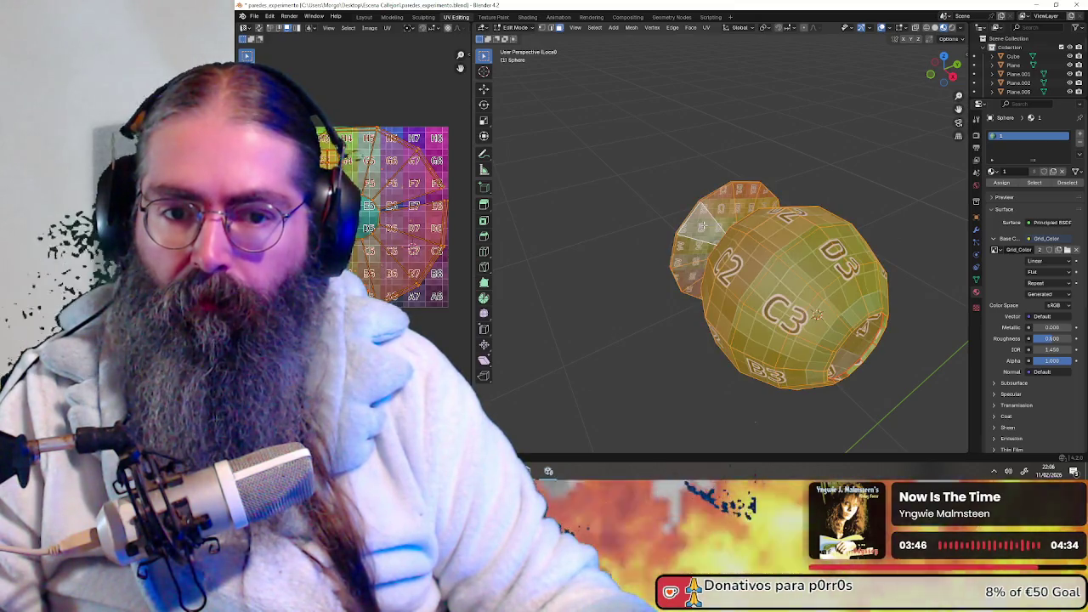
{"action": "key", "text": "alt+a"}
{"action": "key", "text": "l"}
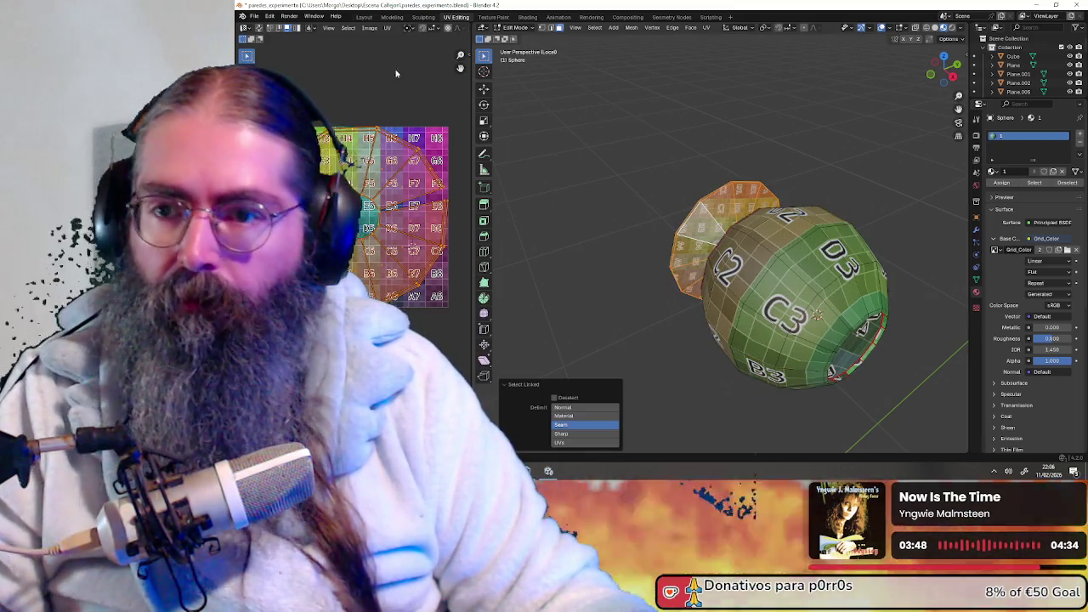
{"action": "left_click", "coordinate": [387, 27]}
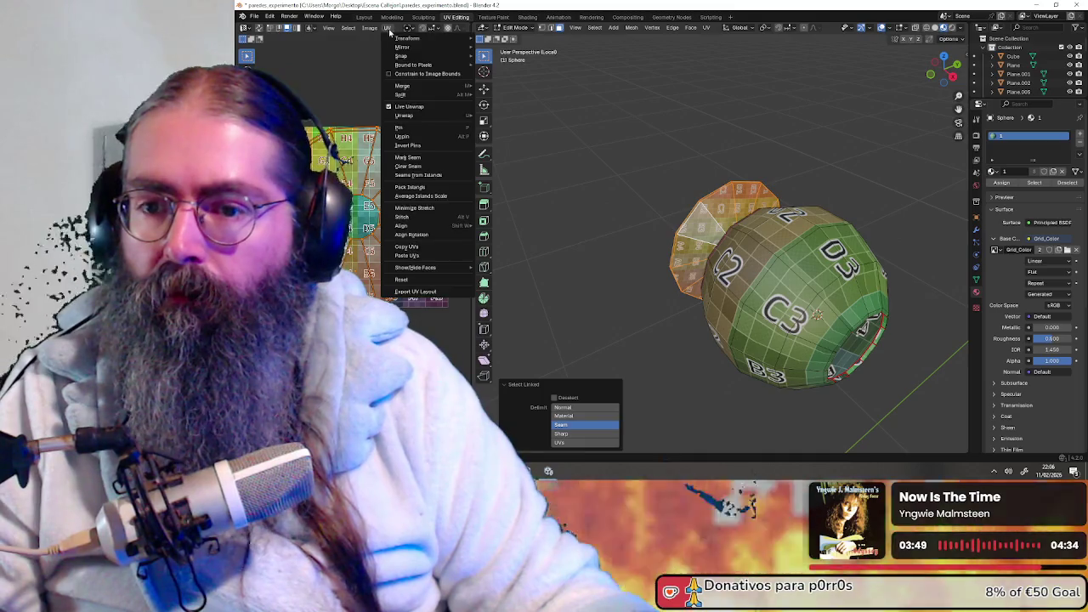
{"action": "left_click", "coordinate": [439, 196]}
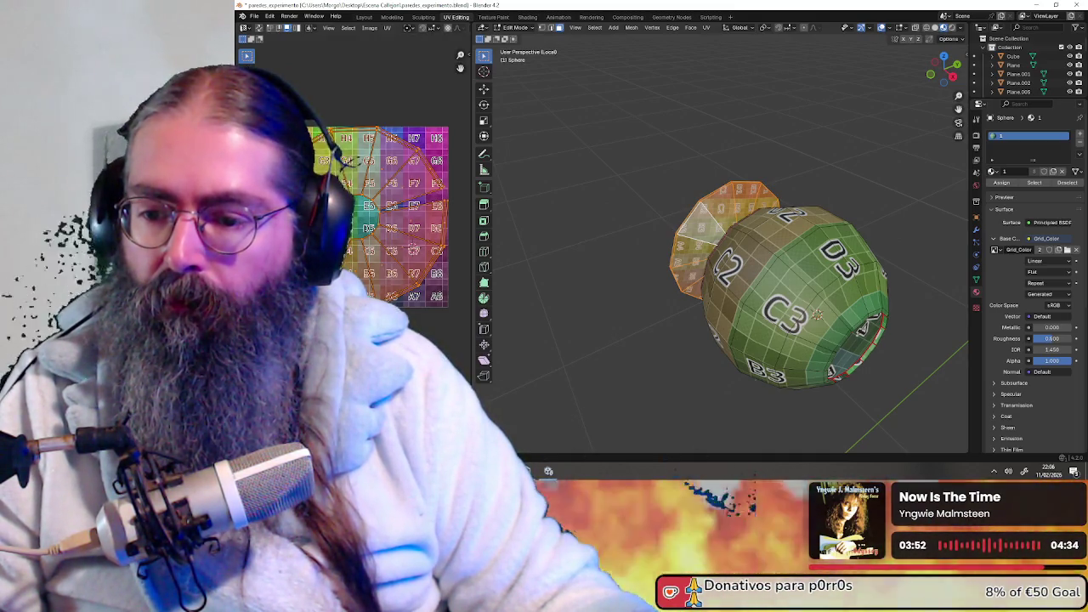
- Re-unwrap all of the knob's faces and average the island scales again
{"action": "key", "text": "a"}
{"action": "left_click", "coordinate": [387, 28]}
{"action": "left_click", "coordinate": [408, 60]}
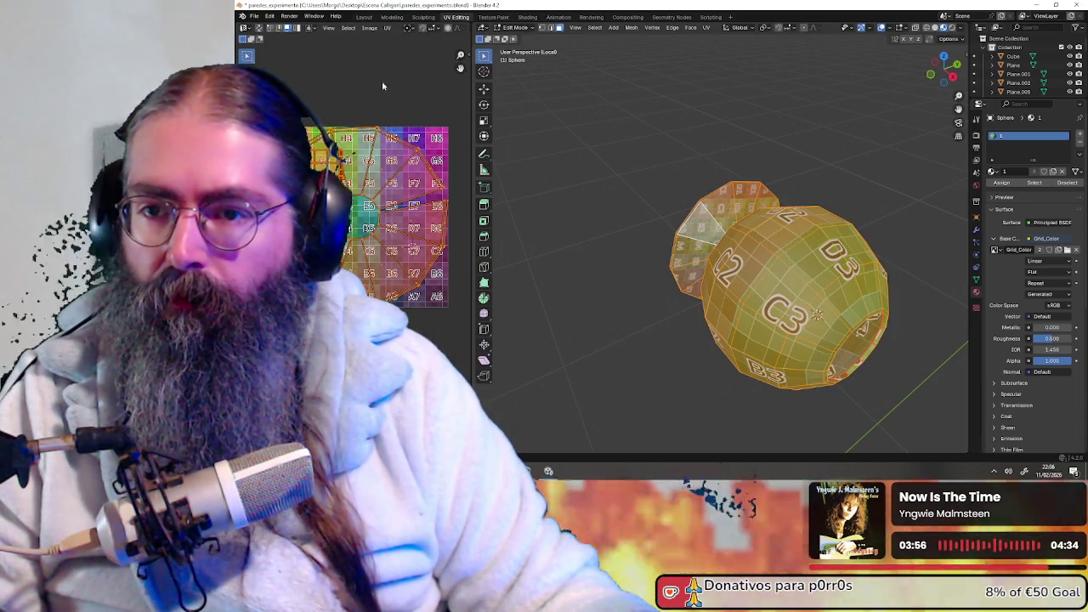
{"action": "left_click", "coordinate": [386, 28]}
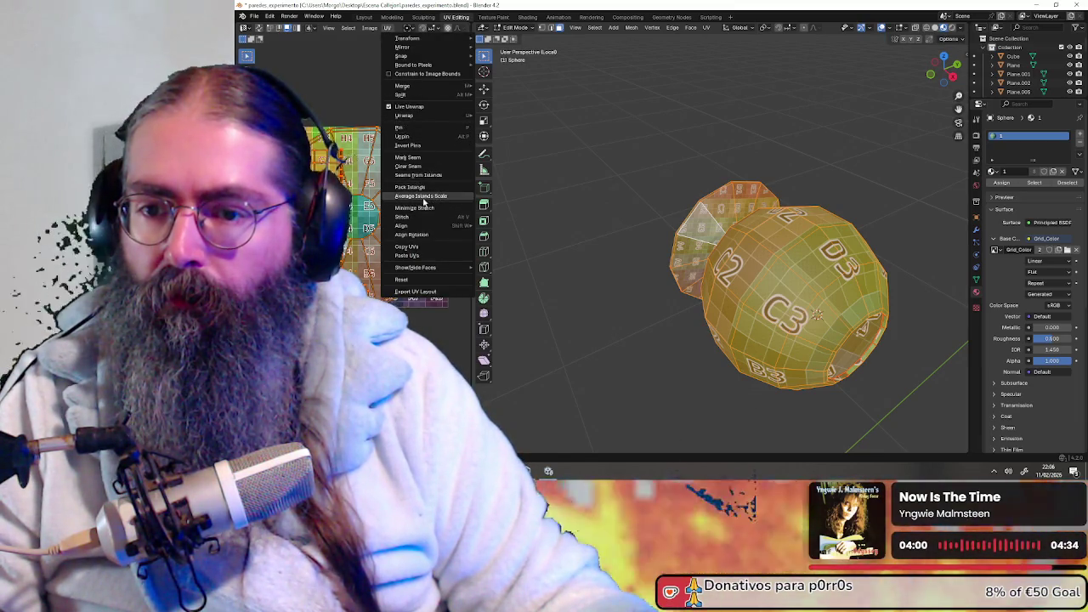
{"action": "left_click", "coordinate": [425, 198]}
- Click the sphere's UV island on the color grid and zoom in to inspect it
{"action": "scroll", "coordinate": [393, 211], "scroll_direction": "down", "scroll_amount": 3}
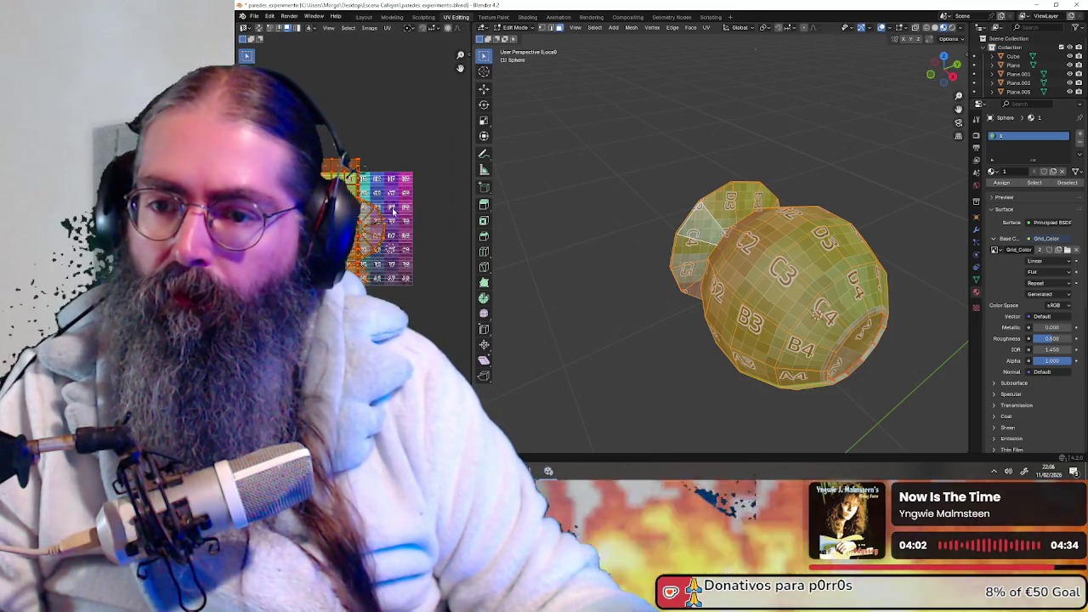
{"action": "scroll", "coordinate": [393, 222], "scroll_direction": "up", "scroll_amount": 1}
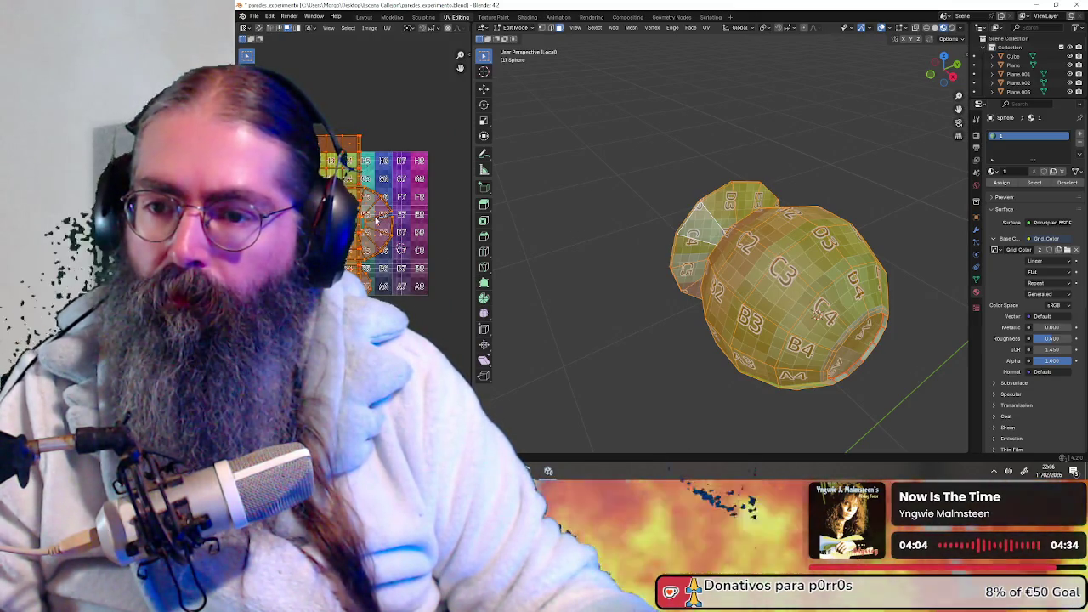
{"action": "scroll", "coordinate": [378, 158], "scroll_direction": "up", "scroll_amount": 1}
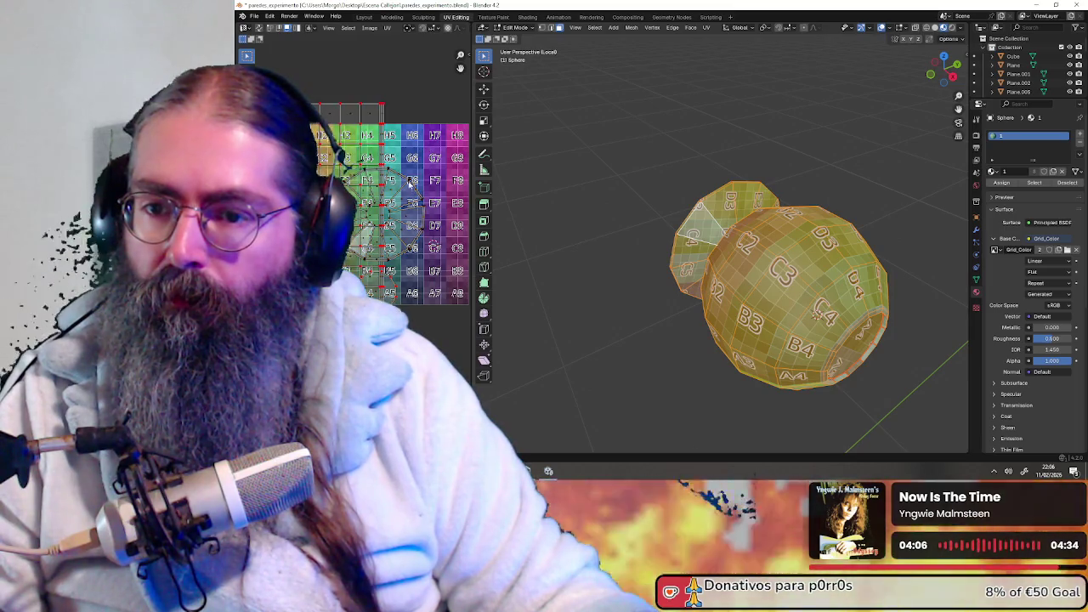
{"action": "scroll", "coordinate": [420, 195], "scroll_direction": "up", "scroll_amount": 1}
{"action": "scroll", "coordinate": [420, 196], "scroll_direction": "down", "scroll_amount": 2}
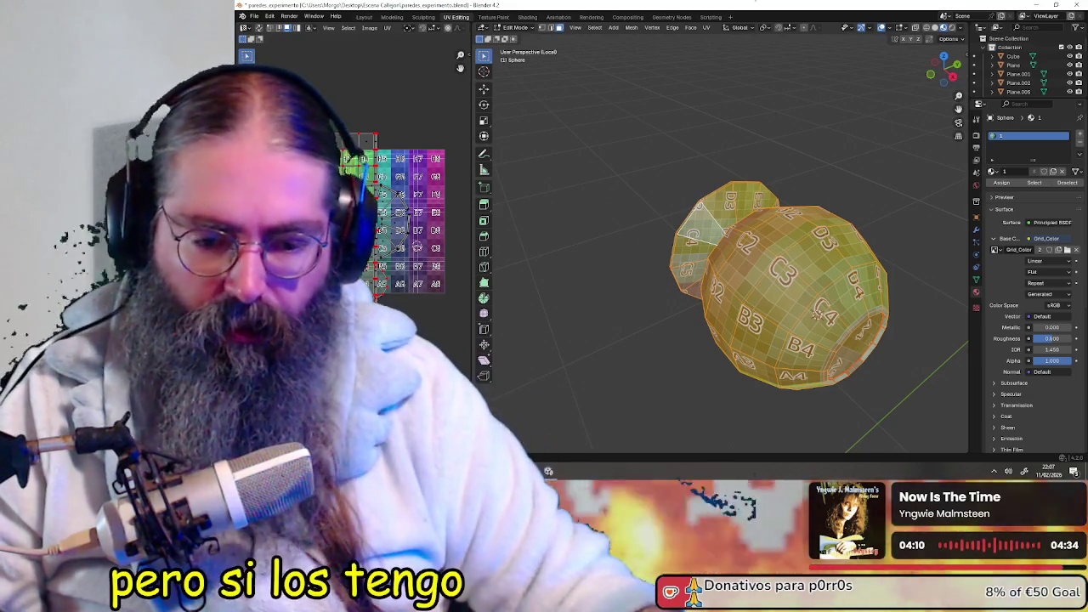
{"action": "left_click", "coordinate": [412, 242]}
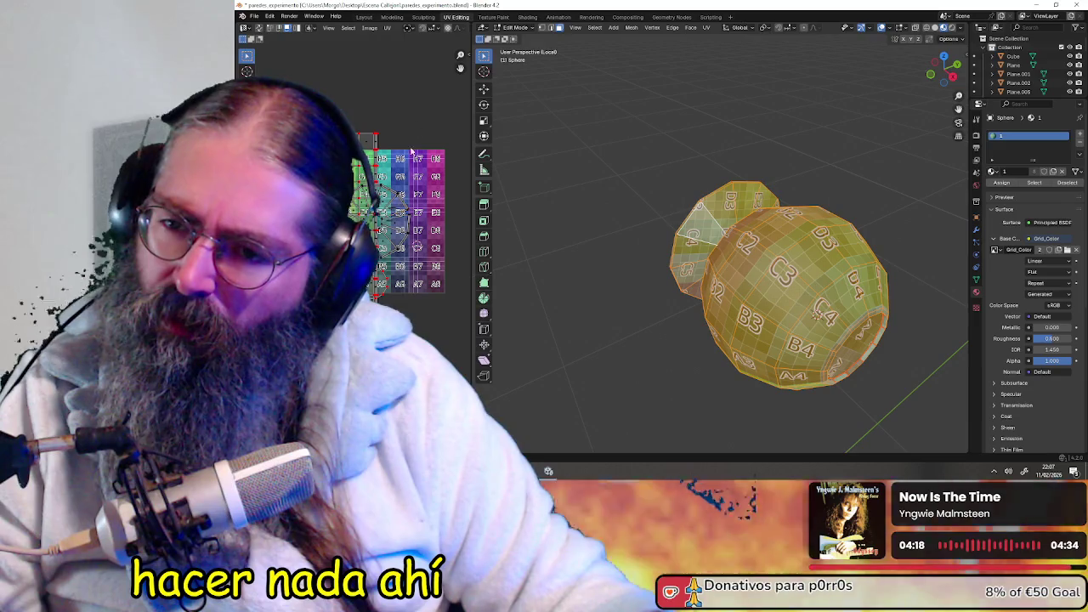
{"action": "scroll", "coordinate": [415, 194], "scroll_direction": "up", "scroll_amount": 2}
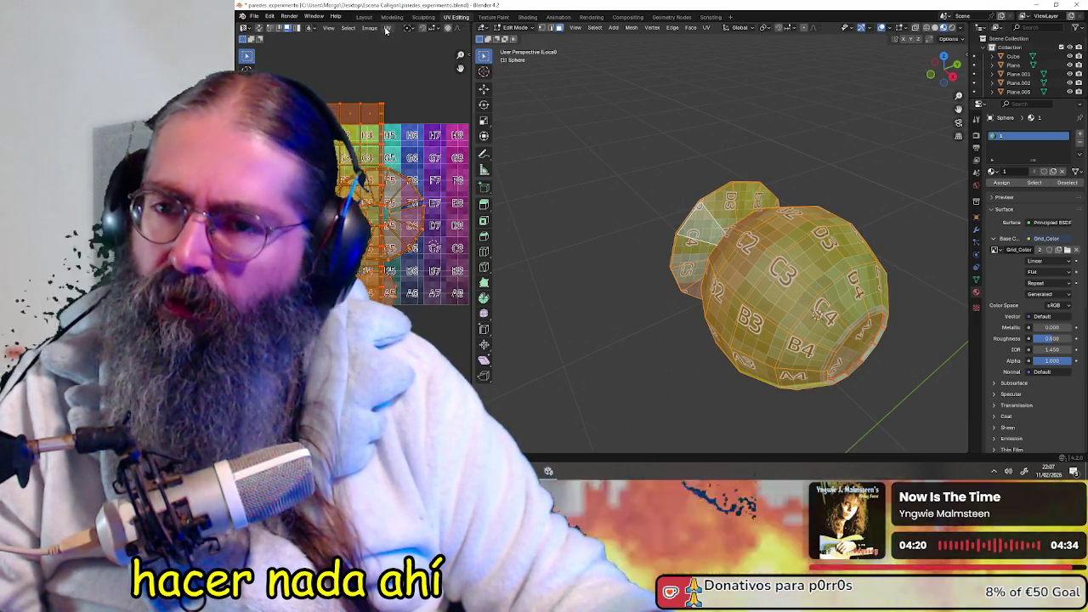
- Pack the knob's selected UV islands
{"action": "left_click", "coordinate": [386, 28]}
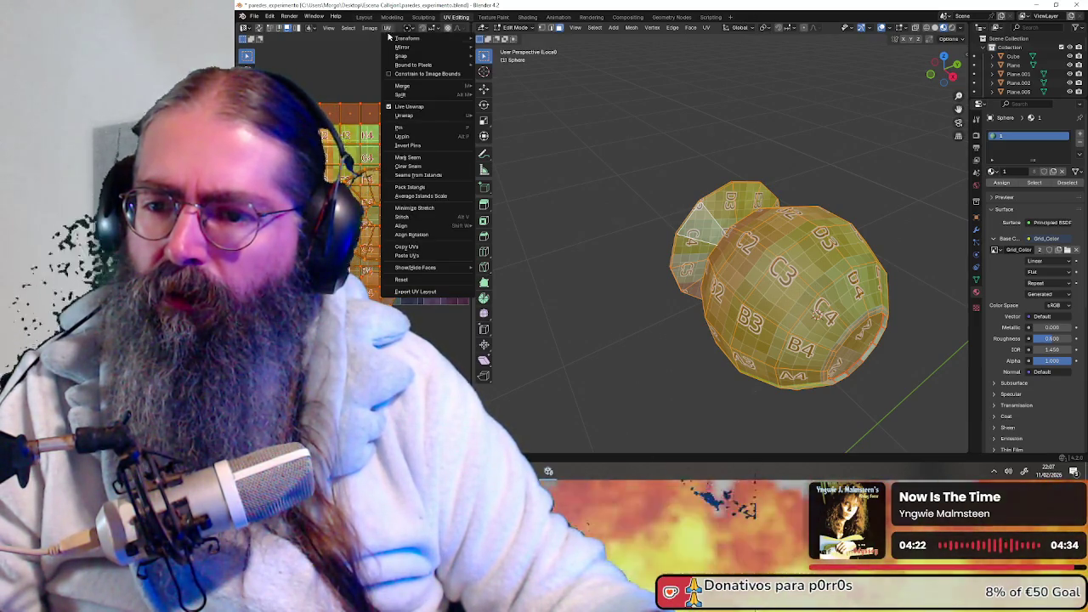
{"action": "left_click", "coordinate": [442, 186]}
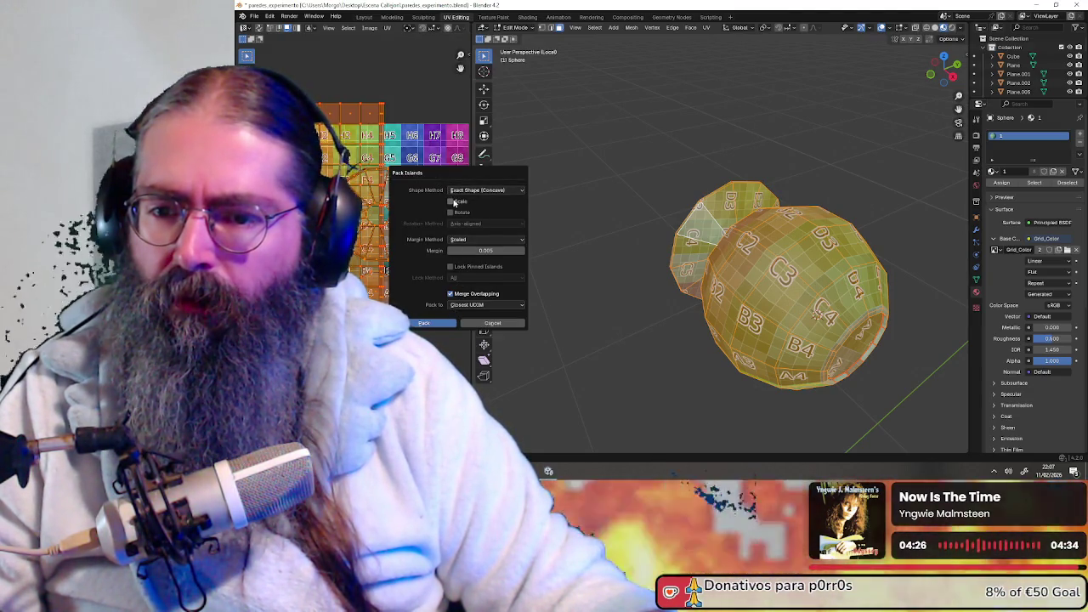
{"action": "left_click", "coordinate": [436, 323]}
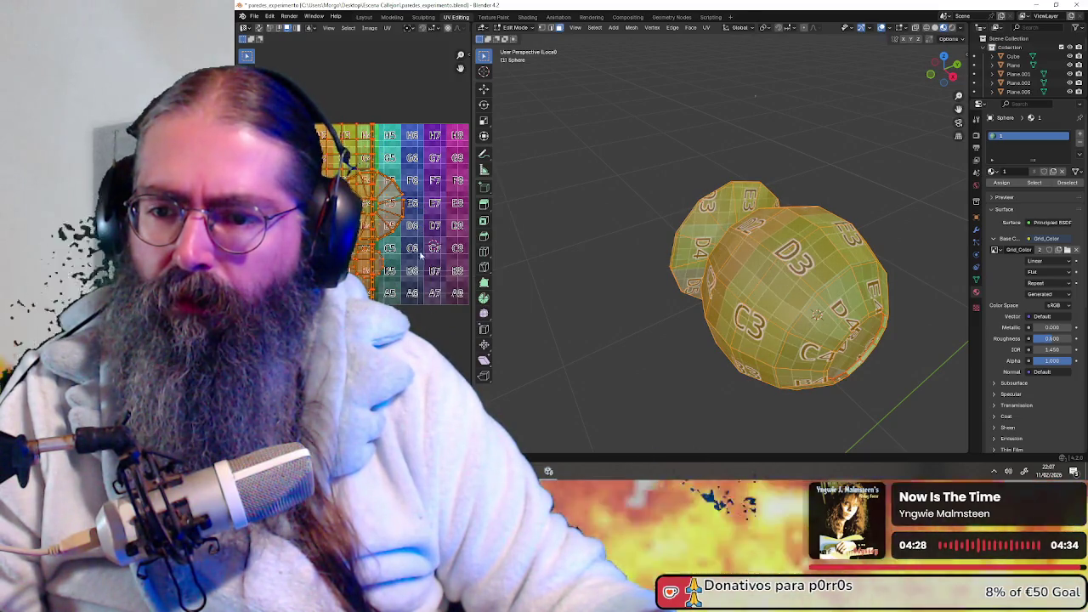
- Reselect the knob's UV islands and repack them with Scale enabled
{"action": "left_click", "coordinate": [420, 255]}
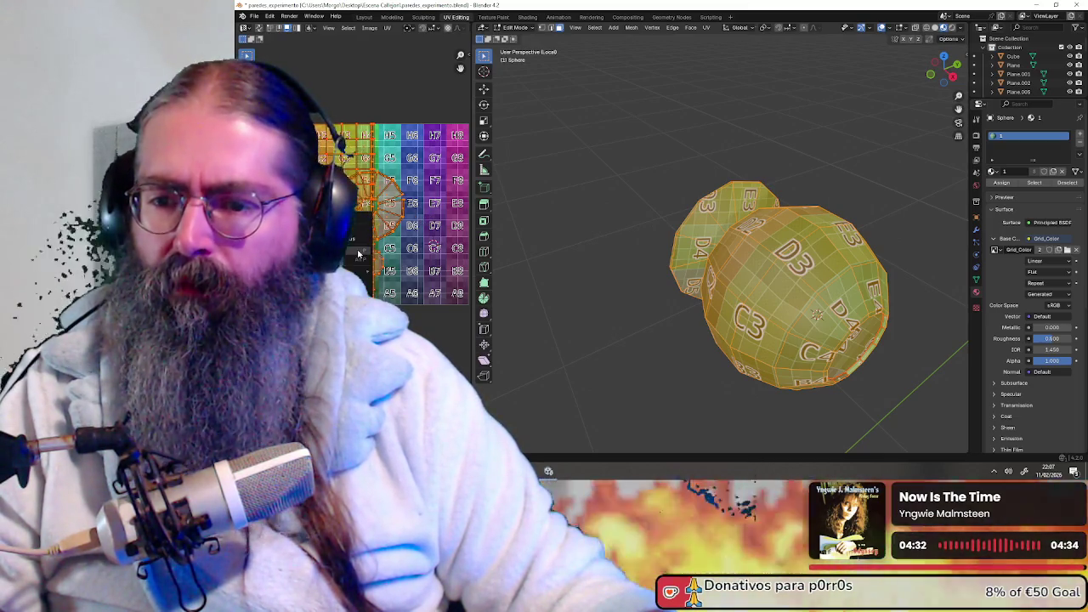
{"action": "left_click", "coordinate": [358, 256]}
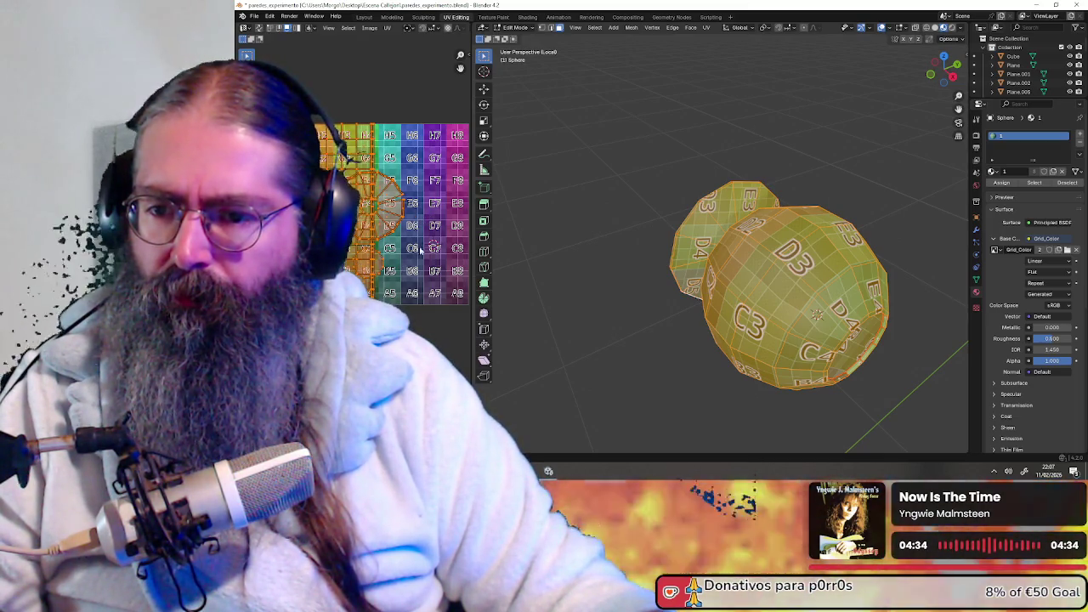
{"action": "left_click", "coordinate": [386, 28]}
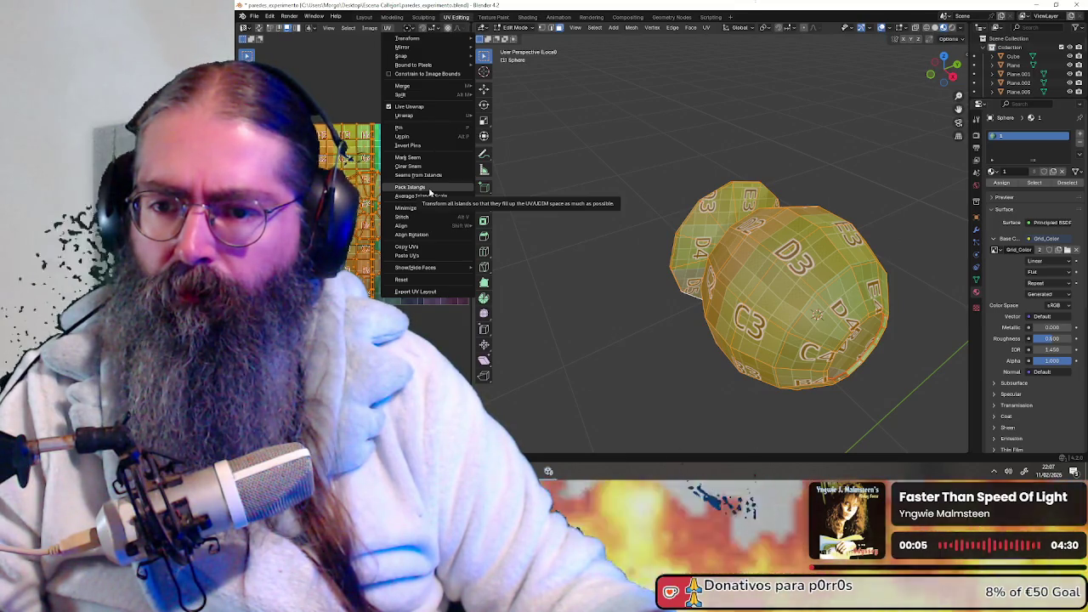
{"action": "left_click", "coordinate": [429, 190]}
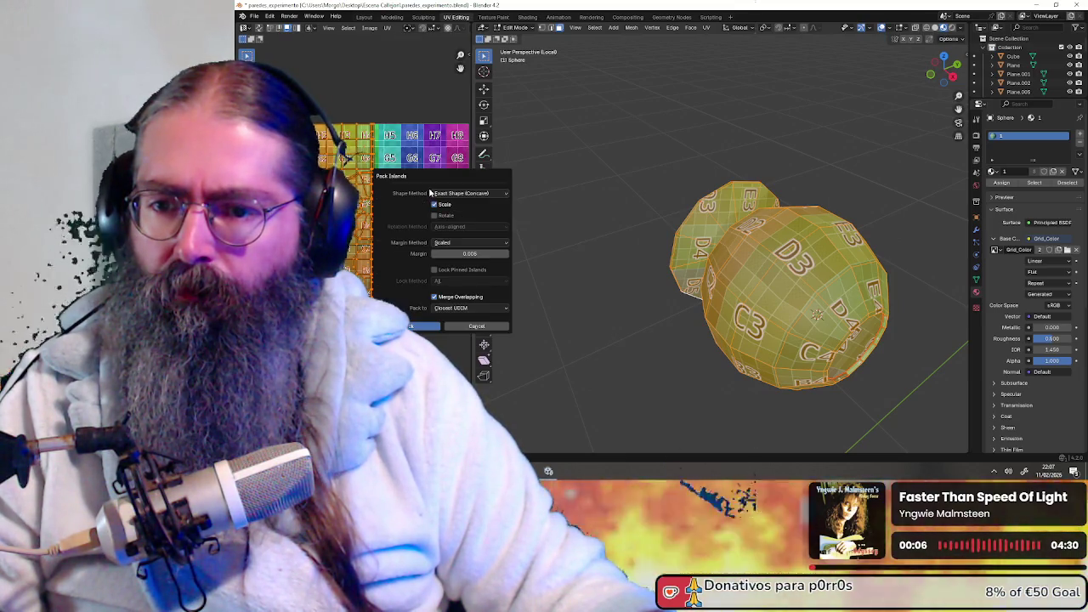
{"action": "left_click", "coordinate": [426, 328]}
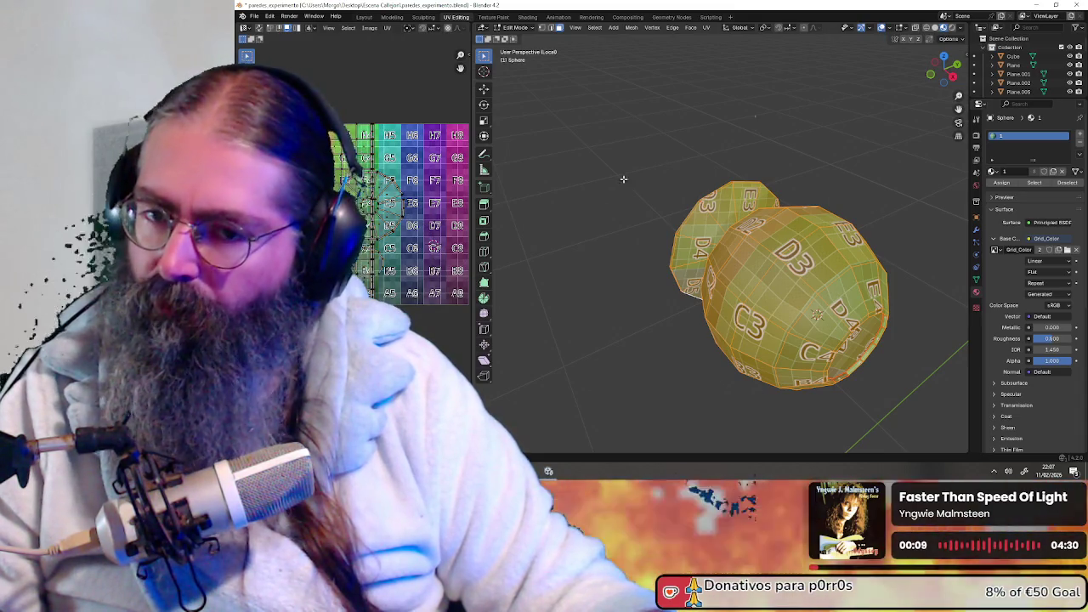
{"action": "key", "text": "alt+a"}
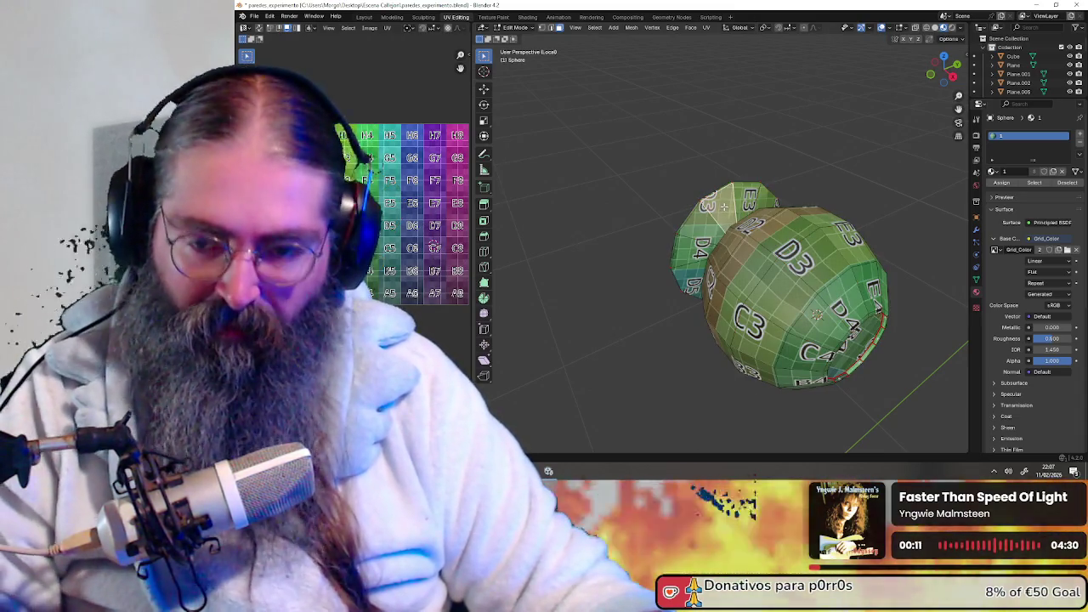
- Select the knob's small cap island with Select Linked by seam
{"action": "key", "text": "l"}
{"action": "scroll", "coordinate": [403, 213], "scroll_direction": "up", "scroll_amount": 1}
{"action": "scroll", "coordinate": [439, 208], "scroll_direction": "down", "scroll_amount": 2}
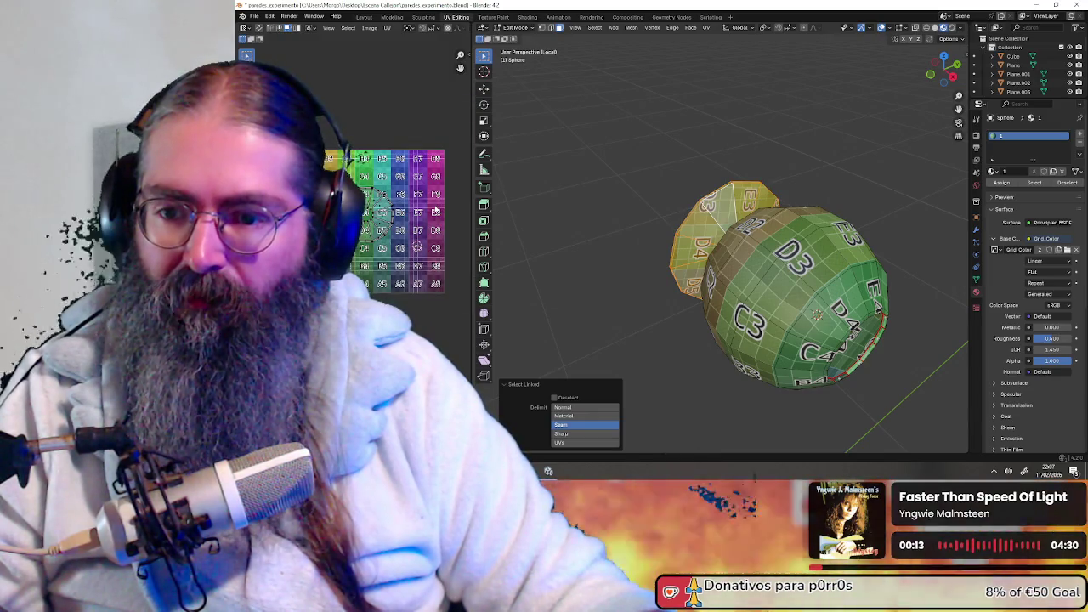
{"action": "key", "text": "a"}
{"action": "key", "text": "a"}
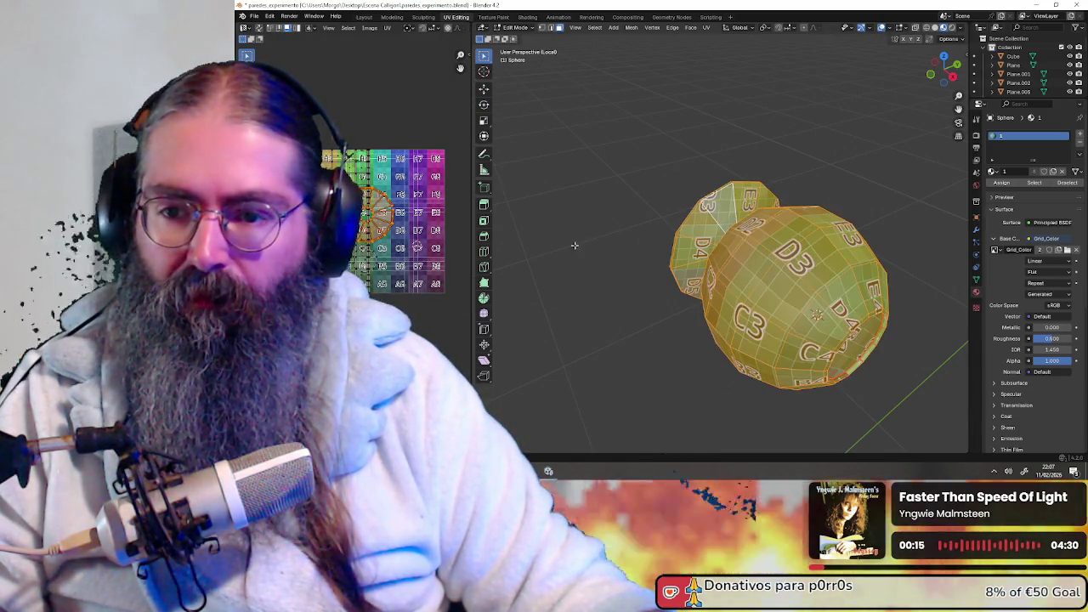
{"action": "scroll", "coordinate": [403, 232], "scroll_direction": "up", "scroll_amount": 1}
{"action": "scroll", "coordinate": [403, 232], "scroll_direction": "up", "scroll_amount": 1}
{"action": "scroll", "coordinate": [403, 233], "scroll_direction": "up", "scroll_amount": 1}
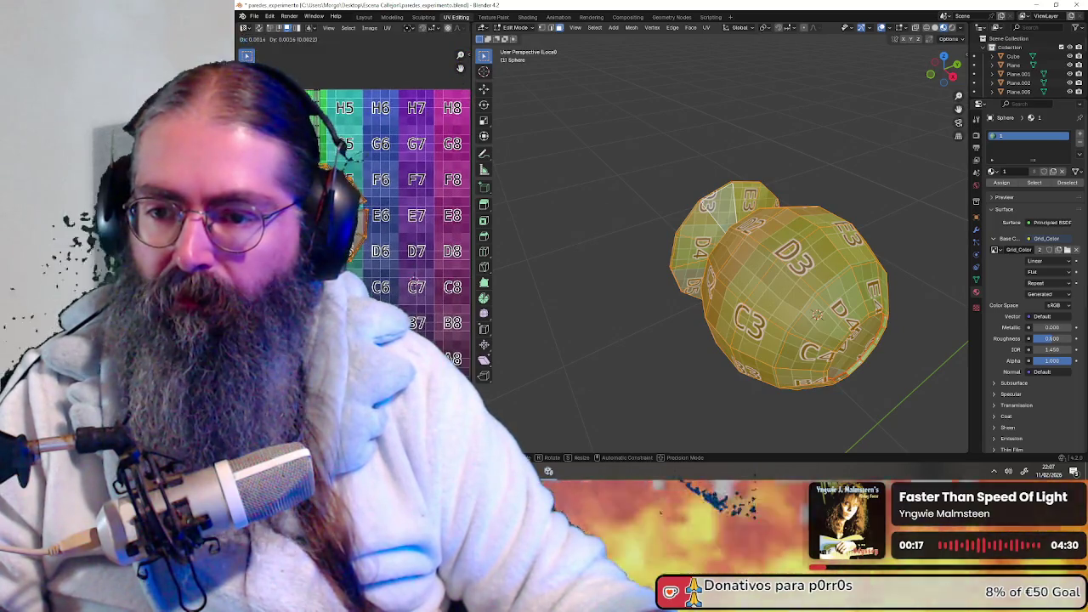
- Move the cap island onto the F5–F6 cells of the grid and check the knob's mapping
{"action": "key", "text": "g"}
{"action": "key", "text": "alt+a"}
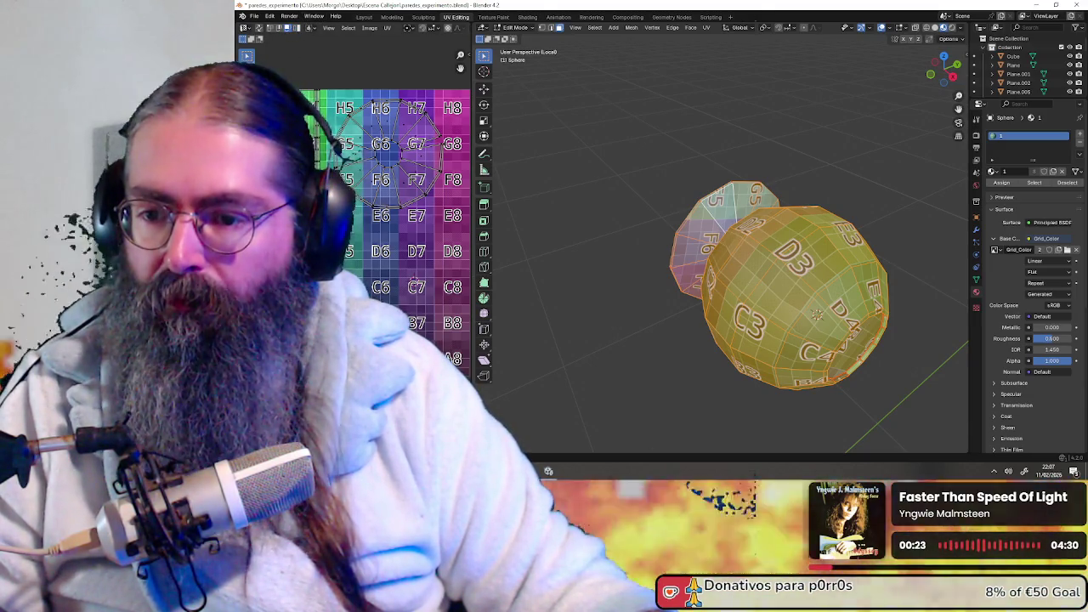
{"action": "key", "text": "g"}
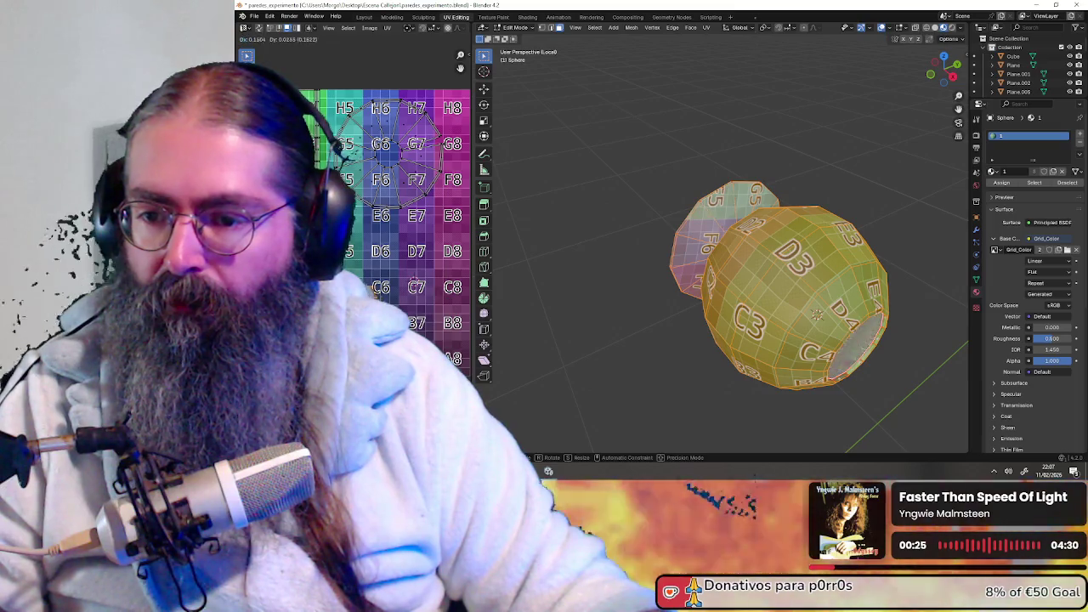
{"action": "scroll", "coordinate": [393, 274], "scroll_direction": "down", "scroll_amount": 2}
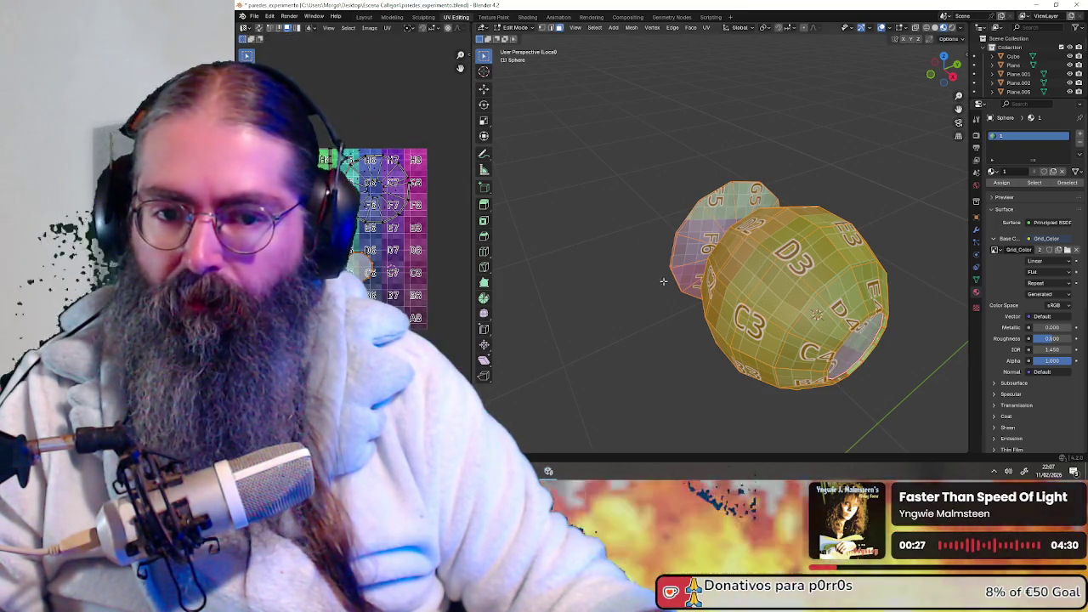
{"action": "middle_click_drag", "start_coordinate": [628, 282], "coordinate": [619, 259]}
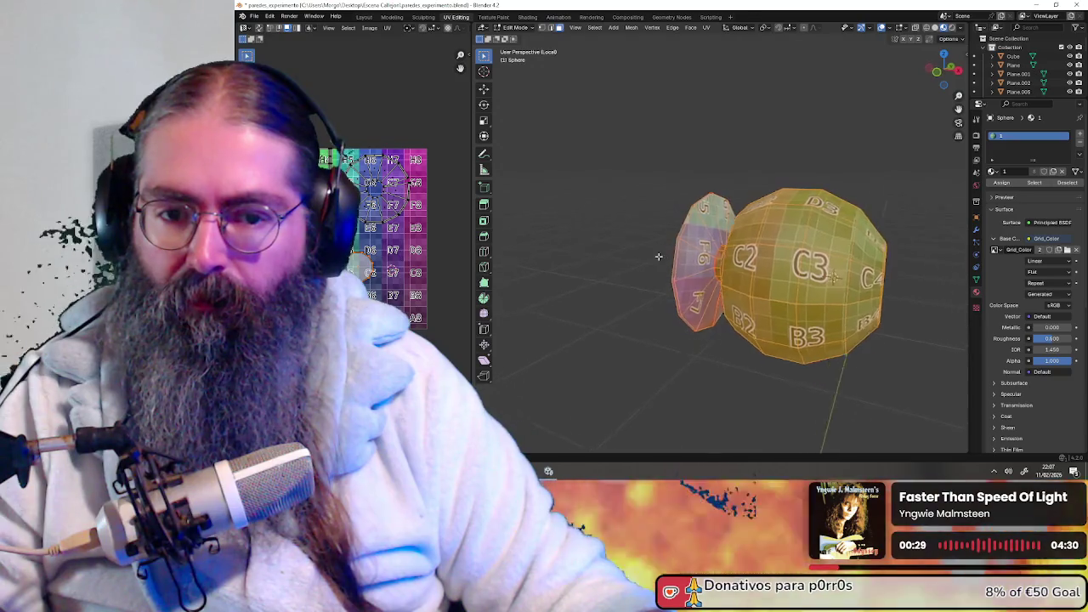
{"action": "scroll", "coordinate": [376, 243], "scroll_direction": "up", "scroll_amount": 2}
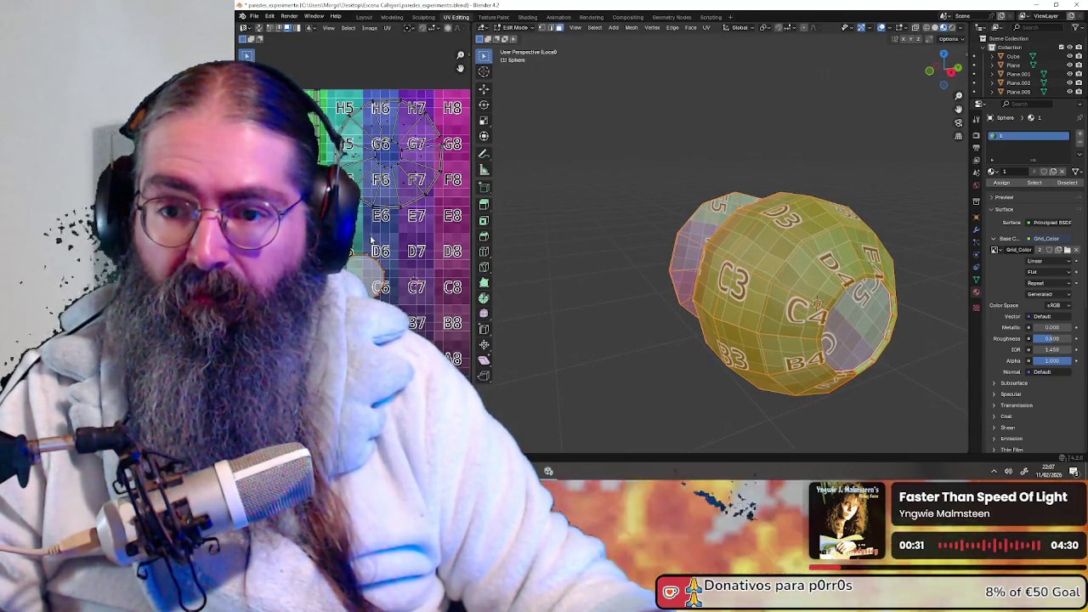
{"action": "scroll", "coordinate": [374, 239], "scroll_direction": "down", "scroll_amount": 2}
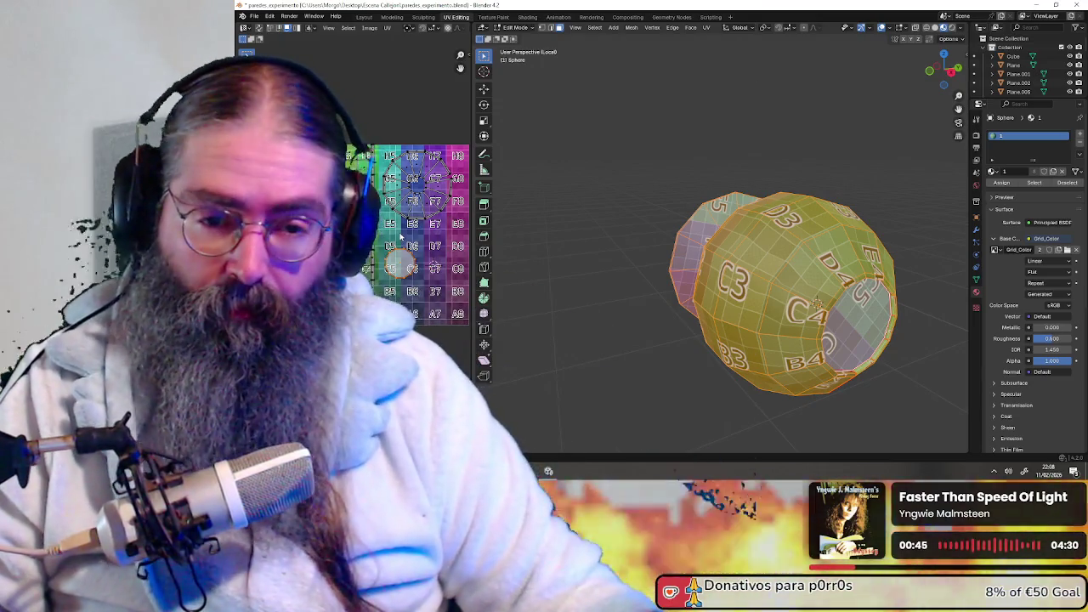
{"action": "mouse_move", "coordinate": [749, 263]}
{"action": "middle_mouse_down"}
{"action": "mouse_move", "coordinate": [786, 290]}
{"action": "mouse_move", "coordinate": [783, 277]}
{"action": "mouse_move", "coordinate": [748, 259]}
{"action": "middle_mouse_up"}
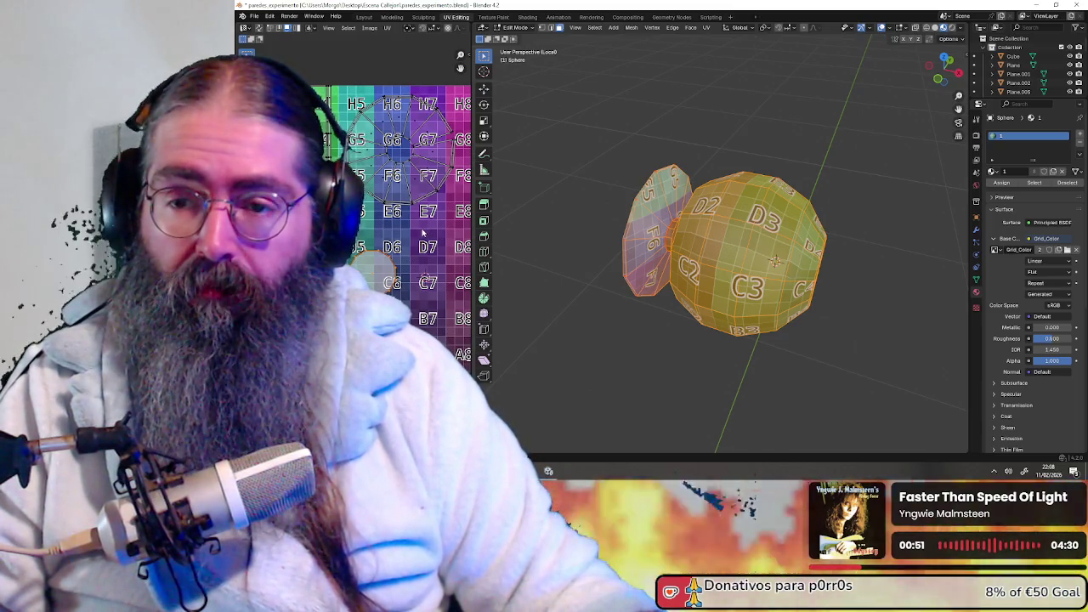
- Rotate the knob's selected UVs on the color grid
{"action": "scroll", "coordinate": [748, 256], "scroll_direction": "up", "scroll_amount": 2}
{"action": "mouse_move", "coordinate": [821, 280]}
{"action": "middle_mouse_down"}
{"action": "mouse_move", "coordinate": [799, 273]}
{"action": "mouse_move", "coordinate": [820, 276]}
{"action": "mouse_move", "coordinate": [816, 265]}
{"action": "mouse_move", "coordinate": [737, 251]}
{"action": "mouse_move", "coordinate": [759, 345]}
{"action": "middle_mouse_up"}
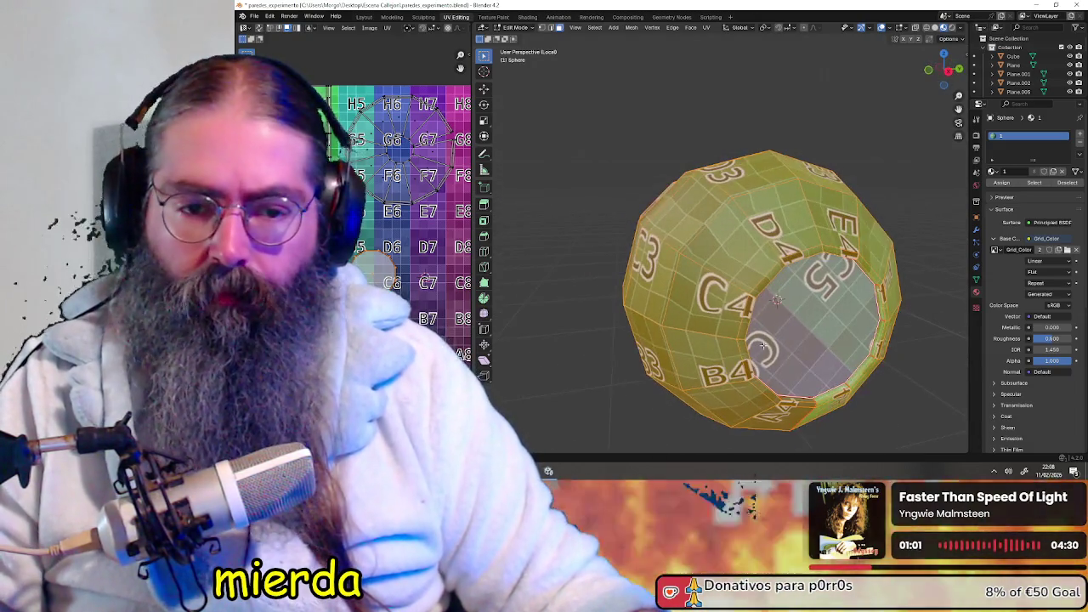
{"action": "key", "text": "alt+a"}
{"action": "scroll", "coordinate": [370, 244], "scroll_direction": "up", "scroll_amount": 1}
{"action": "scroll", "coordinate": [370, 244], "scroll_direction": "up", "scroll_amount": 1}
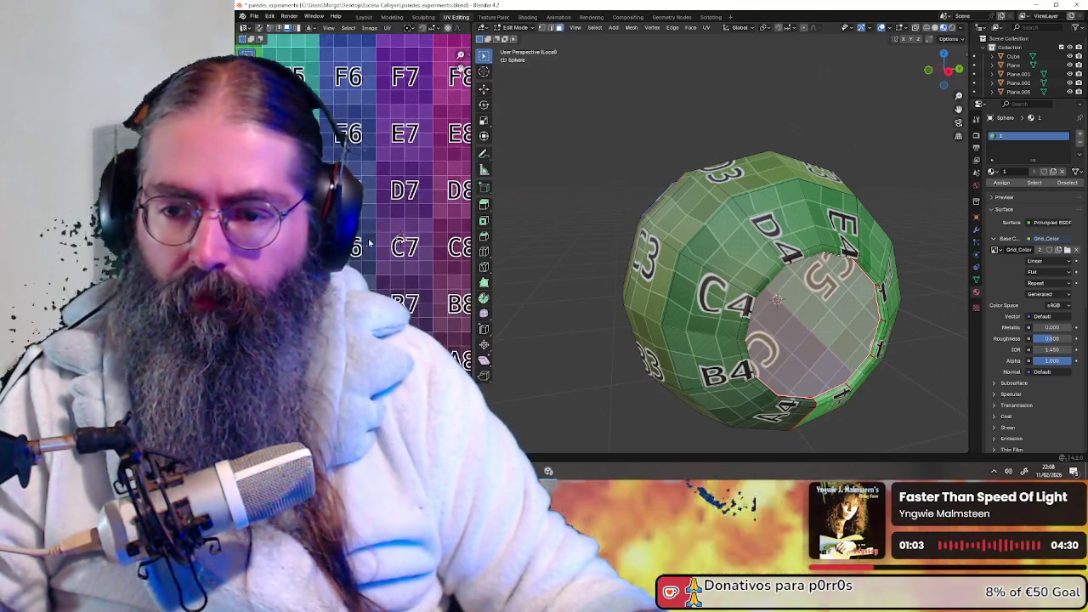
{"action": "scroll", "coordinate": [370, 244], "scroll_direction": "up", "scroll_amount": 1}
{"action": "key", "text": "r"}
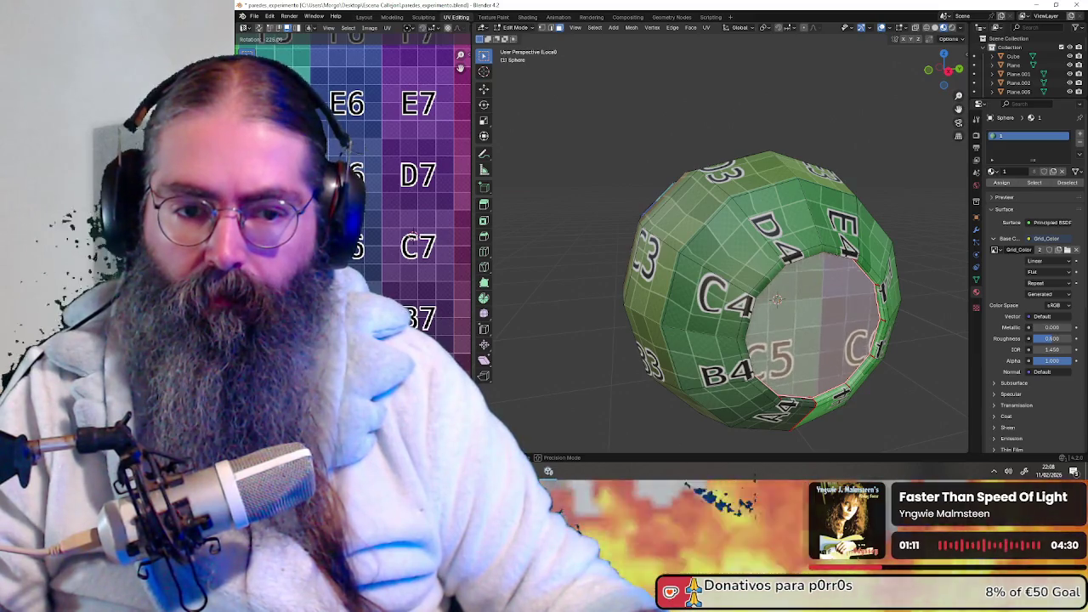
{"action": "key", "text": "Return"}
- Shift the knob's UVs horizontally, checking the ring-shaped end
{"action": "middle_click_drag", "start_coordinate": [680, 272], "coordinate": [620, 268]}
{"action": "mouse_move", "coordinate": [687, 277]}
{"action": "middle_mouse_down"}
{"action": "mouse_move", "coordinate": [779, 244]}
{"action": "mouse_move", "coordinate": [748, 255]}
{"action": "middle_mouse_up"}
{"action": "scroll", "coordinate": [779, 244], "scroll_direction": "up", "scroll_amount": 2}
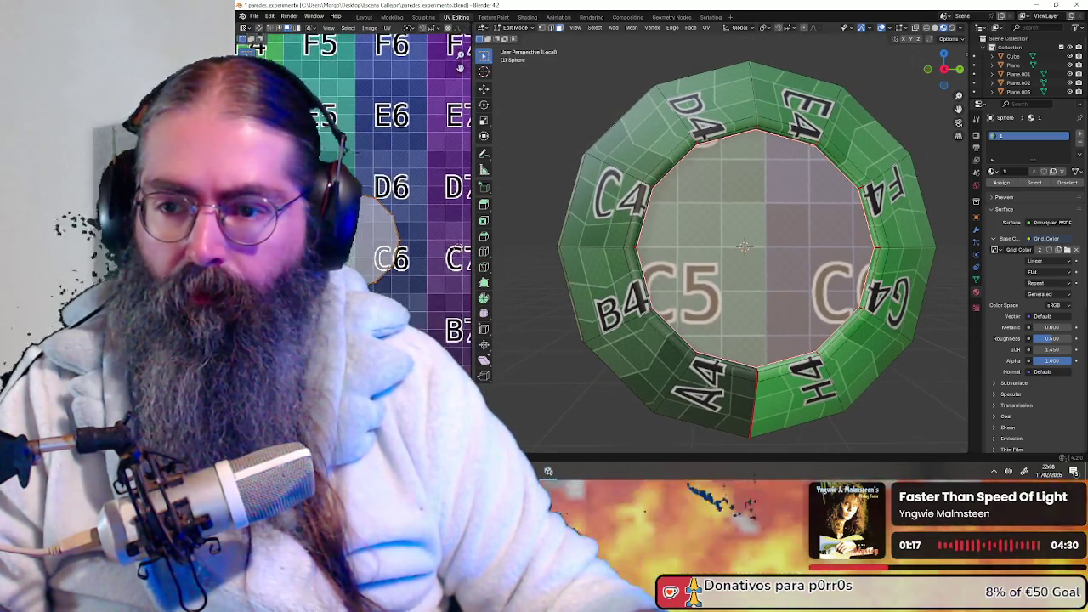
{"action": "scroll", "coordinate": [353, 250], "scroll_direction": "up", "scroll_amount": 1}
{"action": "key", "text": "g"}
{"action": "key", "text": "x"}
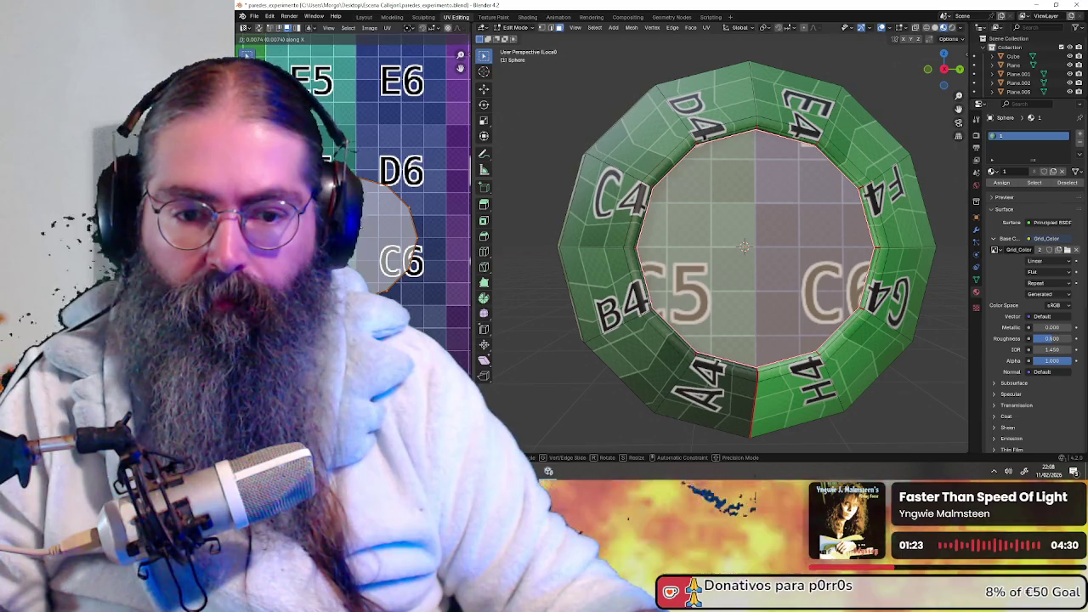
{"action": "key", "text": "Return"}
- Switch the knob back to Object Mode and orbit around it
{"action": "scroll", "coordinate": [729, 243], "scroll_direction": "down", "scroll_amount": 3}
{"action": "scroll", "coordinate": [385, 233], "scroll_direction": "up", "scroll_amount": 2}
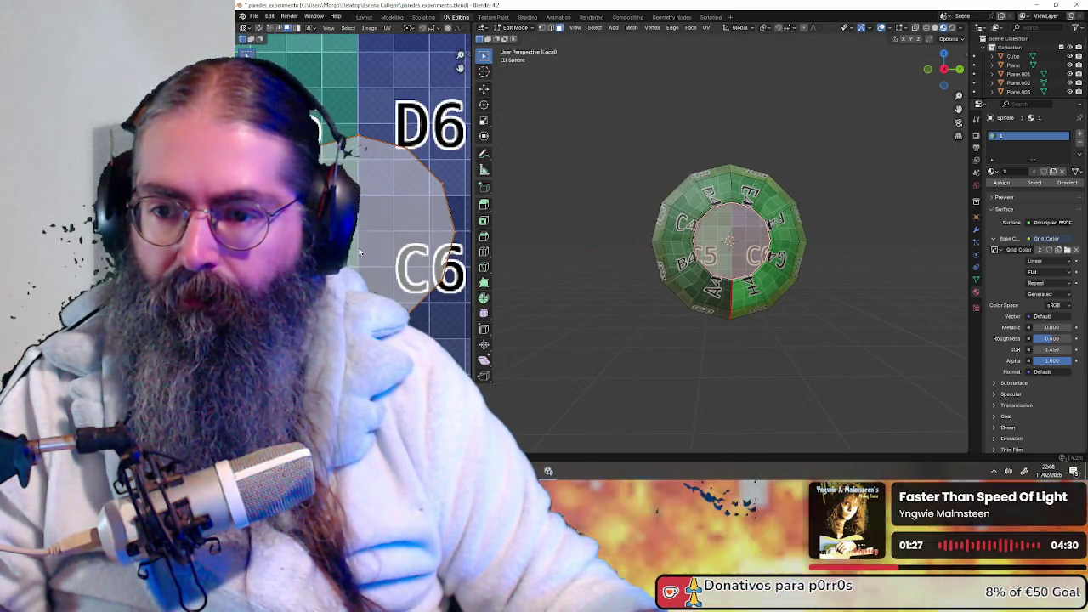
{"action": "scroll", "coordinate": [385, 262], "scroll_direction": "down", "scroll_amount": 5}
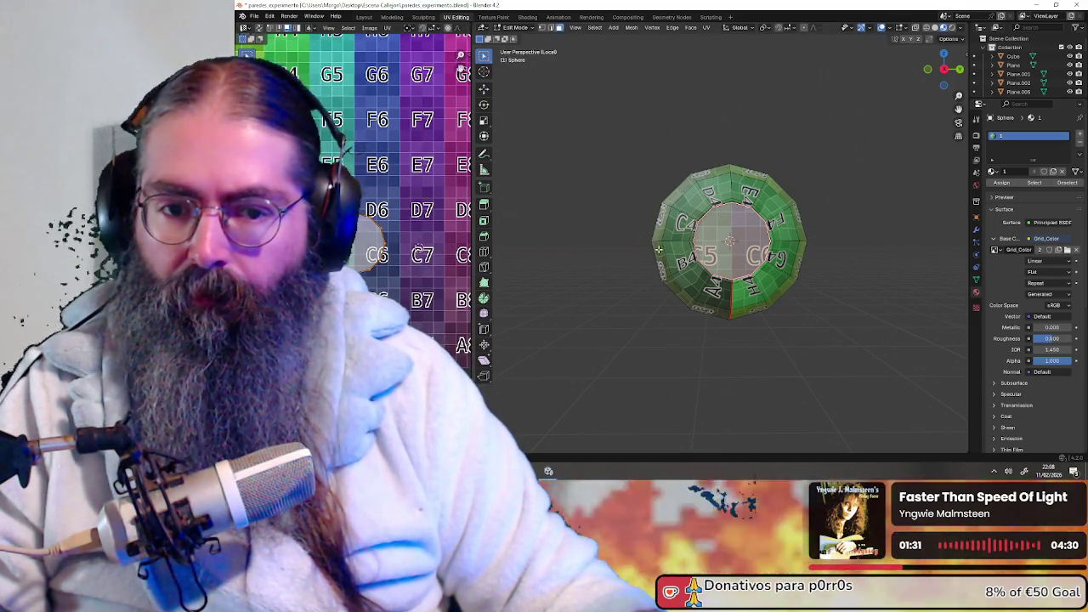
{"action": "middle_click_drag", "start_coordinate": [670, 229], "coordinate": [713, 256]}
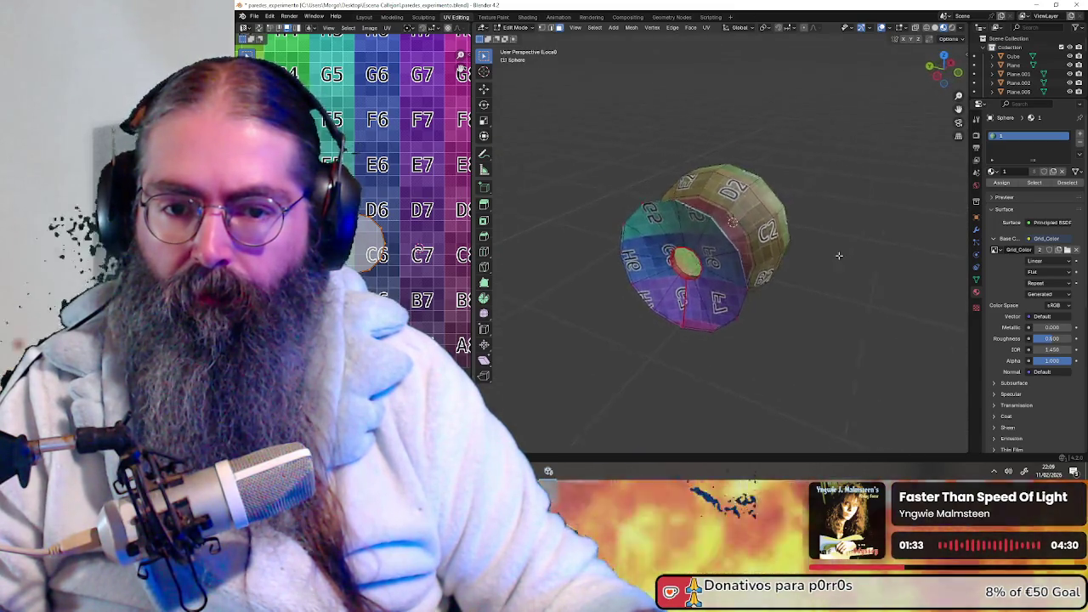
{"action": "left_click", "coordinate": [516, 27]}
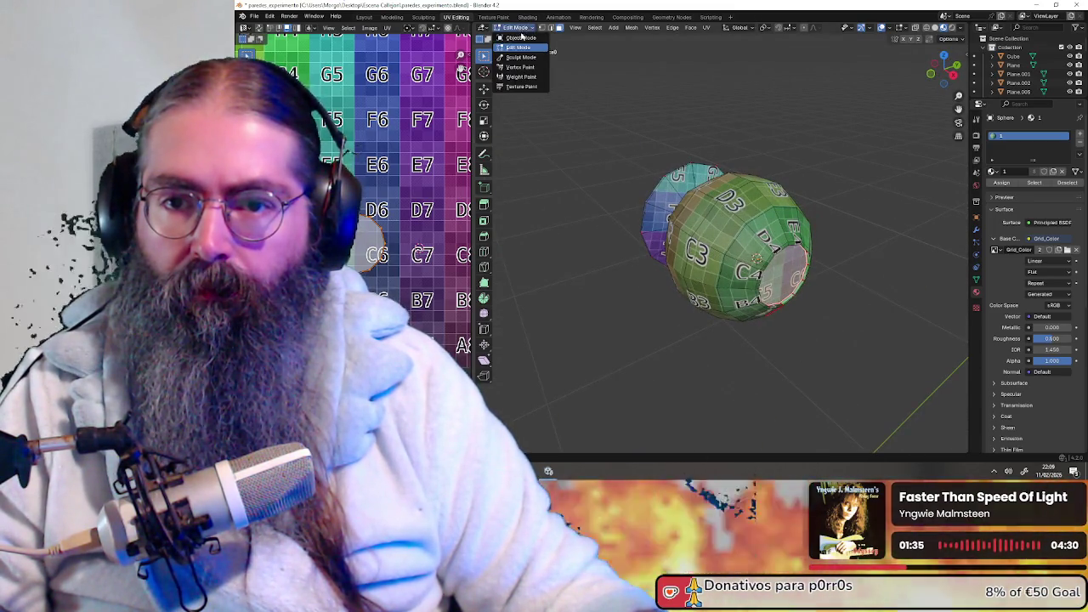
{"action": "left_click", "coordinate": [514, 41]}
{"action": "middle_click_drag", "start_coordinate": [786, 128], "coordinate": [796, 163]}
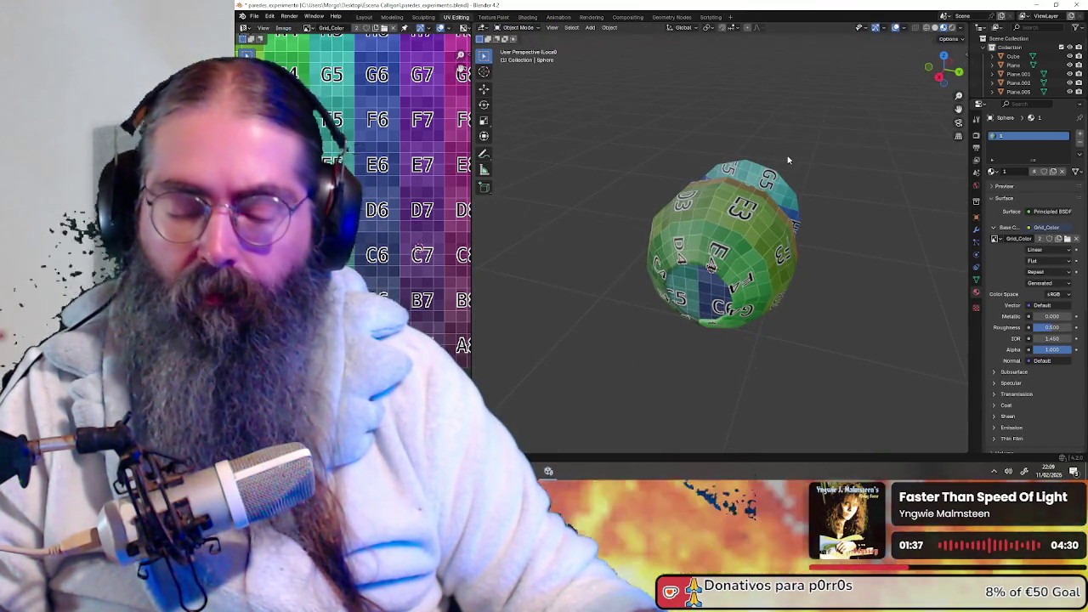
- Exit local view with Numpad / to bring the door walls back around the knob
{"action": "key", "text": "KP_Divide"}
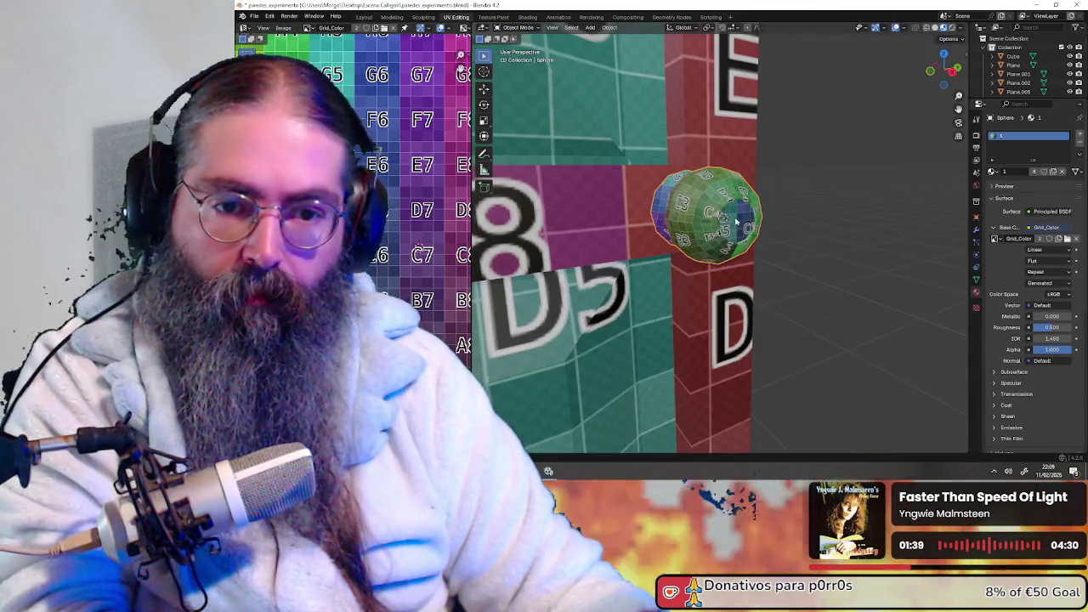
{"action": "mouse_move", "coordinate": [891, 218]}
{"action": "middle_mouse_down"}
{"action": "mouse_move", "coordinate": [779, 233]}
{"action": "mouse_move", "coordinate": [758, 272]}
{"action": "middle_mouse_up"}
{"action": "scroll", "coordinate": [780, 233], "scroll_direction": "down", "scroll_amount": 5}
{"action": "scroll", "coordinate": [758, 273], "scroll_direction": "down", "scroll_amount": 4}
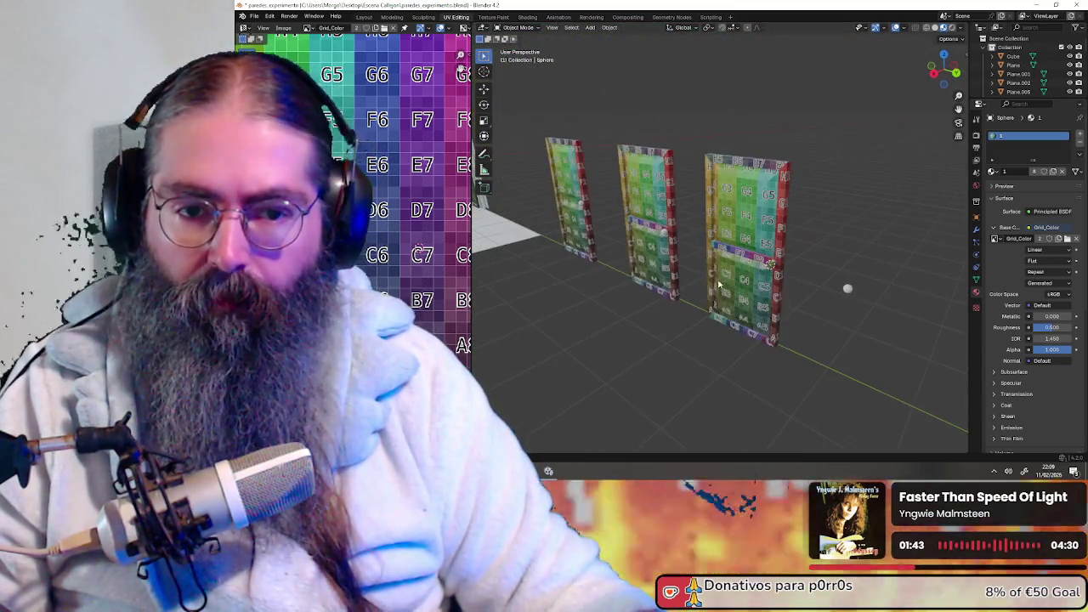
{"action": "scroll", "coordinate": [697, 281], "scroll_direction": "down", "scroll_amount": 3}
{"action": "scroll", "coordinate": [760, 270], "scroll_direction": "up", "scroll_amount": 1}
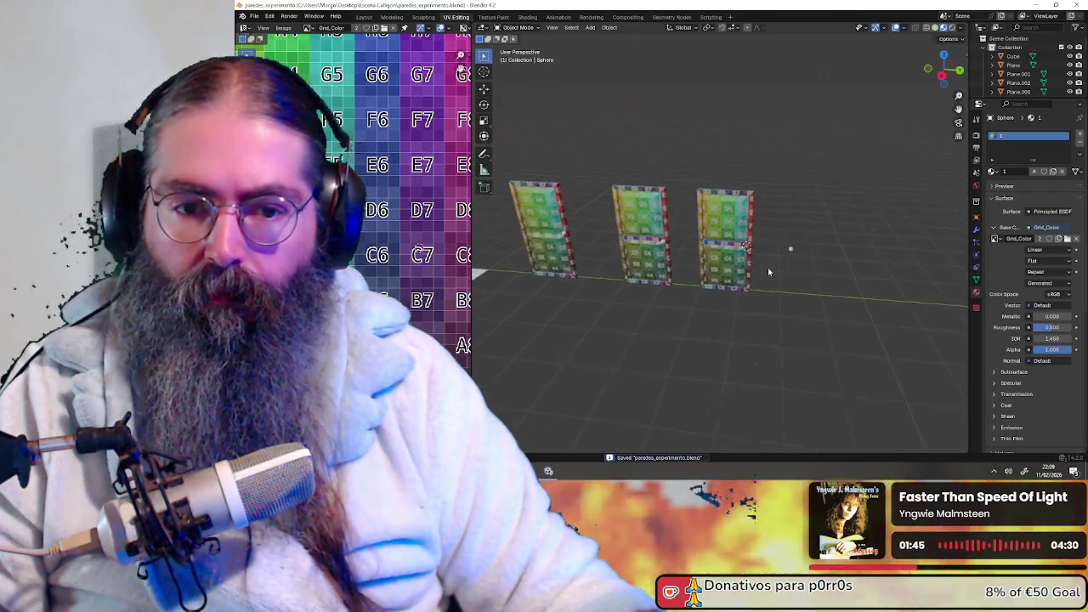
{"action": "scroll", "coordinate": [748, 264], "scroll_direction": "up", "scroll_amount": 4}
{"action": "scroll", "coordinate": [697, 251], "scroll_direction": "up", "scroll_amount": 4}
{"action": "scroll", "coordinate": [659, 236], "scroll_direction": "up", "scroll_amount": 3}
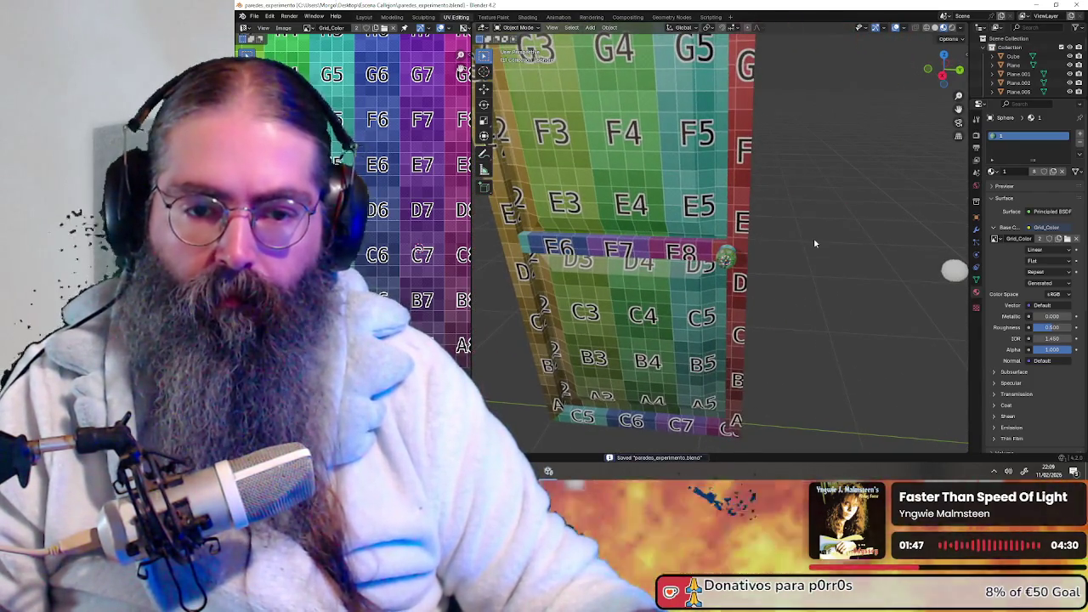
{"action": "scroll", "coordinate": [799, 263], "scroll_direction": "up", "scroll_amount": 2}
{"action": "scroll", "coordinate": [778, 301], "scroll_direction": "up", "scroll_amount": 2}
{"action": "scroll", "coordinate": [775, 301], "scroll_direction": "up", "scroll_amount": 2}
- Select the door wall Plane.006 beside the knob and frame it in the view
{"action": "middle_click_drag", "start_coordinate": [775, 301], "coordinate": [749, 292], "text": "shift"}
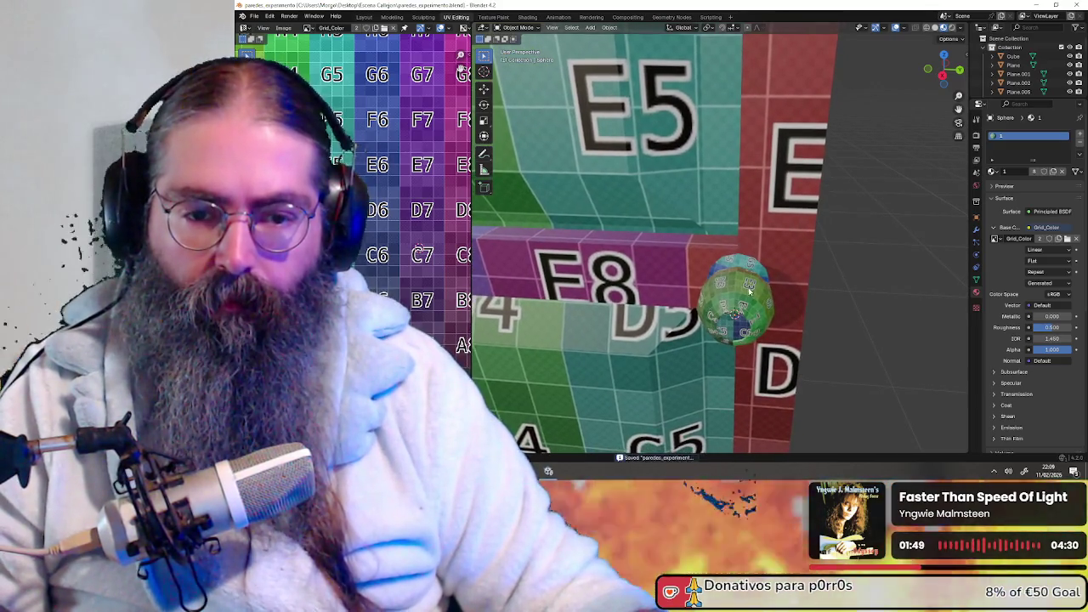
{"action": "scroll", "coordinate": [750, 297], "scroll_direction": "up", "scroll_amount": 4}
{"action": "scroll", "coordinate": [751, 298], "scroll_direction": "down", "scroll_amount": 4}
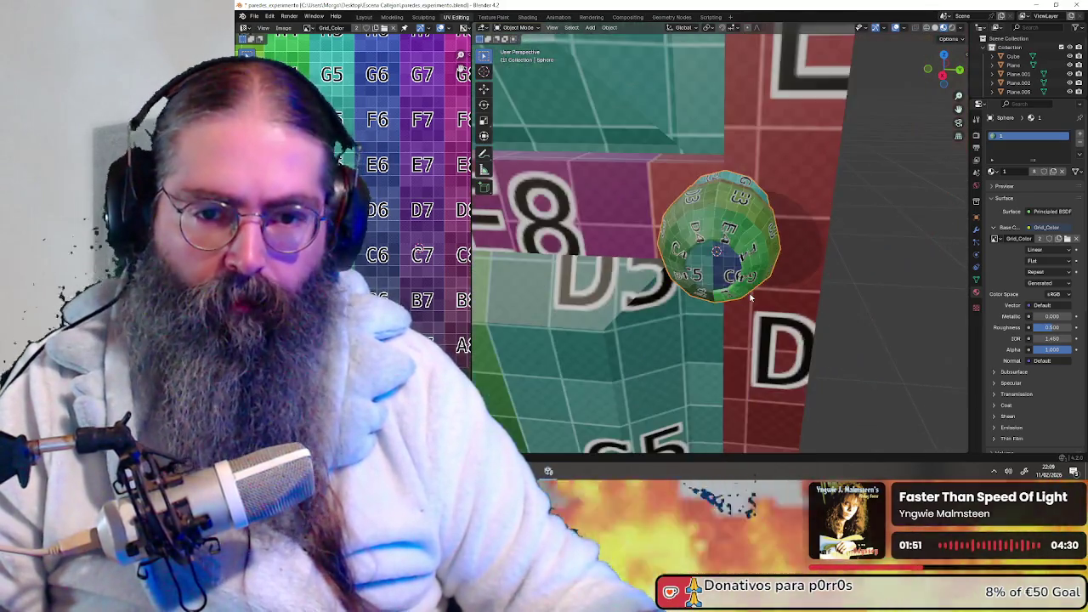
{"action": "scroll", "coordinate": [751, 298], "scroll_direction": "down", "scroll_amount": 3}
{"action": "mouse_move", "coordinate": [750, 296]}
{"action": "middle_mouse_down"}
{"action": "mouse_move", "coordinate": [813, 227]}
{"action": "mouse_move", "coordinate": [804, 267]}
{"action": "mouse_move", "coordinate": [746, 192]}
{"action": "middle_mouse_up"}
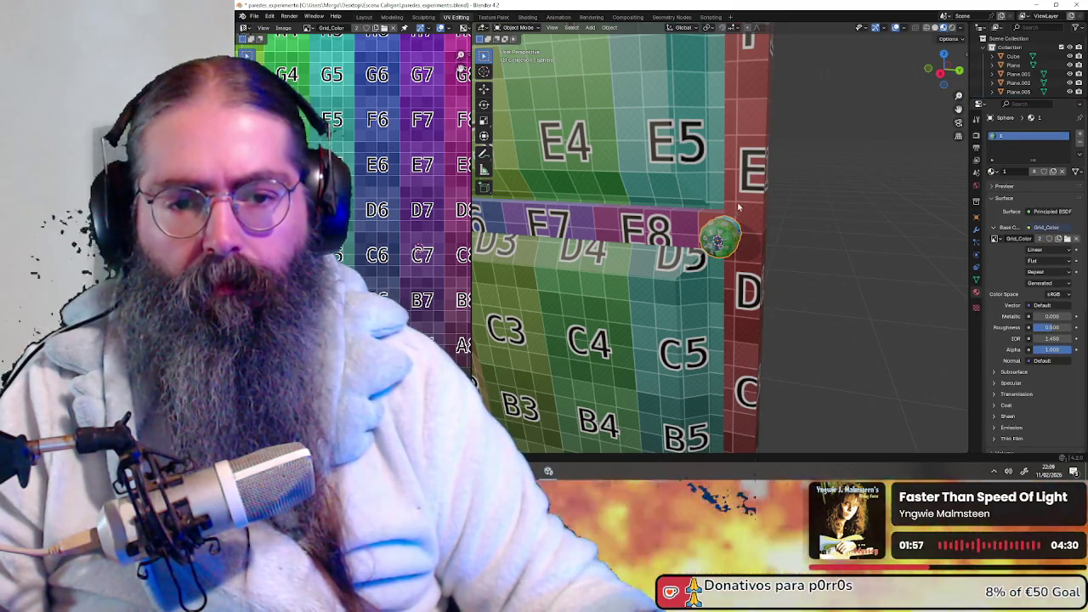
{"action": "left_click", "coordinate": [742, 182]}
{"action": "key", "text": "KP_Decimal"}
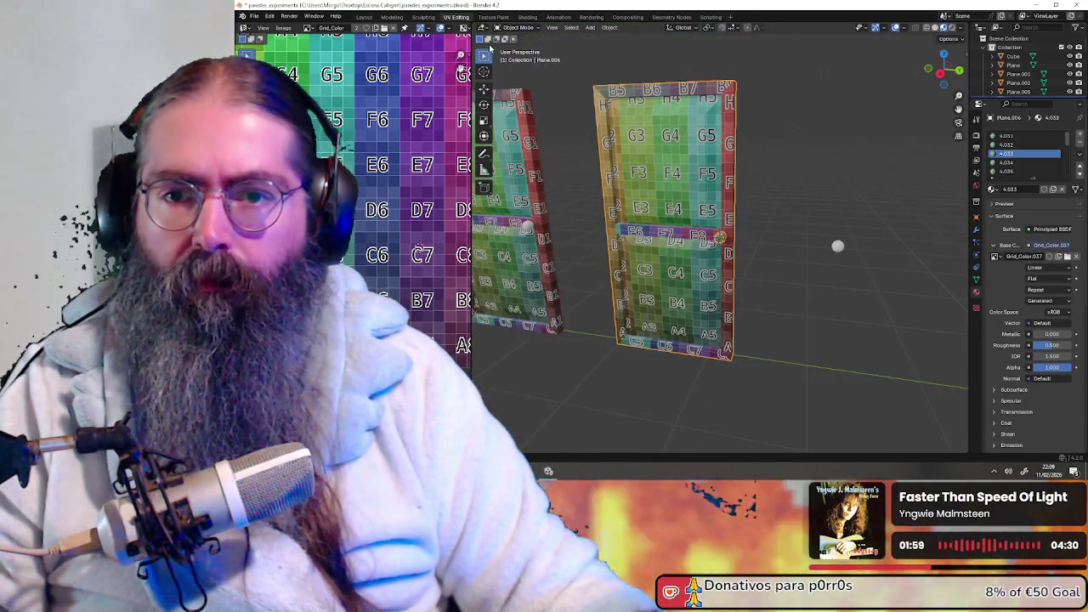
- Switch the door to Edit Mode and frame the knob in the view
{"action": "left_click", "coordinate": [514, 28]}
{"action": "left_click", "coordinate": [527, 50]}
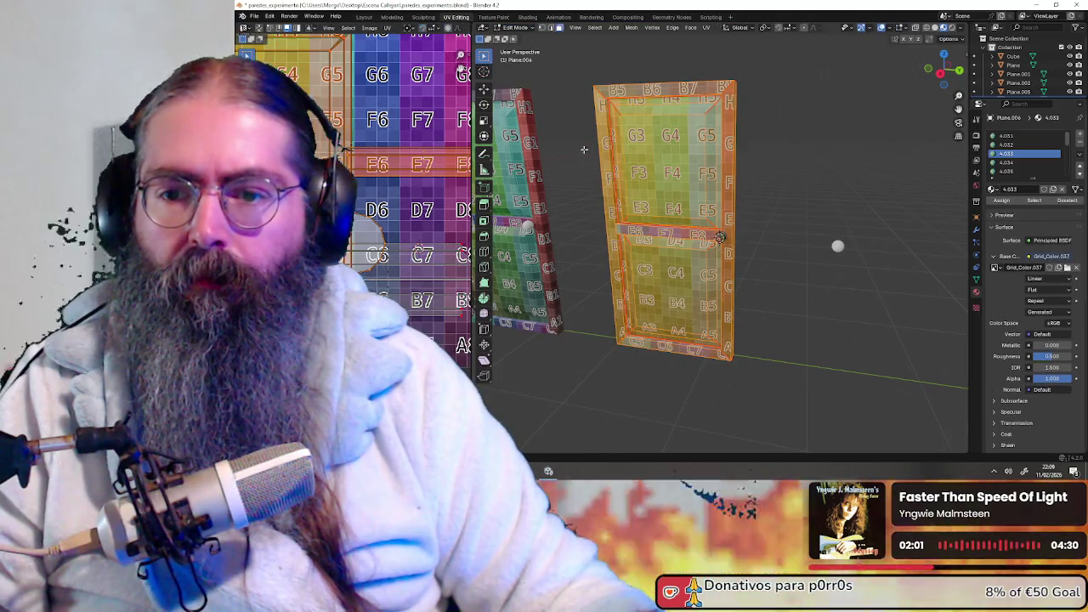
{"action": "middle_click_drag", "start_coordinate": [569, 130], "coordinate": [671, 208]}
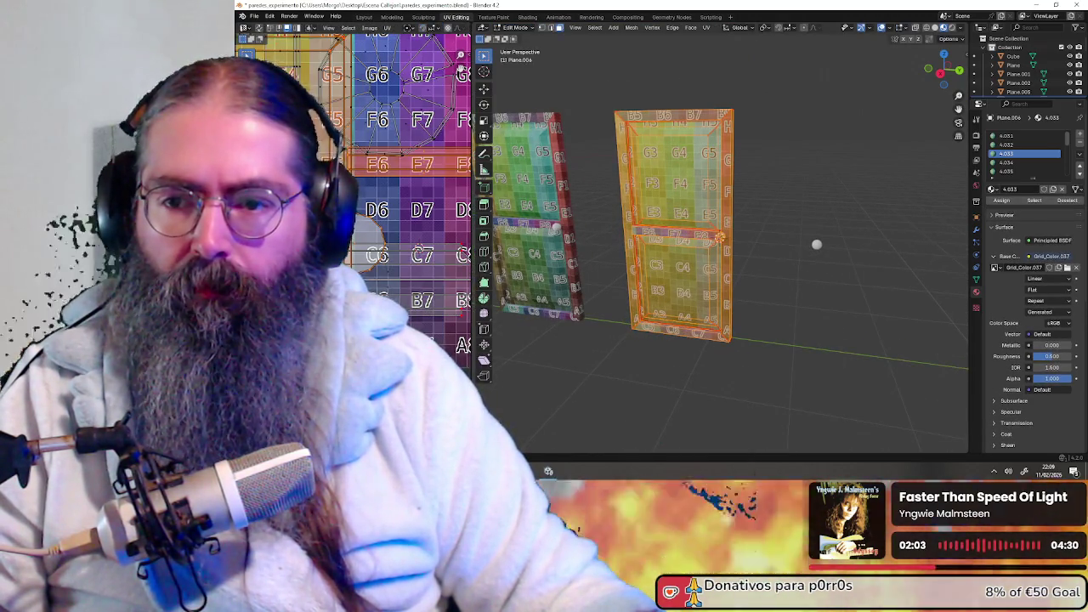
{"action": "scroll", "coordinate": [379, 218], "scroll_direction": "down", "scroll_amount": 4}
{"action": "middle_click_drag", "start_coordinate": [379, 218], "coordinate": [364, 246]}
{"action": "key", "text": "KP_Decimal"}
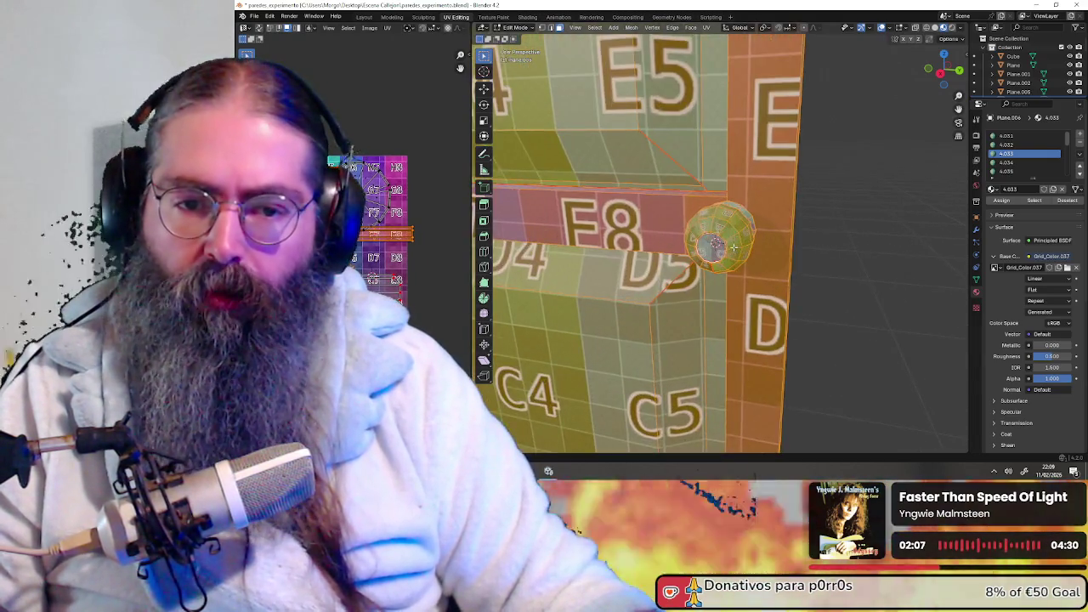
- Select the whole knob sphere with Select Linked
{"action": "left_click", "coordinate": [736, 229]}
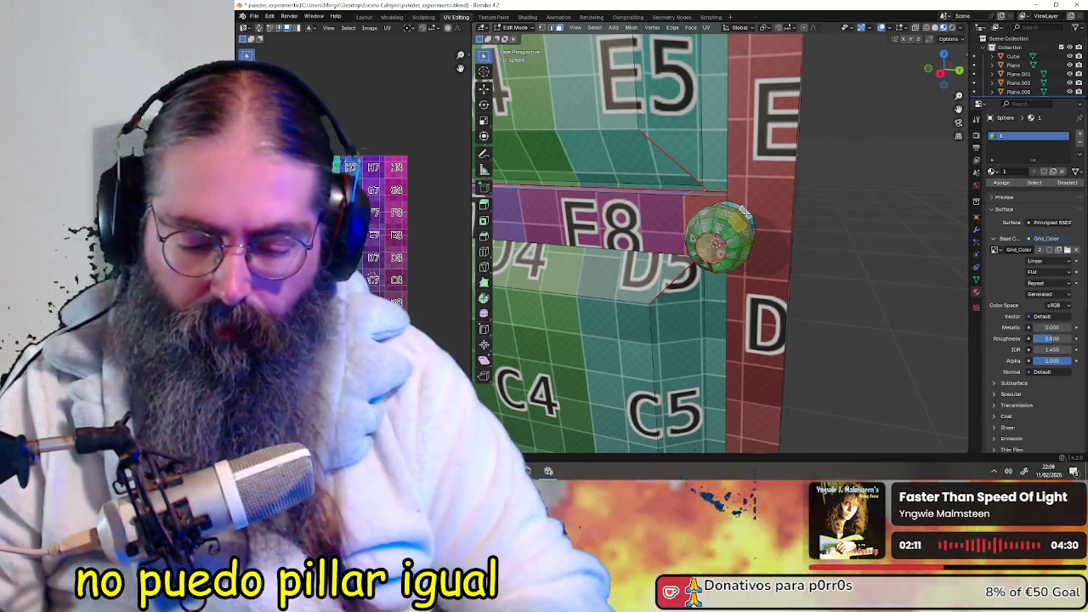
{"action": "key", "text": "l"}
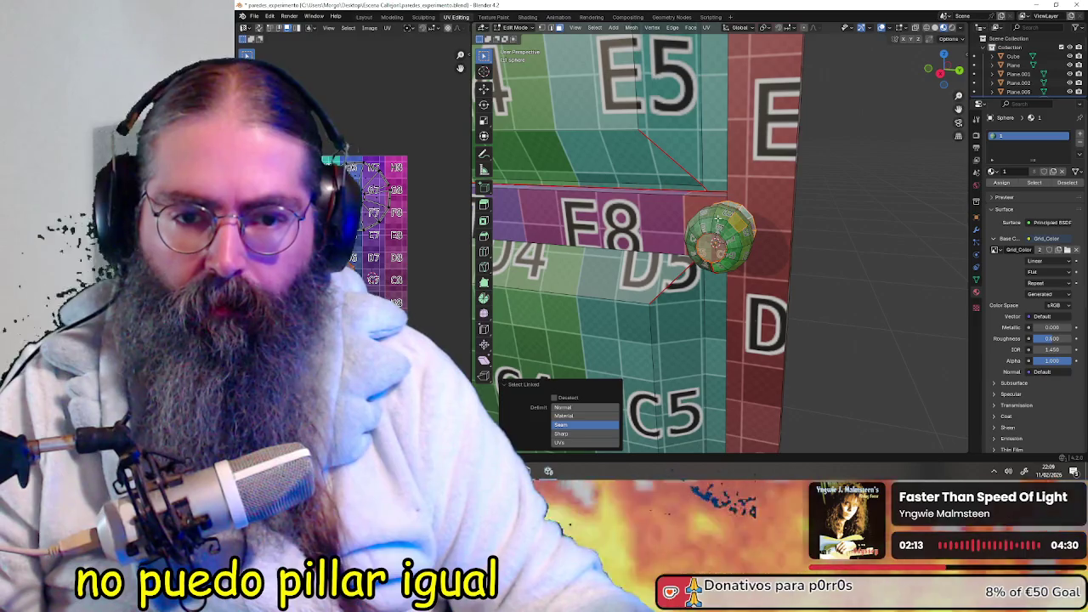
{"action": "left_click", "coordinate": [719, 220]}
{"action": "key", "text": "l"}
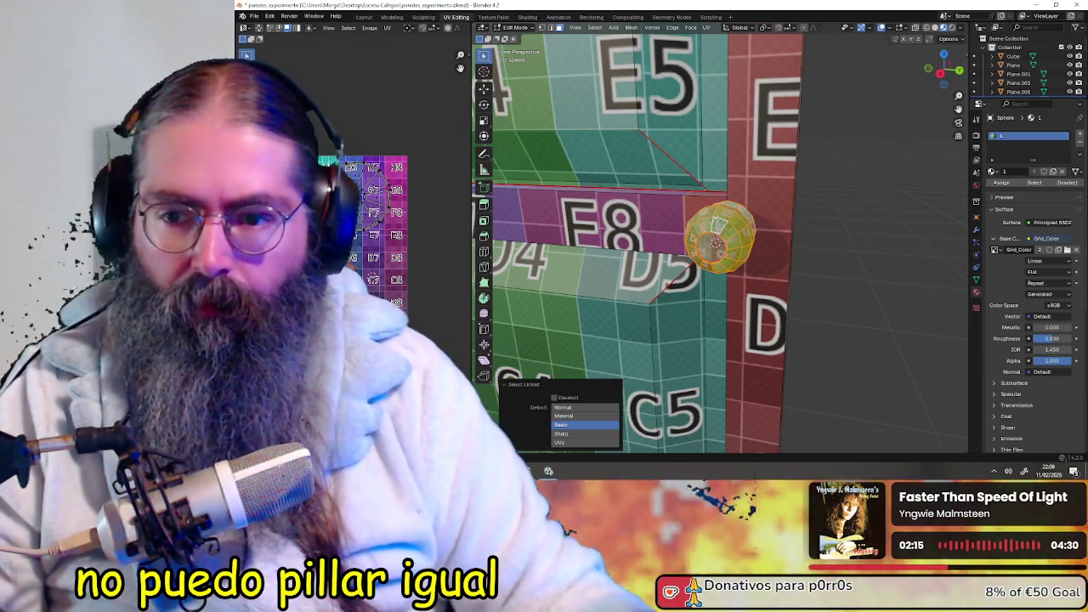
{"action": "left_click", "coordinate": [351, 257]}
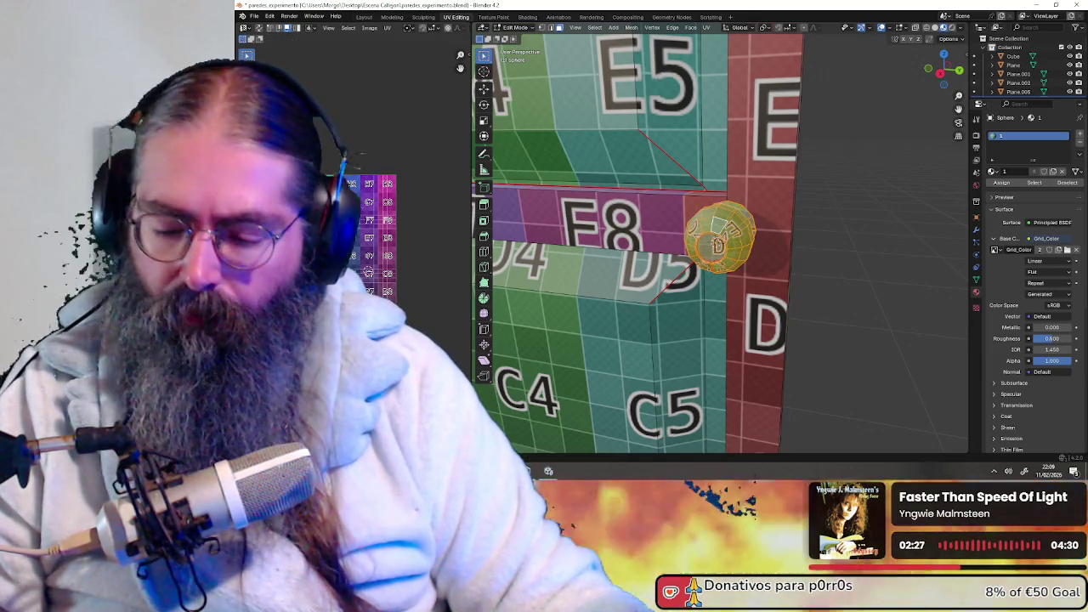
- Move the knob's UVs so one large '5' cell spreads across its front face
{"action": "key", "text": "g"}
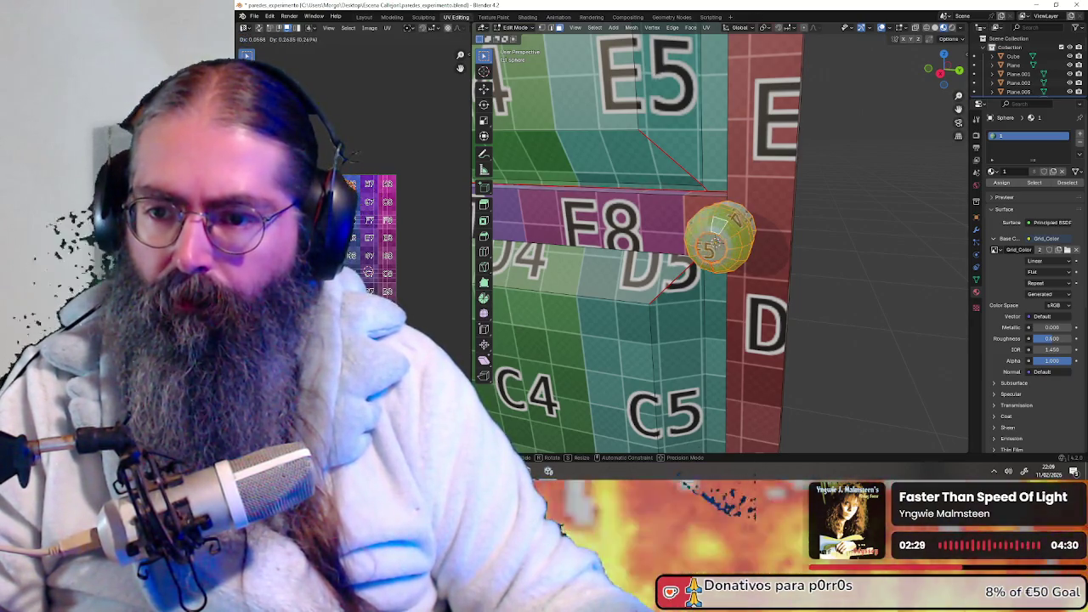
{"action": "key", "text": "a"}
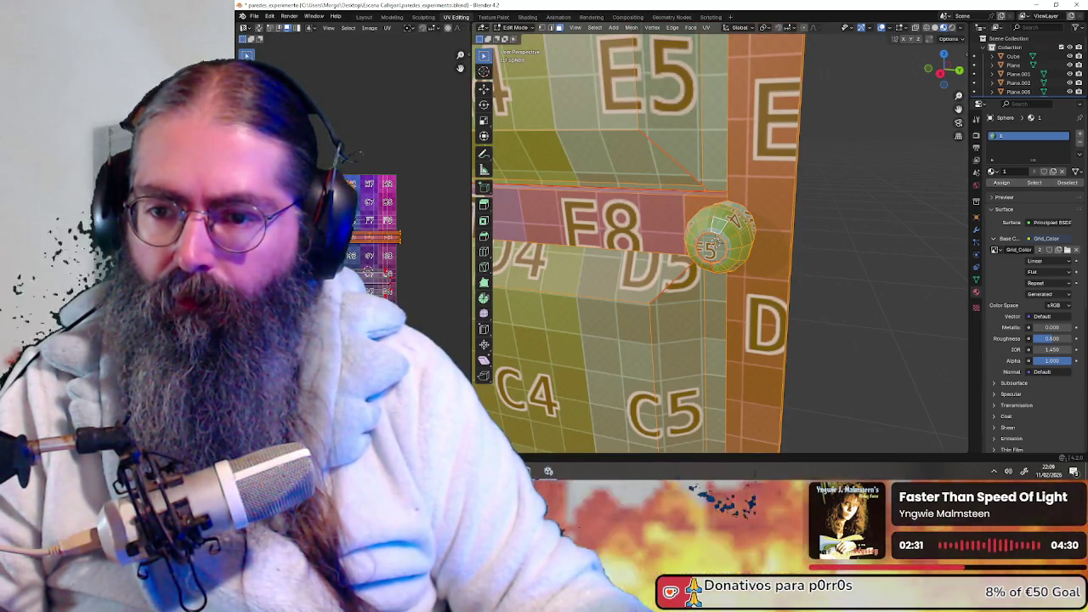
{"action": "scroll", "coordinate": [383, 272], "scroll_direction": "up", "scroll_amount": 2}
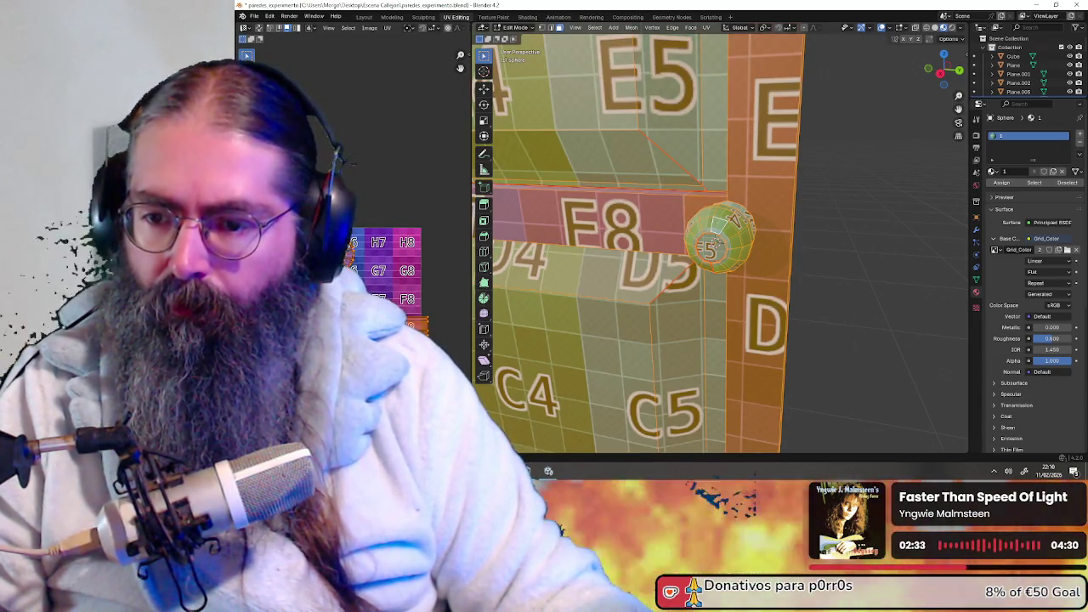
{"action": "left_click", "coordinate": [618, 173]}
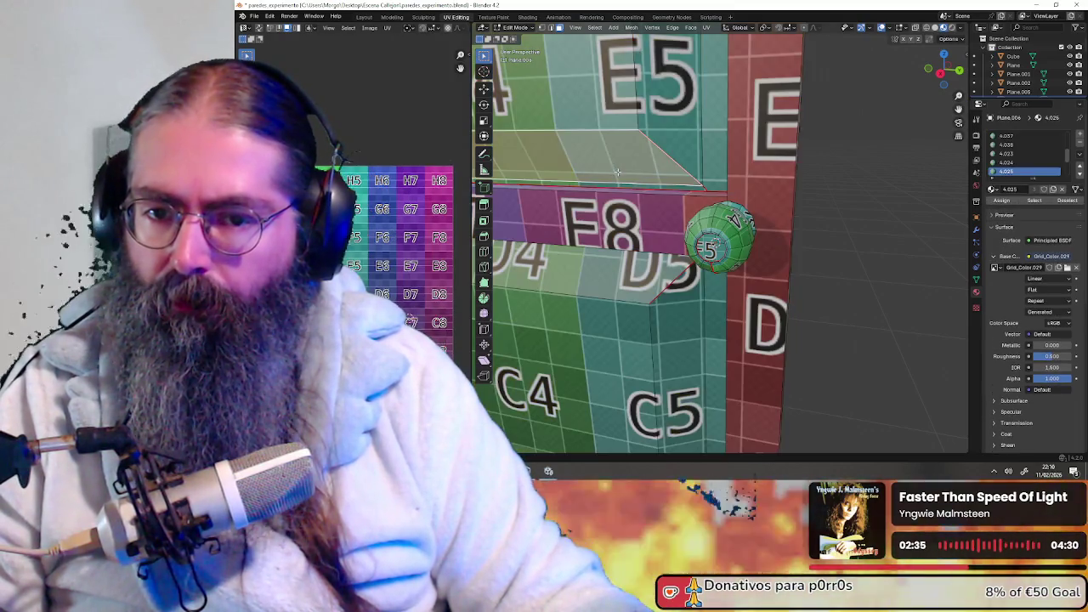
- Select the door's upper inset faces and the F6–F8 crossbar strip
{"action": "key", "text": "a"}
{"action": "mouse_move", "coordinate": [620, 173]}
{"action": "middle_mouse_down"}
{"action": "mouse_move", "coordinate": [738, 218]}
{"action": "mouse_move", "coordinate": [756, 213]}
{"action": "middle_mouse_up"}
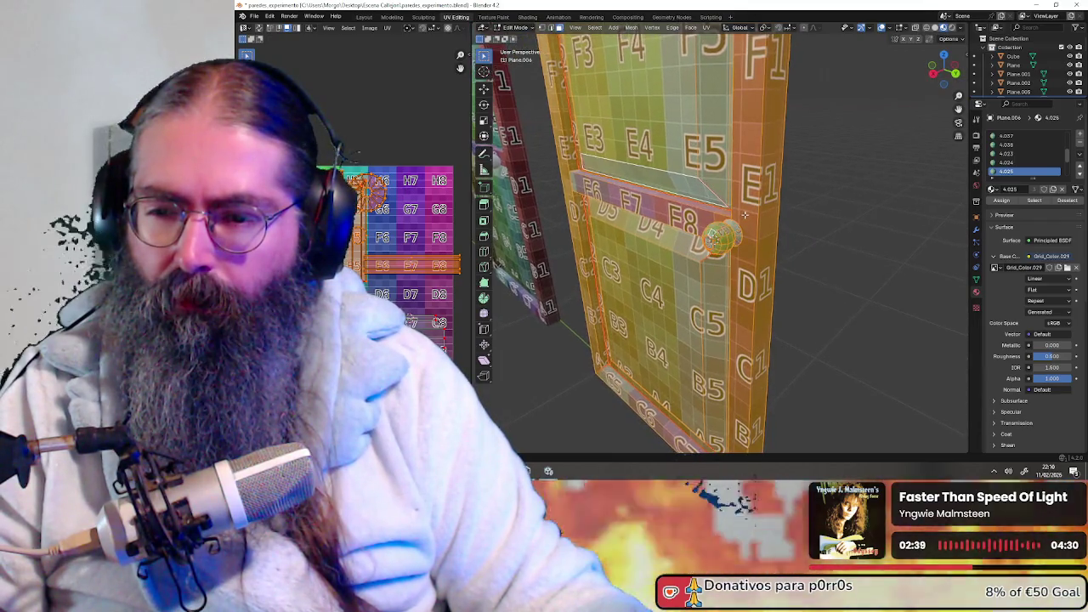
{"action": "left_click", "coordinate": [698, 121]}
{"action": "left_click", "coordinate": [629, 122]}
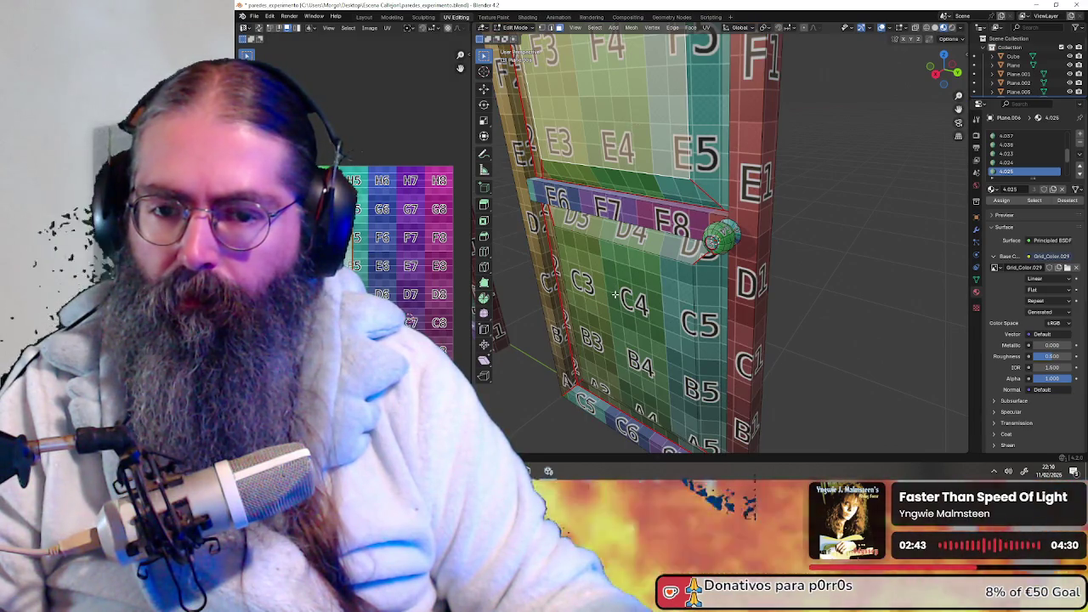
{"action": "left_click", "coordinate": [629, 199]}
{"action": "middle_click_drag", "start_coordinate": [628, 199], "coordinate": [807, 159]}
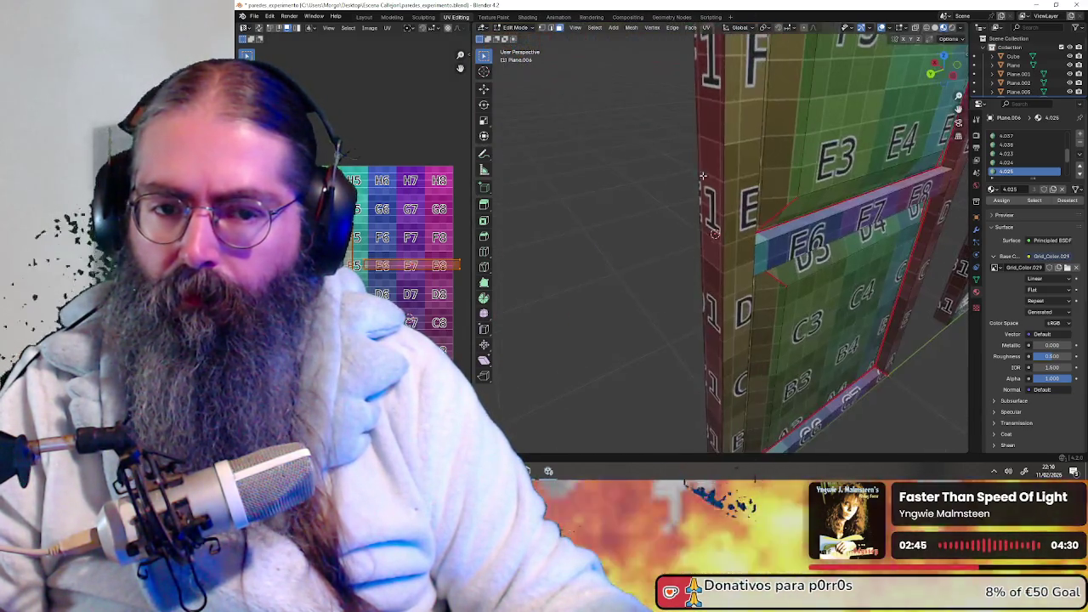
{"action": "left_click", "coordinate": [806, 159], "text": "shift"}
{"action": "left_click", "coordinate": [729, 302], "text": "shift"}
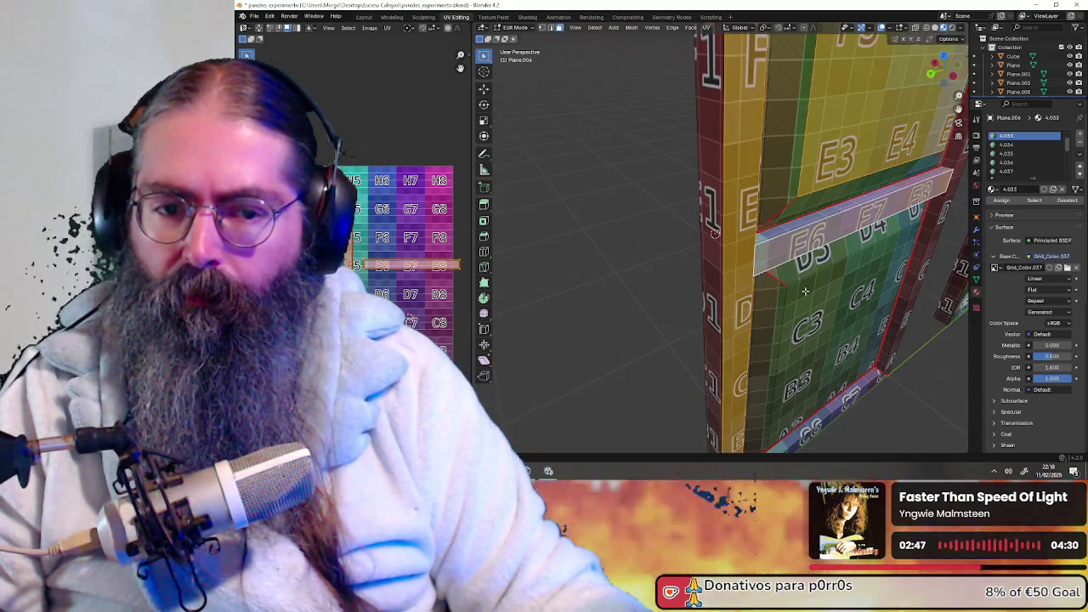
{"action": "mouse_move", "coordinate": [730, 301]}
{"action": "middle_mouse_down"}
{"action": "mouse_move", "coordinate": [702, 209]}
{"action": "mouse_move", "coordinate": [668, 210]}
{"action": "middle_mouse_up"}
- Extend the selection to the door's seam-linked faces
{"action": "key", "text": "ctrl+l"}
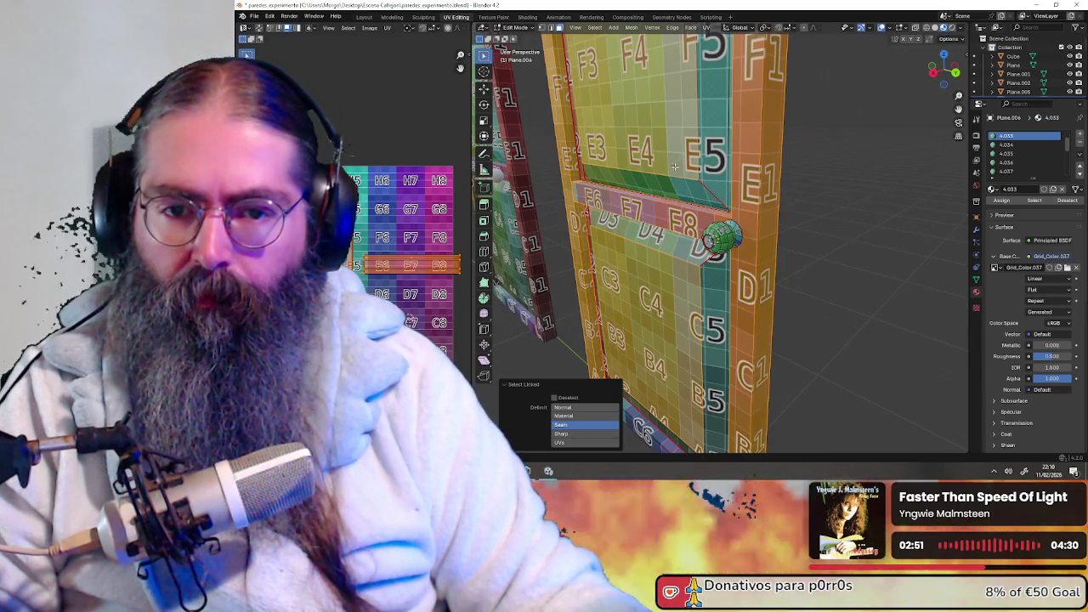
{"action": "key", "text": "l"}
{"action": "key", "text": "l"}
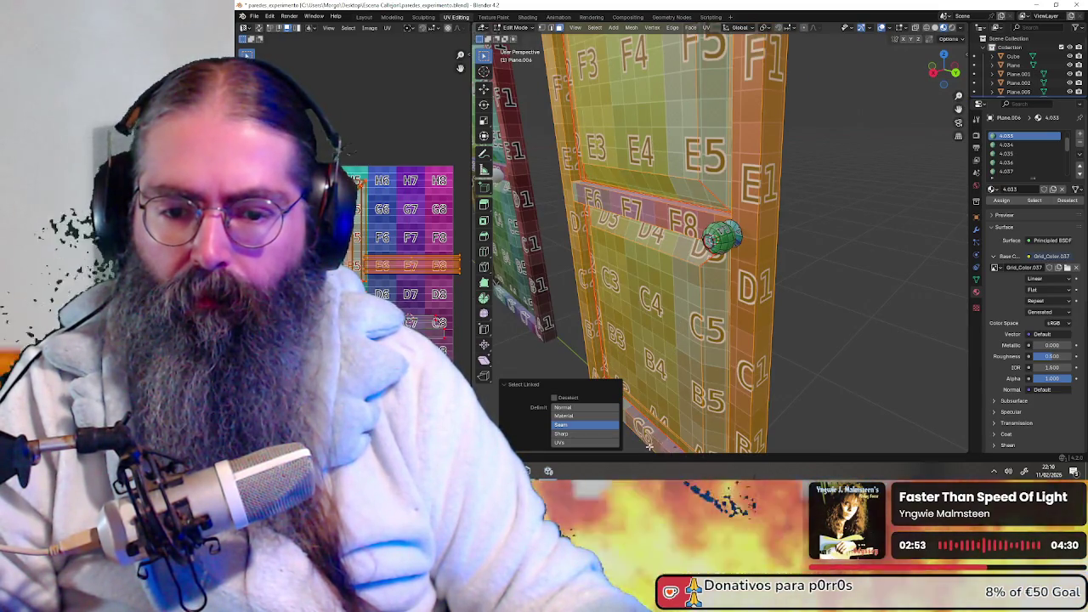
{"action": "middle_click_drag", "start_coordinate": [650, 446], "coordinate": [780, 266]}
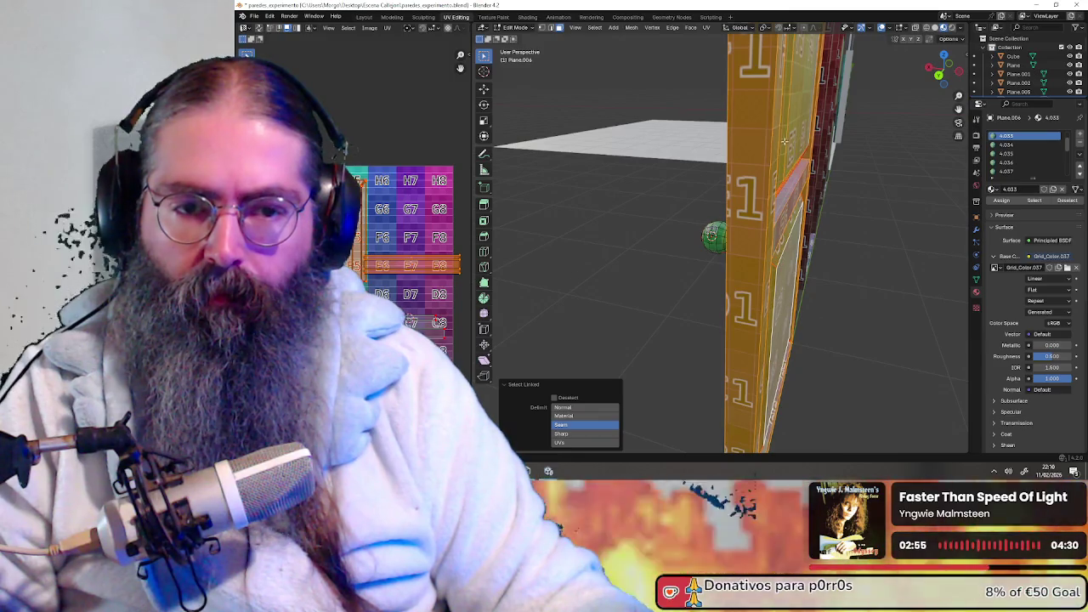
{"action": "middle_click_drag", "start_coordinate": [785, 142], "coordinate": [721, 257]}
{"action": "scroll", "coordinate": [721, 257], "scroll_direction": "down", "scroll_amount": 4}
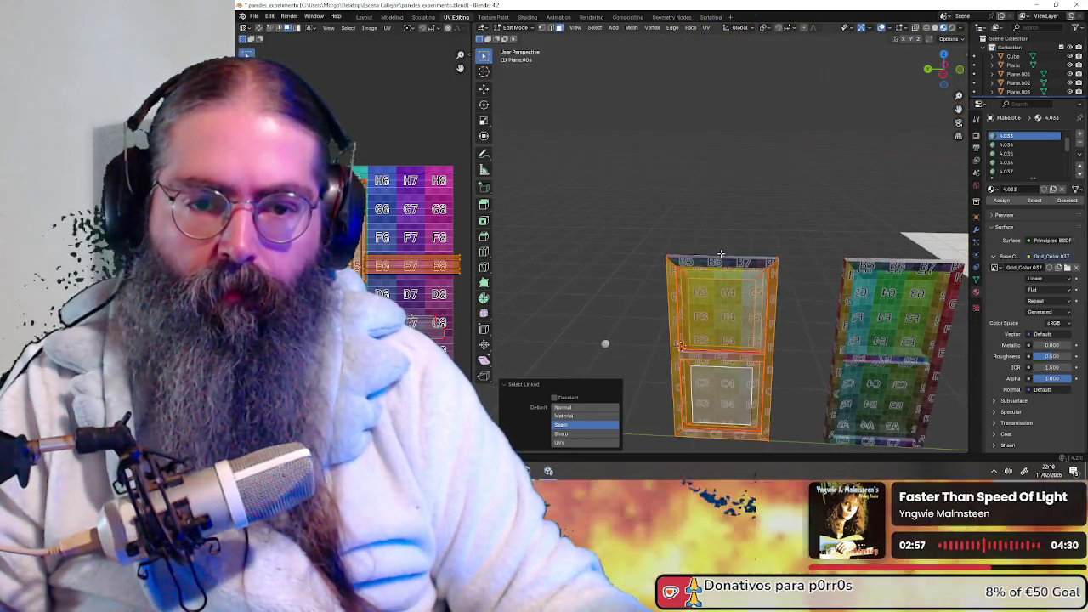
{"action": "mouse_move", "coordinate": [720, 256]}
{"action": "middle_mouse_down"}
{"action": "mouse_move", "coordinate": [767, 334]}
{"action": "mouse_move", "coordinate": [831, 344]}
{"action": "mouse_move", "coordinate": [812, 332]}
{"action": "middle_mouse_up"}
- Move the door's UV island so B3–C5 cover its face and E6–E8 its strip
{"action": "key", "text": "g"}
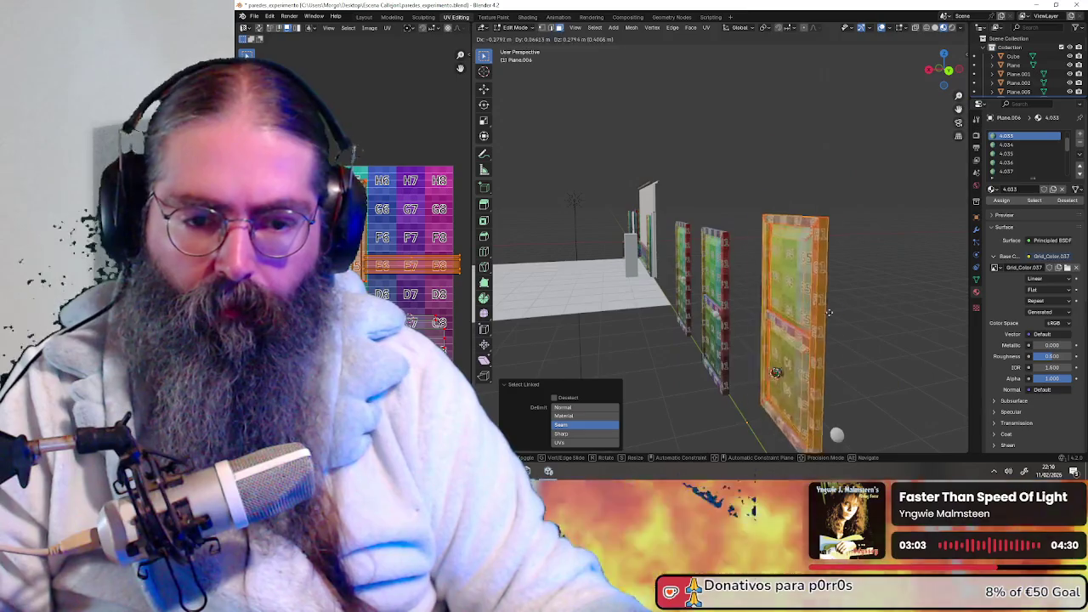
{"action": "left_click", "coordinate": [818, 312]}
{"action": "scroll", "coordinate": [818, 312], "scroll_direction": "up", "scroll_amount": 2}
{"action": "scroll", "coordinate": [818, 312], "scroll_direction": "up", "scroll_amount": 1}
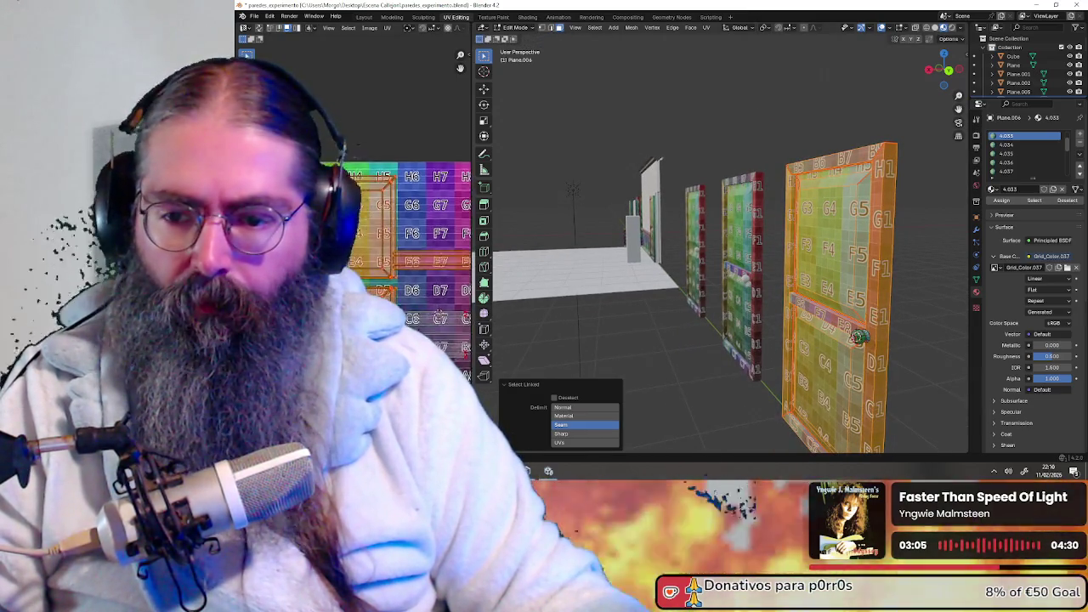
{"action": "mouse_move", "coordinate": [861, 336]}
{"action": "middle_mouse_down"}
{"action": "mouse_move", "coordinate": [776, 148]}
{"action": "mouse_move", "coordinate": [782, 297]}
{"action": "middle_mouse_up"}
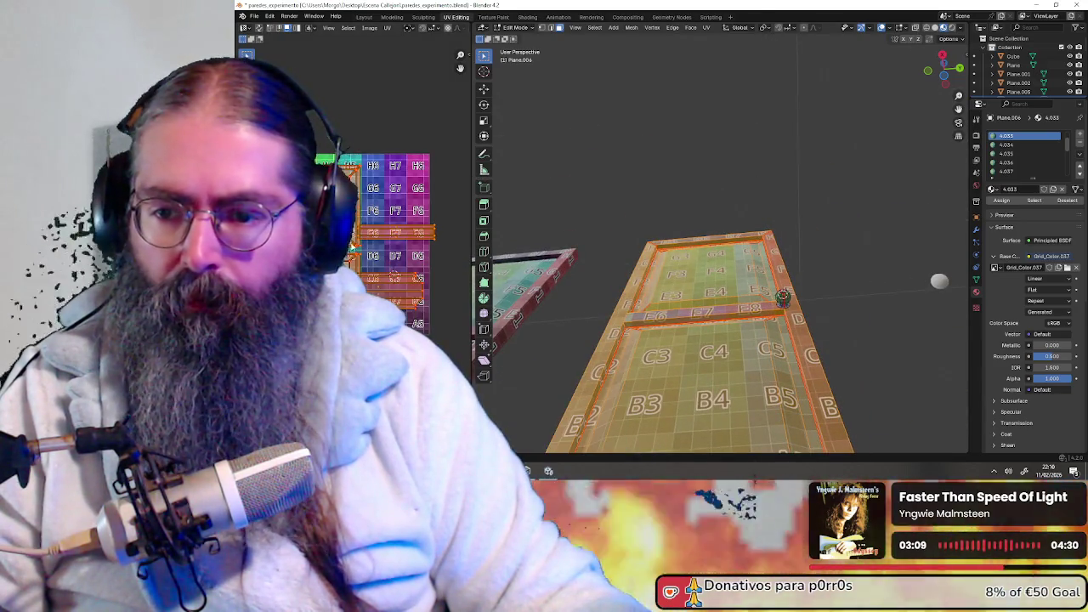
- Select only the lower horizontal frame strip and move it up onto the D row of the grid
{"action": "scroll", "coordinate": [355, 246], "scroll_direction": "up", "scroll_amount": 1}
{"action": "scroll", "coordinate": [355, 246], "scroll_direction": "up", "scroll_amount": 1}
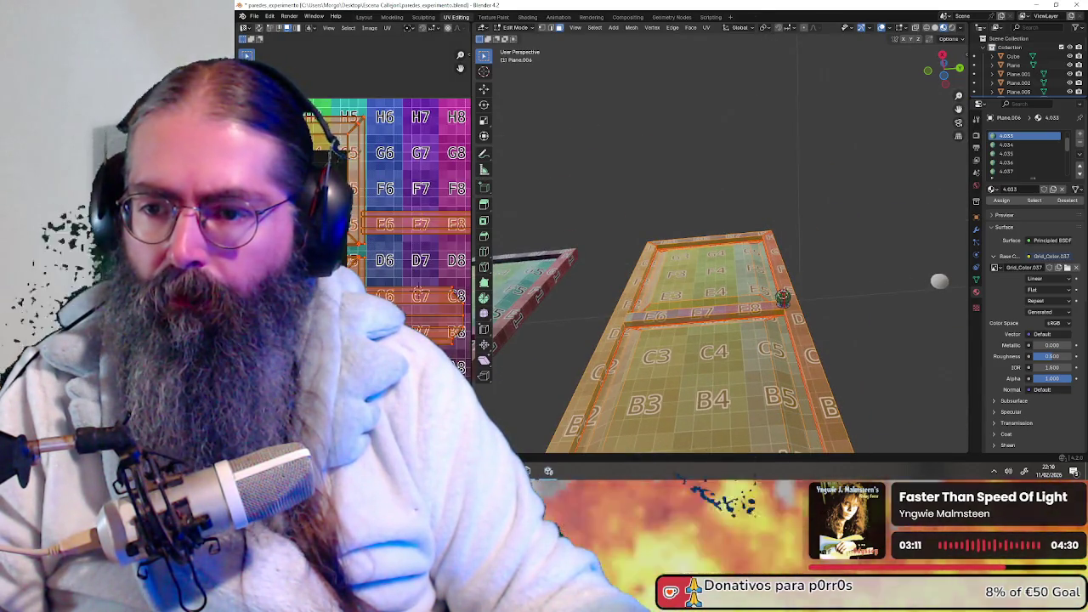
{"action": "scroll", "coordinate": [432, 281], "scroll_direction": "down", "scroll_amount": 1}
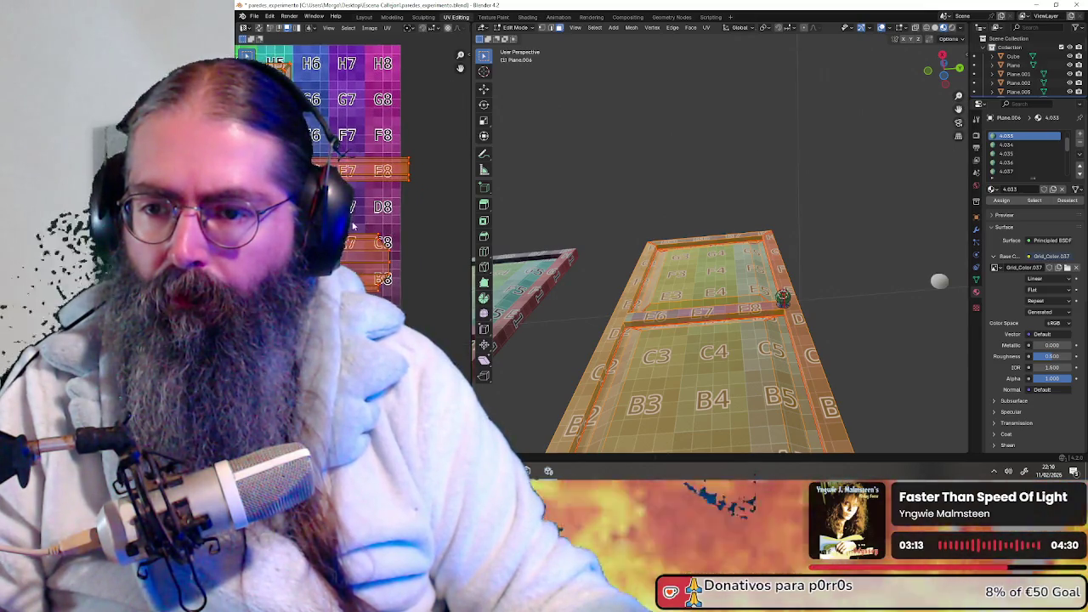
{"action": "scroll", "coordinate": [372, 223], "scroll_direction": "down", "scroll_amount": 2}
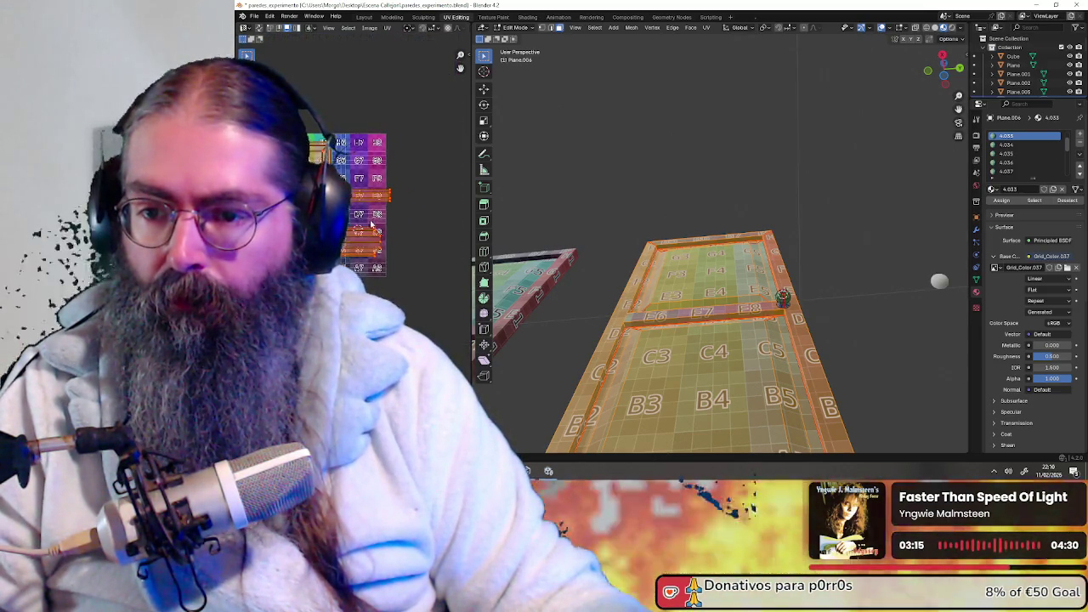
{"action": "scroll", "coordinate": [349, 226], "scroll_direction": "up", "scroll_amount": 3}
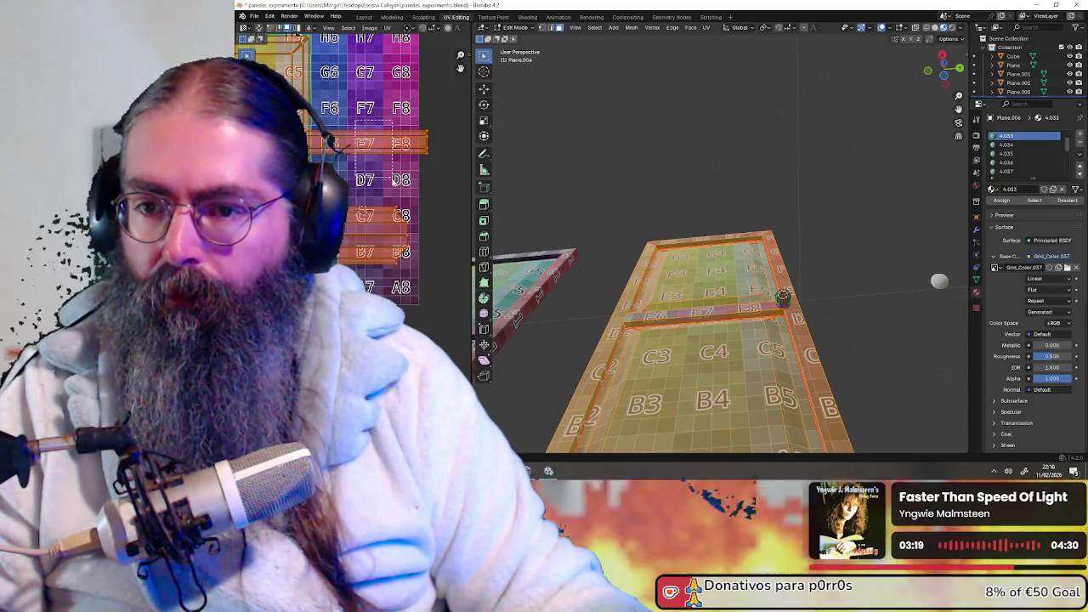
{"action": "left_click", "coordinate": [396, 214], "text": "shift"}
{"action": "left_click", "coordinate": [349, 246]}
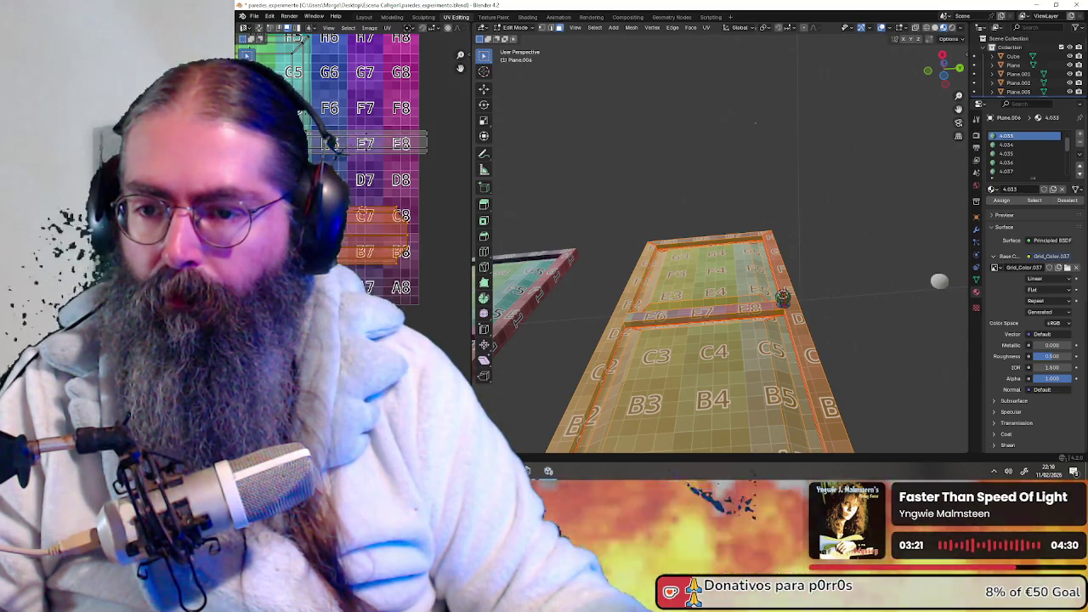
{"action": "key", "text": "g"}
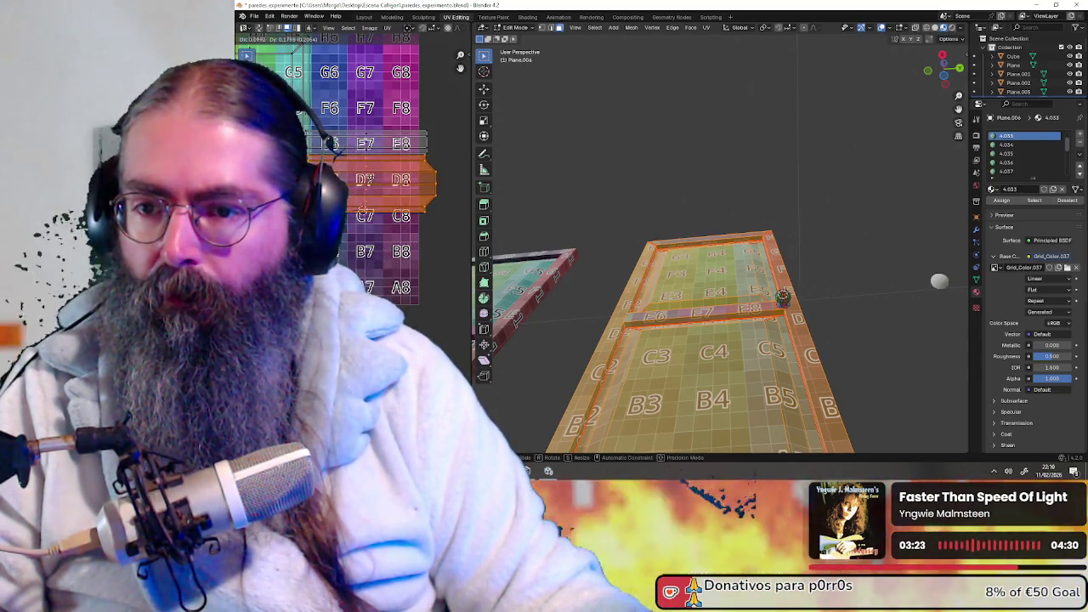
{"action": "left_click", "coordinate": [370, 179]}
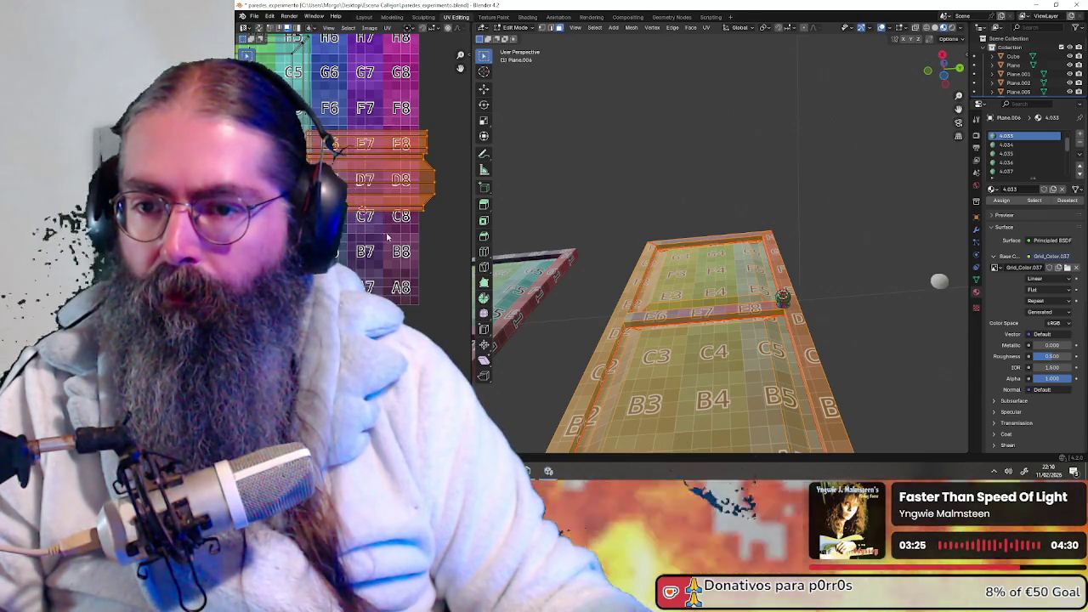
- Move the orange UV strip down and fine-tune its position on the grid
{"action": "middle_click_drag", "start_coordinate": [357, 116], "coordinate": [411, 91]}
{"action": "key", "text": "g"}
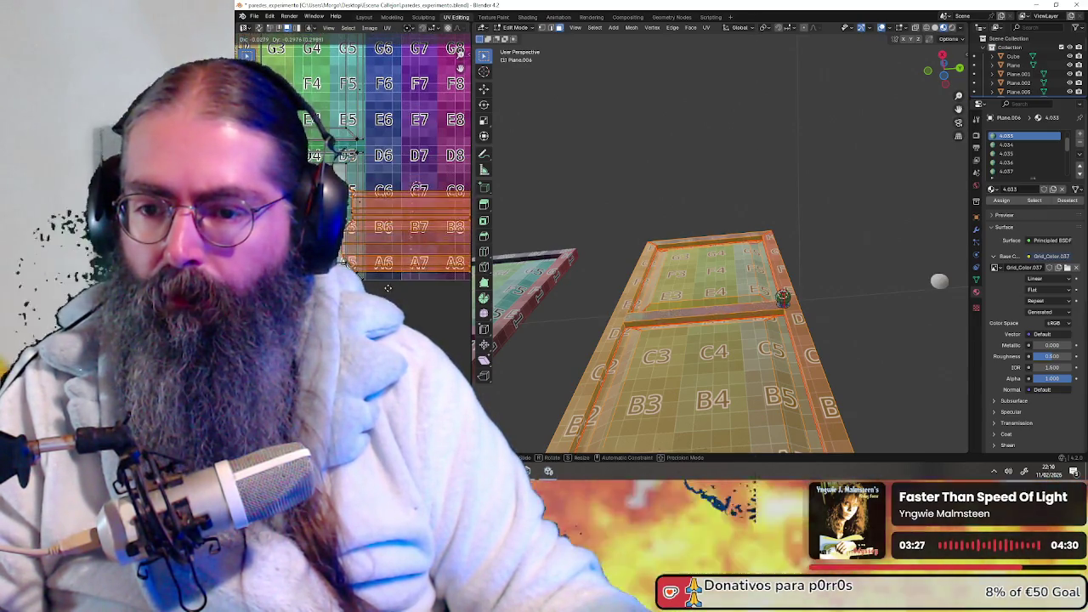
{"action": "left_click", "coordinate": [374, 132]}
{"action": "scroll", "coordinate": [375, 141], "scroll_direction": "down", "scroll_amount": 4}
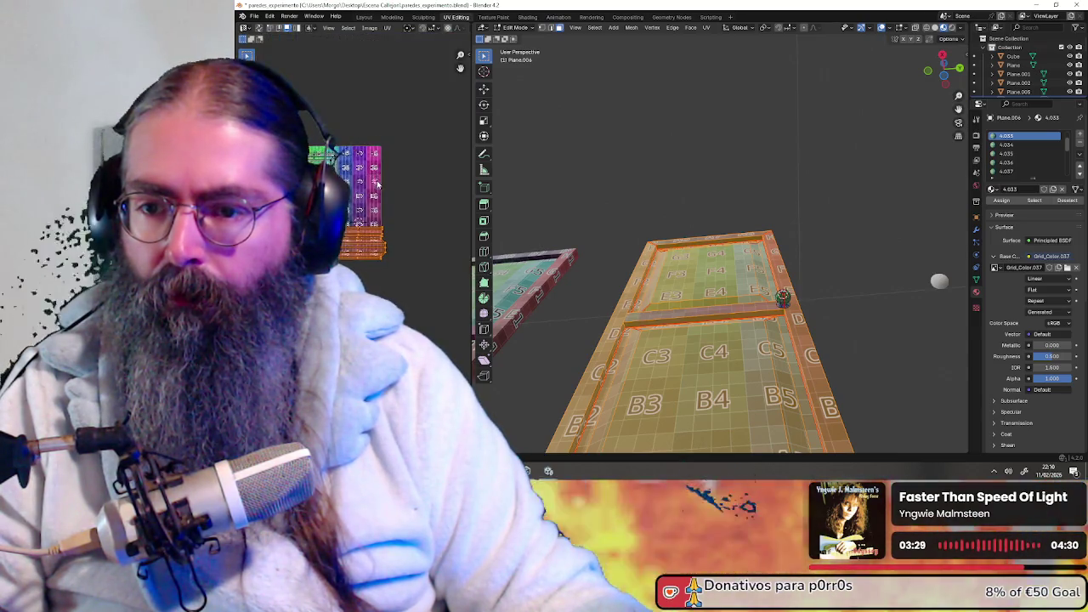
{"action": "scroll", "coordinate": [367, 258], "scroll_direction": "up", "scroll_amount": 3}
{"action": "scroll", "coordinate": [378, 253], "scroll_direction": "up", "scroll_amount": 1}
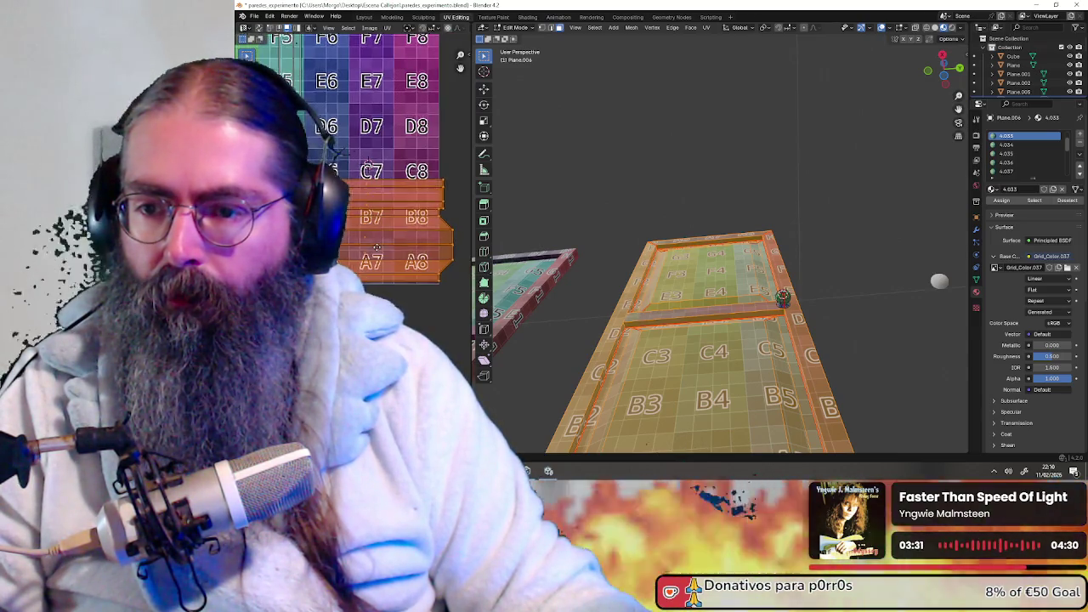
{"action": "scroll", "coordinate": [379, 251], "scroll_direction": "up", "scroll_amount": 1}
{"action": "key", "text": "g"}
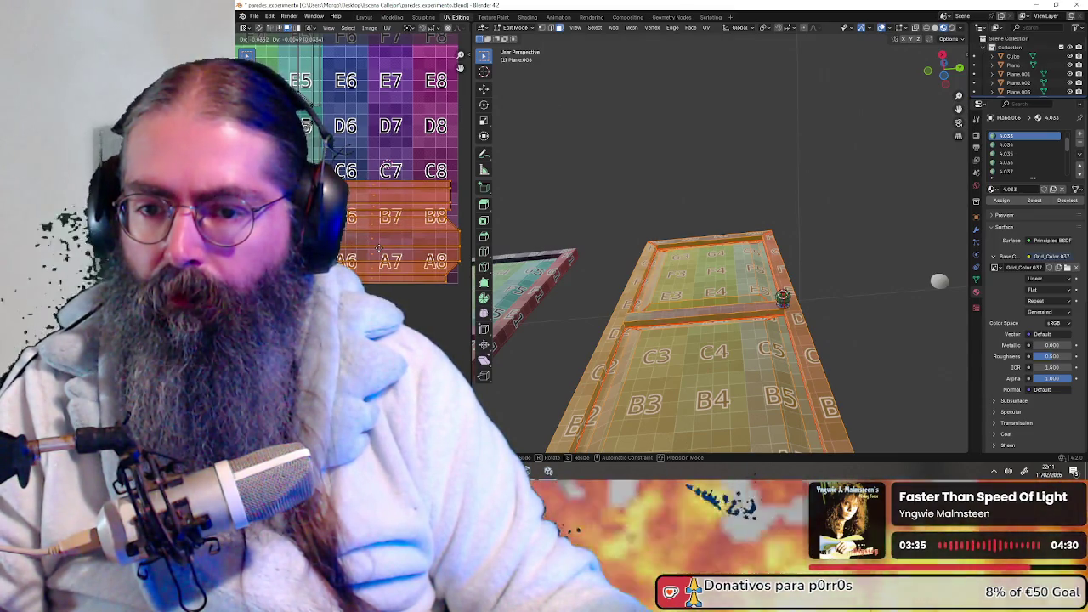
{"action": "left_click", "coordinate": [376, 248]}
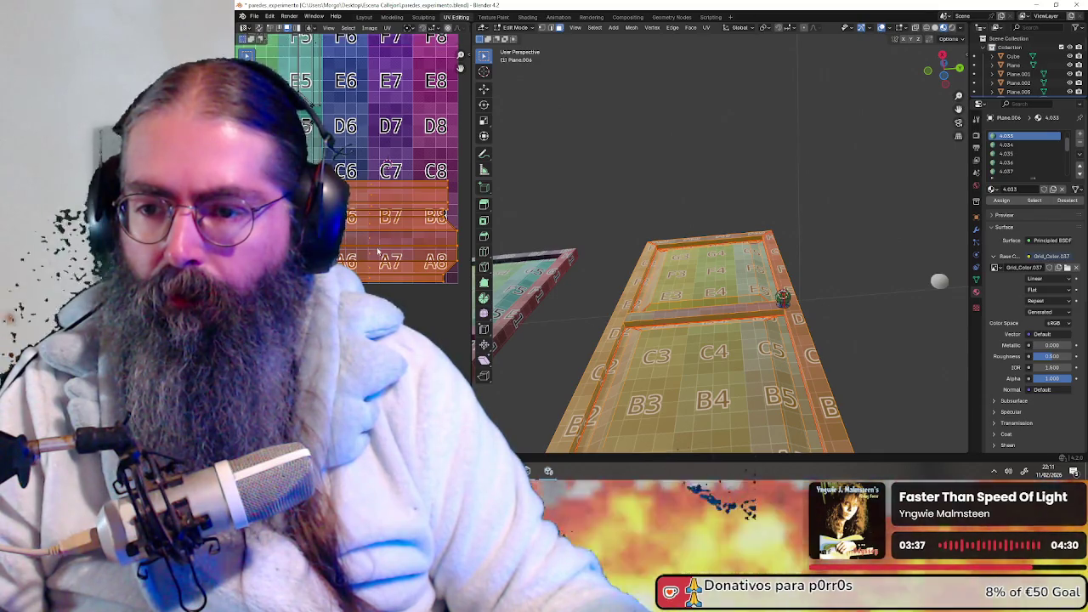
- Scale the selected door UVs down so the grid texture fits the panels in proportion
{"action": "scroll", "coordinate": [376, 247], "scroll_direction": "down", "scroll_amount": 5}
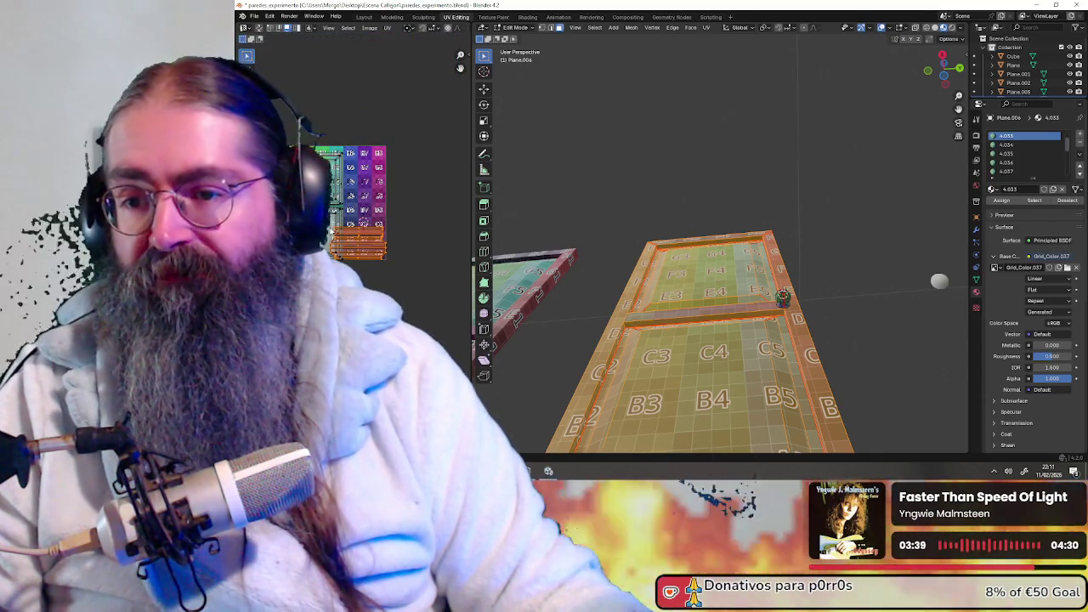
{"action": "mouse_move", "coordinate": [764, 226]}
{"action": "middle_mouse_down"}
{"action": "mouse_move", "coordinate": [712, 319]}
{"action": "mouse_move", "coordinate": [748, 306]}
{"action": "middle_mouse_up"}
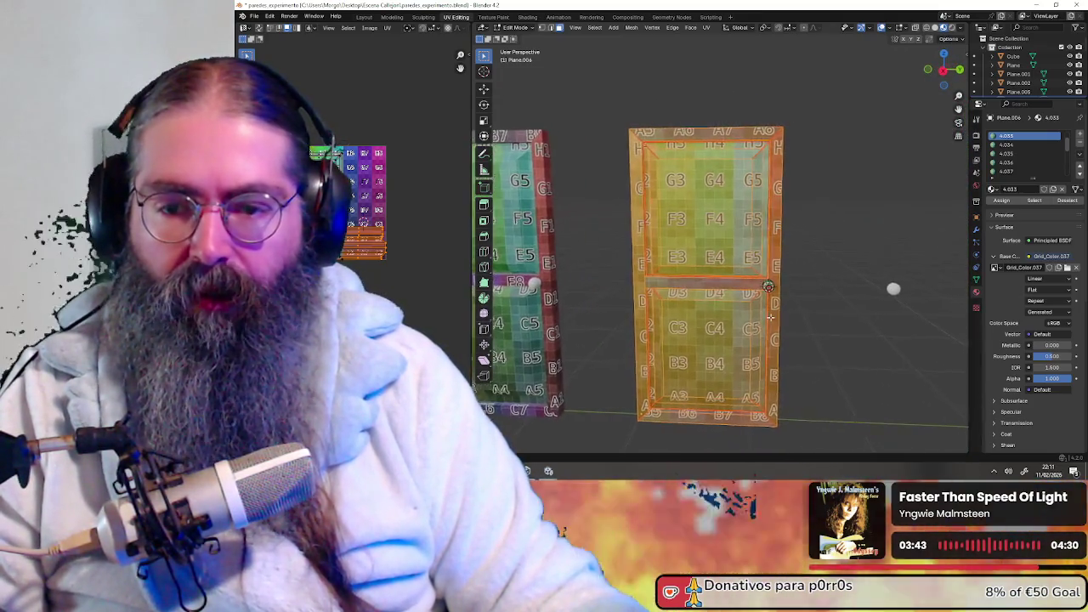
{"action": "scroll", "coordinate": [357, 170], "scroll_direction": "up", "scroll_amount": 5}
{"action": "scroll", "coordinate": [357, 237], "scroll_direction": "up", "scroll_amount": 1}
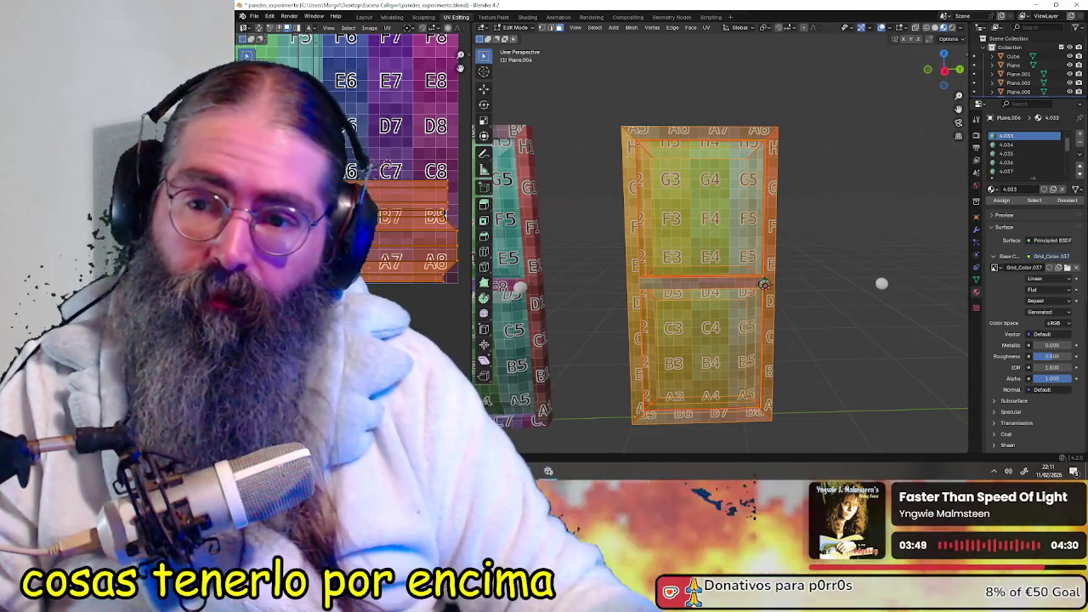
{"action": "scroll", "coordinate": [382, 187], "scroll_direction": "down", "scroll_amount": 3}
{"action": "middle_click_drag", "start_coordinate": [464, 216], "coordinate": [373, 176]}
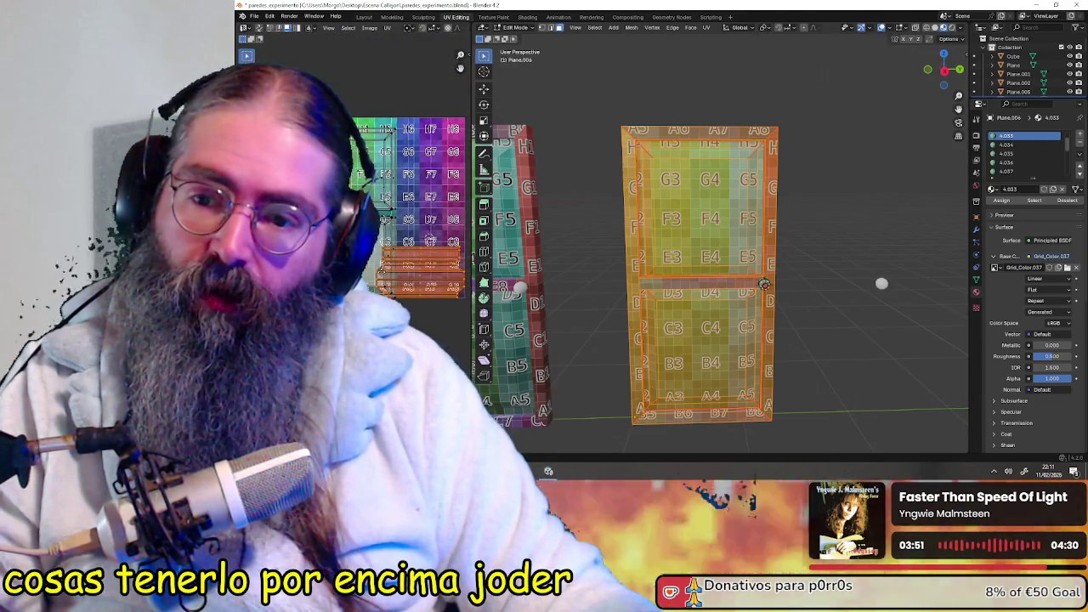
{"action": "key", "text": "s"}
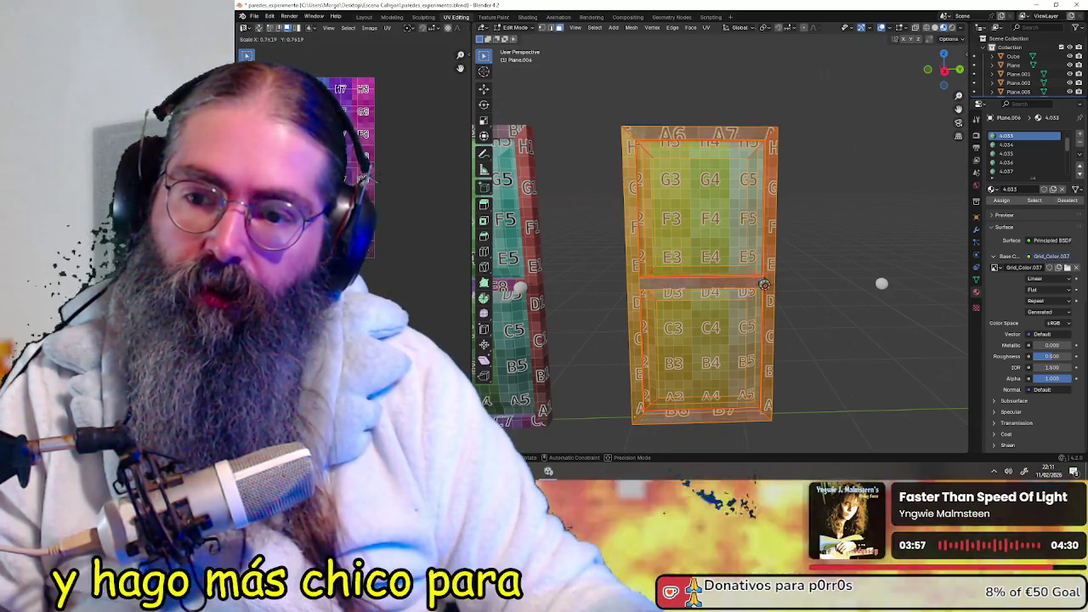
{"action": "left_click", "coordinate": [366, 180]}
- Orbit and zoom in on the door's edge and knob to check the textured result
{"action": "scroll", "coordinate": [365, 180], "scroll_direction": "up", "scroll_amount": 2}
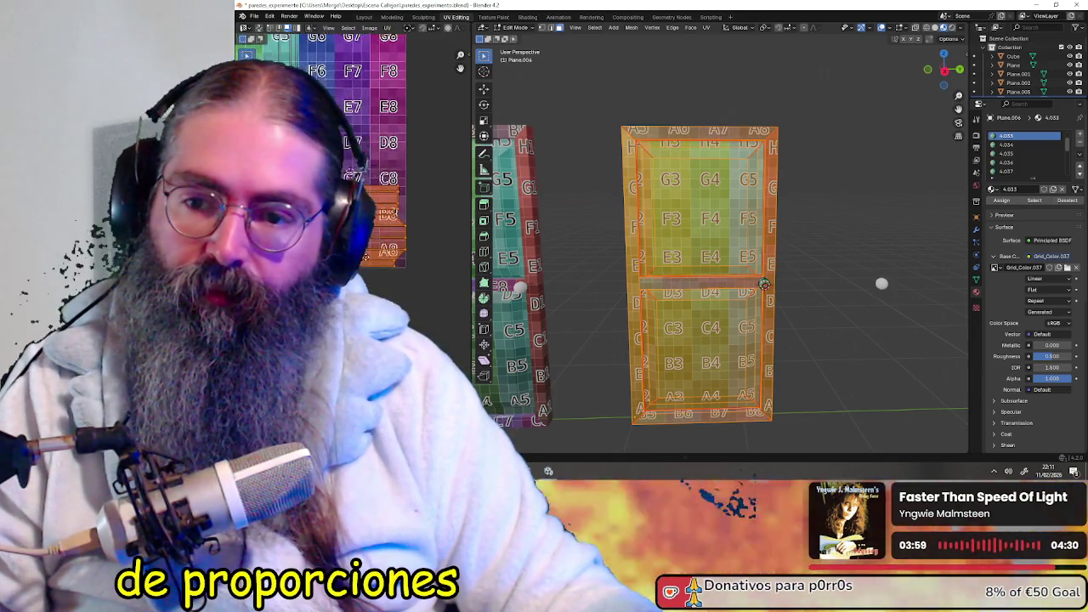
{"action": "scroll", "coordinate": [398, 274], "scroll_direction": "down", "scroll_amount": 5}
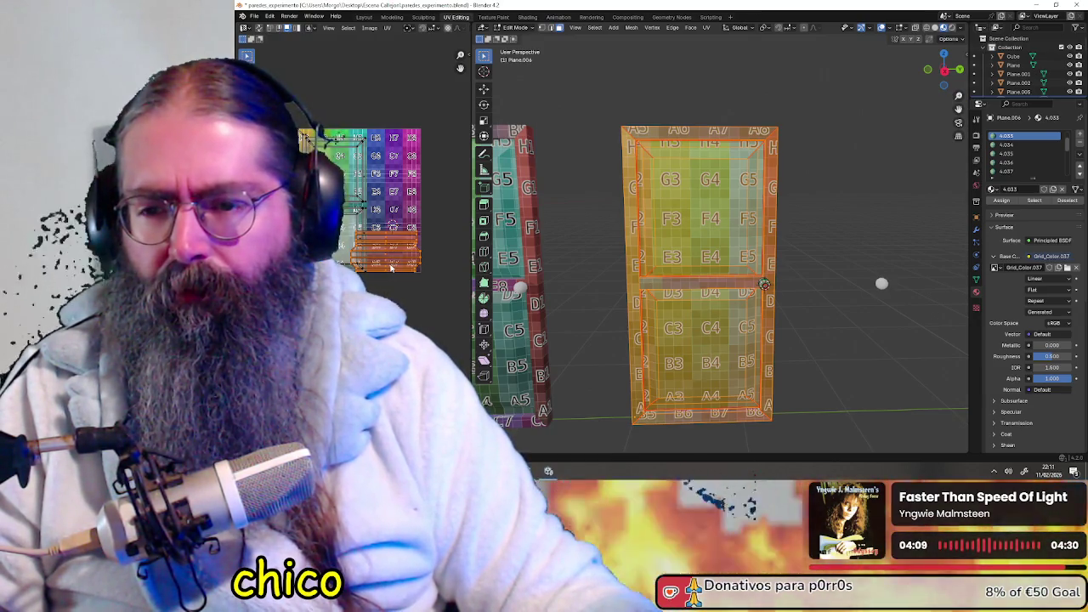
{"action": "middle_click_drag", "start_coordinate": [723, 255], "coordinate": [748, 256]}
{"action": "scroll", "coordinate": [748, 255], "scroll_direction": "up", "scroll_amount": 3}
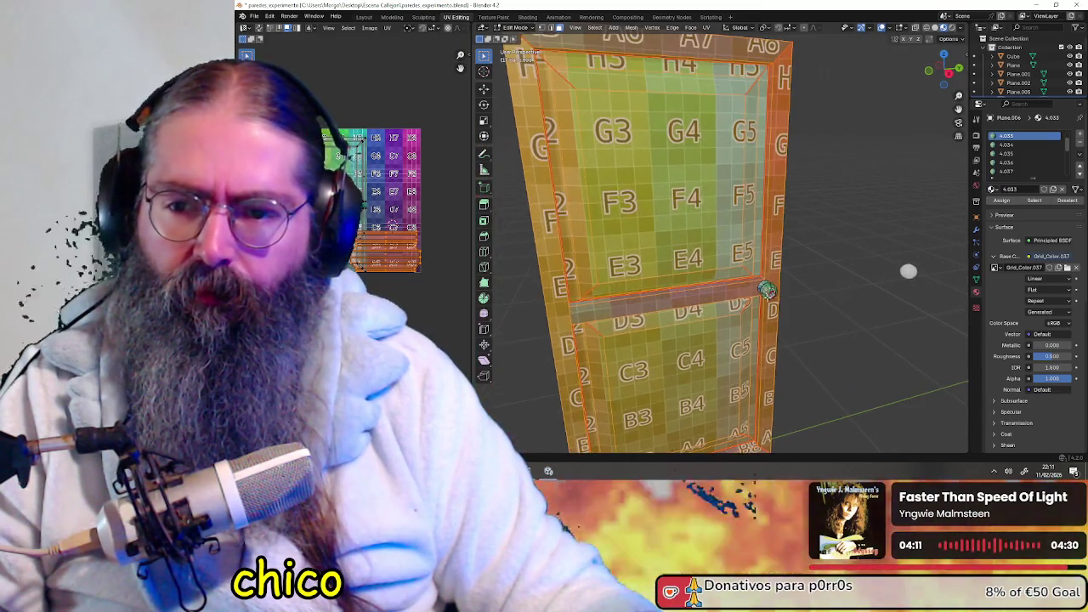
{"action": "middle_click_drag", "start_coordinate": [680, 305], "coordinate": [637, 304], "text": "shift"}
{"action": "scroll", "coordinate": [636, 304], "scroll_direction": "up", "scroll_amount": 2}
{"action": "scroll", "coordinate": [637, 304], "scroll_direction": "up", "scroll_amount": 1}
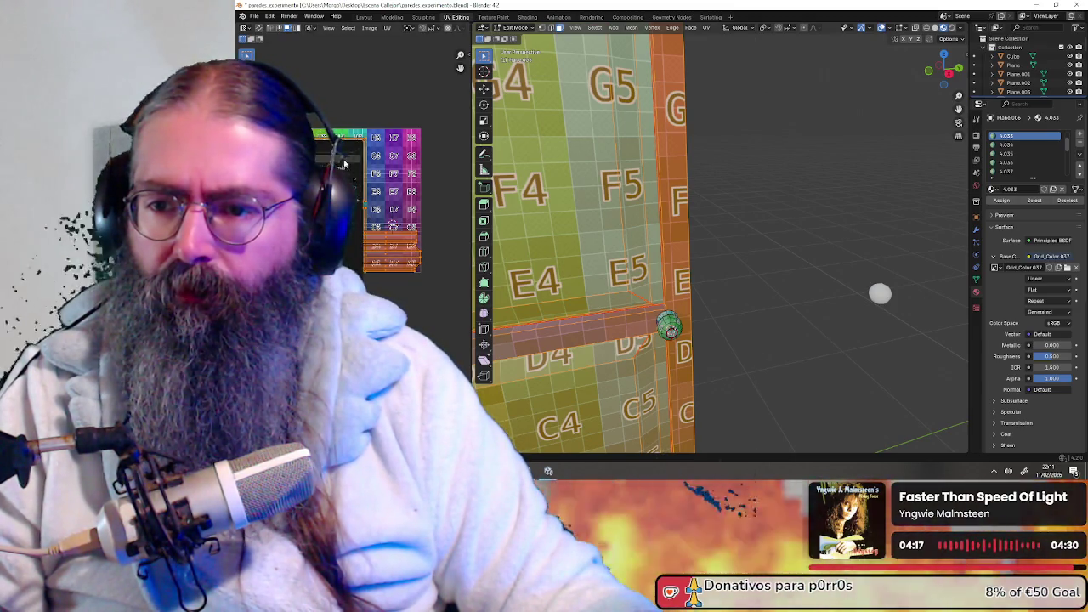
{"action": "middle_click_drag", "start_coordinate": [722, 255], "coordinate": [693, 244], "text": "shift"}
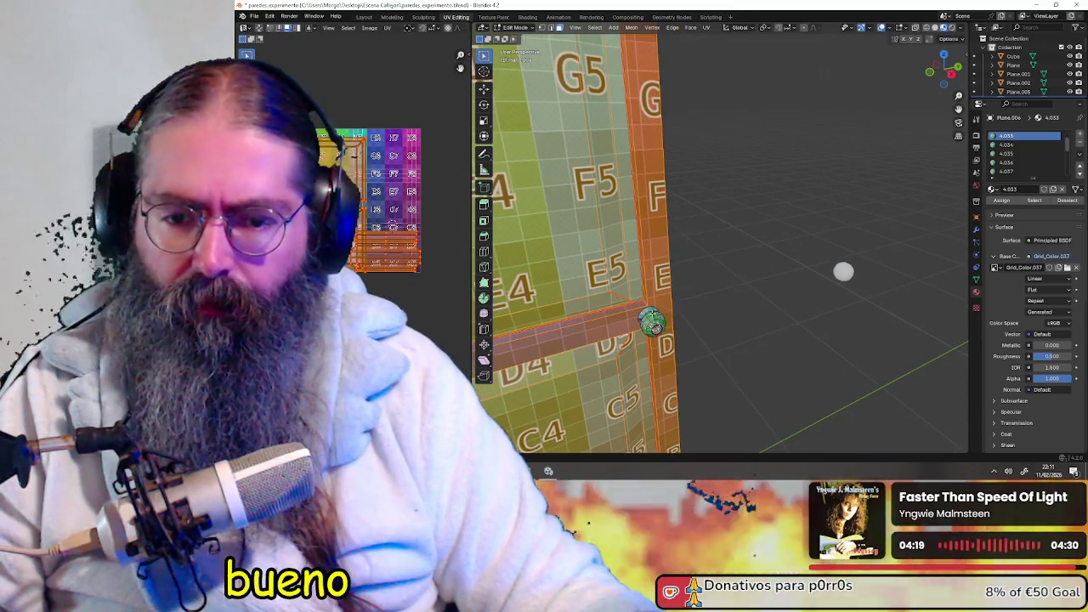
- Switch editing to the spherical knob and select its linked geometry to expose its UVs
{"action": "key", "text": "alt+q"}
{"action": "middle_click_drag", "start_coordinate": [652, 325], "coordinate": [727, 308]}
{"action": "key", "text": "a"}
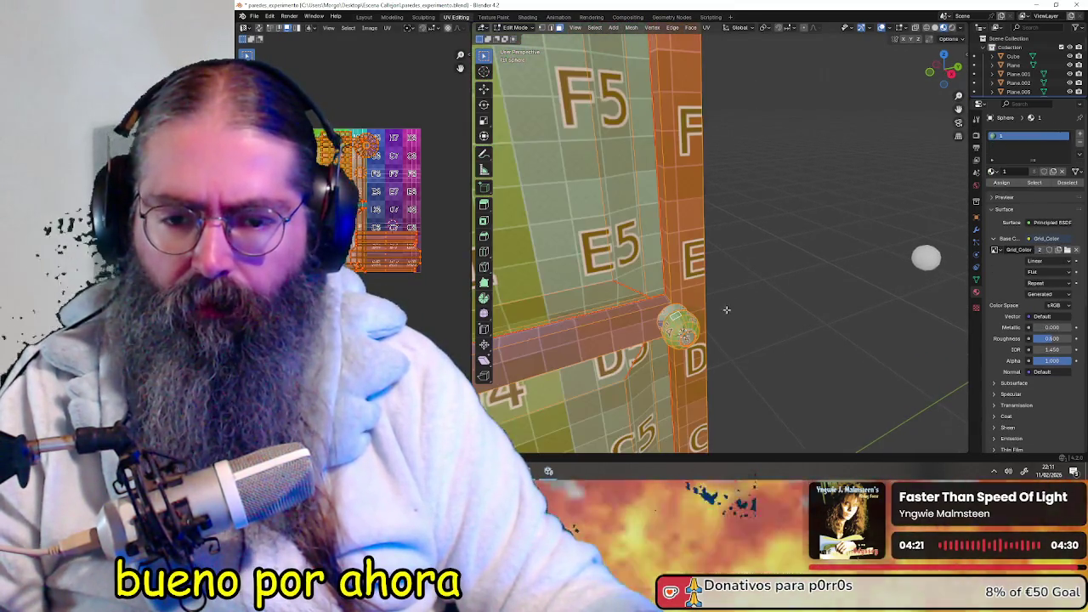
{"action": "key", "text": "alt+a"}
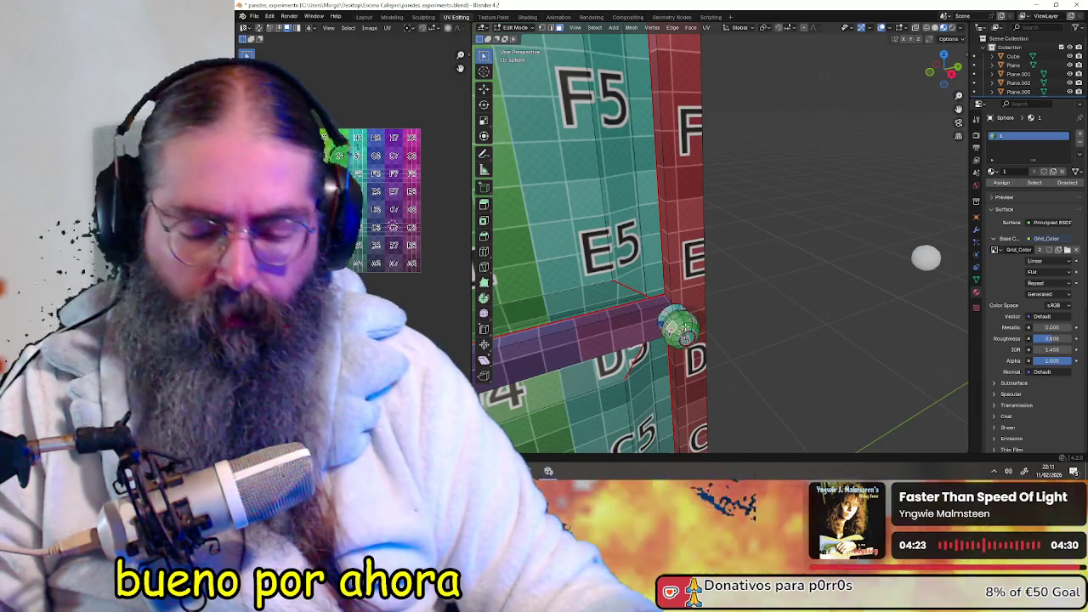
{"action": "key", "text": "ctrl+l"}
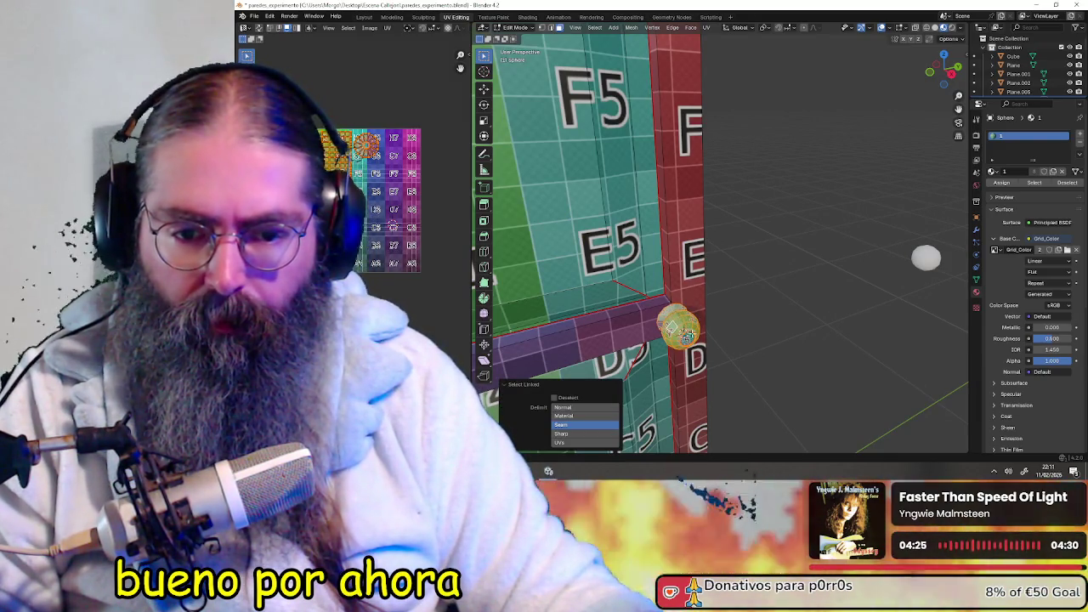
{"action": "key", "text": "g"}
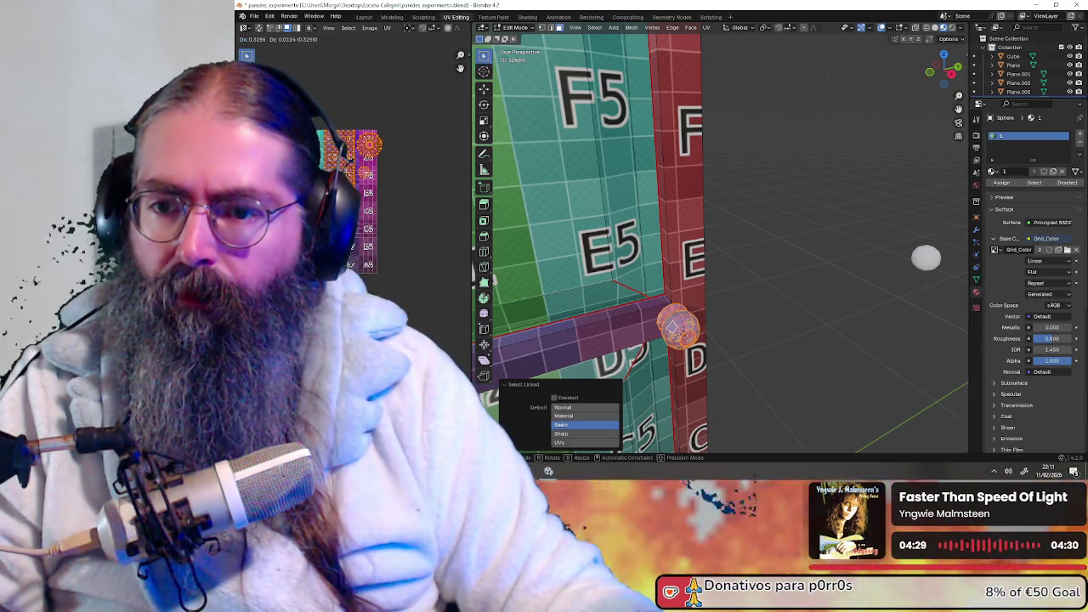
{"action": "key", "text": "Return"}
- Move the knob's UV island down and left onto the D6–D7 grid squares
{"action": "key", "text": "a"}
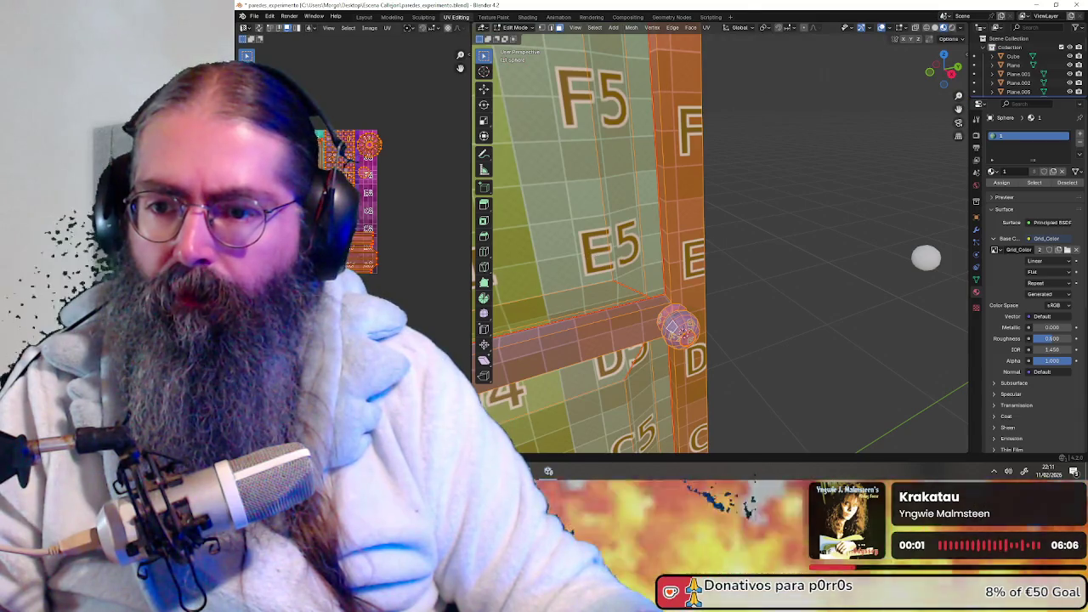
{"action": "scroll", "coordinate": [374, 213], "scroll_direction": "up", "scroll_amount": 3}
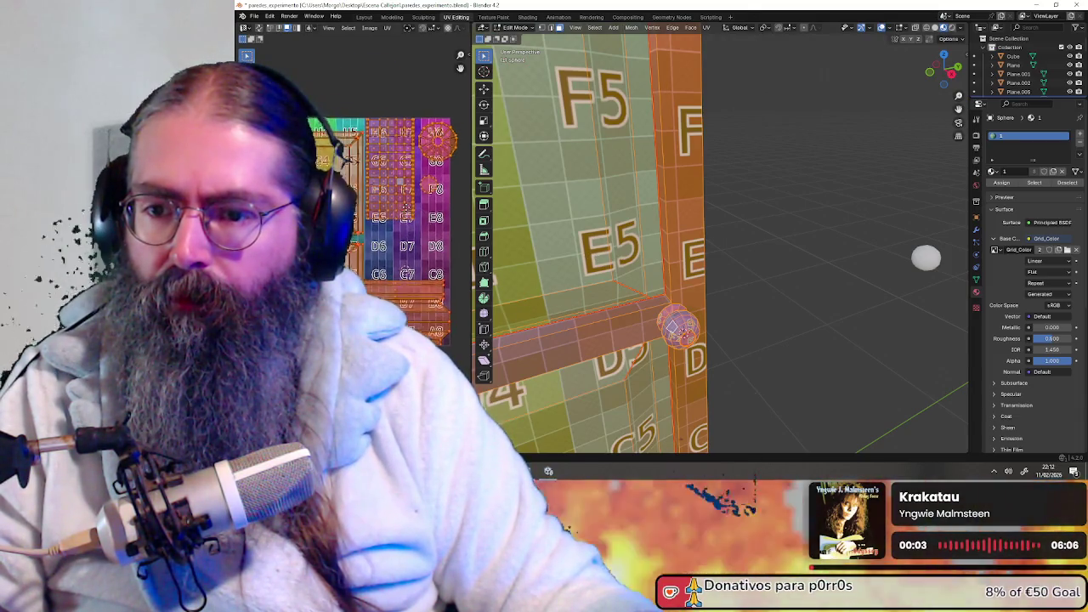
{"action": "middle_click_drag", "start_coordinate": [434, 113], "coordinate": [393, 120]}
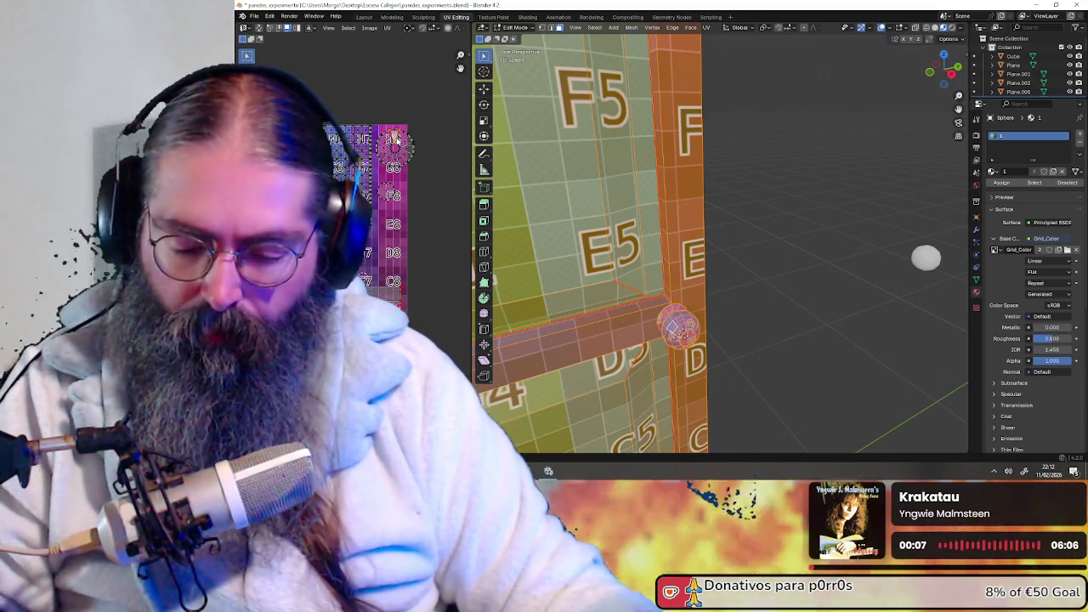
{"action": "left_click", "coordinate": [395, 139]}
{"action": "key", "text": "g"}
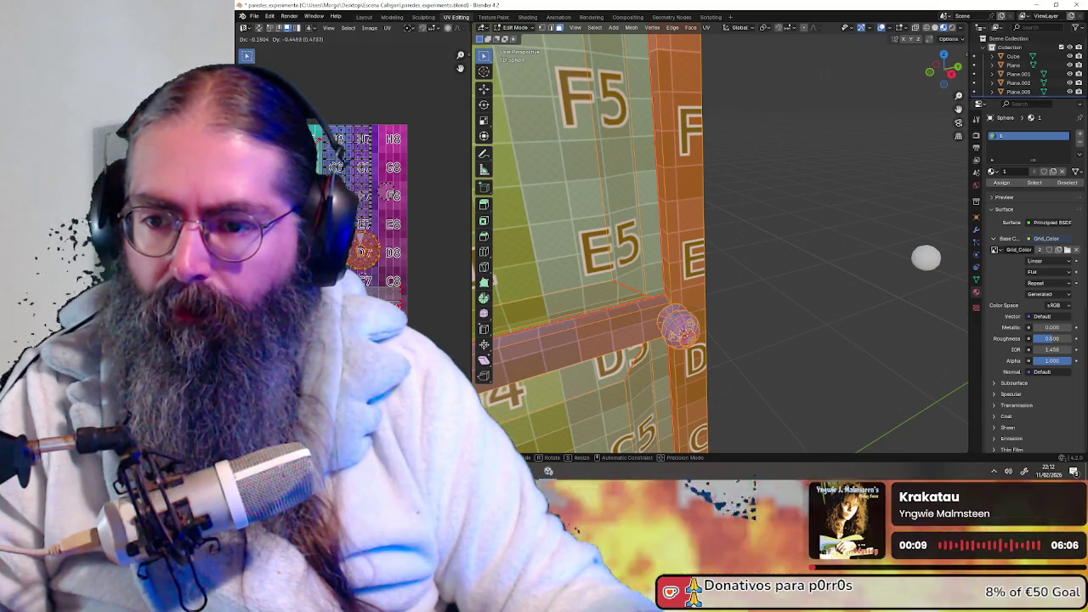
{"action": "left_click", "coordinate": [336, 182]}
- Recentre and zoom the UV view on the grid to check the knob island, then deselect all
{"action": "middle_click_drag", "start_coordinate": [336, 183], "coordinate": [381, 182]}
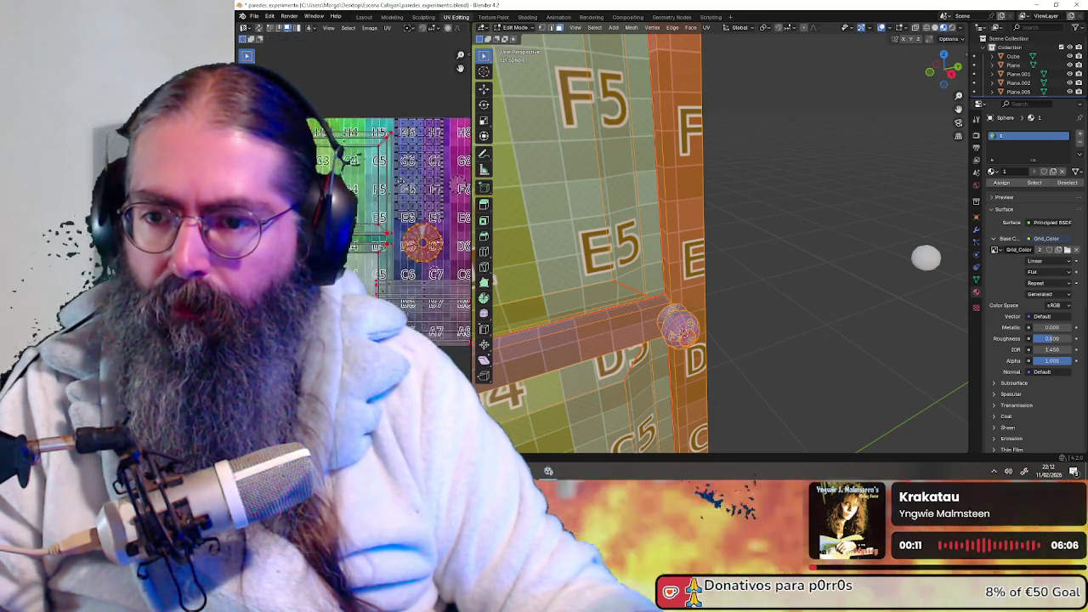
{"action": "scroll", "coordinate": [382, 184], "scroll_direction": "down", "scroll_amount": 5}
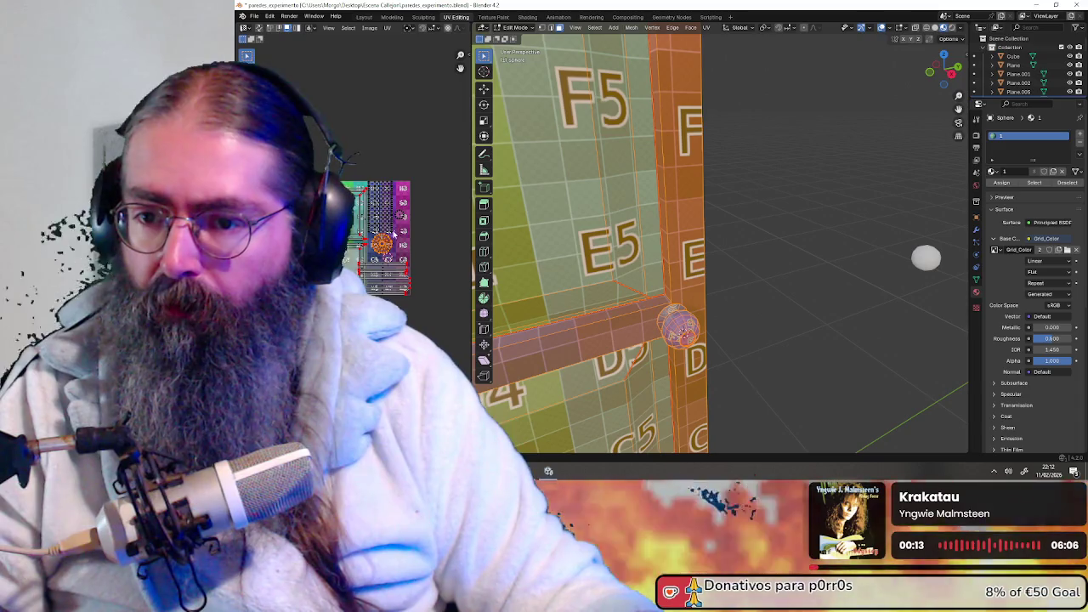
{"action": "middle_click_drag", "start_coordinate": [393, 219], "coordinate": [380, 173]}
{"action": "scroll", "coordinate": [393, 220], "scroll_direction": "up", "scroll_amount": 5}
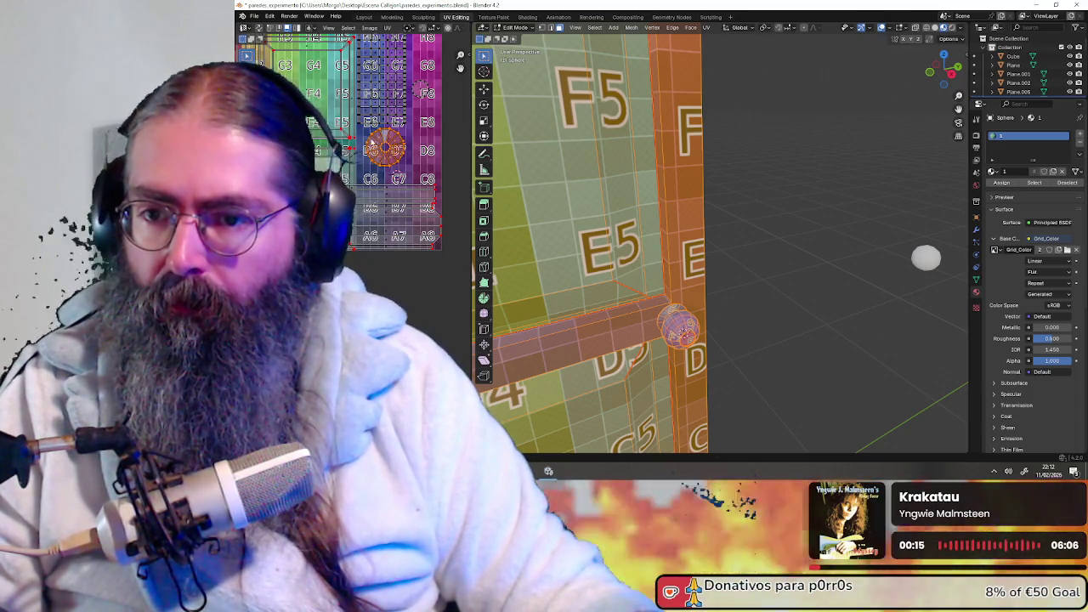
{"action": "scroll", "coordinate": [381, 218], "scroll_direction": "up", "scroll_amount": 2}
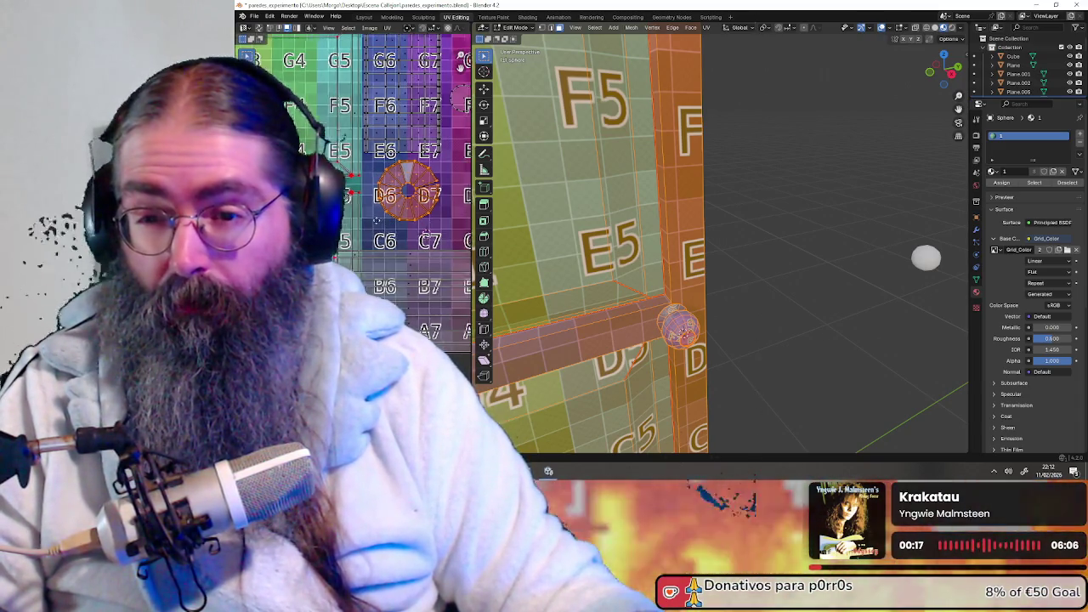
{"action": "scroll", "coordinate": [380, 219], "scroll_direction": "down", "scroll_amount": 2}
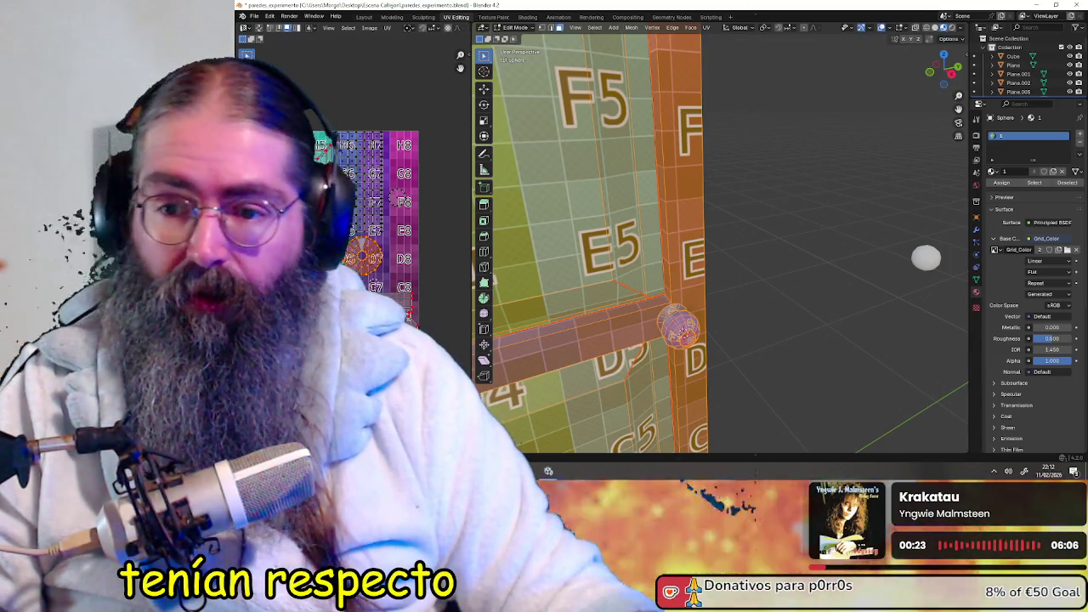
{"action": "scroll", "coordinate": [353, 249], "scroll_direction": "down", "scroll_amount": 3}
{"action": "scroll", "coordinate": [337, 301], "scroll_direction": "up", "scroll_amount": 3}
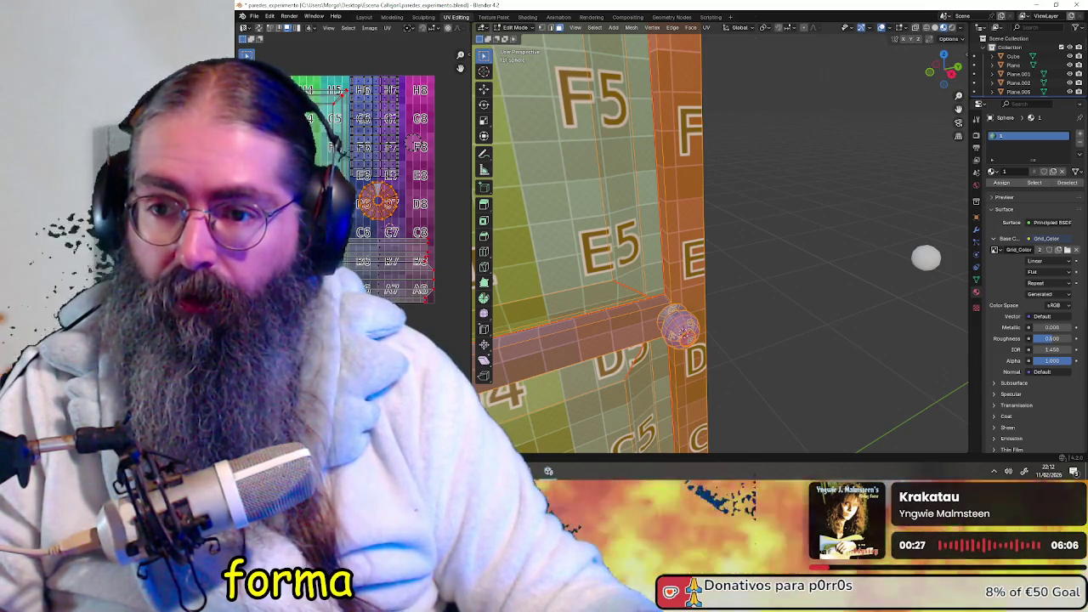
{"action": "scroll", "coordinate": [366, 187], "scroll_direction": "down", "scroll_amount": 1}
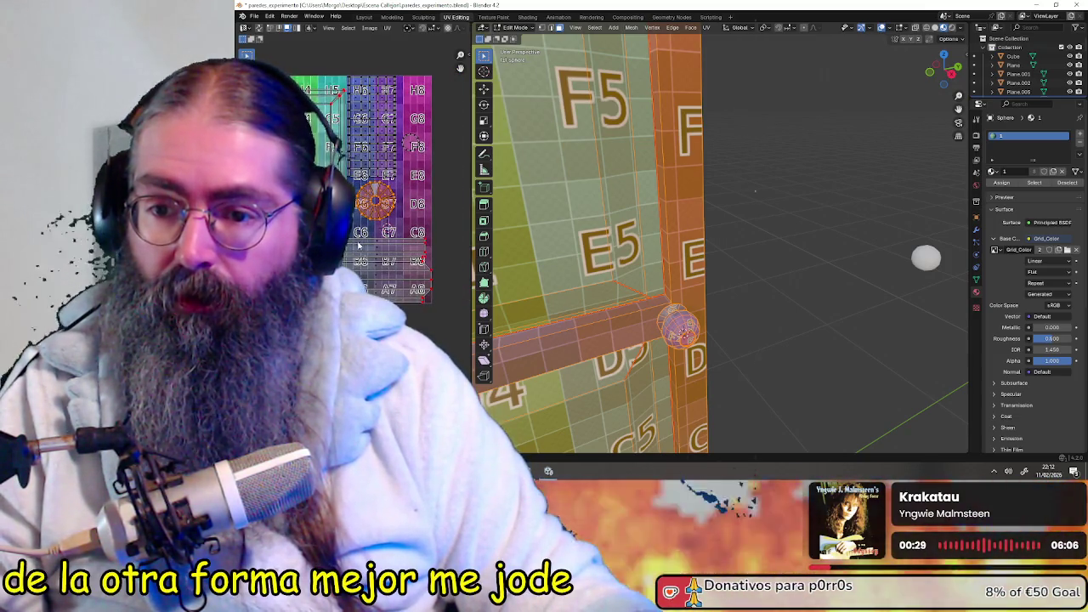
{"action": "scroll", "coordinate": [361, 243], "scroll_direction": "down", "scroll_amount": 1}
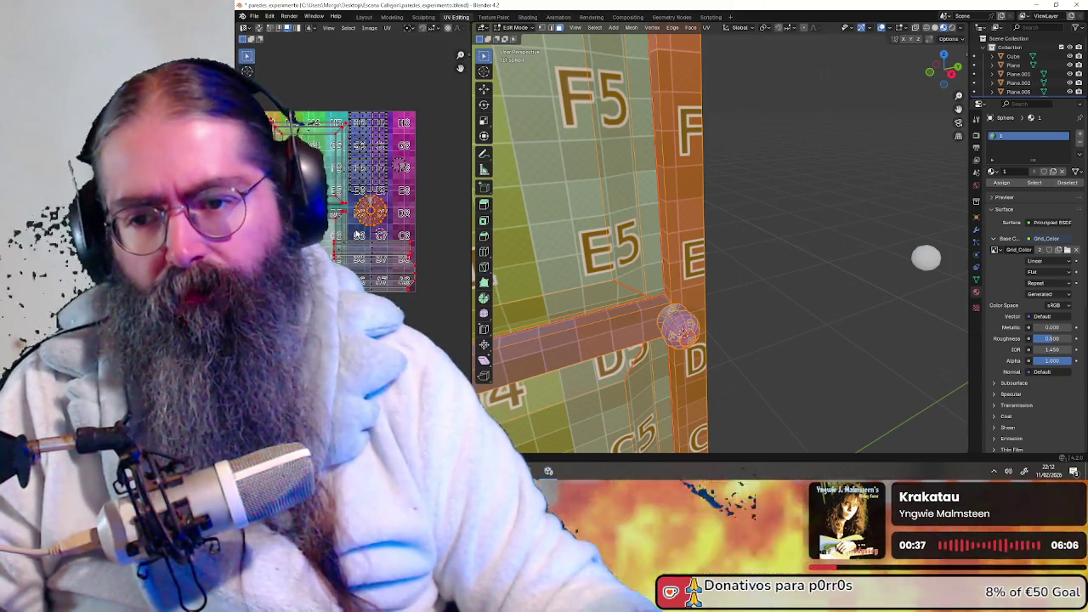
{"action": "key", "text": "alt+a"}
- Orbit and zoom out the 3D view to see the whole textured door beside its knob
{"action": "middle_click_drag", "start_coordinate": [731, 280], "coordinate": [774, 278]}
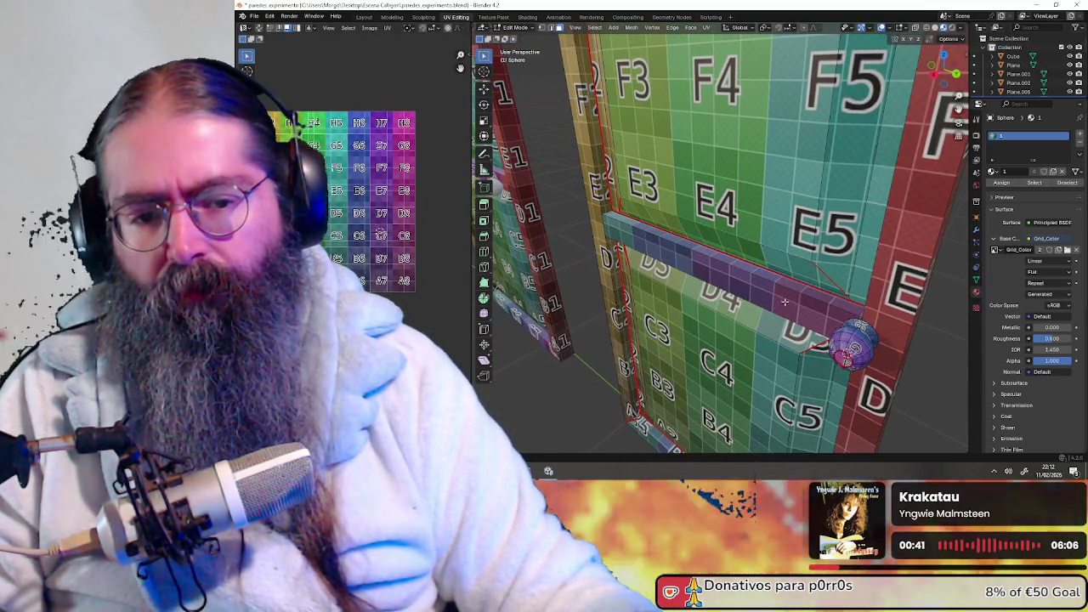
{"action": "middle_click_drag", "start_coordinate": [763, 317], "coordinate": [716, 277]}
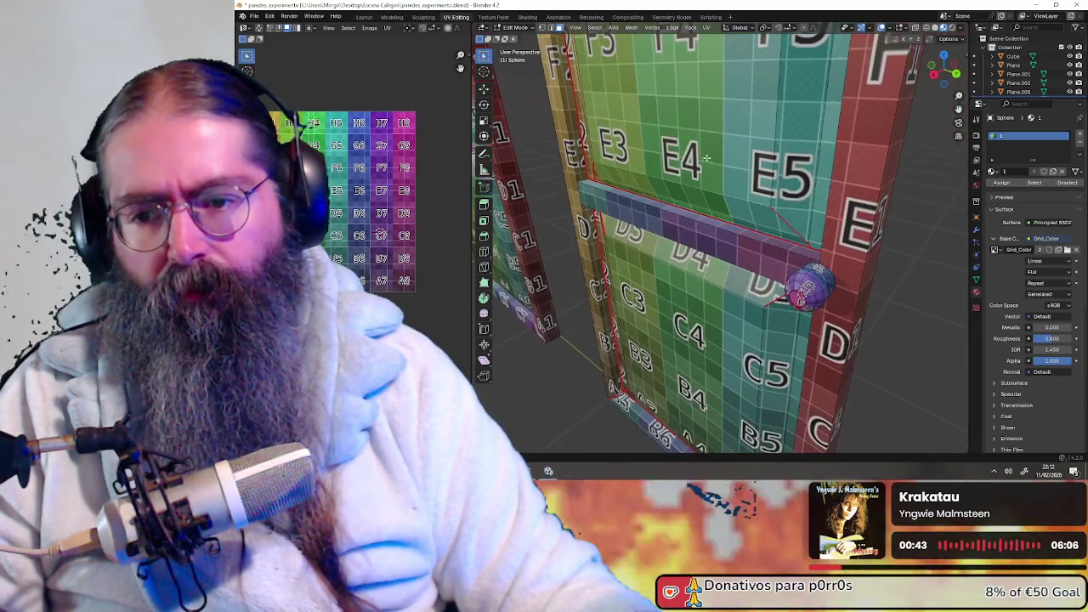
{"action": "scroll", "coordinate": [717, 277], "scroll_direction": "down", "scroll_amount": 1}
{"action": "scroll", "coordinate": [716, 277], "scroll_direction": "down", "scroll_amount": 3}
{"action": "scroll", "coordinate": [714, 264], "scroll_direction": "down", "scroll_amount": 3}
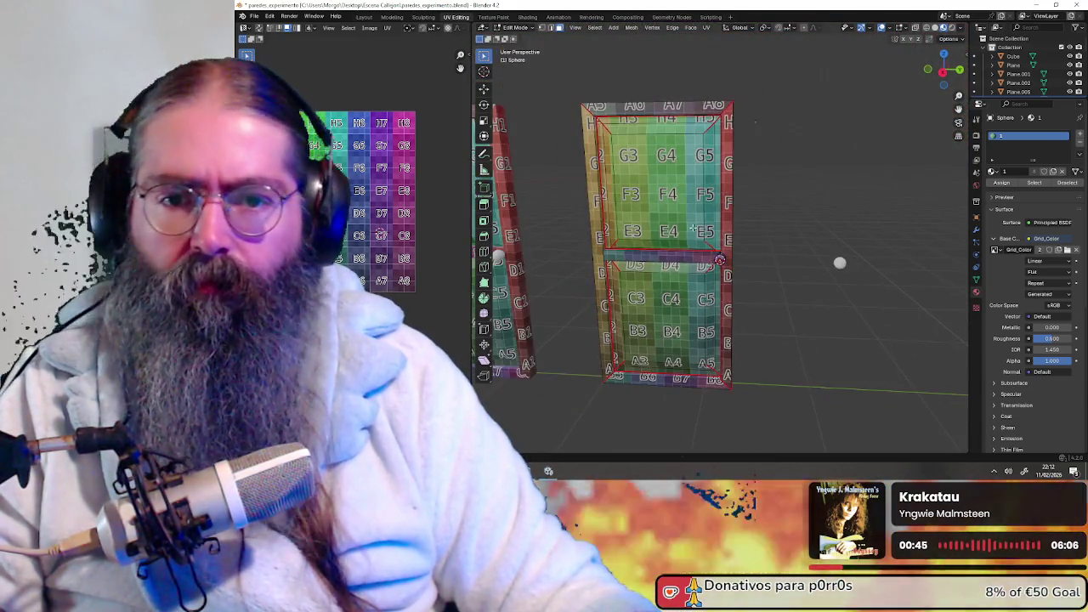
{"action": "scroll", "coordinate": [713, 253], "scroll_direction": "down", "scroll_amount": 2}
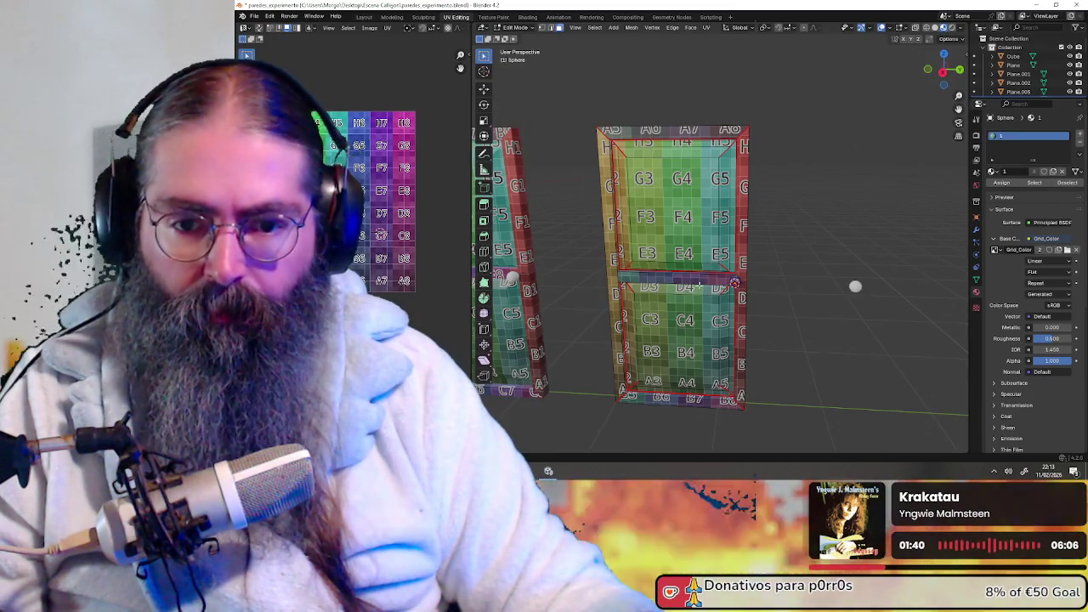
{"action": "middle_click_drag", "start_coordinate": [802, 276], "coordinate": [780, 239], "text": "shift"}
- Show all the mesh's UVs and place the horizontal strip island over the B7/B8 squares
{"action": "scroll", "coordinate": [779, 239], "scroll_direction": "up", "scroll_amount": 3}
{"action": "scroll", "coordinate": [782, 236], "scroll_direction": "up", "scroll_amount": 2}
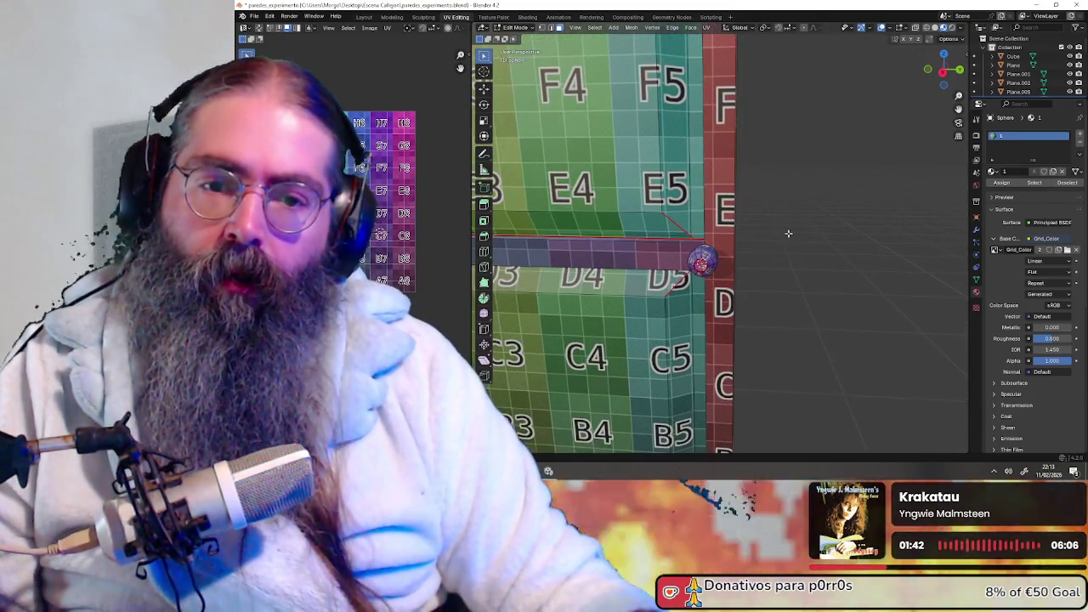
{"action": "scroll", "coordinate": [787, 251], "scroll_direction": "up", "scroll_amount": 1}
{"action": "scroll", "coordinate": [790, 257], "scroll_direction": "up", "scroll_amount": 2}
{"action": "scroll", "coordinate": [788, 258], "scroll_direction": "up", "scroll_amount": 1}
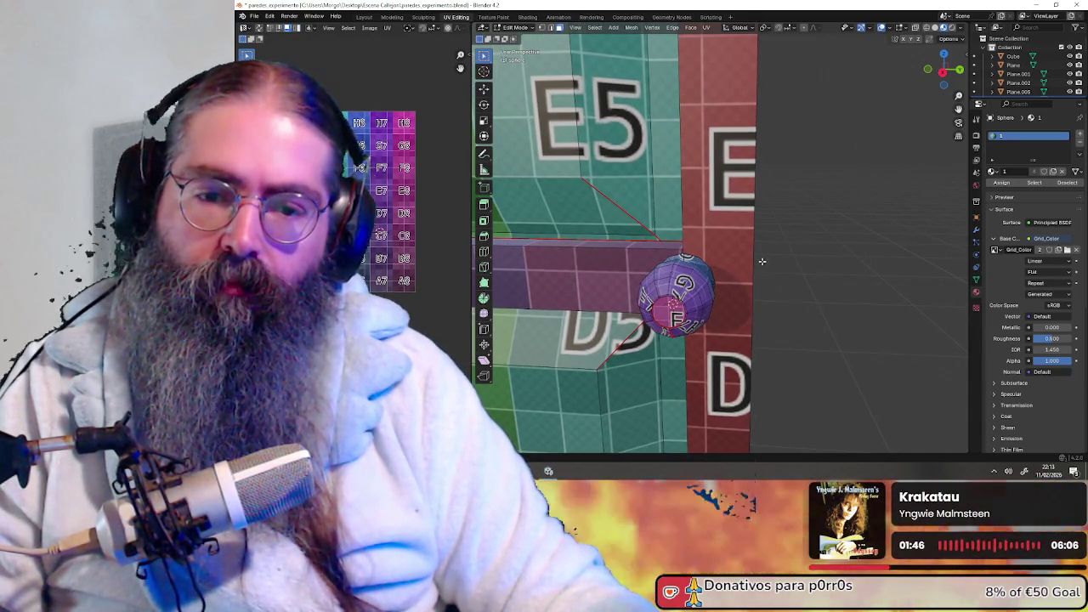
{"action": "key", "text": "a"}
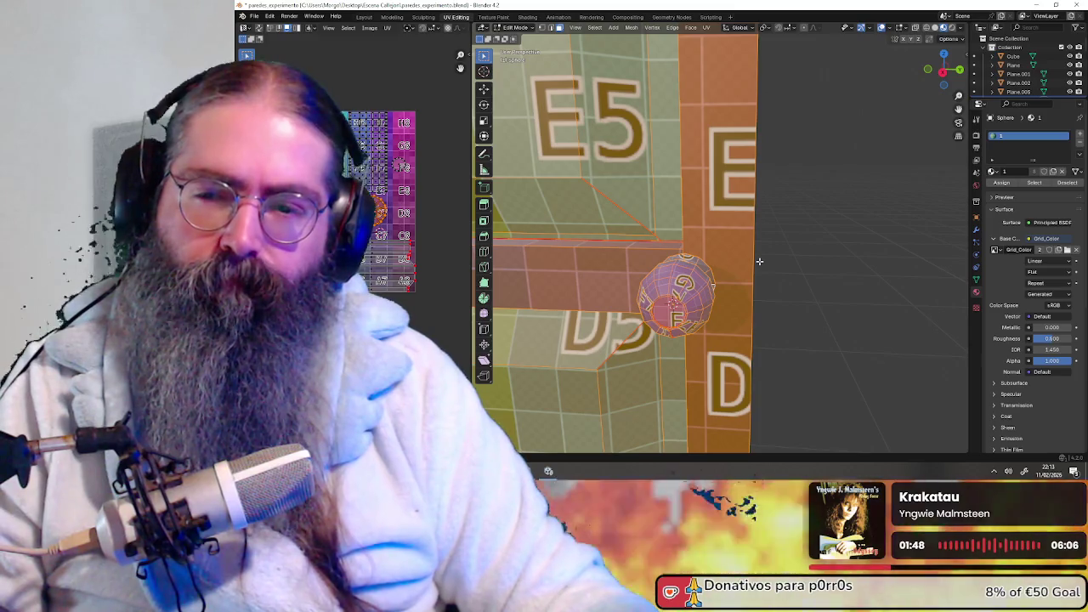
{"action": "scroll", "coordinate": [382, 170], "scroll_direction": "up", "scroll_amount": 1}
{"action": "scroll", "coordinate": [383, 170], "scroll_direction": "up", "scroll_amount": 1}
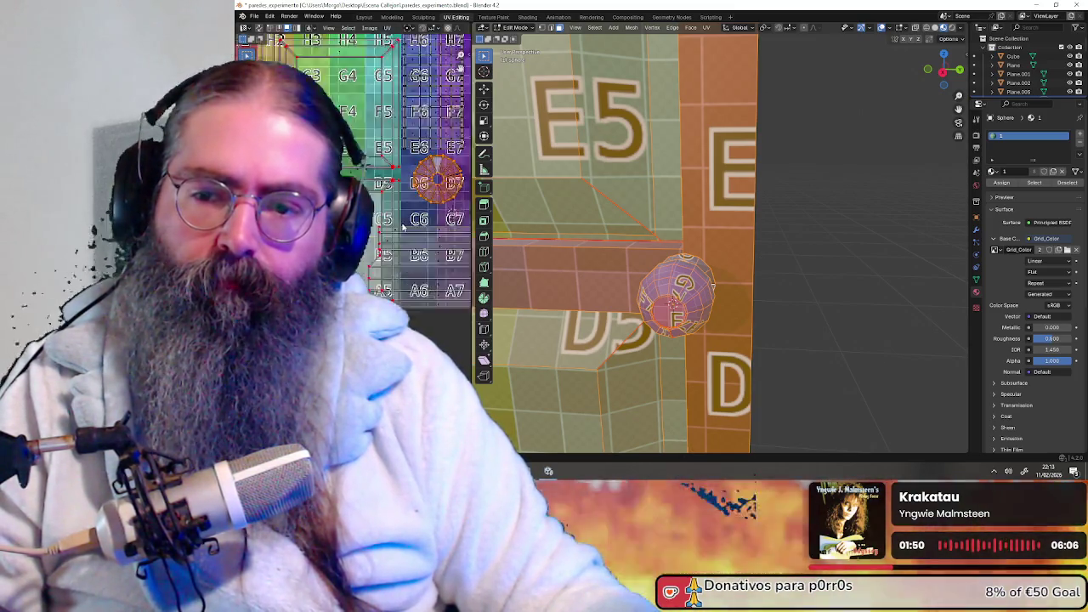
{"action": "scroll", "coordinate": [382, 170], "scroll_direction": "up", "scroll_amount": 1}
{"action": "scroll", "coordinate": [382, 170], "scroll_direction": "up", "scroll_amount": 1}
{"action": "scroll", "coordinate": [376, 207], "scroll_direction": "up", "scroll_amount": 1}
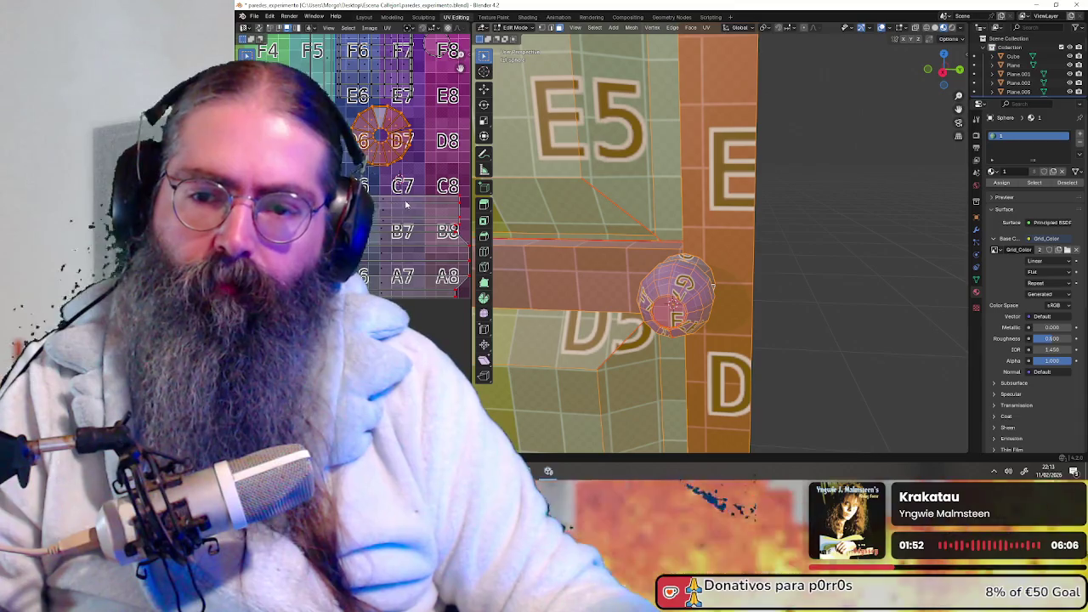
{"action": "middle_click_drag", "start_coordinate": [406, 204], "coordinate": [389, 199]}
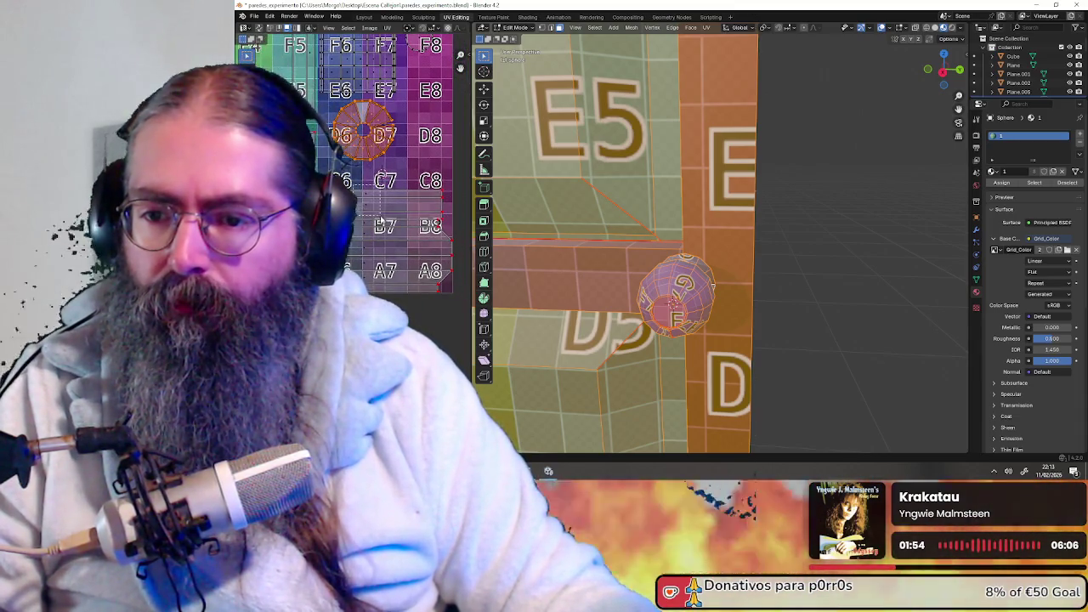
{"action": "left_click", "coordinate": [386, 226]}
{"action": "key", "text": "g"}
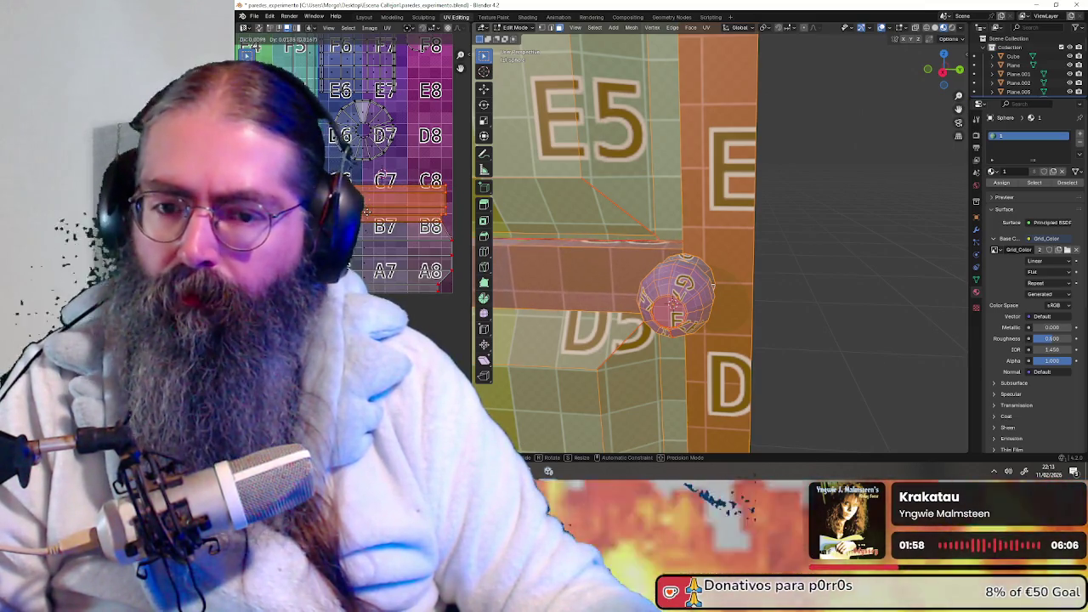
{"action": "left_click", "coordinate": [370, 219]}
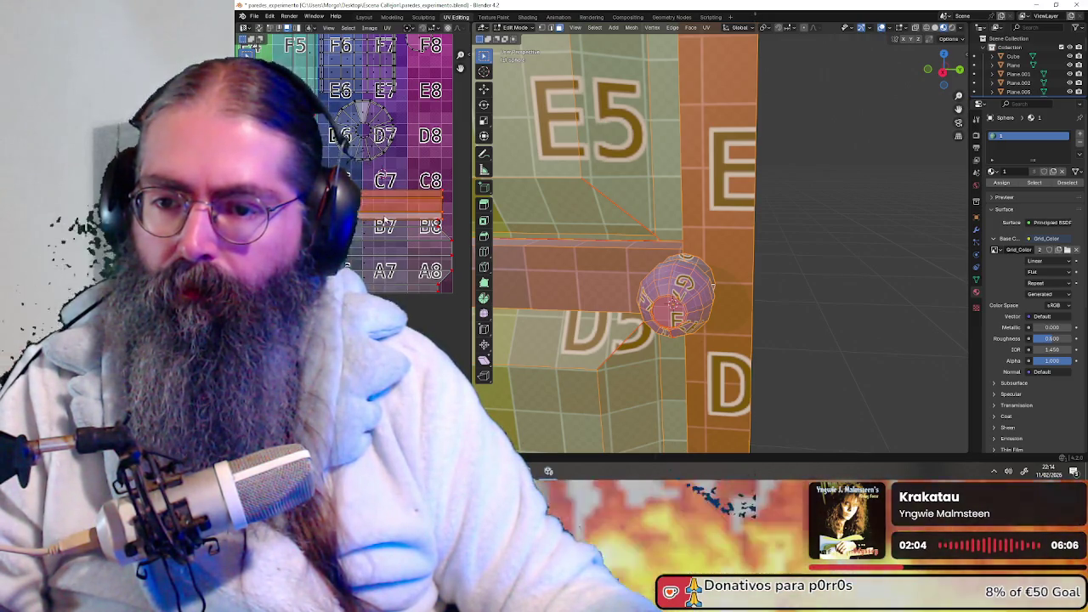
- Reposition the strip further down toward the D7–A8 tiles, keeping it selected
{"action": "key", "text": "g"}
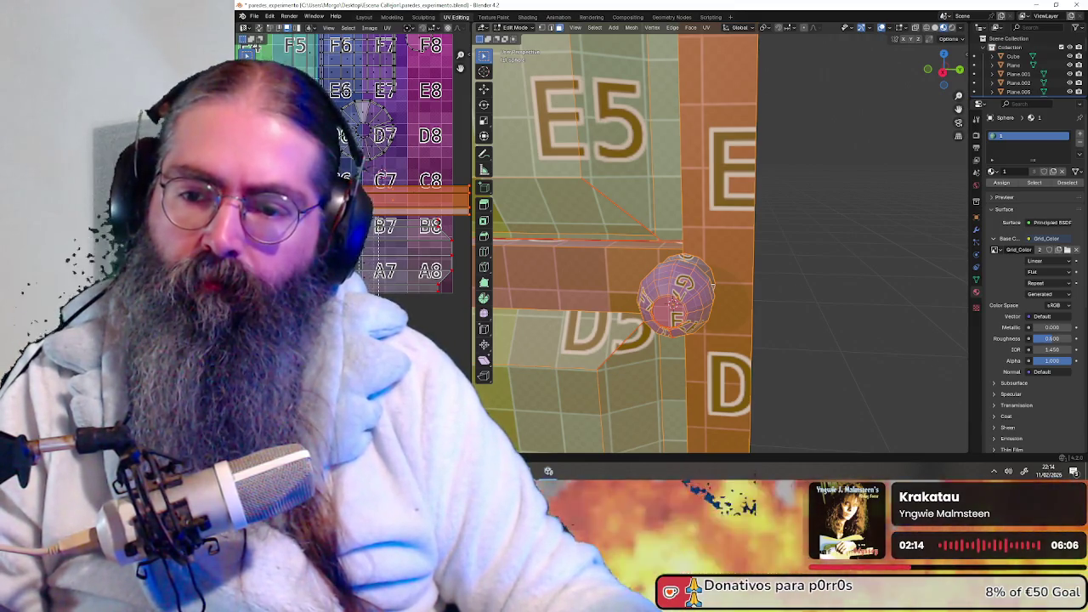
{"action": "key", "text": "g"}
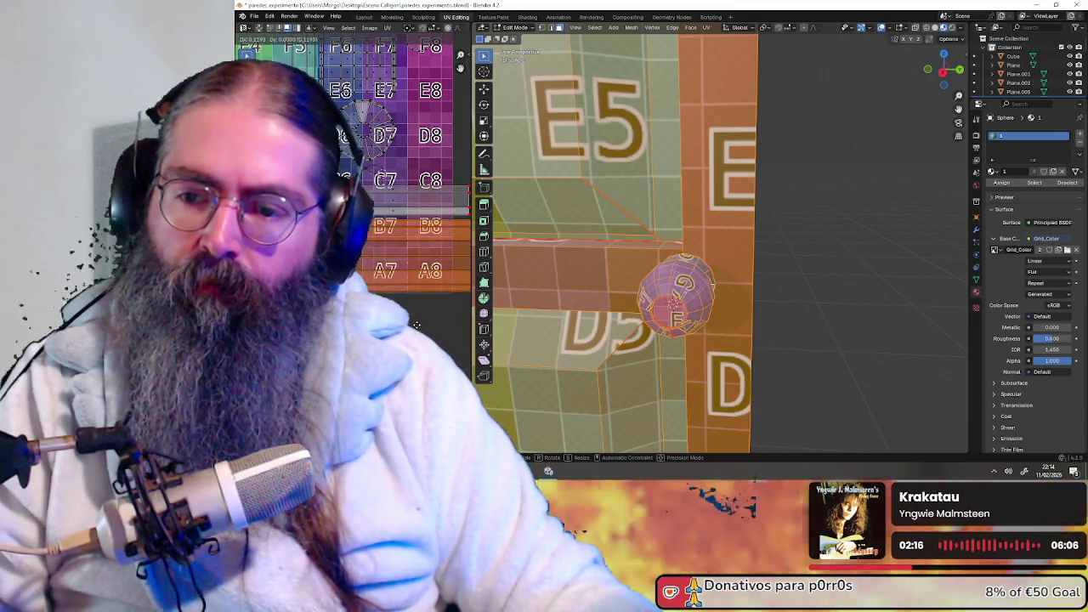
{"action": "left_click", "coordinate": [413, 322]}
{"action": "scroll", "coordinate": [413, 322], "scroll_direction": "down", "scroll_amount": 3}
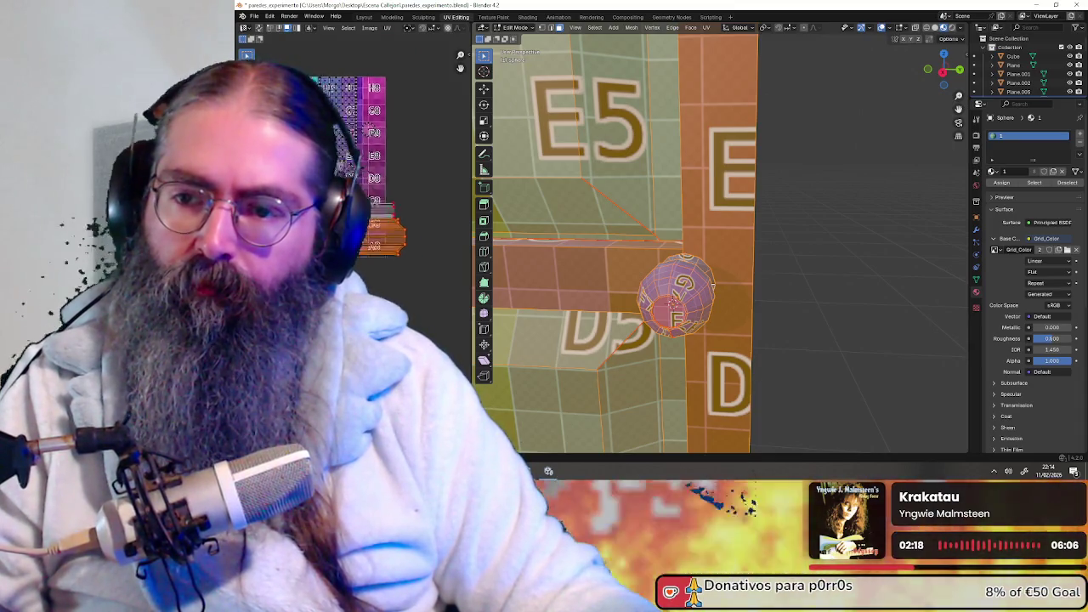
{"action": "scroll", "coordinate": [353, 242], "scroll_direction": "up", "scroll_amount": 4}
{"action": "middle_click_drag", "start_coordinate": [400, 238], "coordinate": [349, 187]}
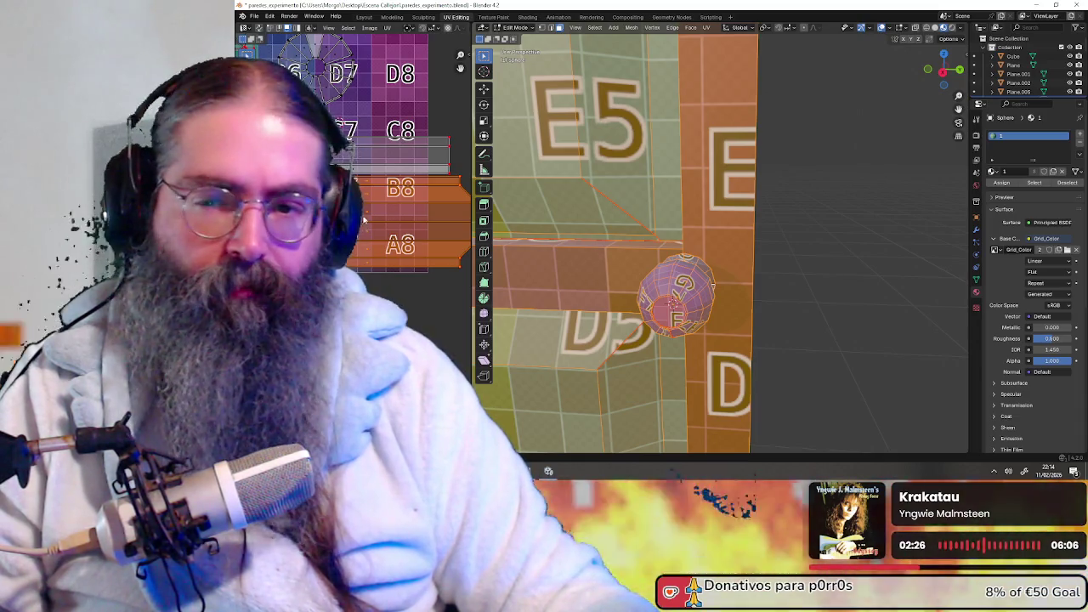
{"action": "key", "text": "alt+a"}
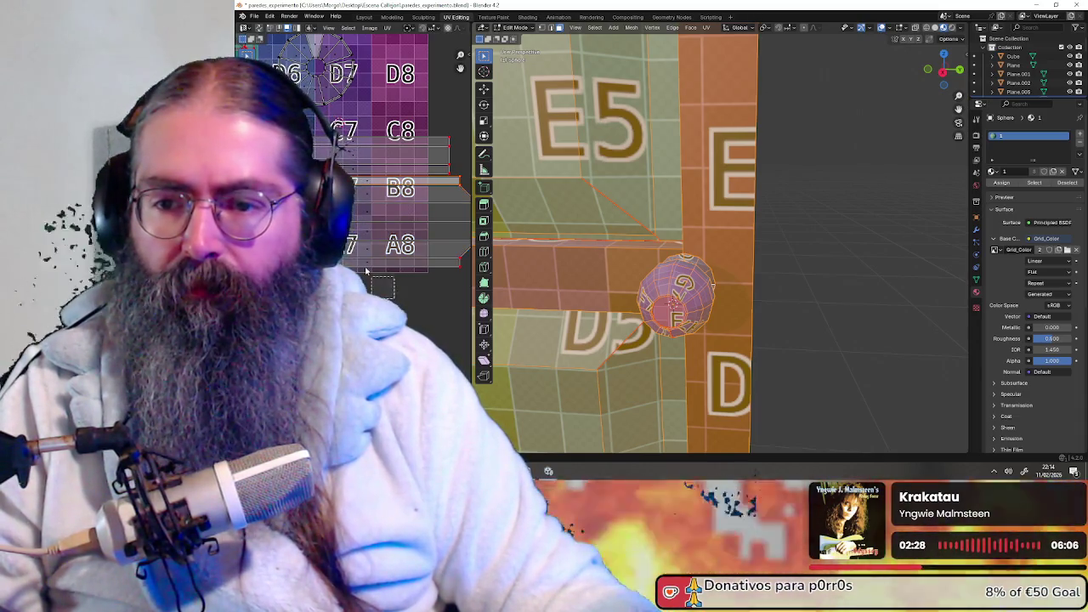
{"action": "key", "text": "ctrl+z"}
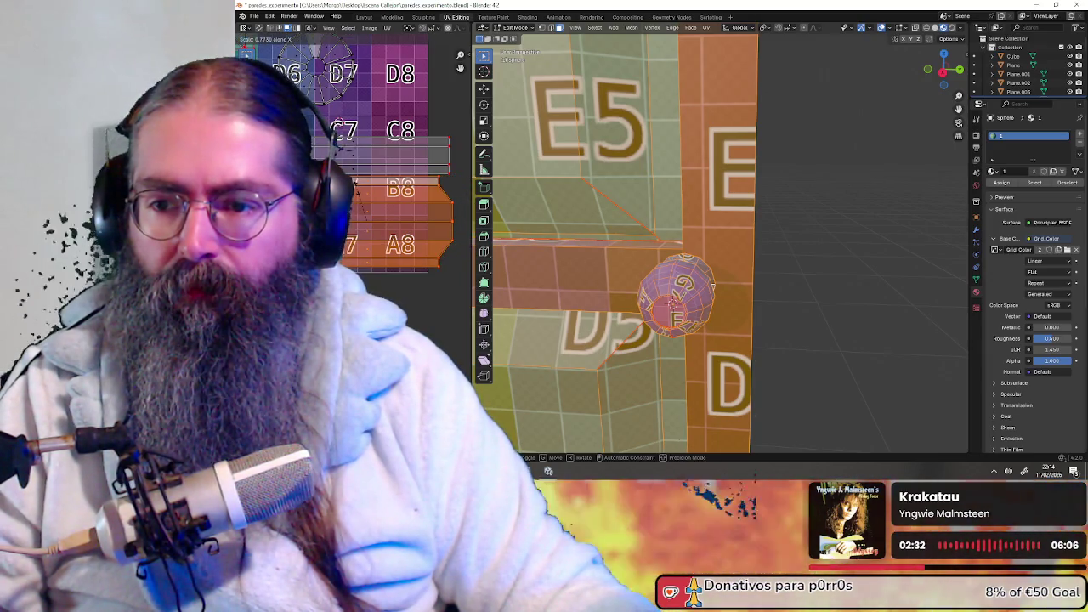
- Slide the strip horizontally along X and stretch it sideways across the grid
{"action": "middle_click_drag", "start_coordinate": [367, 204], "coordinate": [393, 200]}
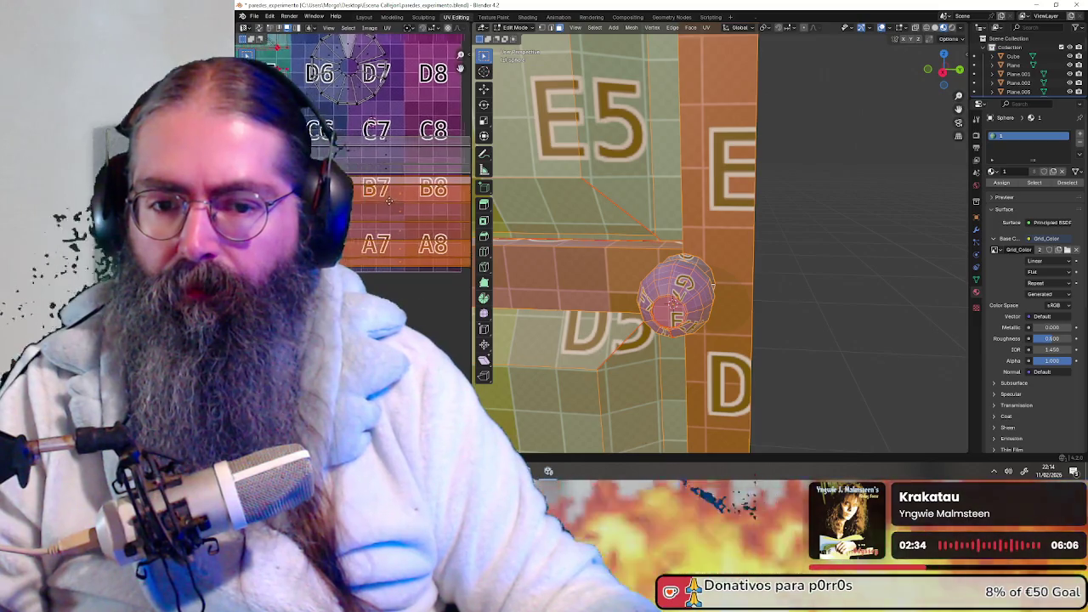
{"action": "key", "text": "g"}
{"action": "key", "text": "x"}
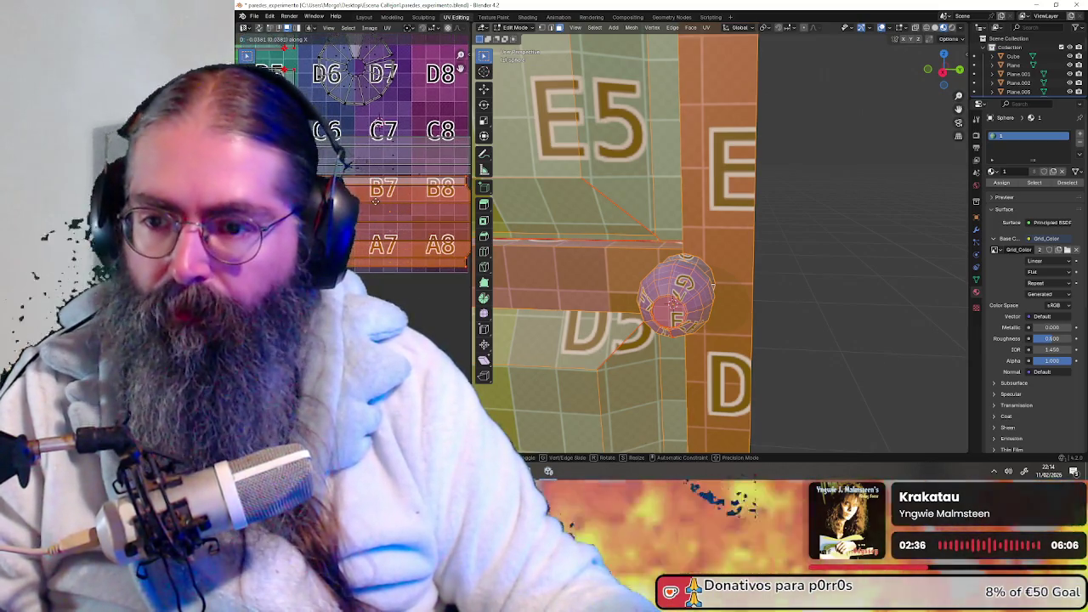
{"action": "left_click", "coordinate": [390, 202]}
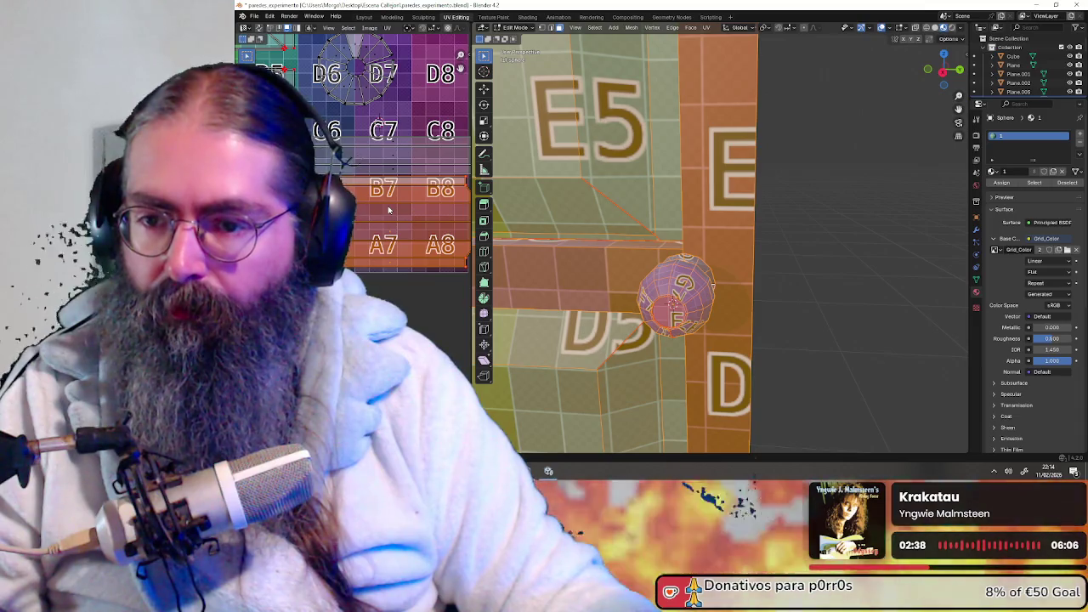
{"action": "key", "text": "s"}
{"action": "key", "text": "x"}
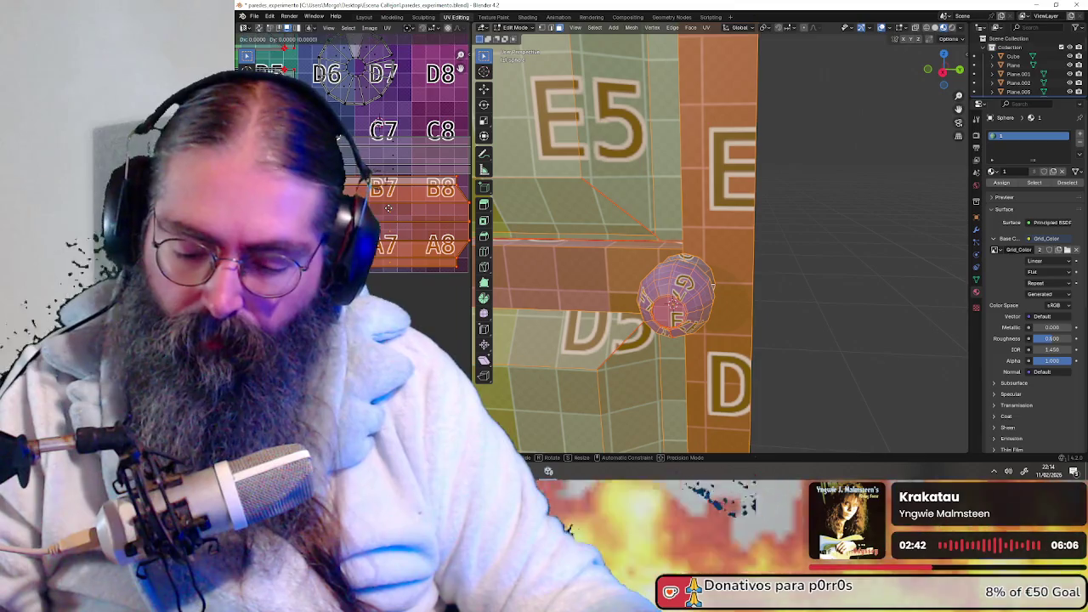
{"action": "key", "text": "g"}
{"action": "key", "text": "x"}
{"action": "left_click", "coordinate": [380, 206]}
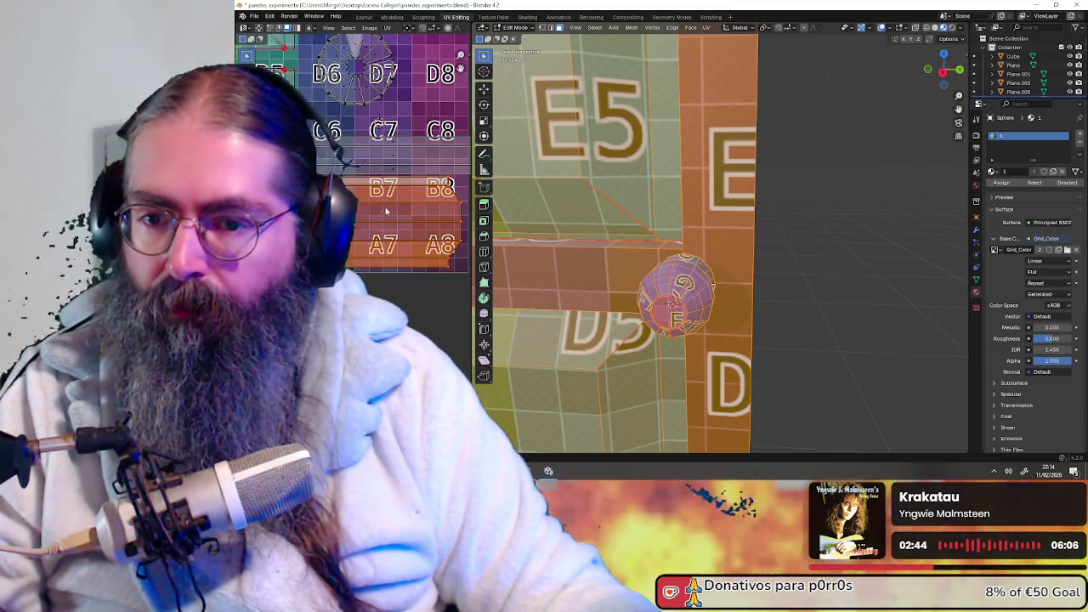
{"action": "scroll", "coordinate": [379, 204], "scroll_direction": "down", "scroll_amount": 1}
{"action": "scroll", "coordinate": [377, 203], "scroll_direction": "up", "scroll_amount": 1}
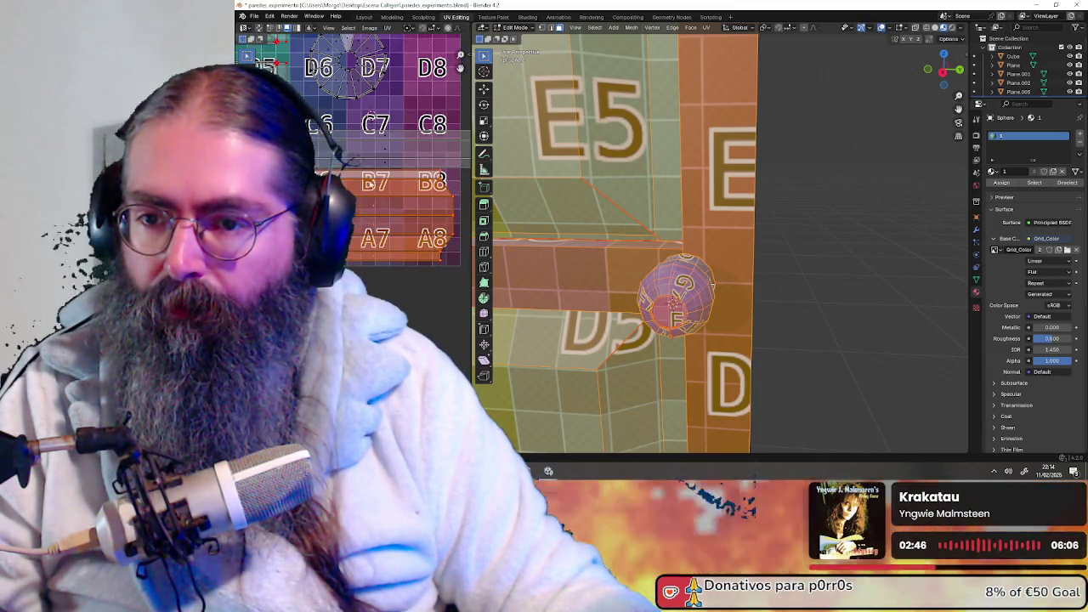
- Select the B and A row UV strips and scale them along the X axis
{"action": "left_click_drag", "start_coordinate": [399, 168], "coordinate": [399, 167]}
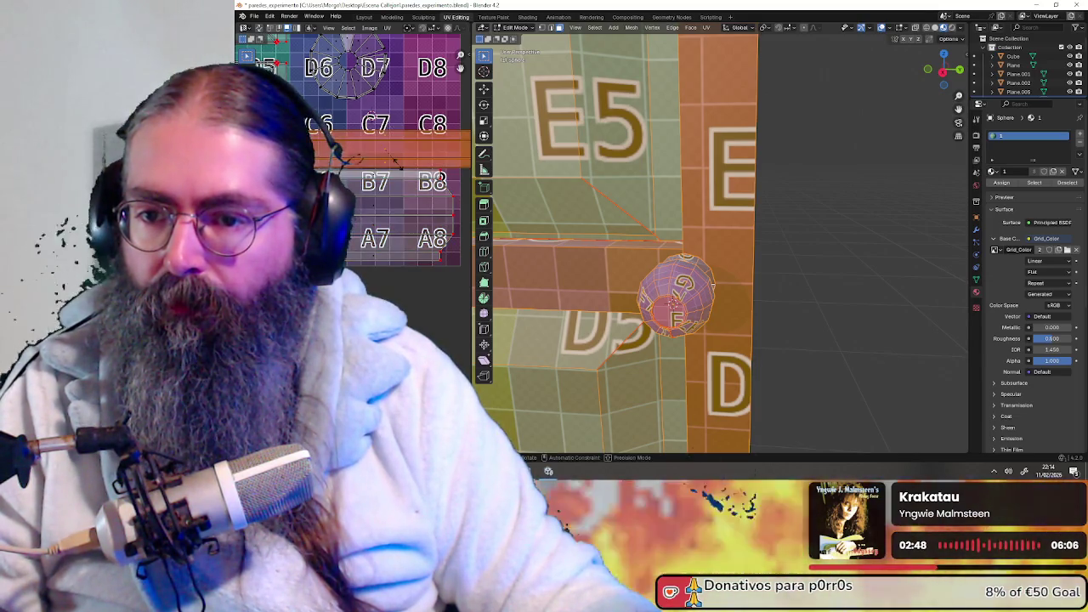
{"action": "key", "text": "g"}
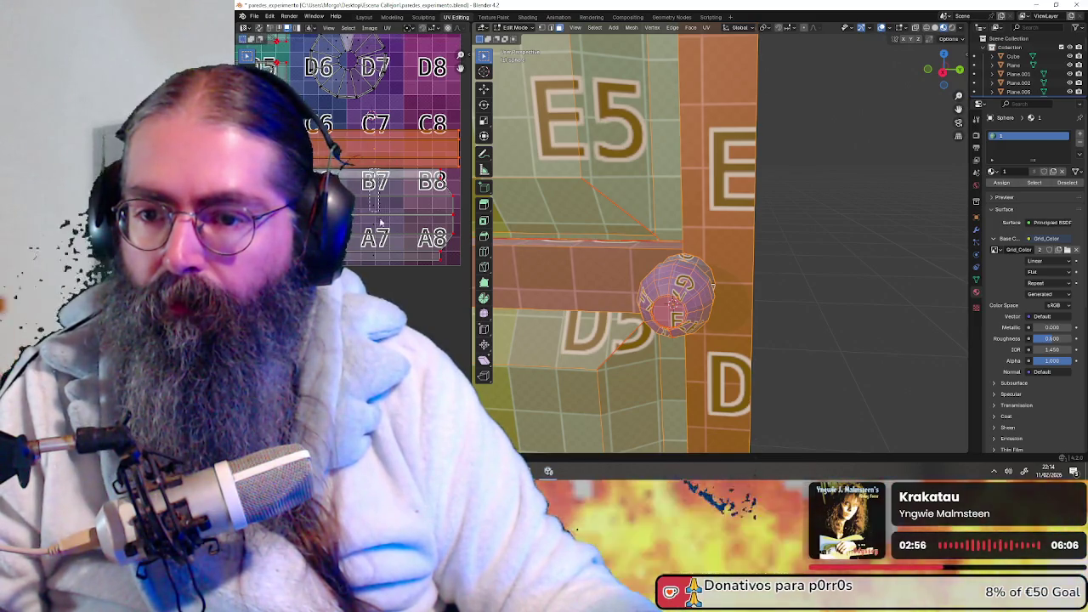
{"action": "left_click_drag", "start_coordinate": [387, 277], "coordinate": [386, 277]}
{"action": "middle_click_drag", "start_coordinate": [387, 277], "coordinate": [374, 259]}
{"action": "key", "text": "s"}
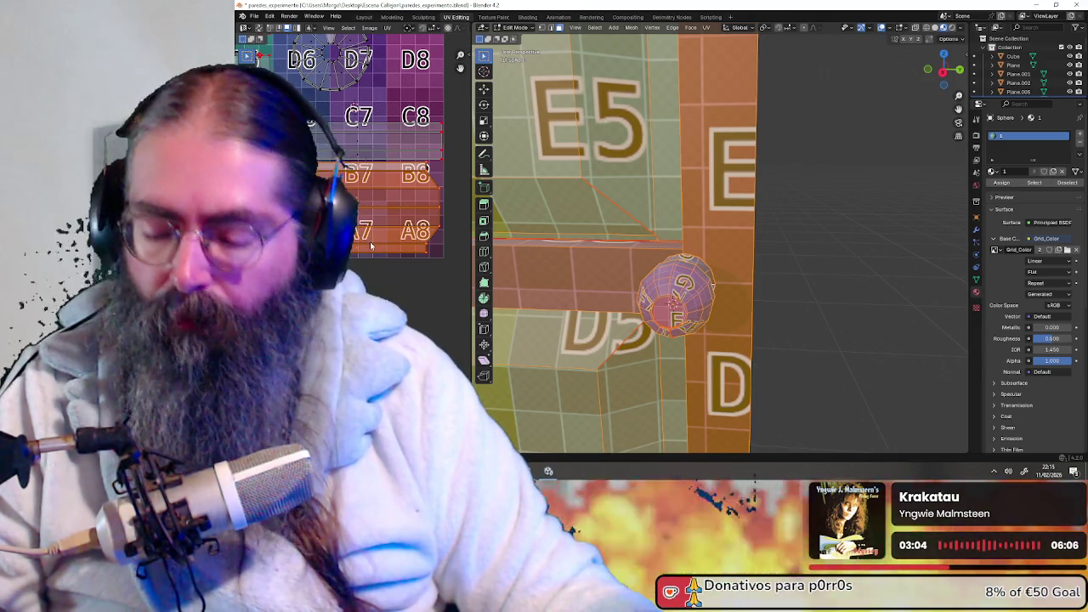
{"action": "key", "text": "s"}
{"action": "key", "text": "x"}
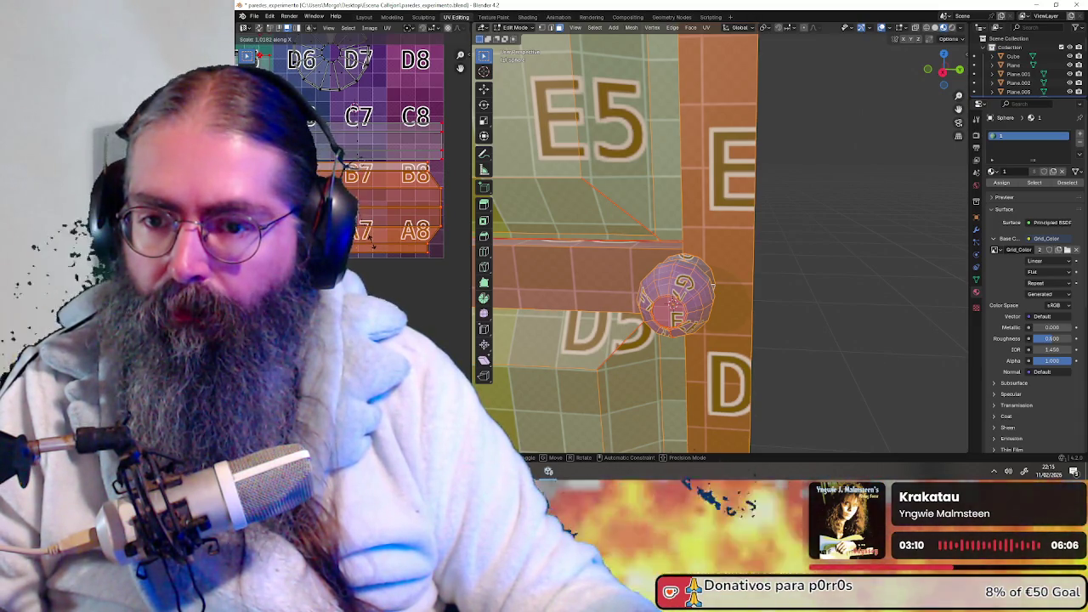
{"action": "scroll", "coordinate": [372, 246], "scroll_direction": "down", "scroll_amount": 2}
- Orbit around the whole door panel, clear the selection, then select the entire door mesh
{"action": "scroll", "coordinate": [372, 245], "scroll_direction": "down", "scroll_amount": 2}
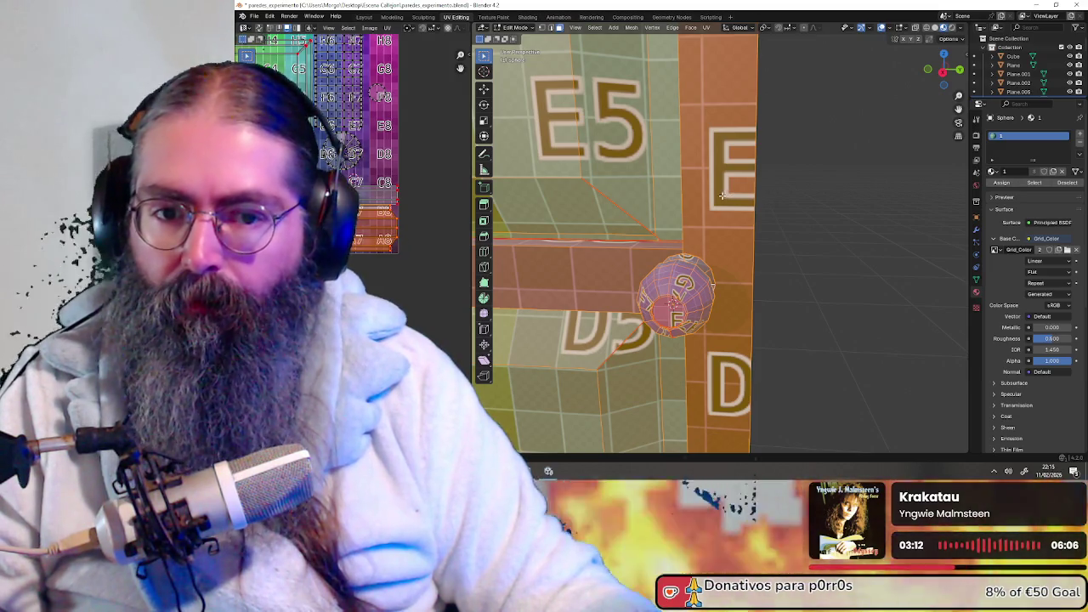
{"action": "scroll", "coordinate": [721, 193], "scroll_direction": "down", "scroll_amount": 2}
{"action": "scroll", "coordinate": [720, 194], "scroll_direction": "down", "scroll_amount": 3}
{"action": "mouse_move", "coordinate": [721, 194]}
{"action": "middle_mouse_down"}
{"action": "mouse_move", "coordinate": [736, 243]}
{"action": "mouse_move", "coordinate": [888, 253]}
{"action": "mouse_move", "coordinate": [828, 253]}
{"action": "mouse_move", "coordinate": [732, 341]}
{"action": "mouse_move", "coordinate": [748, 281]}
{"action": "middle_mouse_up"}
{"action": "left_click", "coordinate": [736, 242]}
{"action": "scroll", "coordinate": [889, 252], "scroll_direction": "up", "scroll_amount": 3}
{"action": "scroll", "coordinate": [732, 341], "scroll_direction": "up", "scroll_amount": 2}
{"action": "key", "text": "a"}
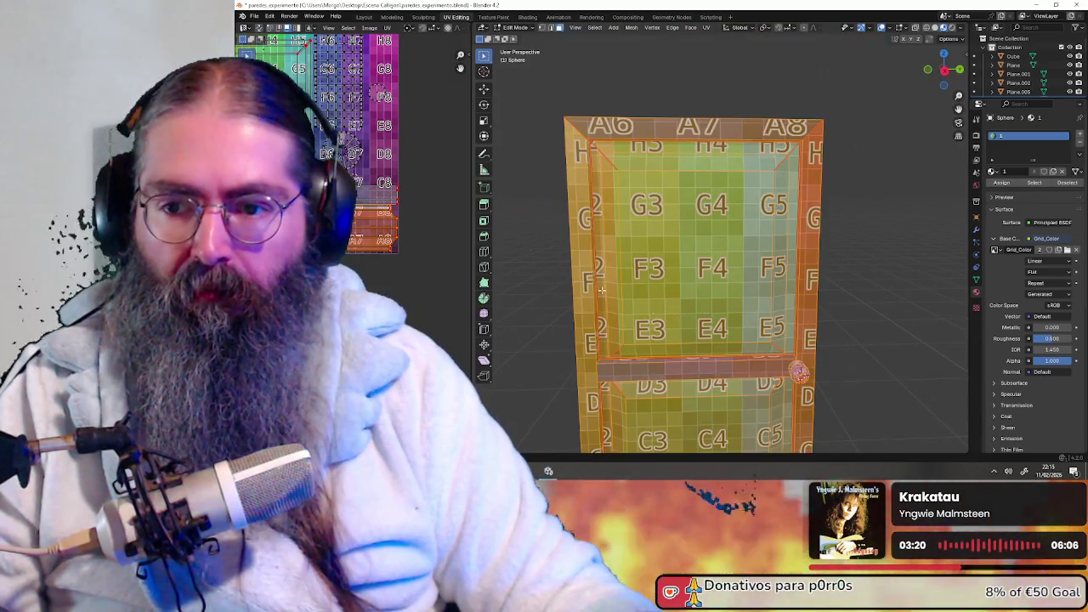
{"action": "scroll", "coordinate": [407, 198], "scroll_direction": "up", "scroll_amount": 2}
{"action": "scroll", "coordinate": [402, 247], "scroll_direction": "up", "scroll_amount": 4}
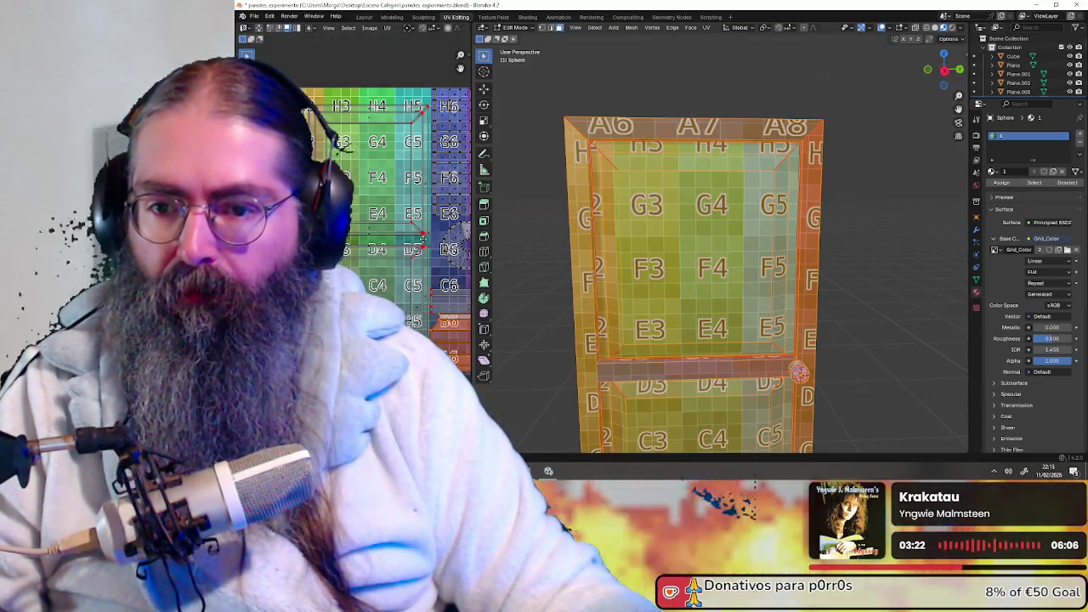
{"action": "scroll", "coordinate": [408, 236], "scroll_direction": "up", "scroll_amount": 2}
{"action": "scroll", "coordinate": [391, 235], "scroll_direction": "down", "scroll_amount": 1}
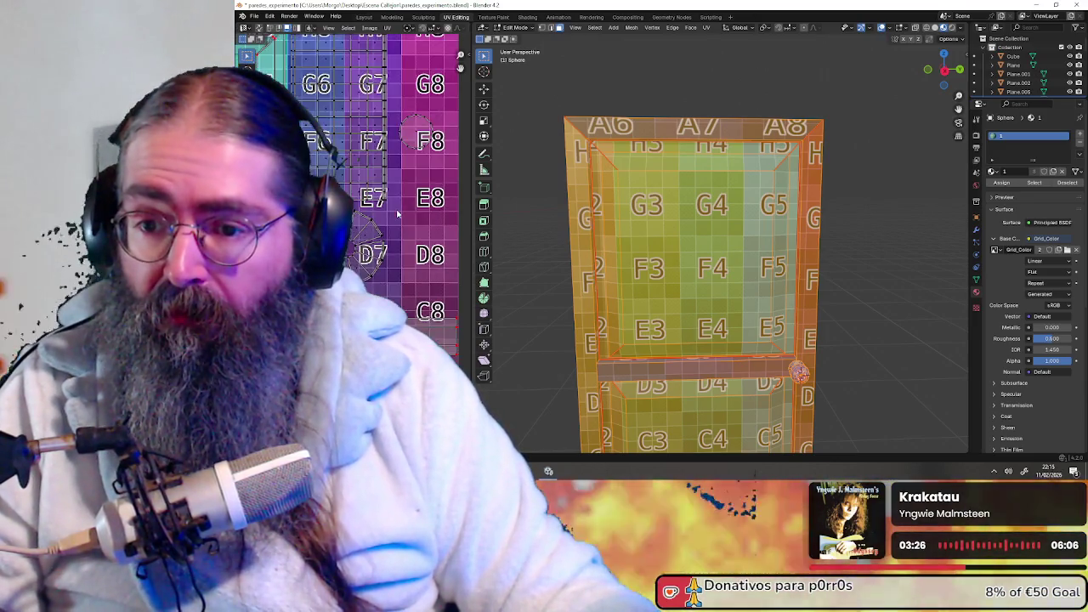
{"action": "scroll", "coordinate": [396, 215], "scroll_direction": "down", "scroll_amount": 6}
{"action": "scroll", "coordinate": [415, 225], "scroll_direction": "up", "scroll_amount": 2}
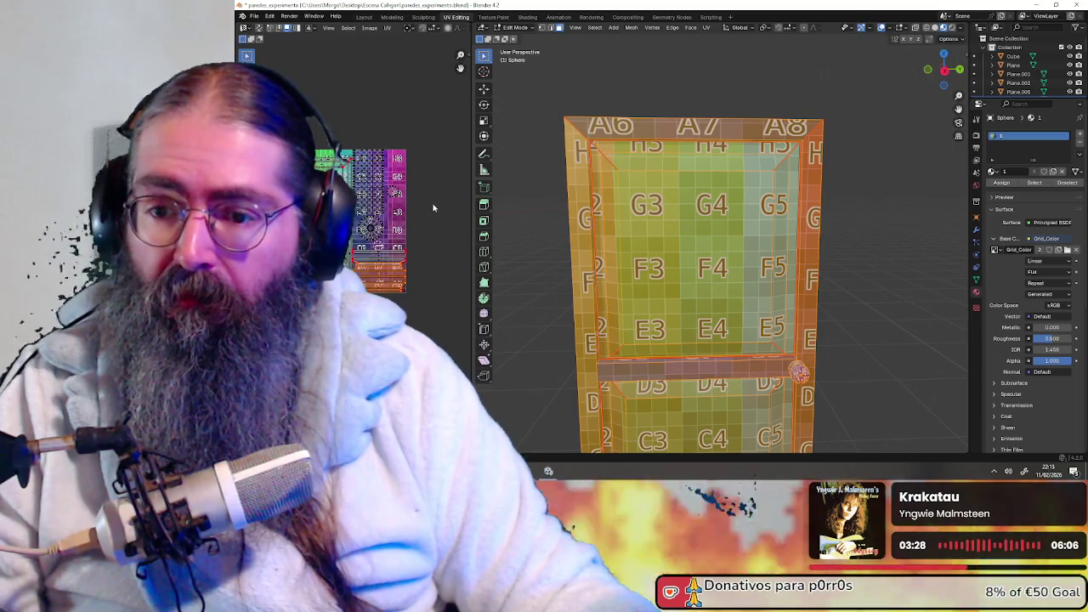
- Inspect the door's lower panel from steeper angles, deselect the mesh, and switch toward Object Mode
{"action": "mouse_move", "coordinate": [799, 372]}
{"action": "middle_mouse_down"}
{"action": "mouse_move", "coordinate": [799, 230]}
{"action": "mouse_move", "coordinate": [711, 241]}
{"action": "middle_mouse_up"}
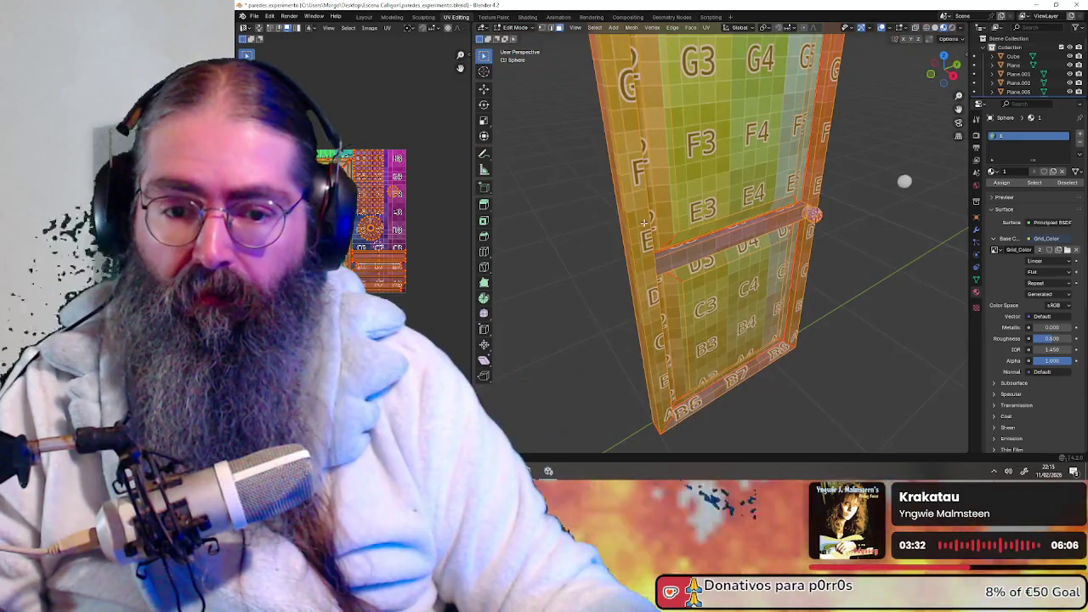
{"action": "scroll", "coordinate": [740, 299], "scroll_direction": "up", "scroll_amount": 3}
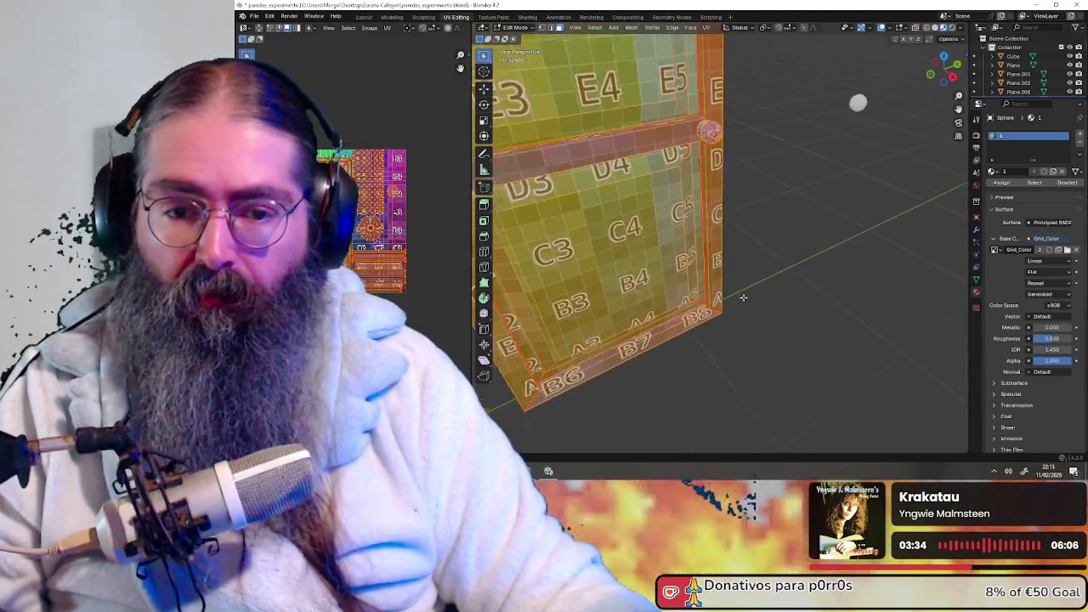
{"action": "mouse_move", "coordinate": [746, 304]}
{"action": "middle_mouse_down"}
{"action": "mouse_move", "coordinate": [755, 238]}
{"action": "mouse_move", "coordinate": [713, 247]}
{"action": "mouse_move", "coordinate": [682, 227]}
{"action": "middle_mouse_up"}
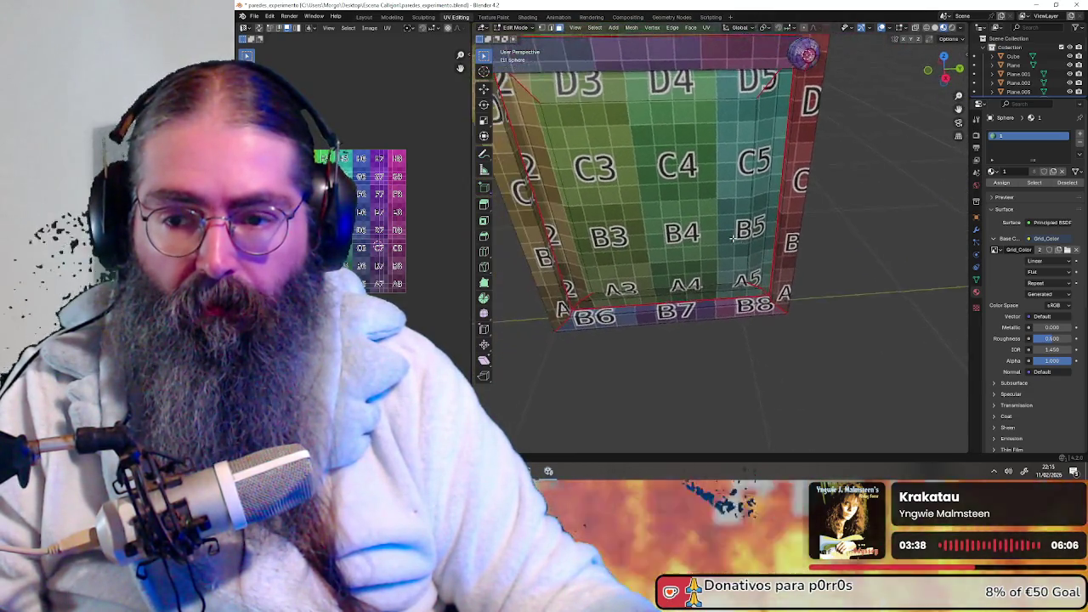
{"action": "key", "text": "a"}
{"action": "scroll", "coordinate": [372, 221], "scroll_direction": "up", "scroll_amount": 1}
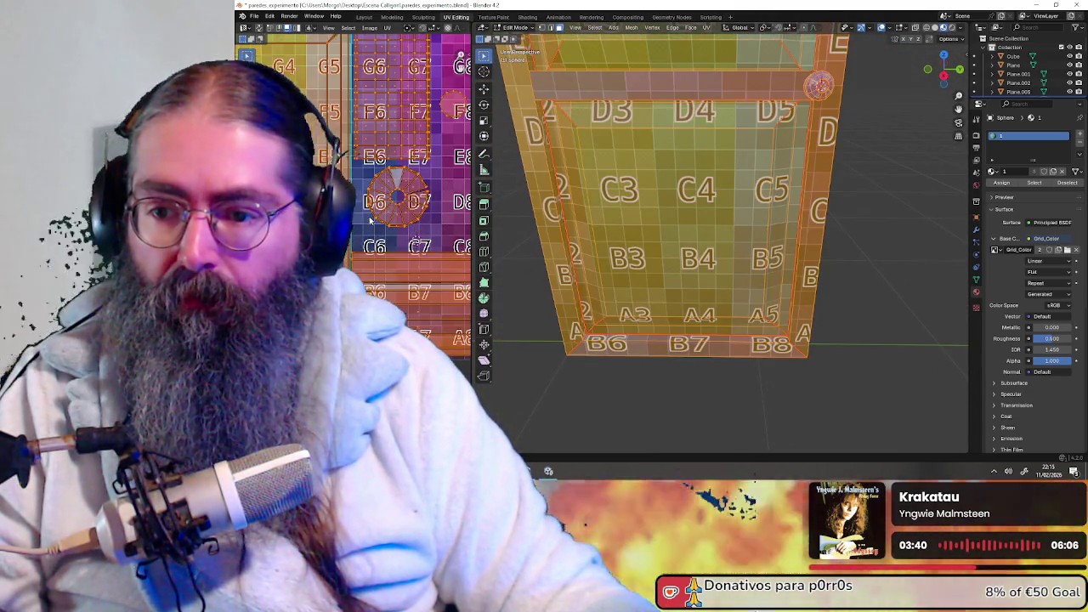
{"action": "mouse_move", "coordinate": [680, 238]}
{"action": "middle_mouse_down"}
{"action": "mouse_move", "coordinate": [752, 276]}
{"action": "mouse_move", "coordinate": [650, 255]}
{"action": "mouse_move", "coordinate": [716, 253]}
{"action": "middle_mouse_up"}
{"action": "key", "text": "alt+a"}
{"action": "left_click", "coordinate": [516, 30]}
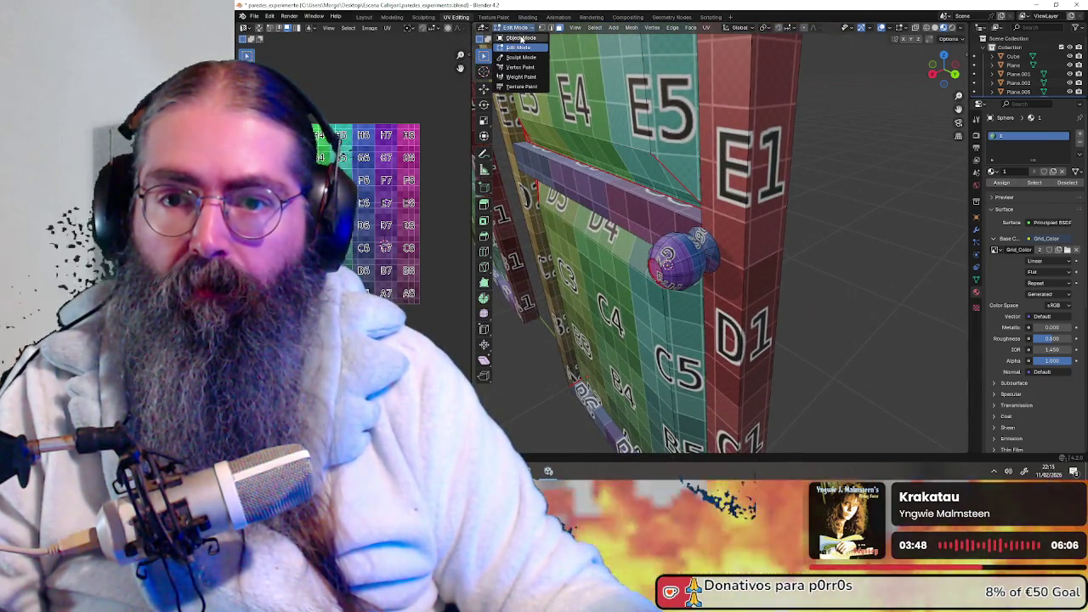
- Return to Object Mode and inspect the door from behind and at an angle
{"action": "left_click", "coordinate": [514, 36]}
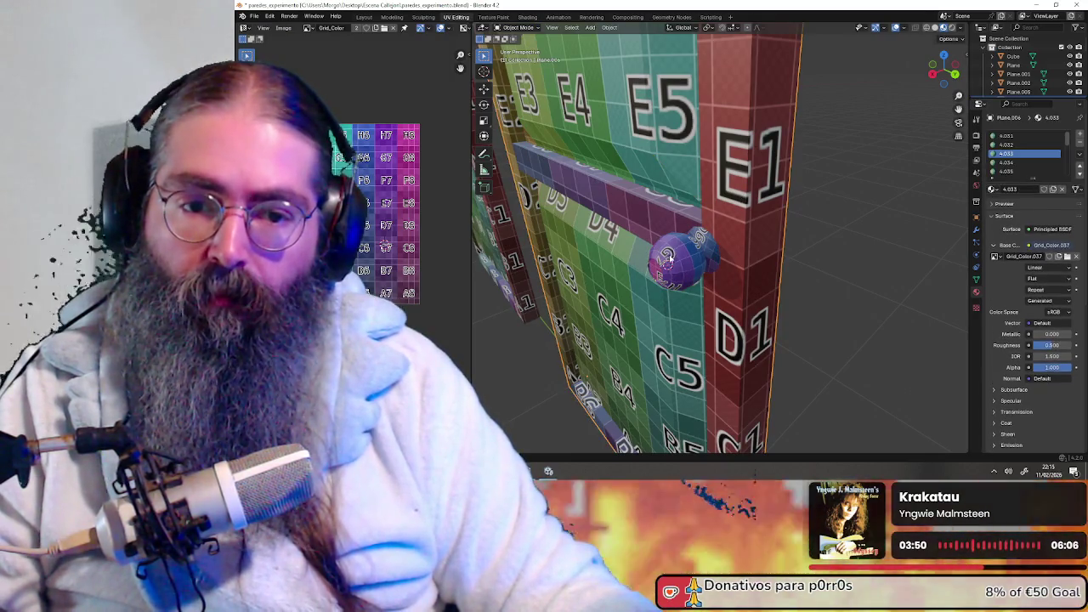
{"action": "mouse_move", "coordinate": [708, 262]}
{"action": "middle_mouse_down"}
{"action": "mouse_move", "coordinate": [741, 266]}
{"action": "mouse_move", "coordinate": [755, 251]}
{"action": "mouse_move", "coordinate": [708, 266]}
{"action": "mouse_move", "coordinate": [716, 266]}
{"action": "middle_mouse_up"}
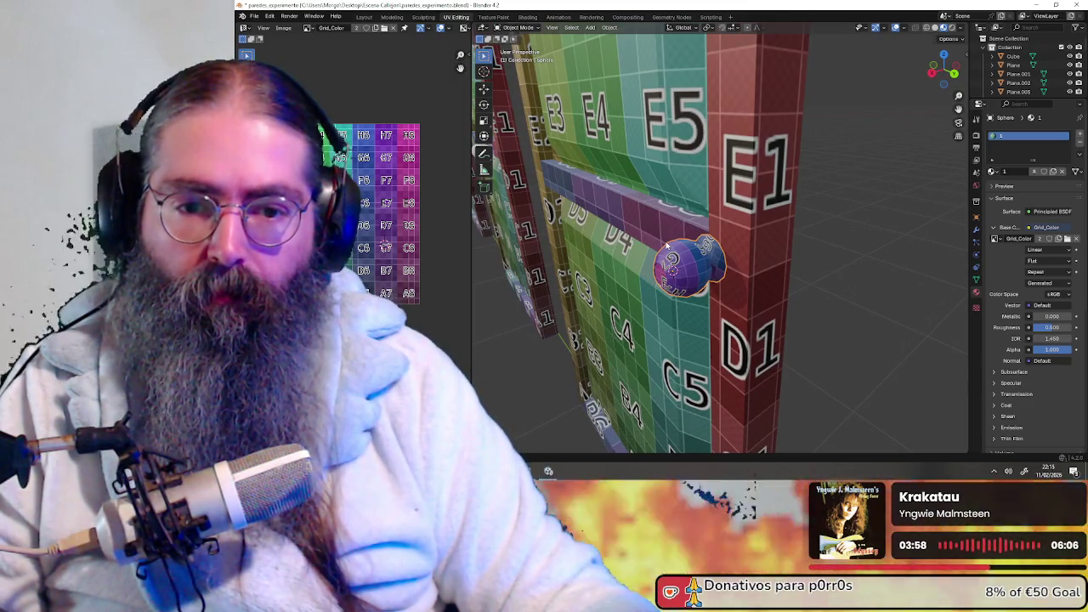
{"action": "middle_click_drag", "start_coordinate": [755, 258], "coordinate": [809, 282]}
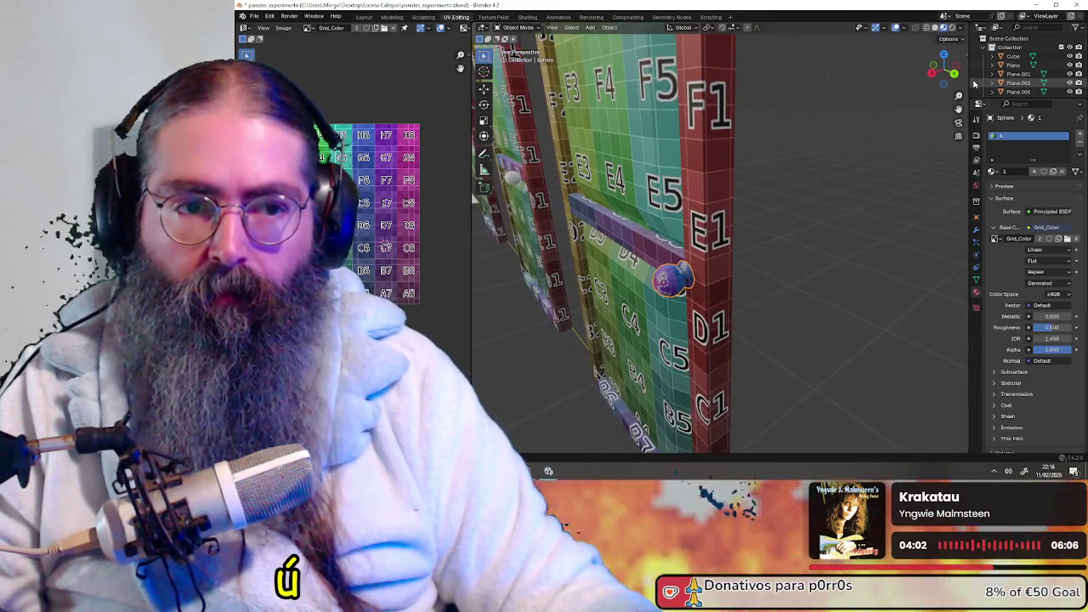
{"action": "left_click", "coordinate": [957, 75]}
{"action": "mouse_move", "coordinate": [769, 335]}
{"action": "middle_mouse_down", "text": "shift"}
{"action": "mouse_move", "coordinate": [748, 199]}
{"action": "mouse_move", "coordinate": [759, 227]}
{"action": "middle_mouse_up", "text": "shift"}
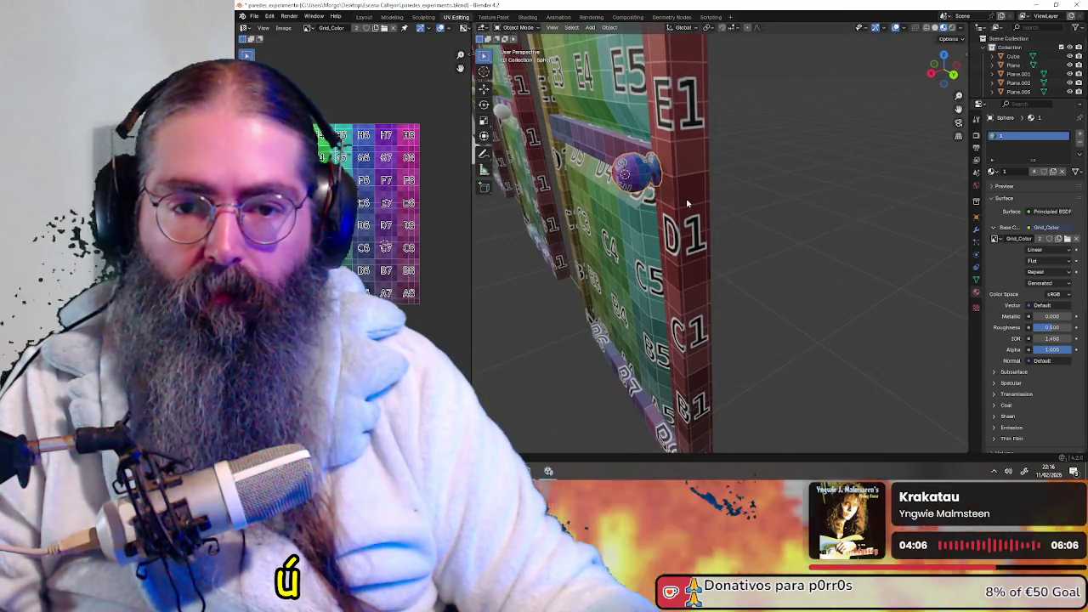
- Isolate the door wall object (Plane.006) in local view
{"action": "left_click", "coordinate": [688, 204]}
{"action": "key", "text": "KP_Divide"}
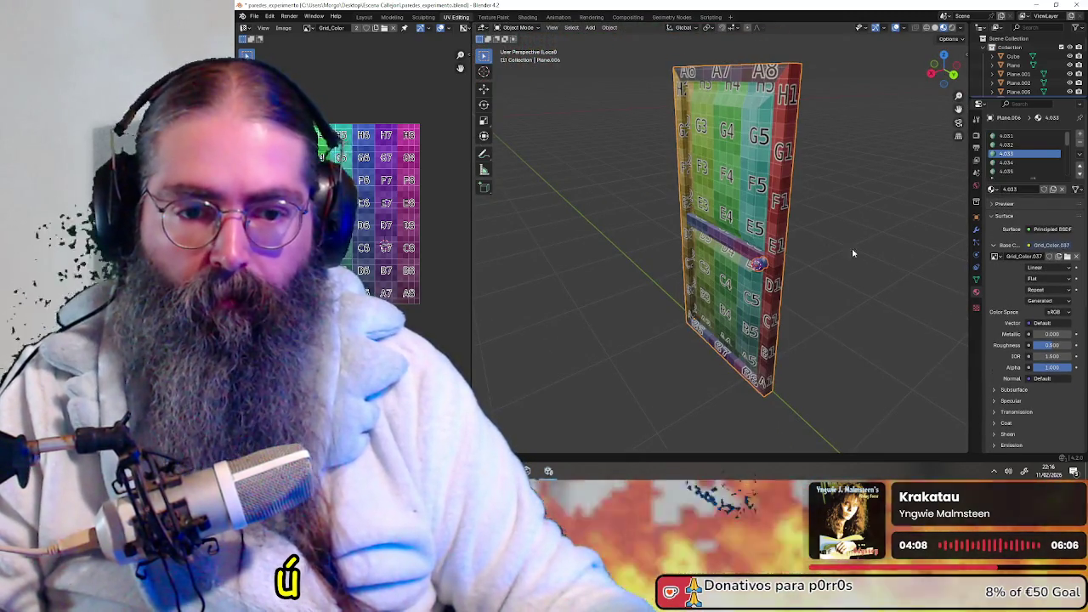
{"action": "scroll", "coordinate": [848, 250], "scroll_direction": "up", "scroll_amount": 4}
{"action": "middle_click_drag", "start_coordinate": [847, 251], "coordinate": [670, 129]}
- Select the knob sphere and paste a copy of it
{"action": "left_click", "coordinate": [560, 110]}
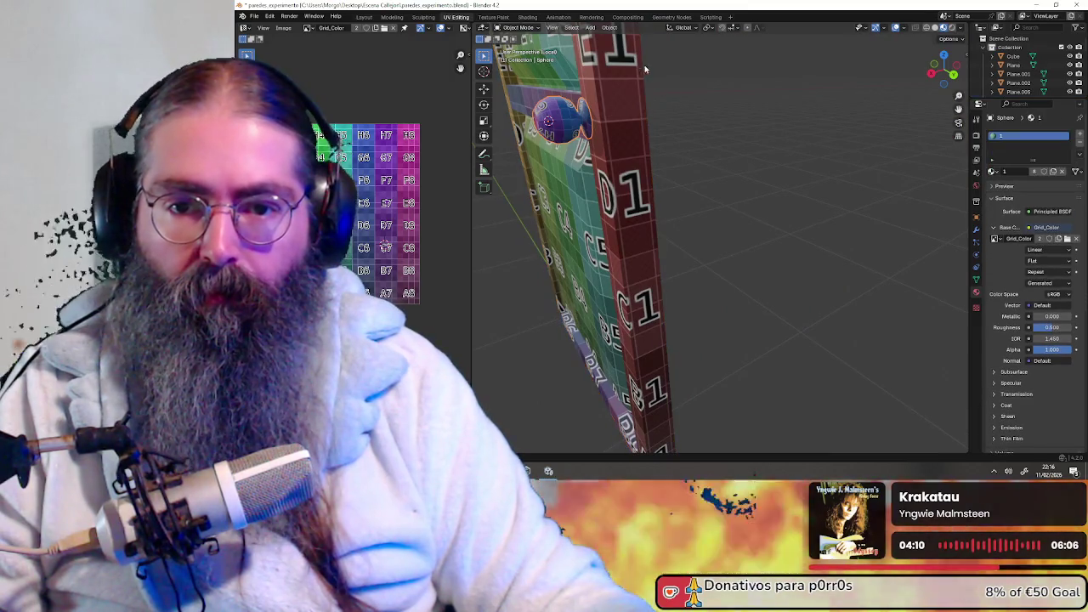
{"action": "mouse_move", "coordinate": [649, 69]}
{"action": "middle_mouse_down"}
{"action": "mouse_move", "coordinate": [683, 161]}
{"action": "mouse_move", "coordinate": [683, 201]}
{"action": "middle_mouse_up"}
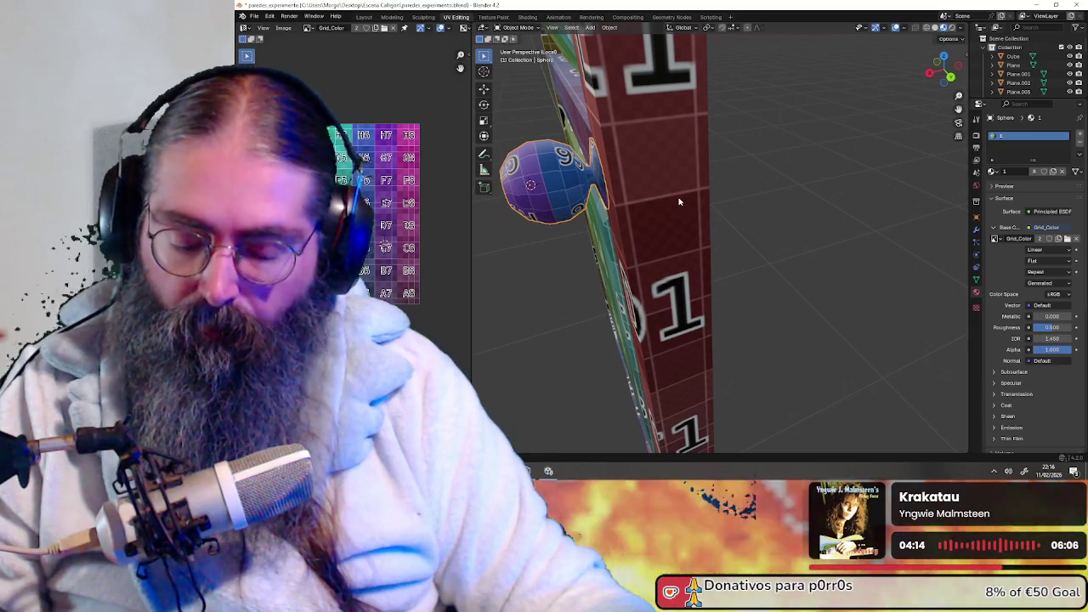
{"action": "key", "text": "ctrl+v"}
- Rotate the pasted knob 180° and move it along X to the door's back side
{"action": "type", "text": "r180"}
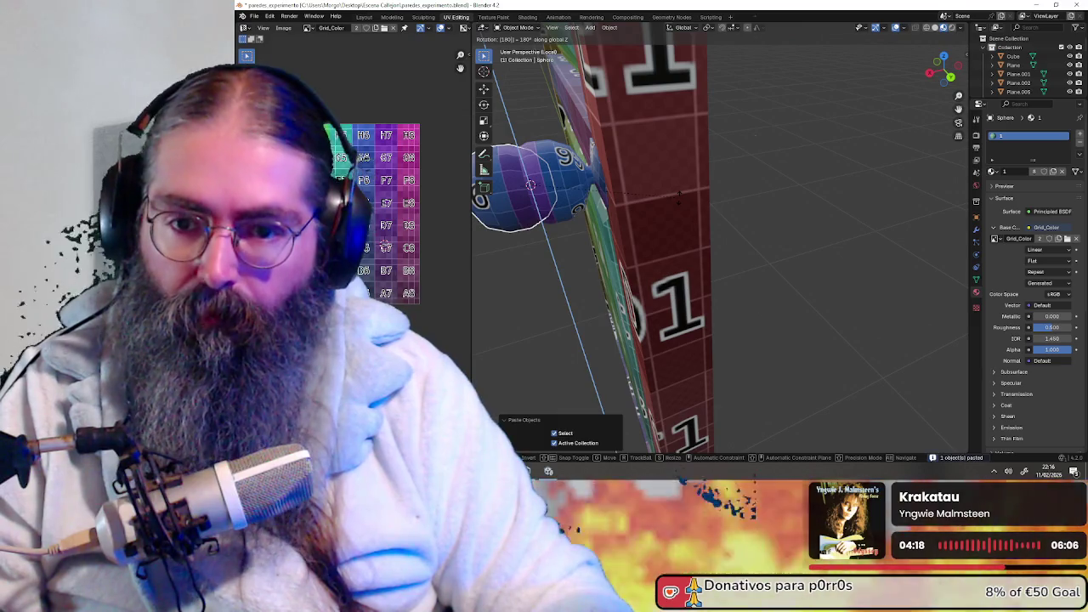
{"action": "key", "text": "Return"}
{"action": "left_click", "coordinate": [951, 75]}
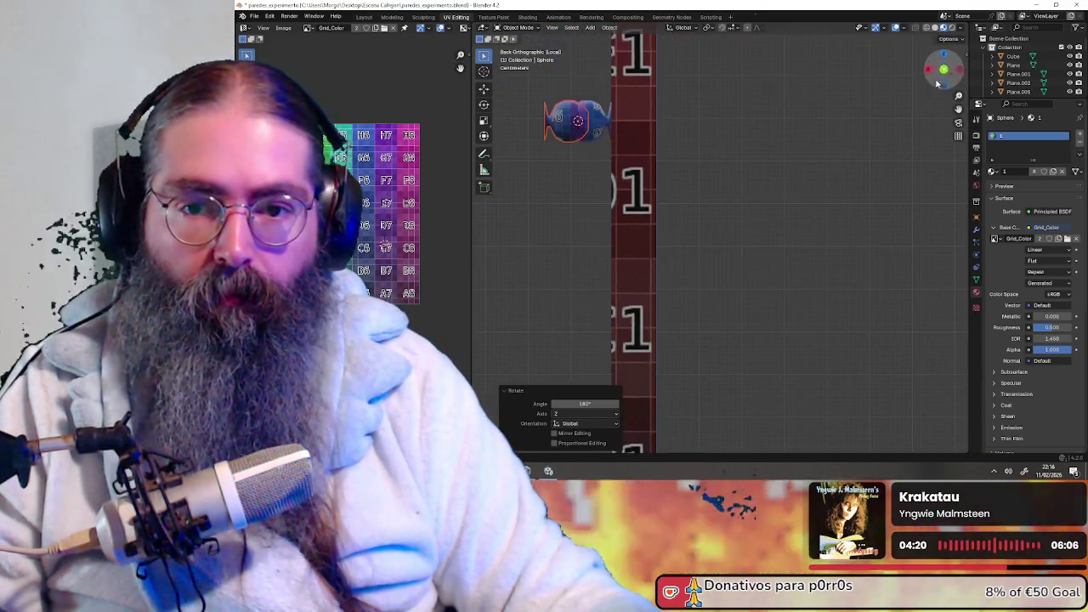
{"action": "scroll", "coordinate": [714, 182], "scroll_direction": "up", "scroll_amount": 2}
{"action": "scroll", "coordinate": [714, 255], "scroll_direction": "up", "scroll_amount": 2}
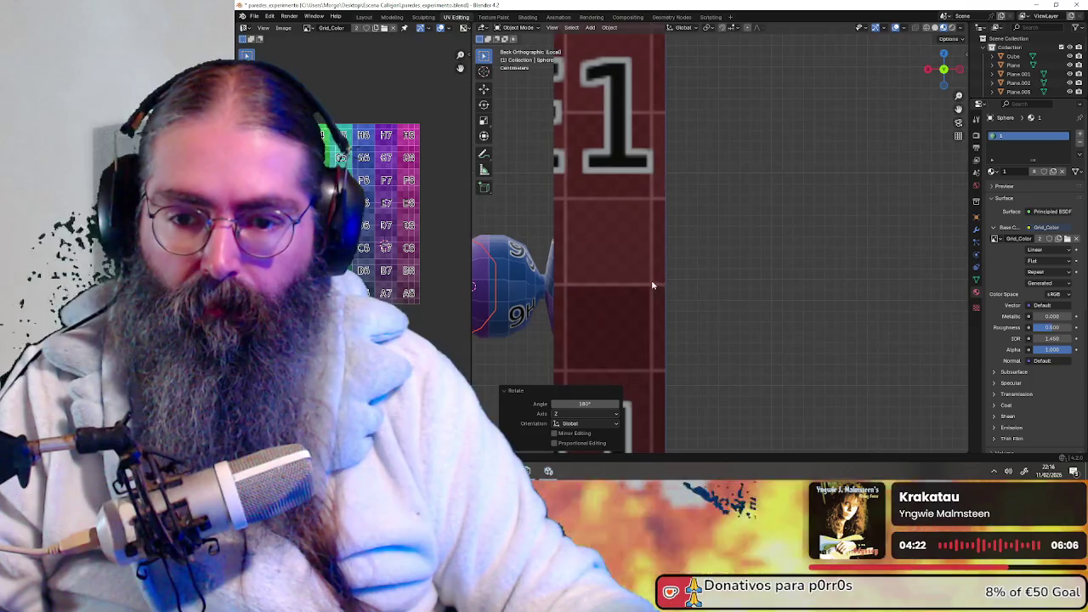
{"action": "scroll", "coordinate": [719, 257], "scroll_direction": "up", "scroll_amount": 1}
{"action": "key", "text": "g"}
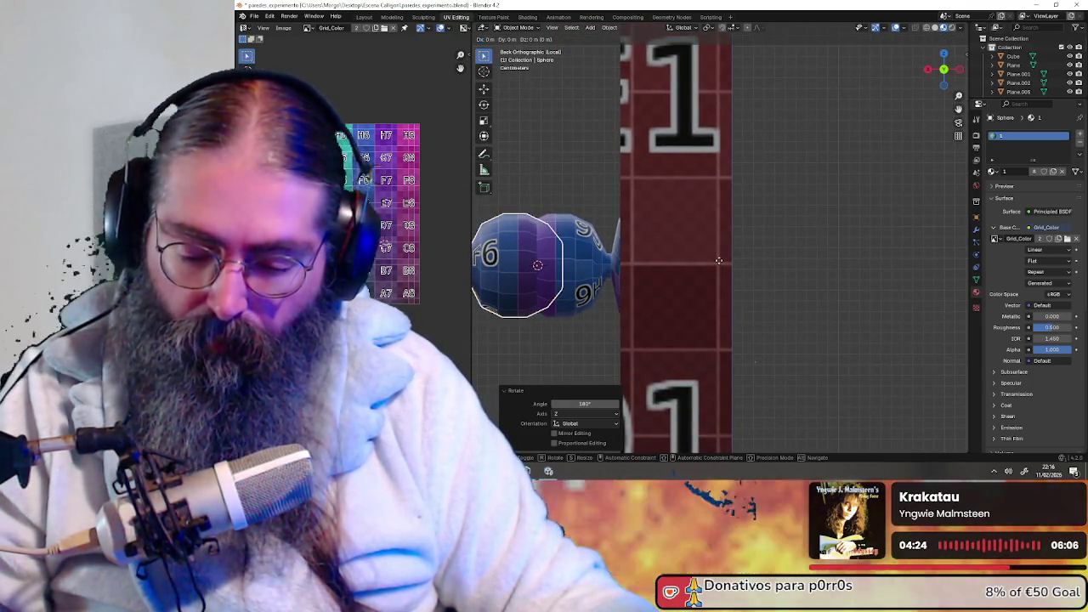
{"action": "key", "text": "x"}
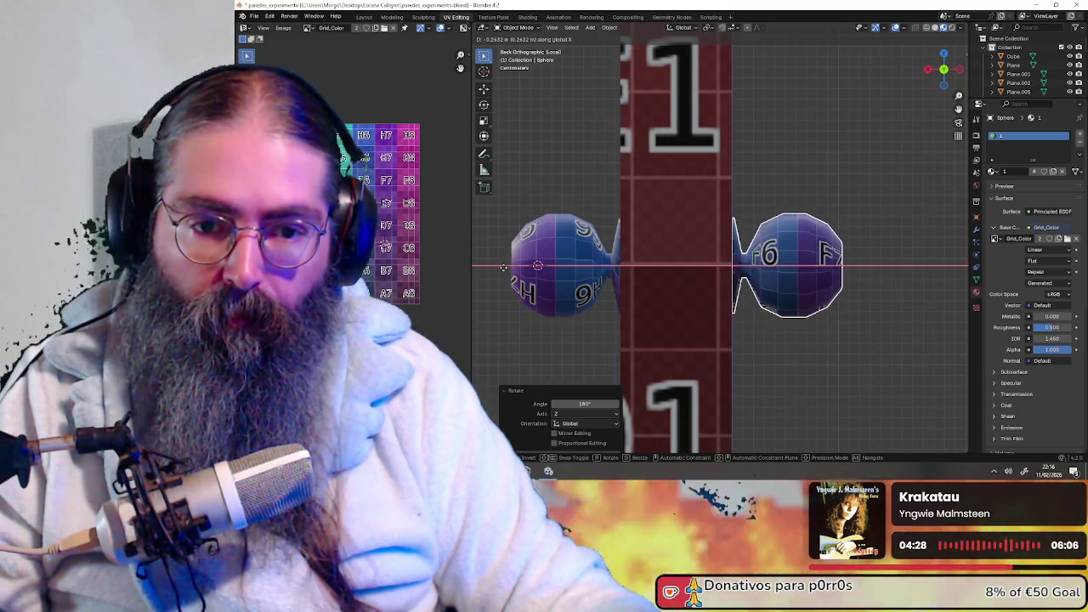
{"action": "left_click", "coordinate": [502, 268]}
- Inspect both knobs from an angled view and select the purple knob sphere
{"action": "mouse_move", "coordinate": [476, 247]}
{"action": "middle_mouse_down"}
{"action": "mouse_move", "coordinate": [692, 245]}
{"action": "mouse_move", "coordinate": [648, 244]}
{"action": "mouse_move", "coordinate": [818, 230]}
{"action": "mouse_move", "coordinate": [838, 213]}
{"action": "mouse_move", "coordinate": [680, 236]}
{"action": "mouse_move", "coordinate": [802, 225]}
{"action": "mouse_move", "coordinate": [762, 257]}
{"action": "mouse_move", "coordinate": [869, 246]}
{"action": "mouse_move", "coordinate": [854, 230]}
{"action": "mouse_move", "coordinate": [775, 223]}
{"action": "mouse_move", "coordinate": [859, 258]}
{"action": "mouse_move", "coordinate": [847, 246]}
{"action": "mouse_move", "coordinate": [737, 255]}
{"action": "mouse_move", "coordinate": [816, 212]}
{"action": "mouse_move", "coordinate": [770, 225]}
{"action": "mouse_move", "coordinate": [838, 255]}
{"action": "mouse_move", "coordinate": [753, 280]}
{"action": "middle_mouse_up"}
{"action": "scroll", "coordinate": [823, 235], "scroll_direction": "down", "scroll_amount": 6}
{"action": "scroll", "coordinate": [803, 226], "scroll_direction": "up", "scroll_amount": 3}
{"action": "scroll", "coordinate": [783, 251], "scroll_direction": "up", "scroll_amount": 5}
{"action": "mouse_move", "coordinate": [742, 242]}
{"action": "middle_mouse_down"}
{"action": "mouse_move", "coordinate": [748, 277]}
{"action": "mouse_move", "coordinate": [824, 306]}
{"action": "mouse_move", "coordinate": [593, 272]}
{"action": "mouse_move", "coordinate": [639, 410]}
{"action": "mouse_move", "coordinate": [691, 254]}
{"action": "middle_mouse_up"}
{"action": "left_click", "coordinate": [743, 237]}
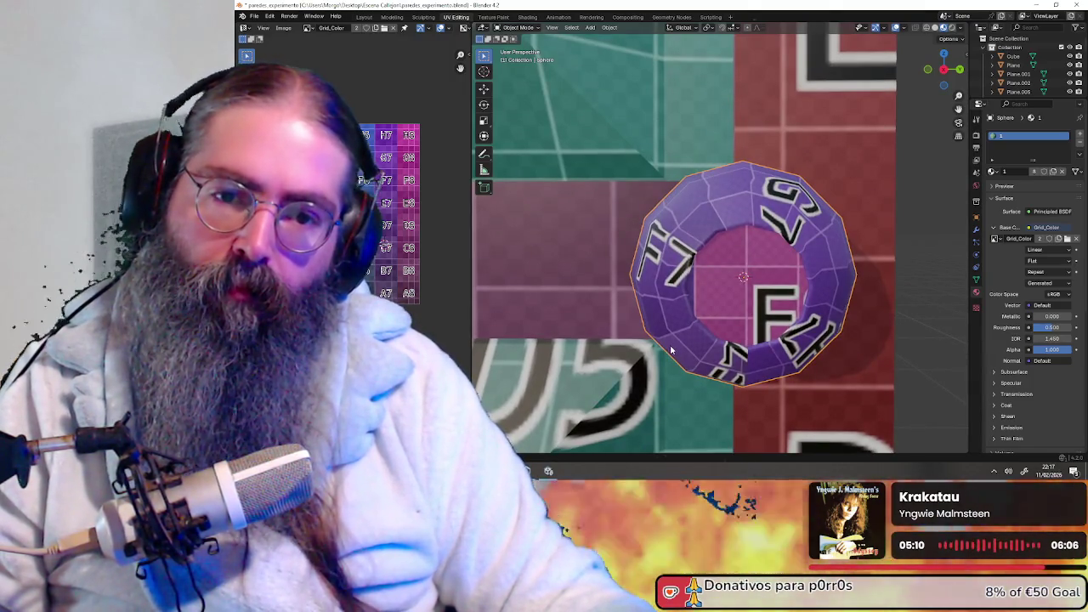
{"action": "scroll", "coordinate": [670, 345], "scroll_direction": "down", "scroll_amount": 5}
{"action": "scroll", "coordinate": [670, 346], "scroll_direction": "down", "scroll_amount": 5}
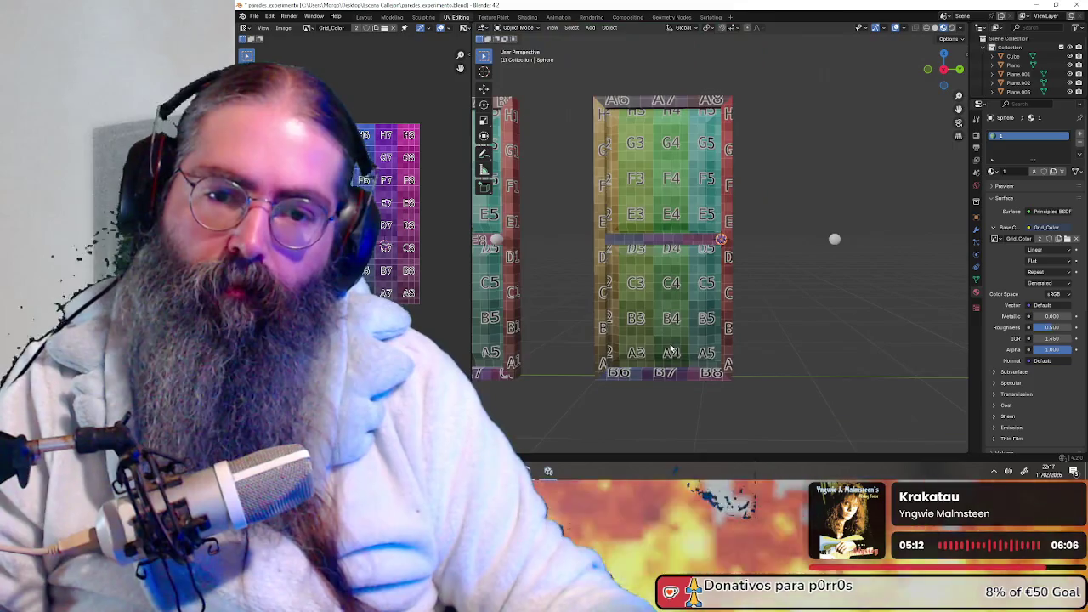